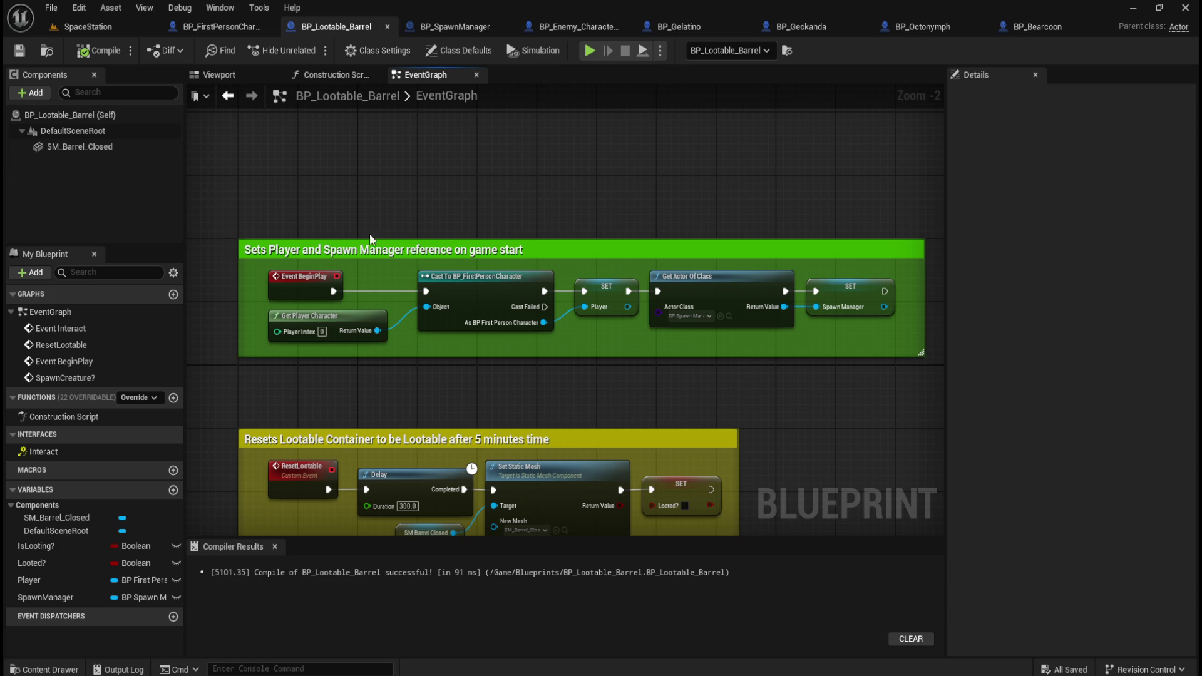
- Look through the level and blueprint tabs, panning BP_SpawnManager's graph across the Geckanda, Octonymph and Bearcoon nodes
{"action": "left_click", "coordinate": [107, 27]}
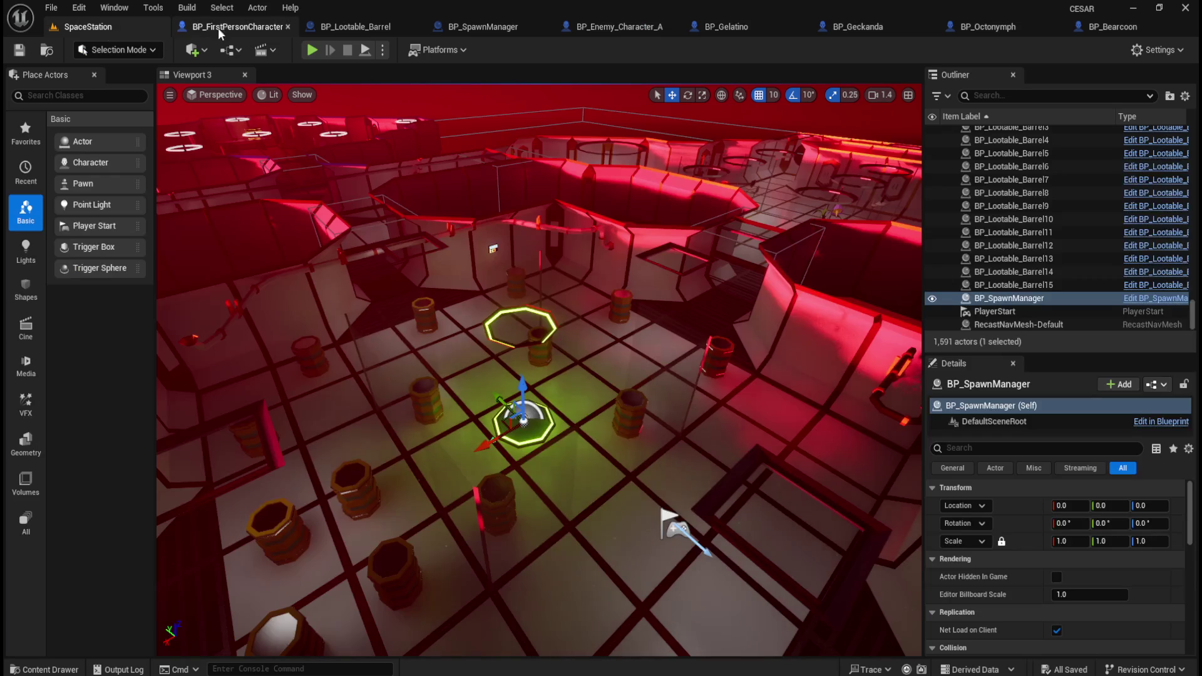
{"action": "left_click", "coordinate": [227, 29]}
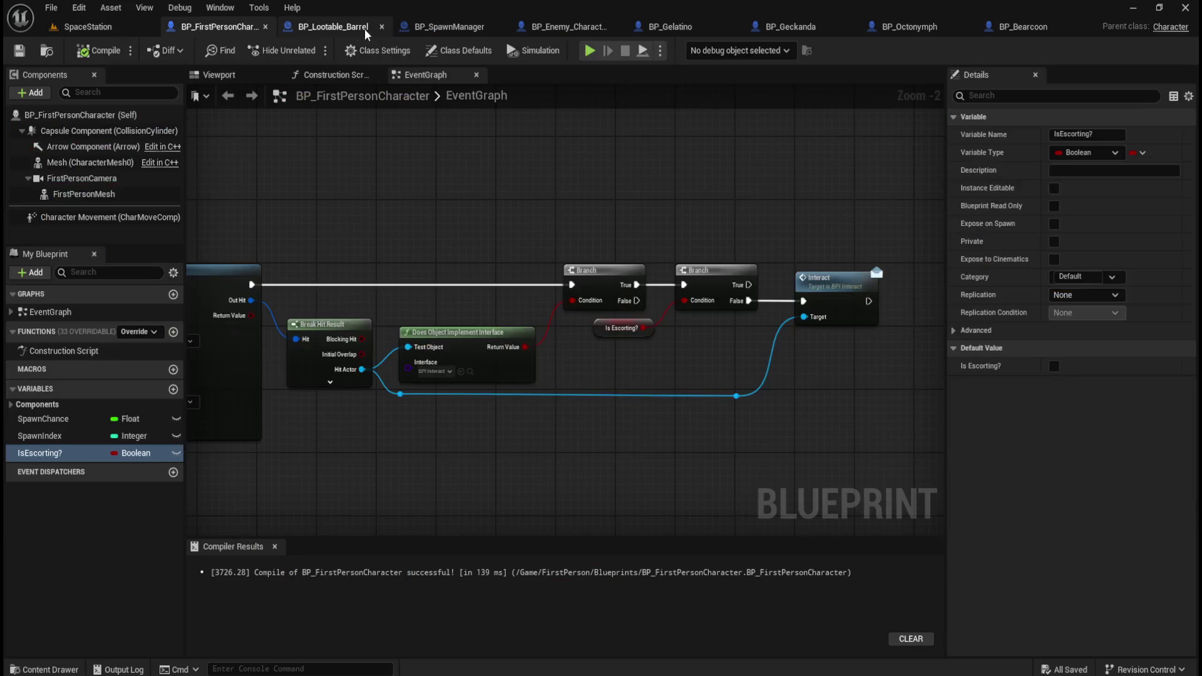
{"action": "left_click", "coordinate": [326, 28]}
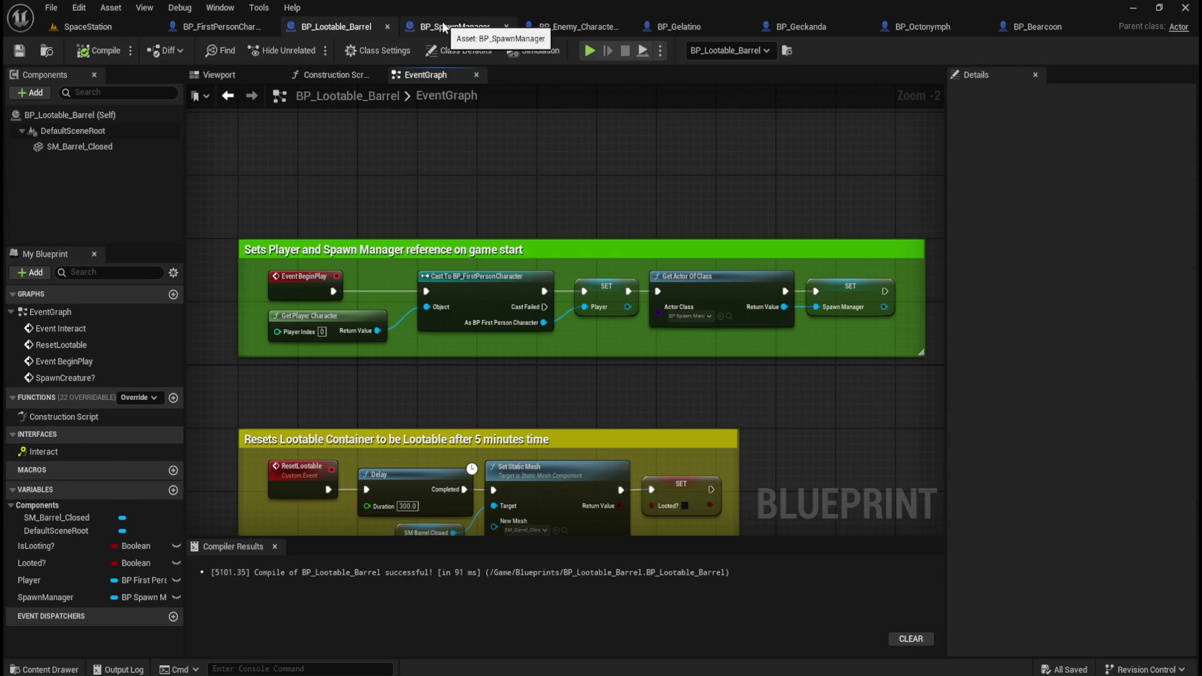
{"action": "left_click", "coordinate": [443, 28]}
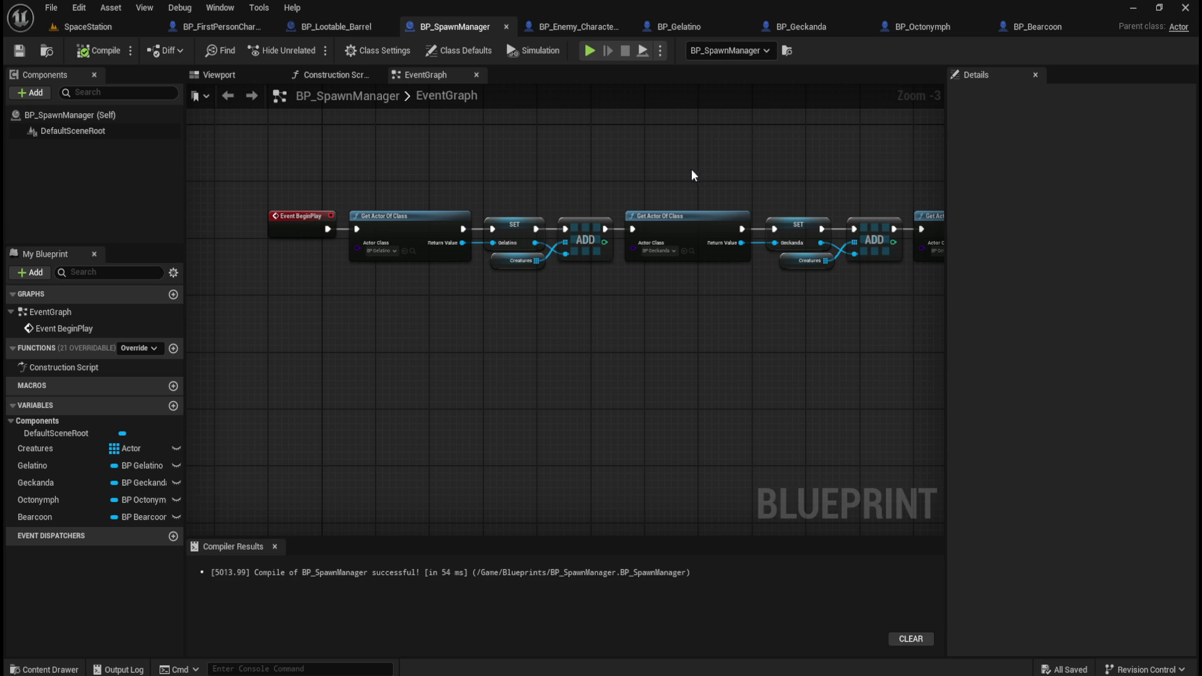
{"action": "mouse_move", "coordinate": [643, 172]}
{"action": "left_mouse_down"}
{"action": "mouse_move", "coordinate": [568, 163]}
{"action": "mouse_move", "coordinate": [313, 182]}
{"action": "left_mouse_up"}
{"action": "mouse_move", "coordinate": [614, 188]}
{"action": "left_mouse_down"}
{"action": "mouse_move", "coordinate": [585, 204]}
{"action": "mouse_move", "coordinate": [639, 180]}
{"action": "left_mouse_up"}
{"action": "left_click", "coordinate": [337, 28]}
- Center BP_Lootable_Barrel's SpawnCreature? spawn-chance logic in the graph view
{"action": "scroll", "coordinate": [535, 206], "scroll_direction": "down", "scroll_amount": 5}
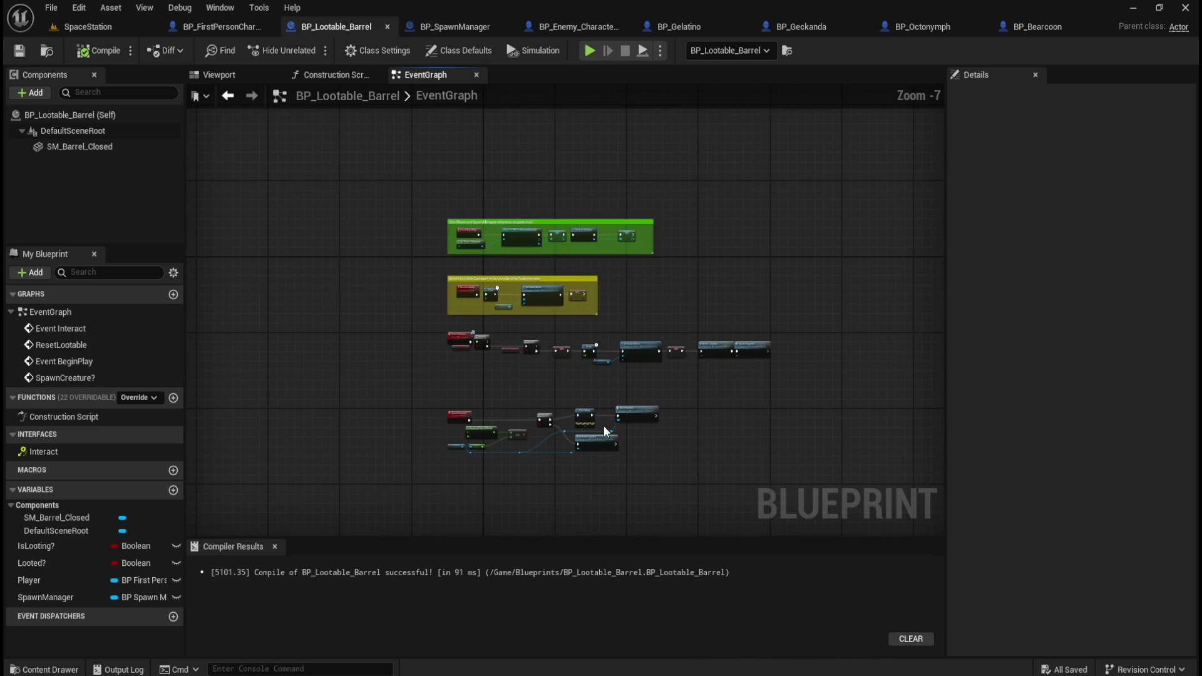
{"action": "scroll", "coordinate": [600, 476], "scroll_direction": "up", "scroll_amount": 4}
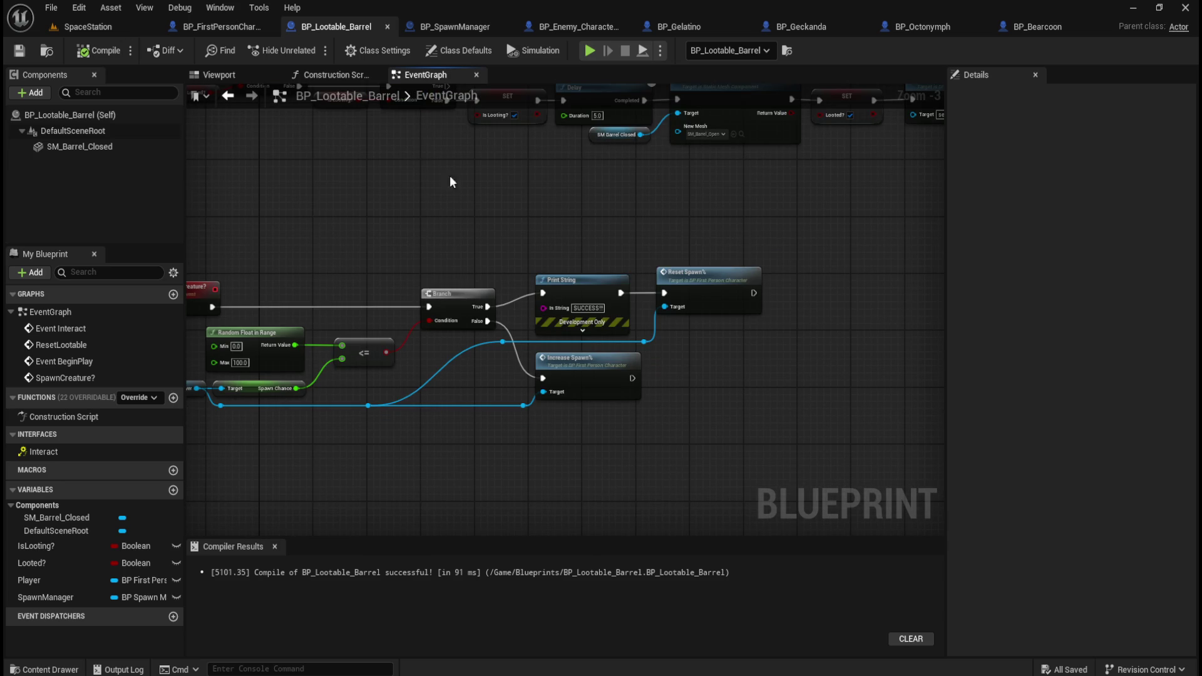
{"action": "mouse_move", "coordinate": [252, 202]}
{"action": "left_mouse_down"}
{"action": "mouse_move", "coordinate": [733, 416]}
{"action": "mouse_move", "coordinate": [906, 471]}
{"action": "left_mouse_up"}
{"action": "left_click", "coordinate": [855, 412]}
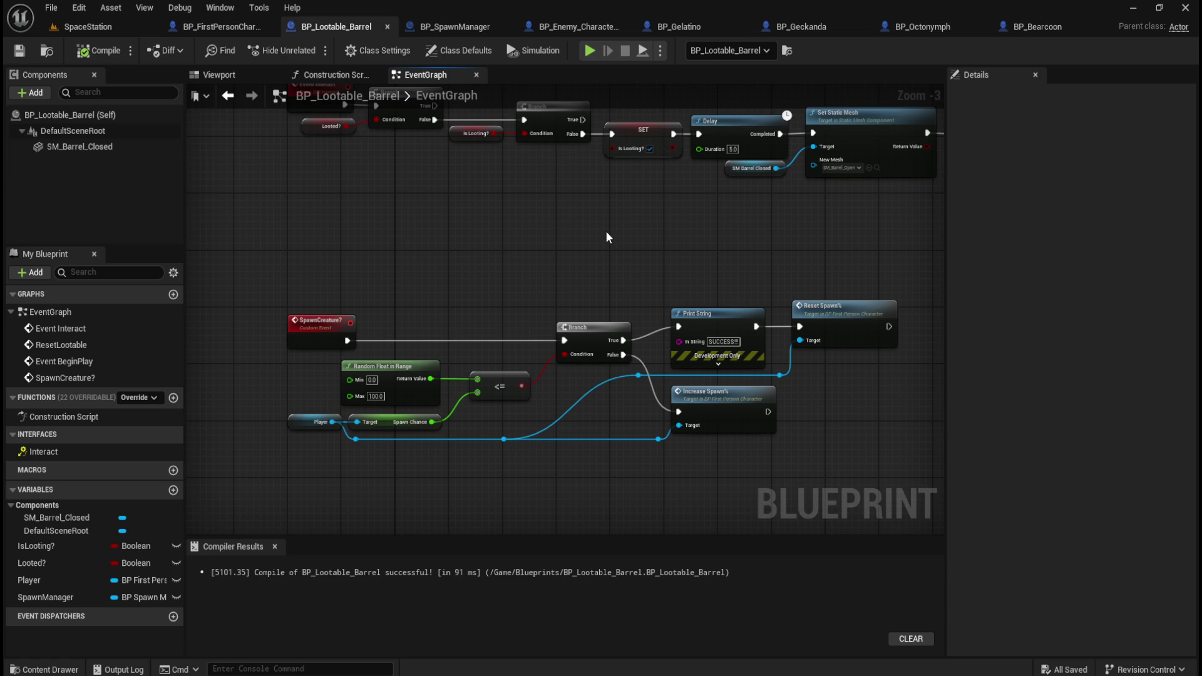
{"action": "mouse_move", "coordinate": [614, 227]}
{"action": "left_mouse_down"}
{"action": "mouse_move", "coordinate": [576, 220]}
{"action": "mouse_move", "coordinate": [597, 215]}
{"action": "left_mouse_up"}
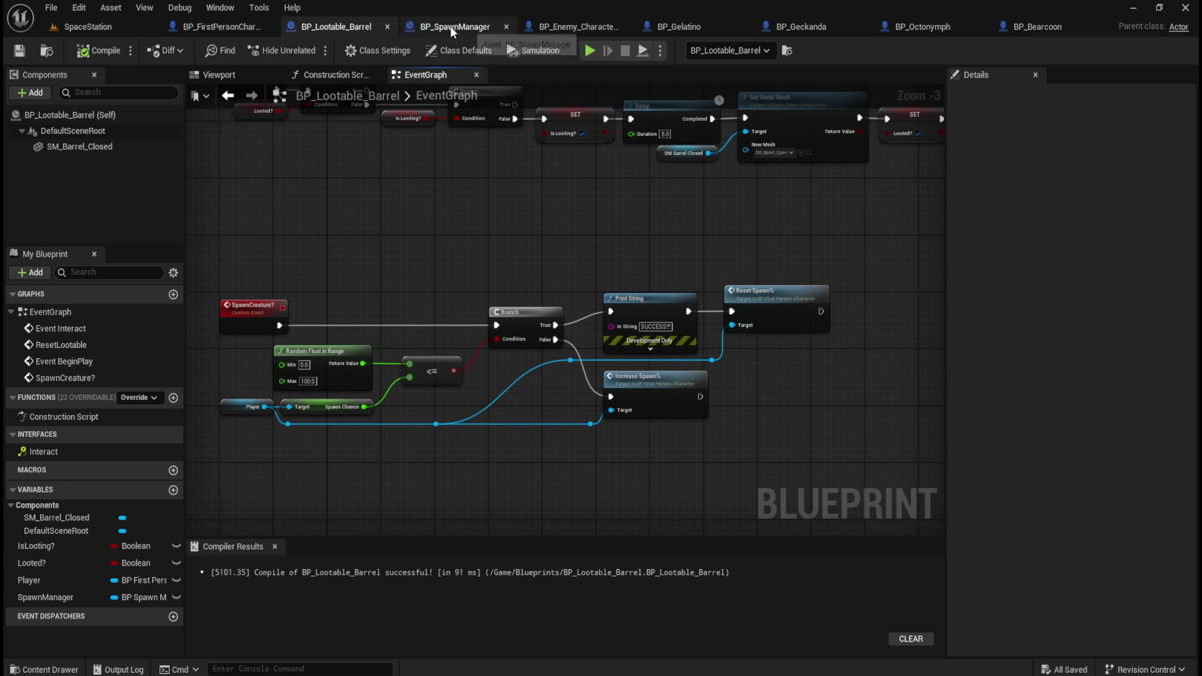
- Close the BP_Enemy_Character_A blueprint and return to the BP_Lootable_Barrel graph
{"action": "left_click", "coordinate": [220, 25]}
{"action": "left_click", "coordinate": [604, 27]}
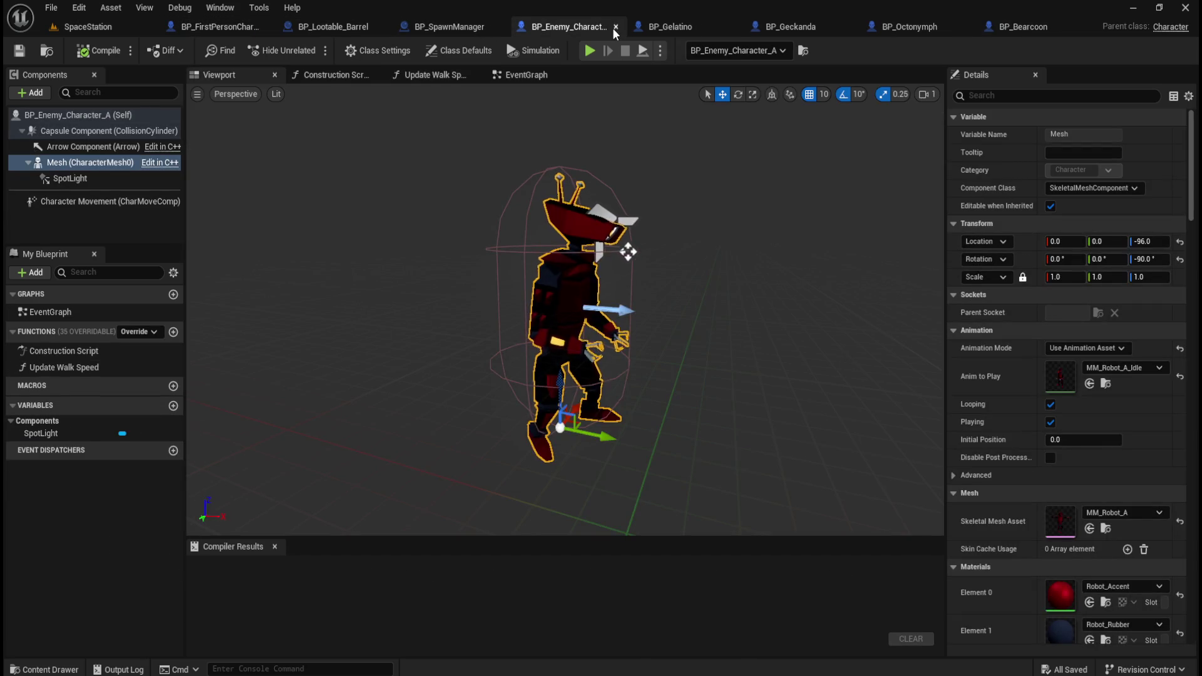
{"action": "left_click", "coordinate": [613, 27]}
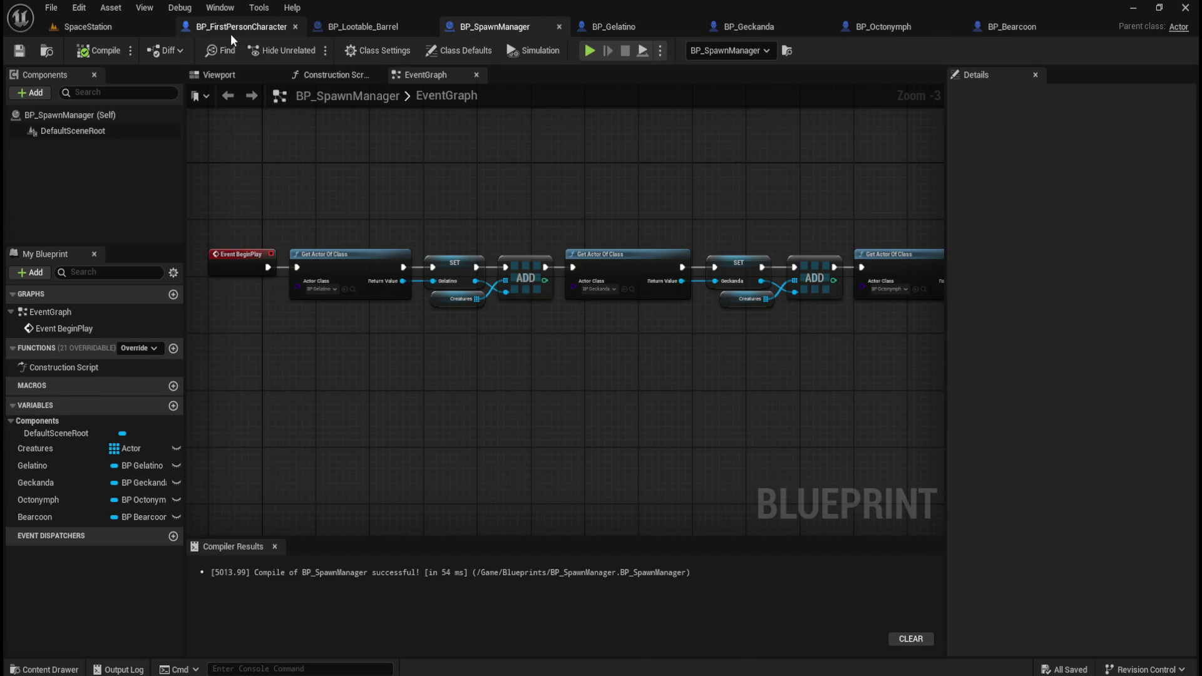
{"action": "left_click", "coordinate": [226, 27]}
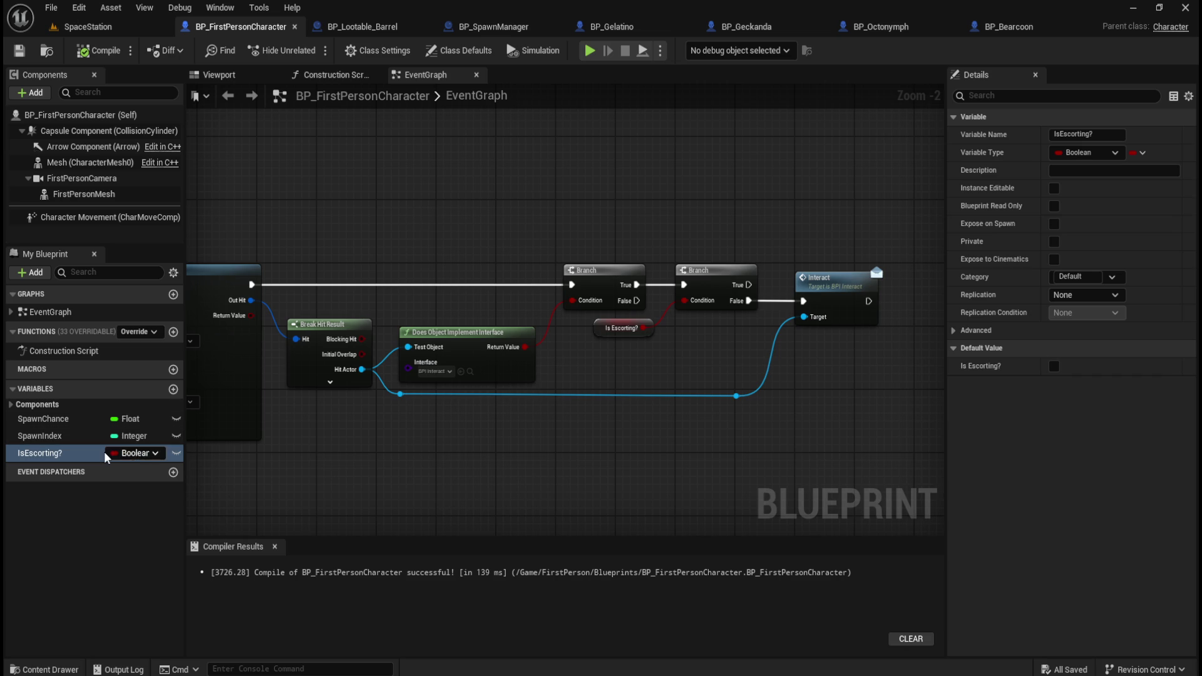
{"action": "left_click", "coordinate": [384, 28]}
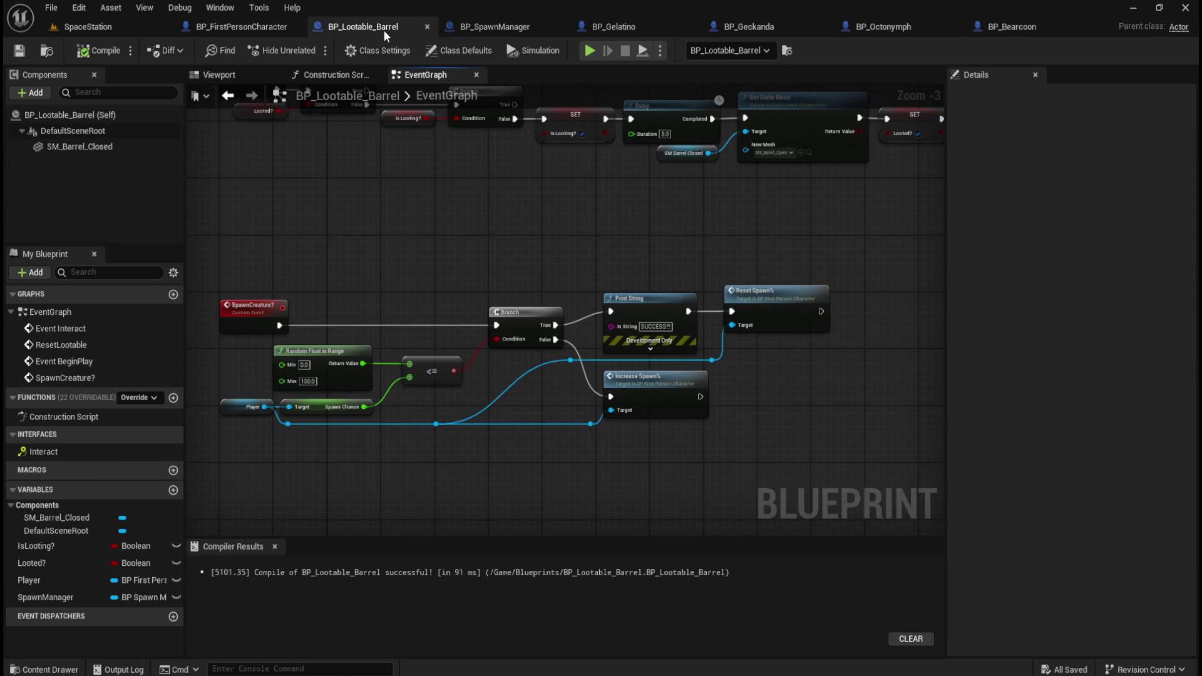
{"action": "mouse_move", "coordinate": [703, 255]}
{"action": "left_mouse_down"}
{"action": "mouse_move", "coordinate": [676, 241]}
{"action": "mouse_move", "coordinate": [716, 218]}
{"action": "mouse_move", "coordinate": [820, 227]}
{"action": "mouse_move", "coordinate": [582, 207]}
{"action": "mouse_move", "coordinate": [789, 236]}
{"action": "mouse_move", "coordinate": [737, 235]}
{"action": "left_mouse_up"}
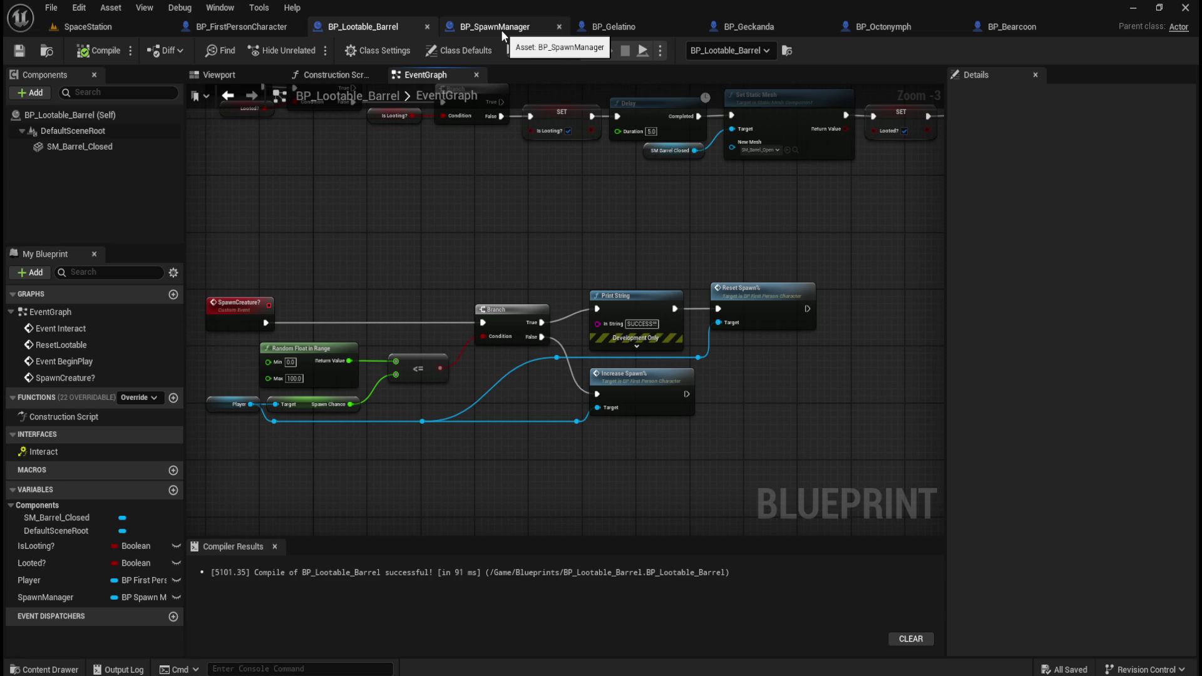
- Compare the barrel's spawn logic with BP_SpawnManager, ending on the SpawnManager EventGraph
{"action": "left_click", "coordinate": [501, 29]}
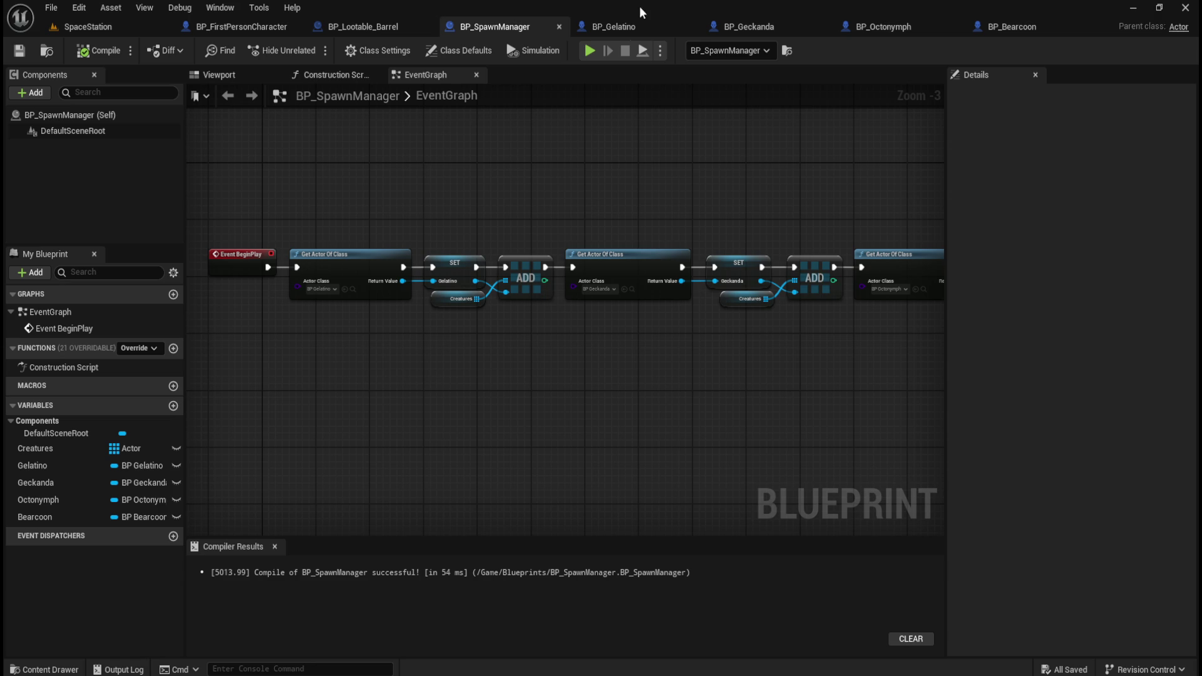
{"action": "left_click", "coordinate": [383, 27]}
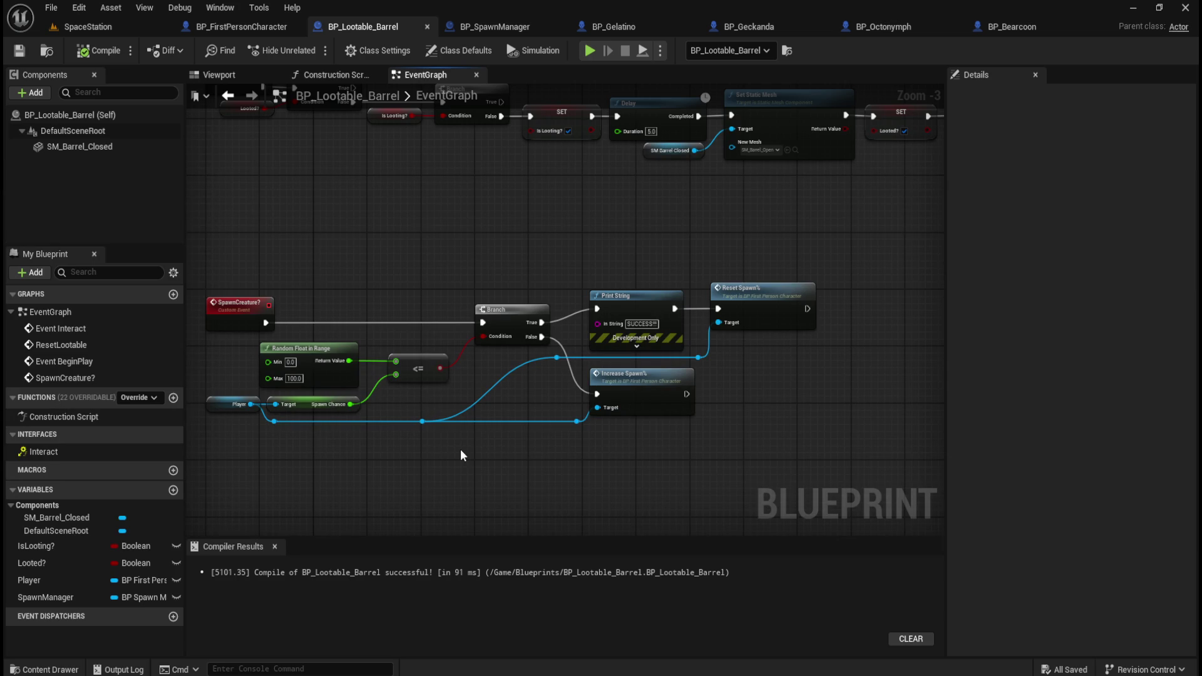
{"action": "left_click", "coordinate": [505, 27]}
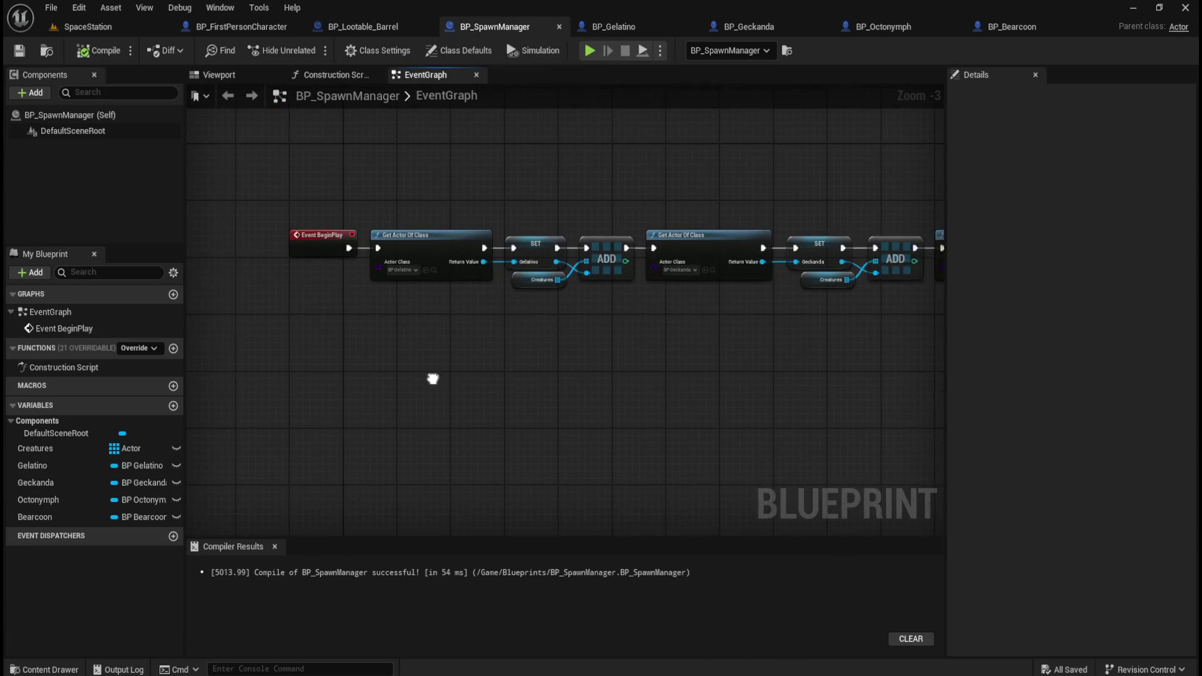
{"action": "left_click", "coordinate": [362, 28]}
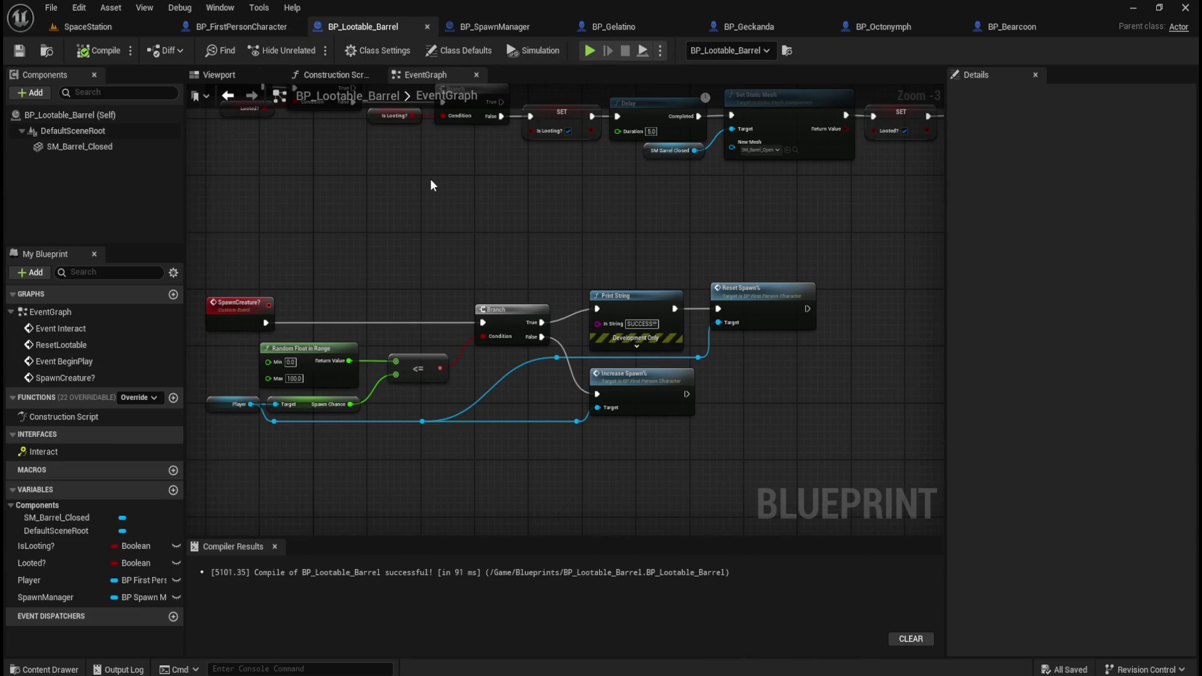
{"action": "left_click", "coordinate": [512, 26]}
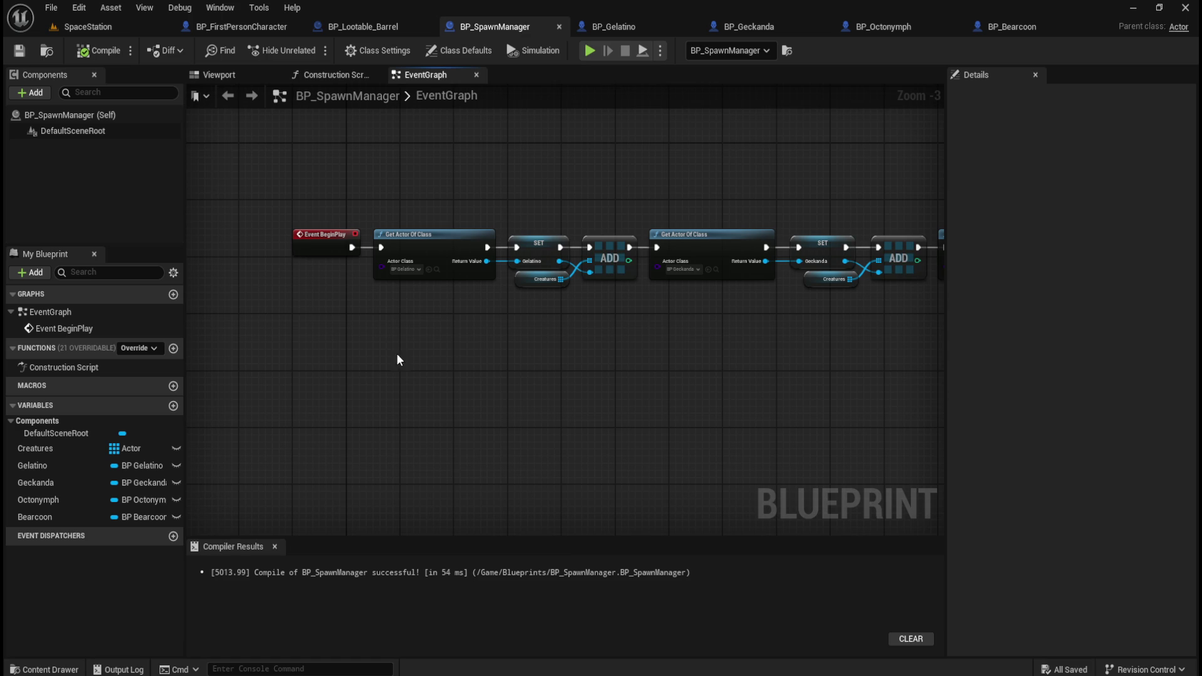
- Add a custom event named SpawnCreature and place it beneath the BeginPlay chain
{"action": "right_click", "coordinate": [318, 402]}
{"action": "type", "text": "Spawn"}
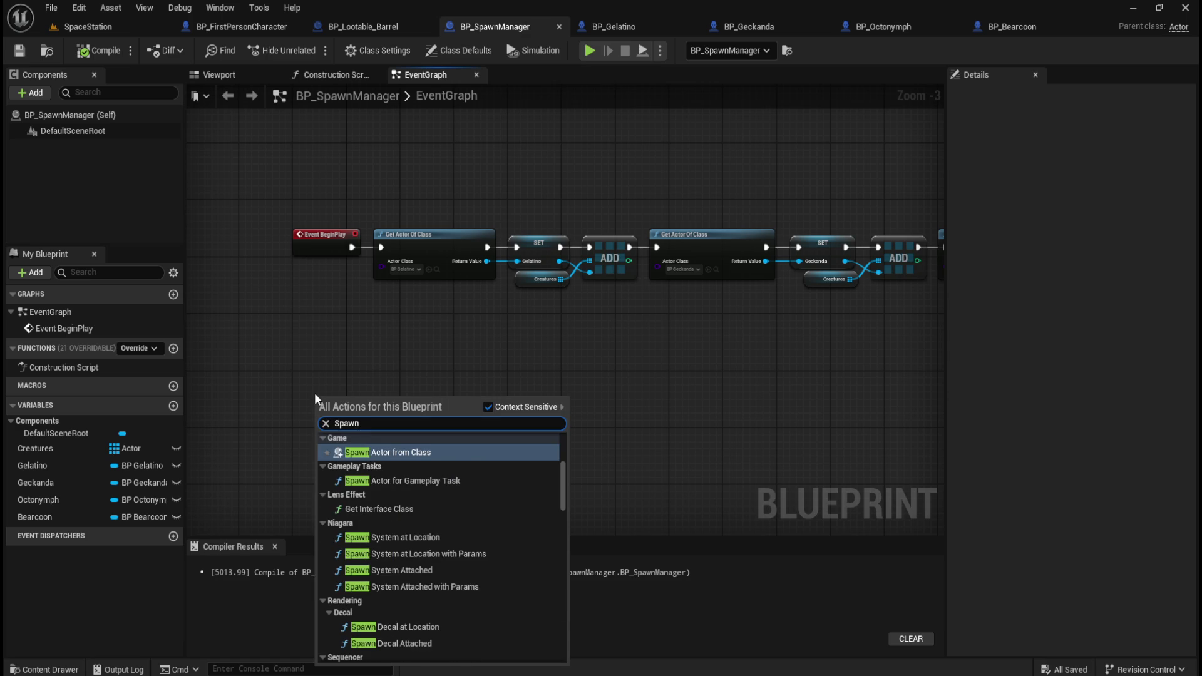
{"action": "type", "text": "Creature"}
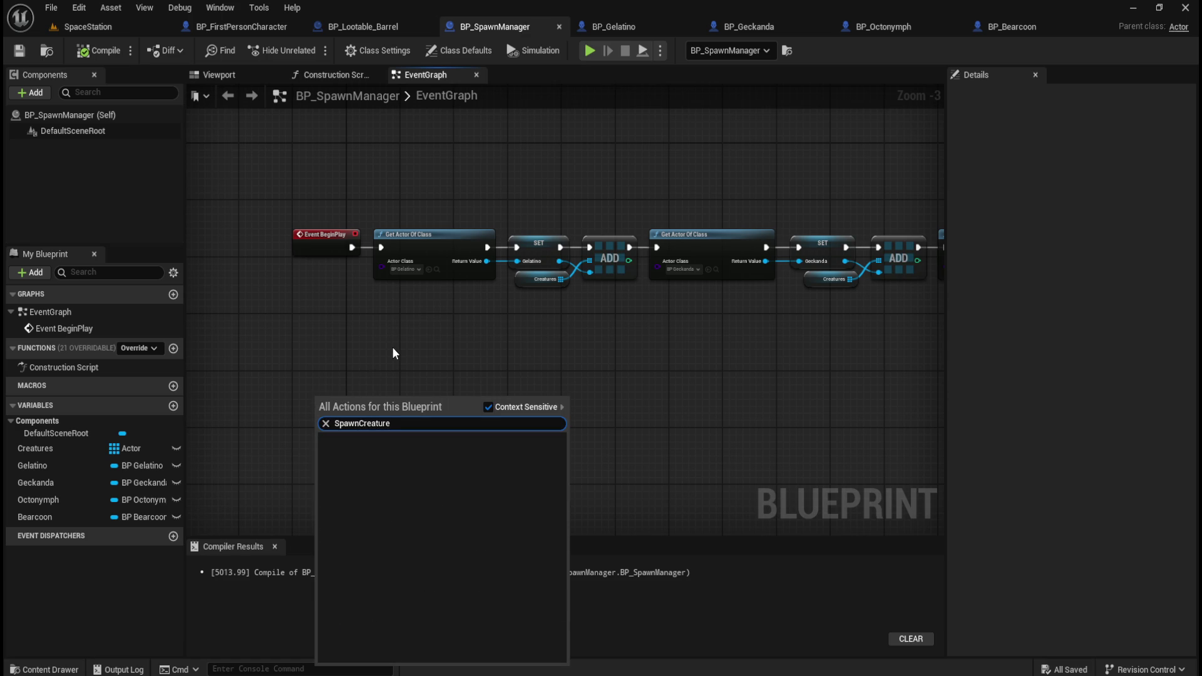
{"action": "left_click", "coordinate": [392, 347]}
{"action": "right_click", "coordinate": [324, 391]}
{"action": "type", "text": "custom"}
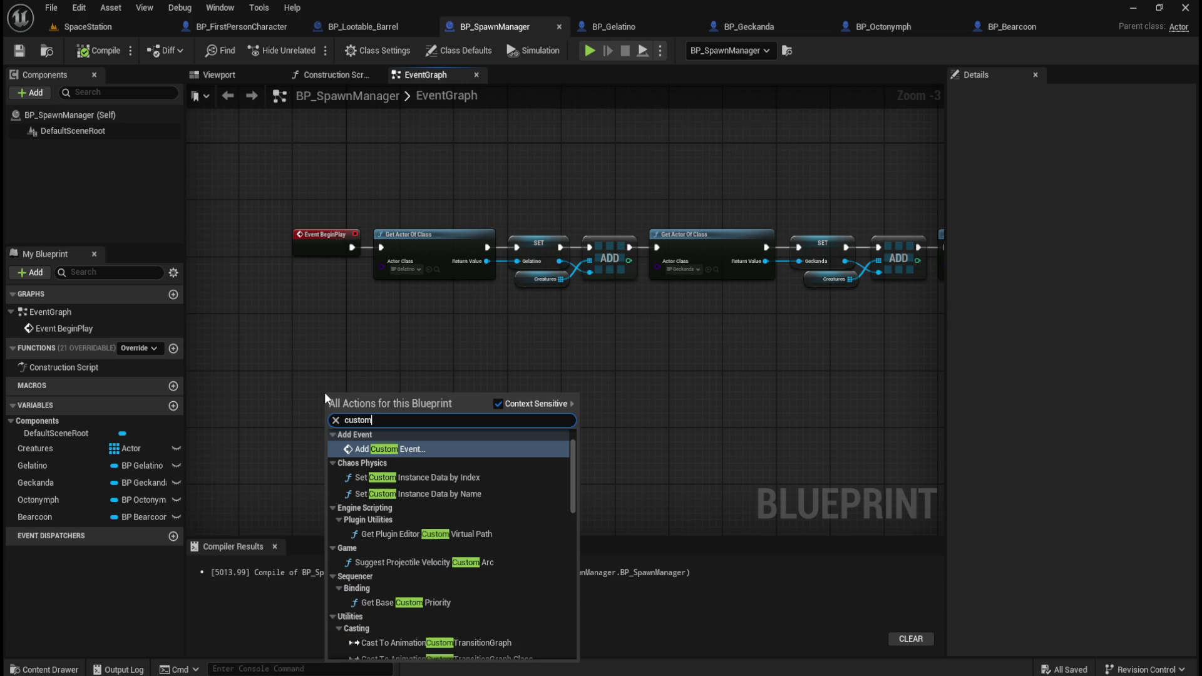
{"action": "key", "text": "Return"}
{"action": "type", "text": "Spawn"}
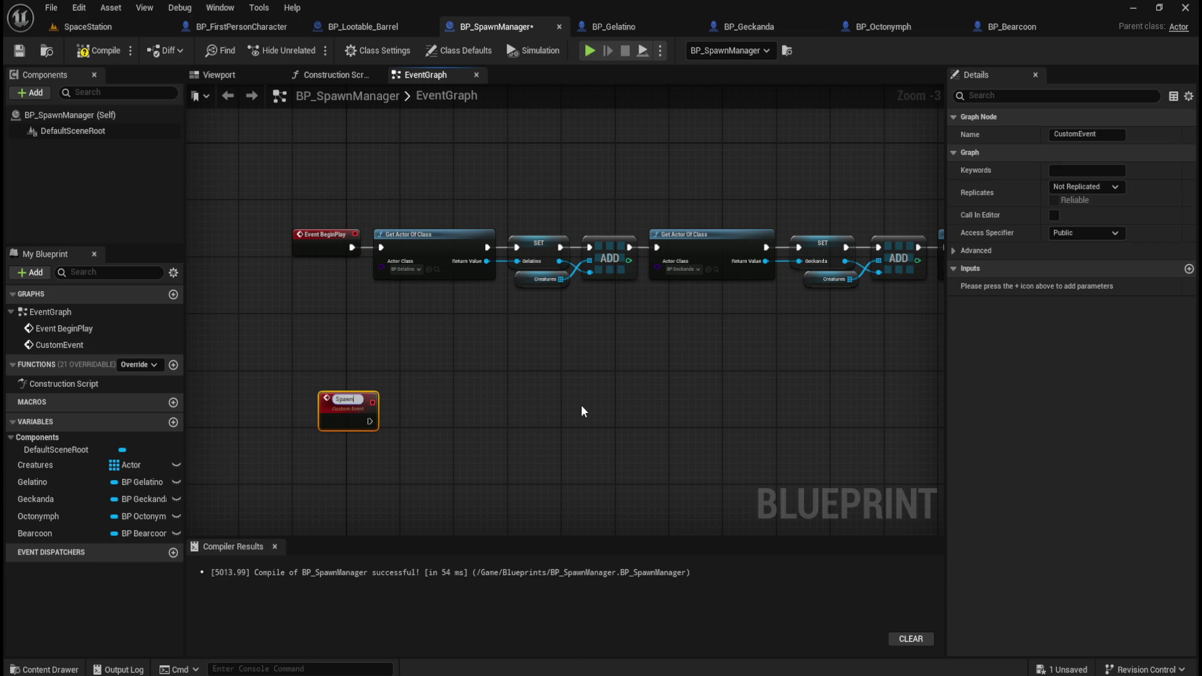
{"action": "type", "text": "Creature"}
{"action": "key", "text": "Return"}
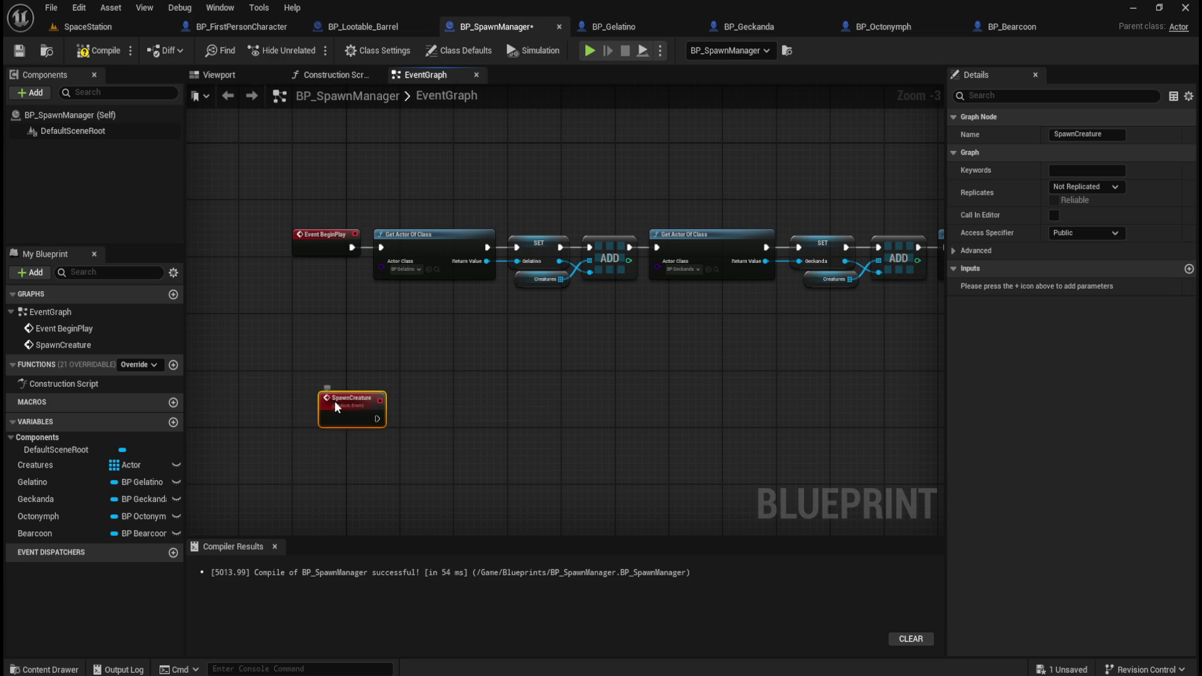
{"action": "left_click_drag", "start_coordinate": [334, 401], "coordinate": [309, 434]}
{"action": "left_click", "coordinate": [392, 373]}
{"action": "left_click_drag", "start_coordinate": [393, 379], "coordinate": [393, 338]}
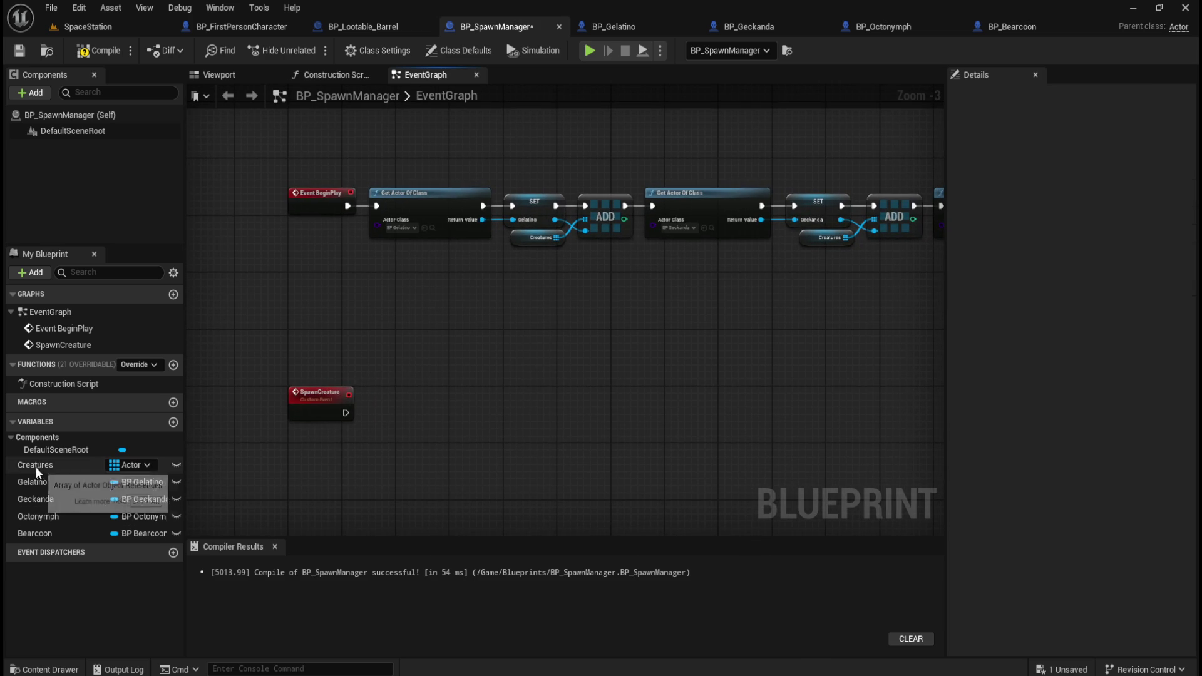
- Drop a Get Creatures array node under the SpawnCreature event, leaving it unconnected
{"action": "mouse_move", "coordinate": [40, 464]}
{"action": "left_mouse_down"}
{"action": "mouse_move", "coordinate": [397, 428]}
{"action": "mouse_move", "coordinate": [397, 401]}
{"action": "mouse_move", "coordinate": [309, 450]}
{"action": "mouse_move", "coordinate": [405, 444]}
{"action": "left_mouse_up"}
{"action": "left_click", "coordinate": [422, 433]}
{"action": "type", "text": "g"}
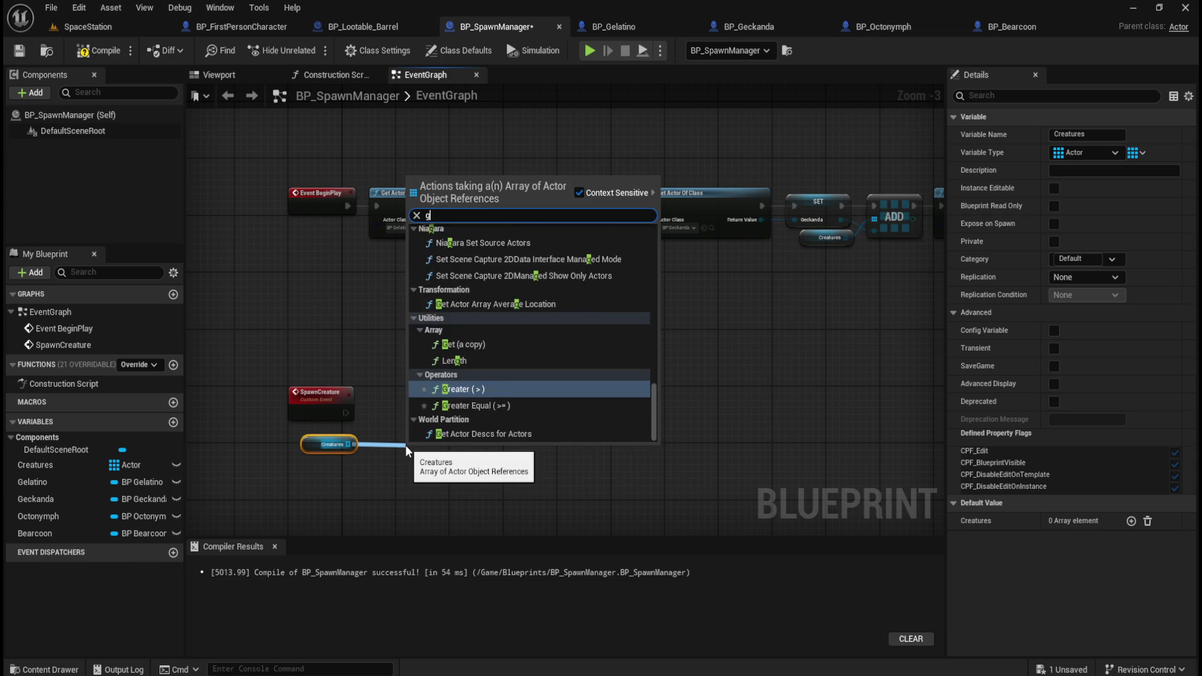
{"action": "type", "text": "et"}
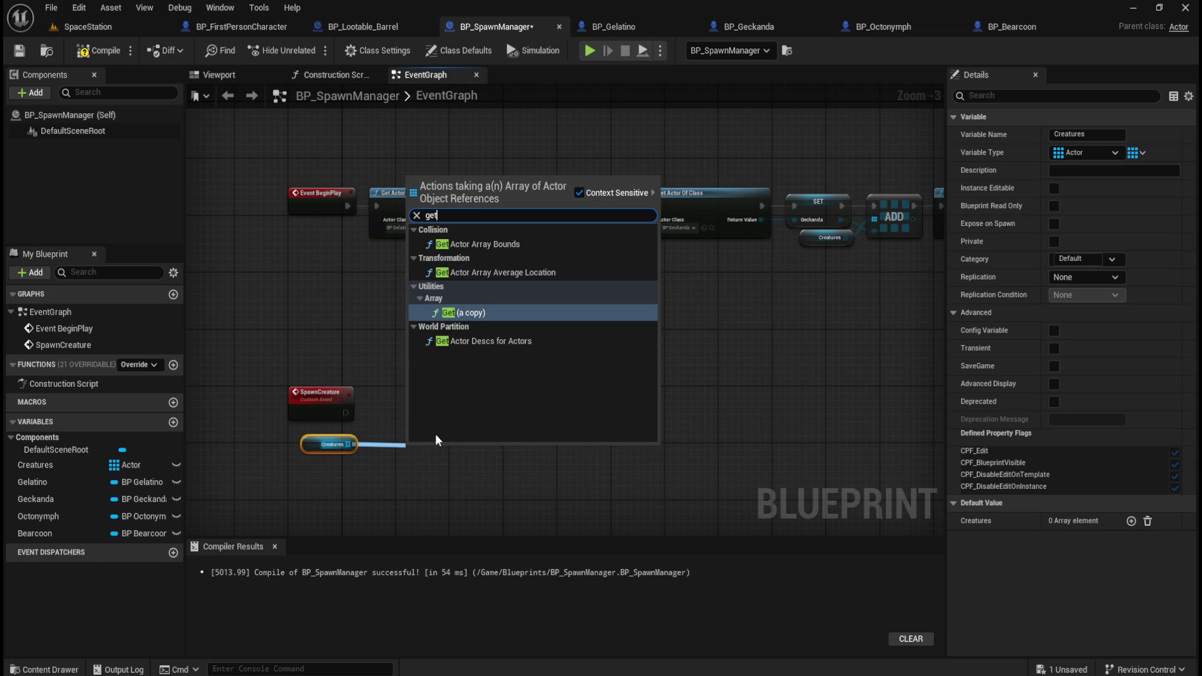
{"action": "key", "text": "Escape"}
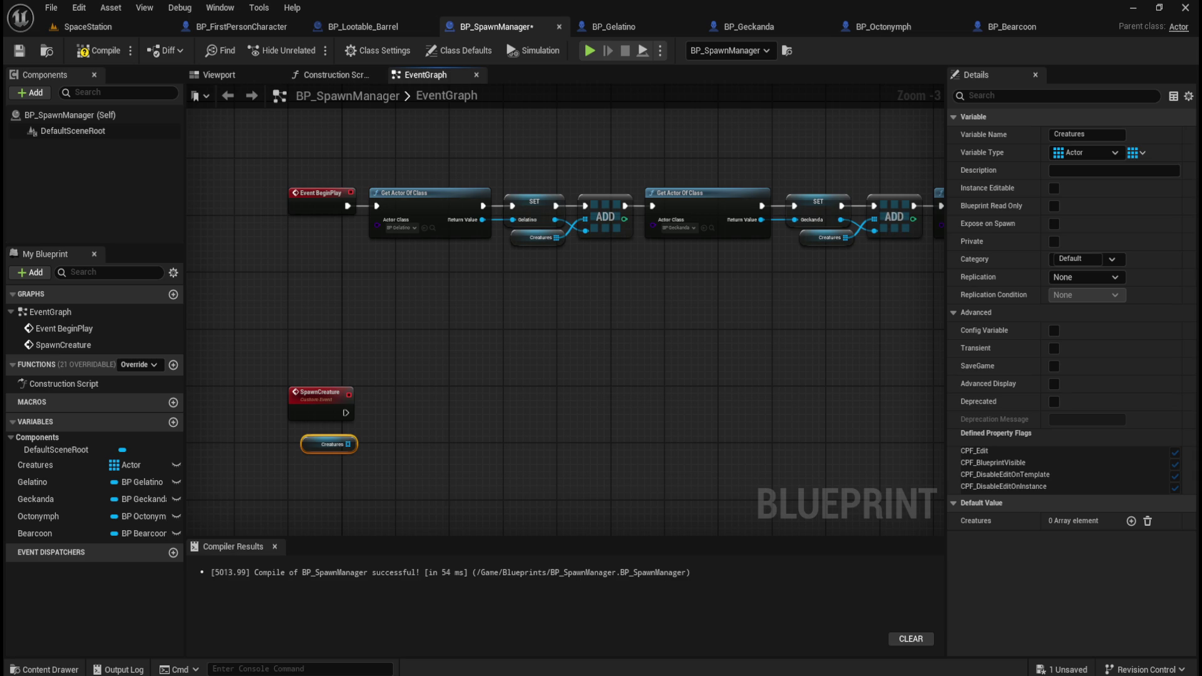
{"action": "left_click", "coordinate": [429, 350]}
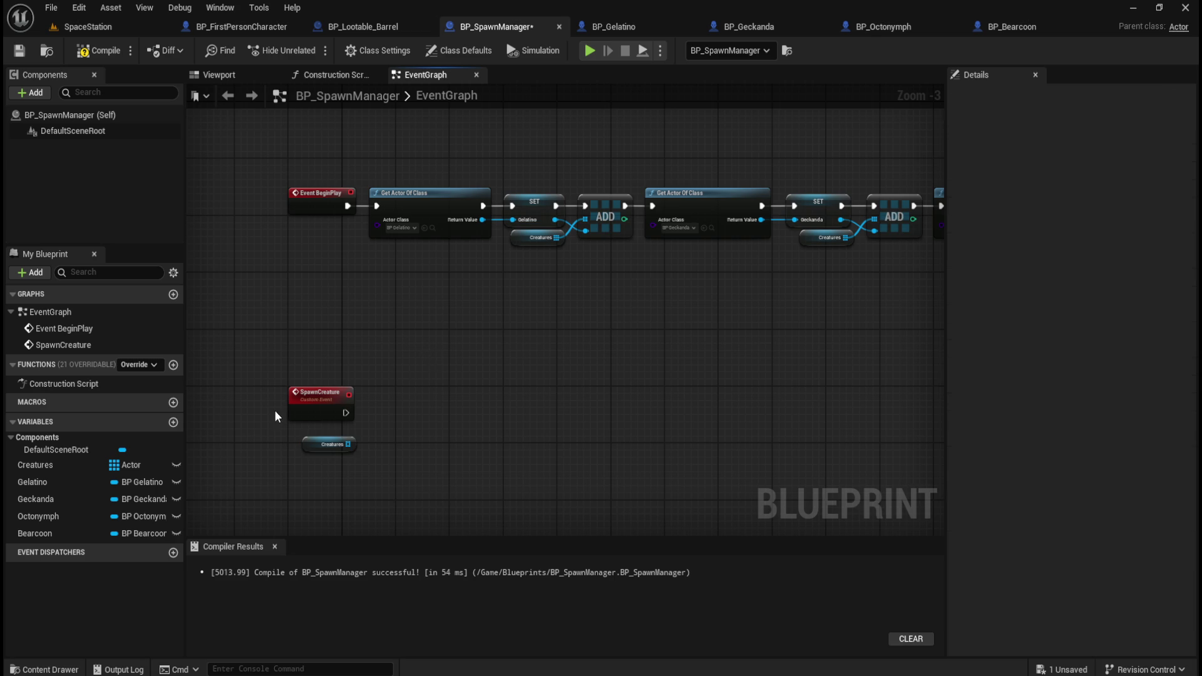
- Add a Random Array Item node fed by Creatures and arrange it beneath SpawnCreature
{"action": "scroll", "coordinate": [274, 411], "scroll_direction": "up", "scroll_amount": 3}
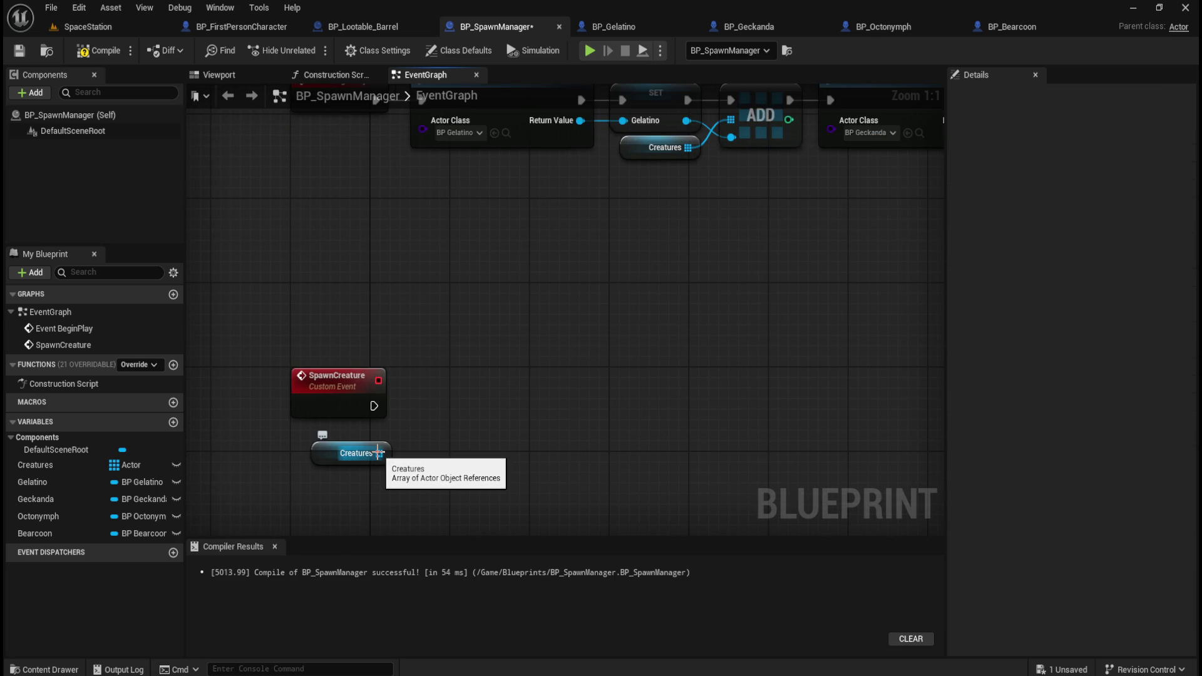
{"action": "left_click_drag", "start_coordinate": [379, 453], "coordinate": [437, 452]}
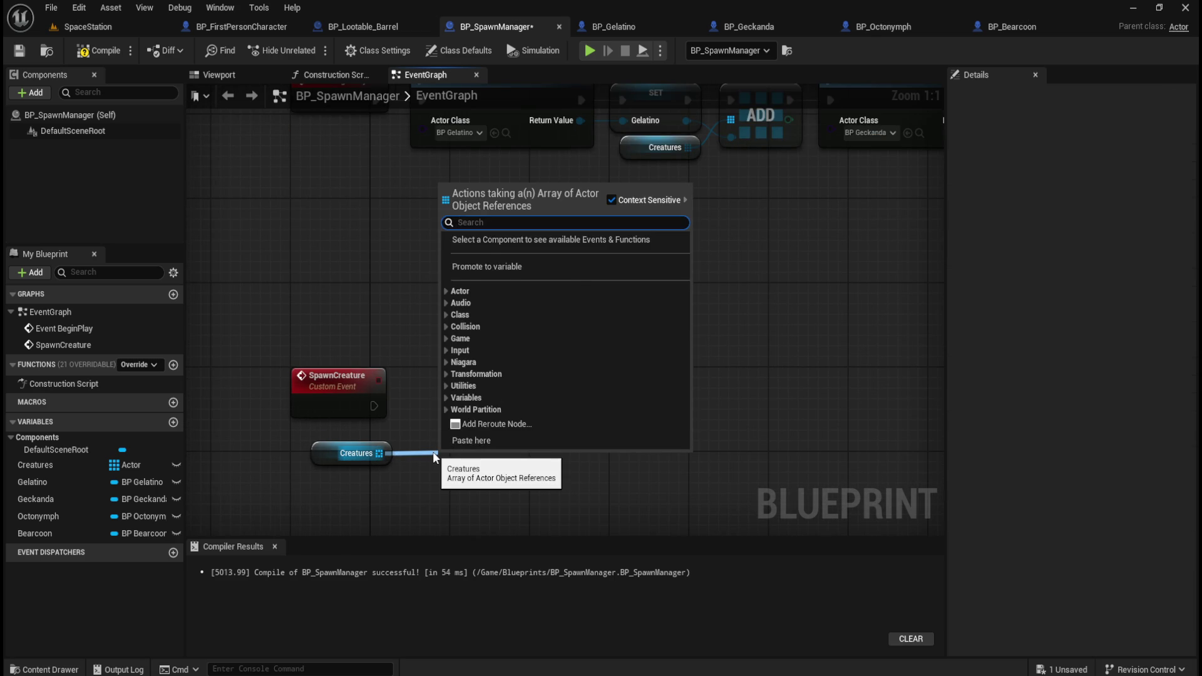
{"action": "type", "text": "random"}
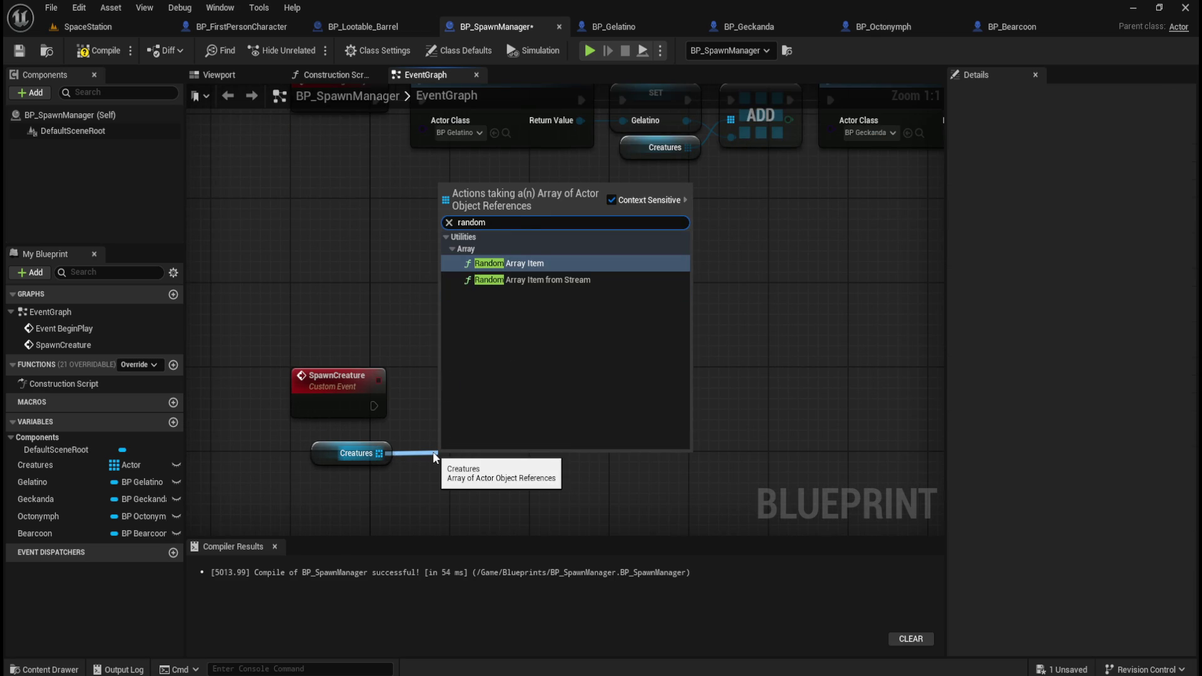
{"action": "left_click", "coordinate": [523, 264]}
{"action": "mouse_move", "coordinate": [520, 476]}
{"action": "left_mouse_down"}
{"action": "mouse_move", "coordinate": [511, 444]}
{"action": "mouse_move", "coordinate": [511, 455]}
{"action": "left_mouse_up"}
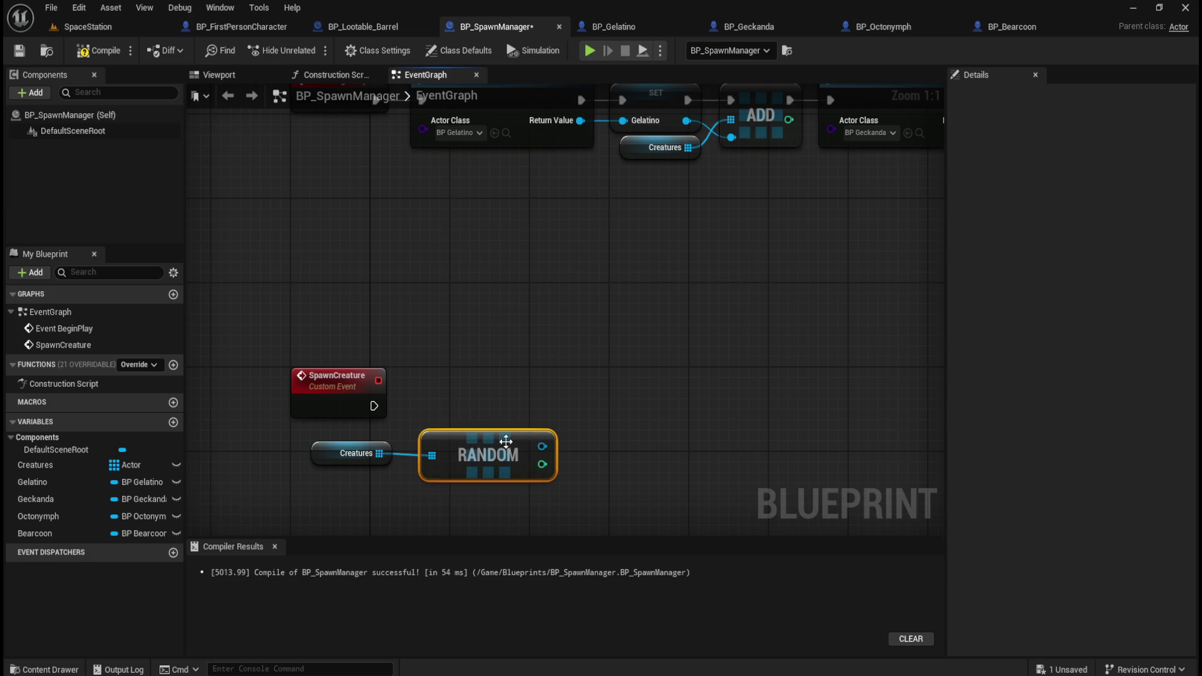
{"action": "mouse_move", "coordinate": [343, 487]}
{"action": "left_mouse_down"}
{"action": "mouse_move", "coordinate": [460, 438]}
{"action": "mouse_move", "coordinate": [444, 442]}
{"action": "left_mouse_up"}
{"action": "left_click", "coordinate": [456, 442]}
{"action": "left_click", "coordinate": [456, 428]}
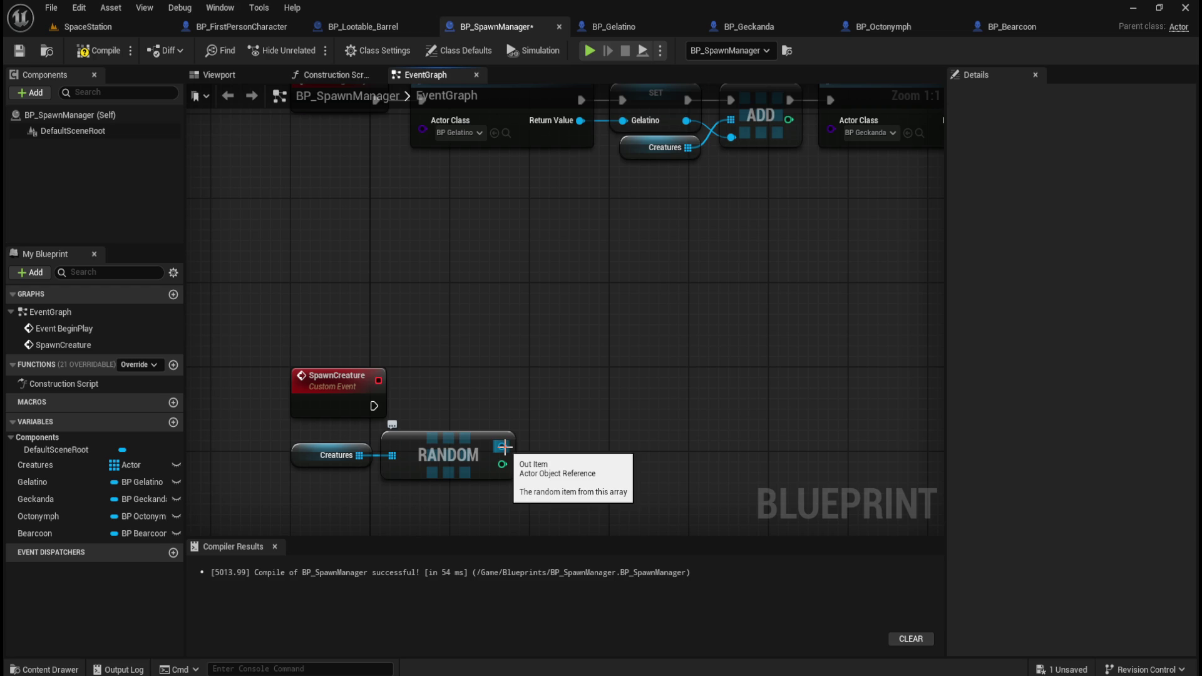
{"action": "left_click_drag", "start_coordinate": [504, 446], "coordinate": [539, 414]}
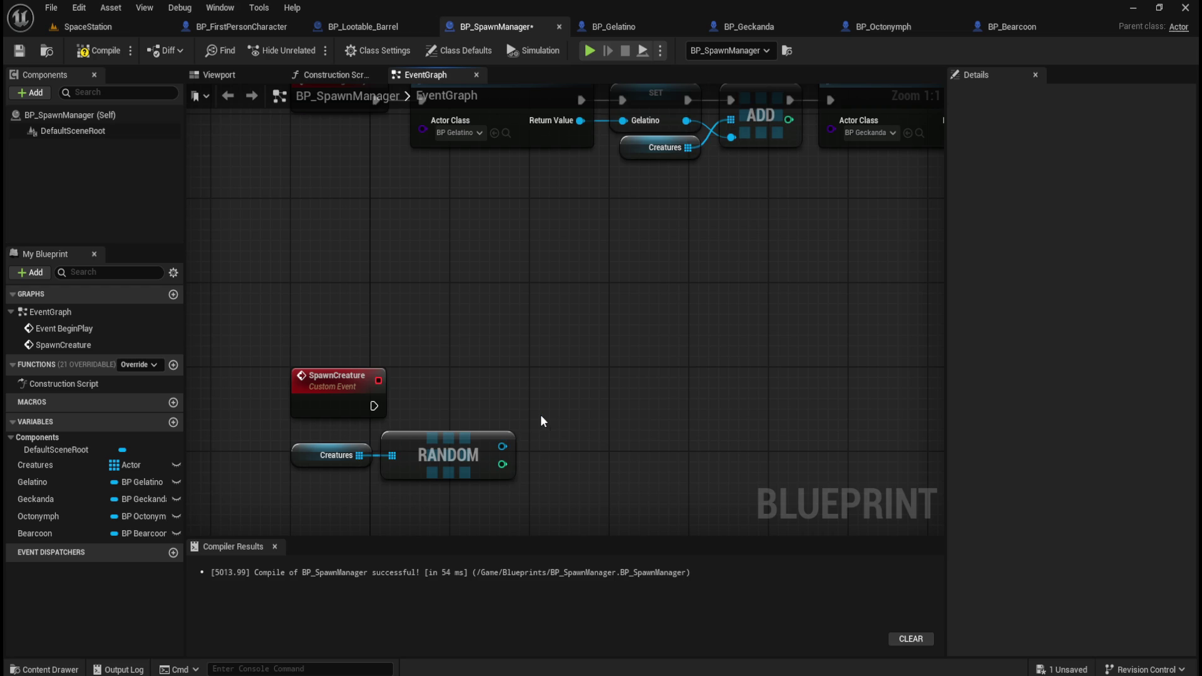
{"action": "right_click", "coordinate": [566, 396]}
- Add a Spawn Actor from Class node and wire SpawnCreature's exec into it
{"action": "type", "text": "spawn"}
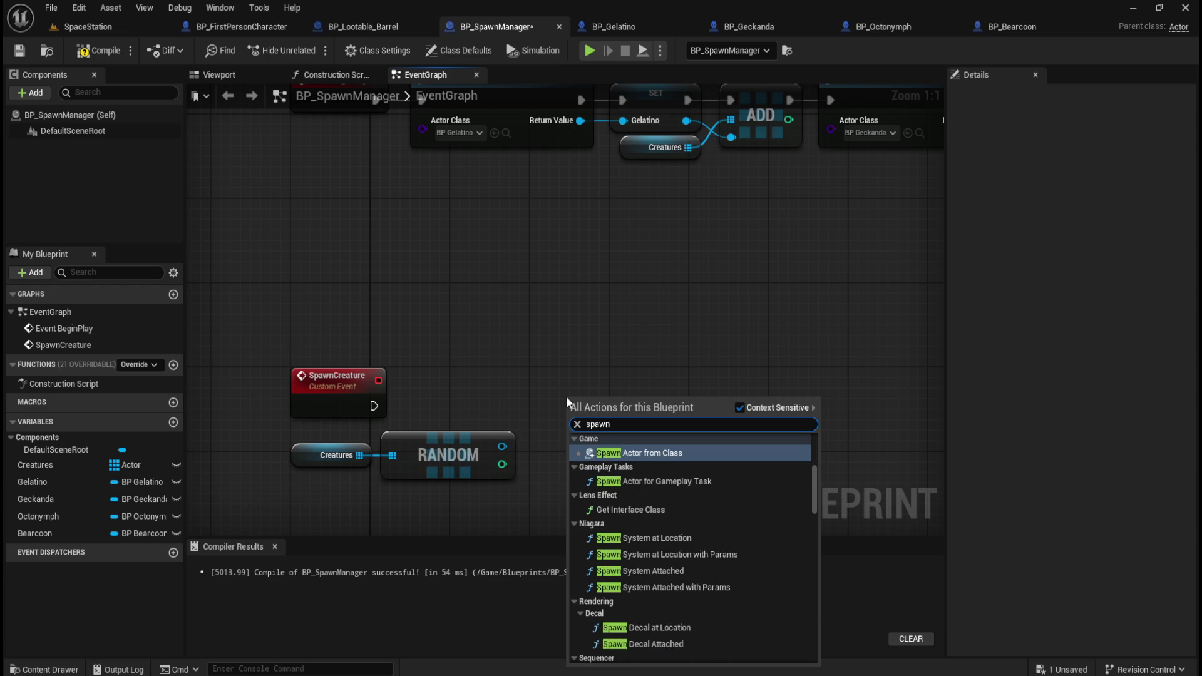
{"action": "key", "text": "Return"}
{"action": "left_click_drag", "start_coordinate": [640, 335], "coordinate": [636, 250]}
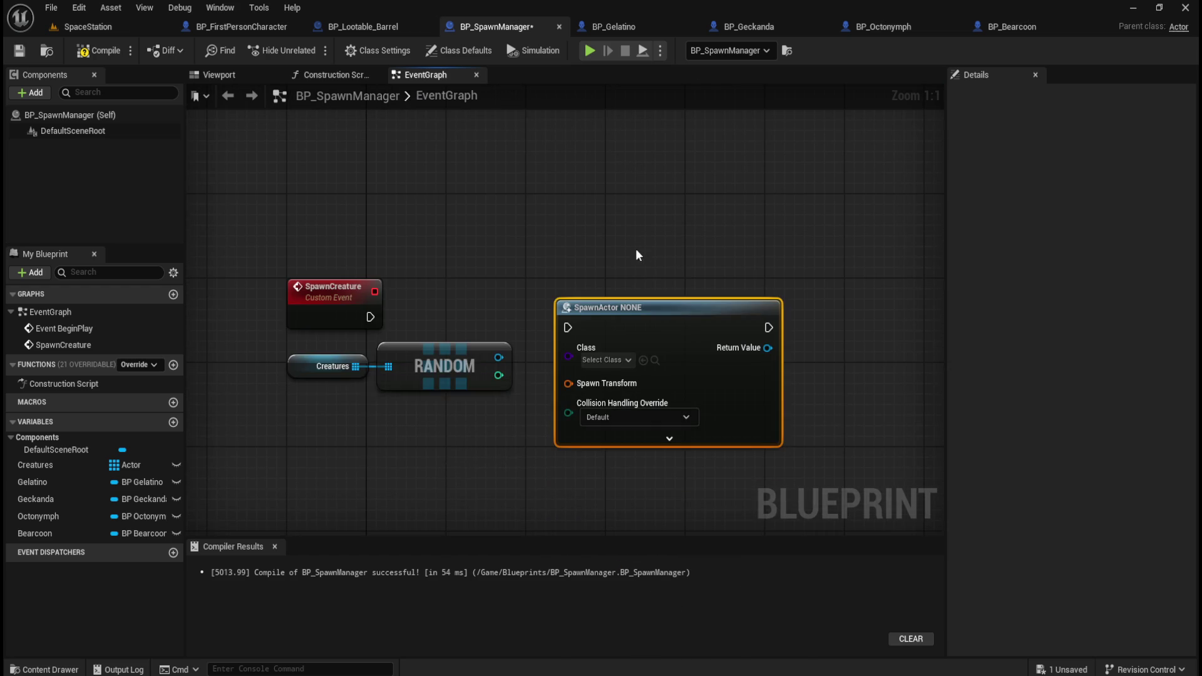
{"action": "left_click_drag", "start_coordinate": [663, 310], "coordinate": [671, 294]}
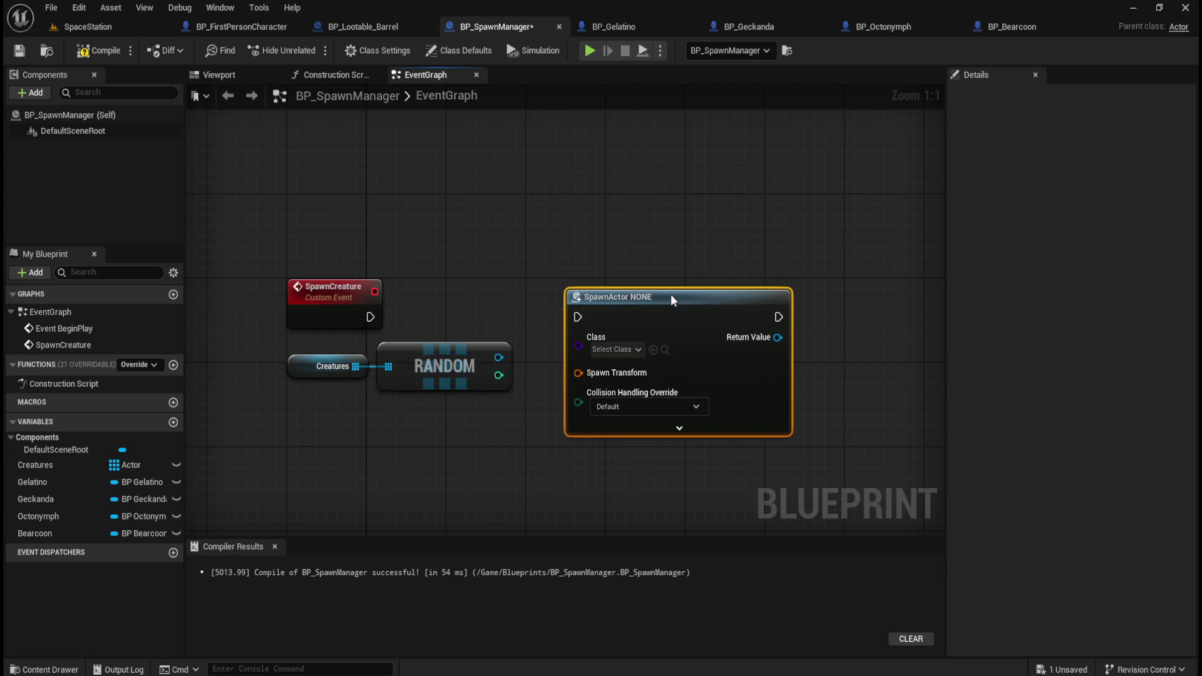
{"action": "left_click_drag", "start_coordinate": [370, 317], "coordinate": [576, 318]}
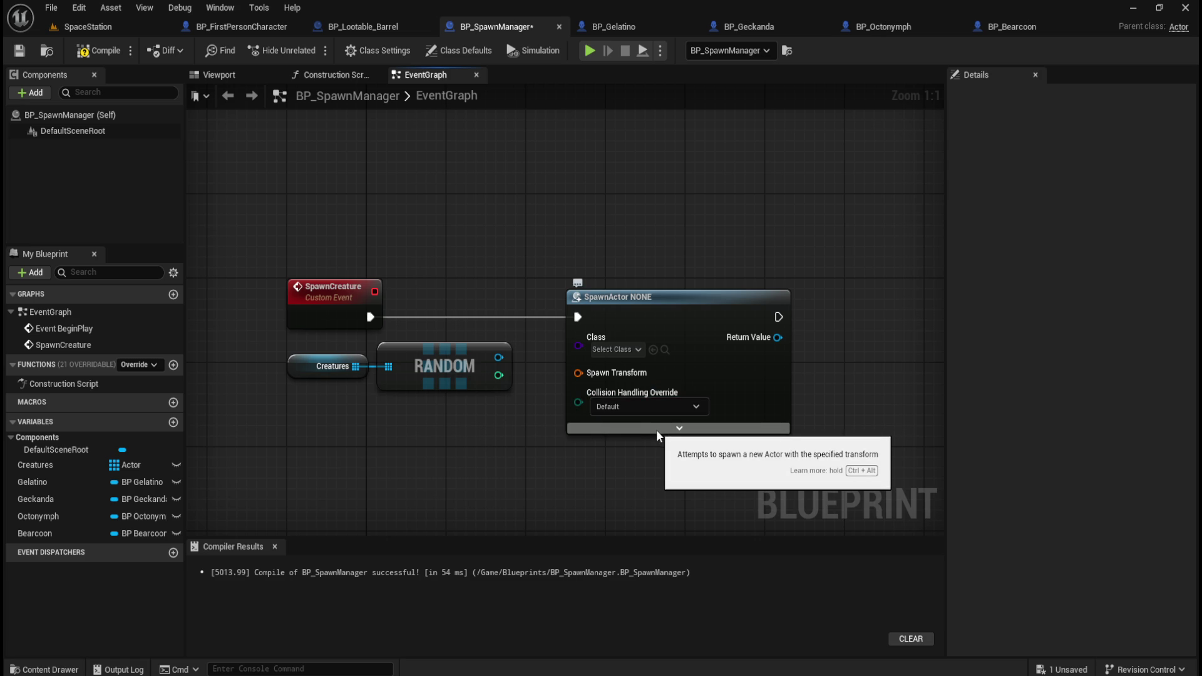
{"action": "left_click", "coordinate": [353, 27]}
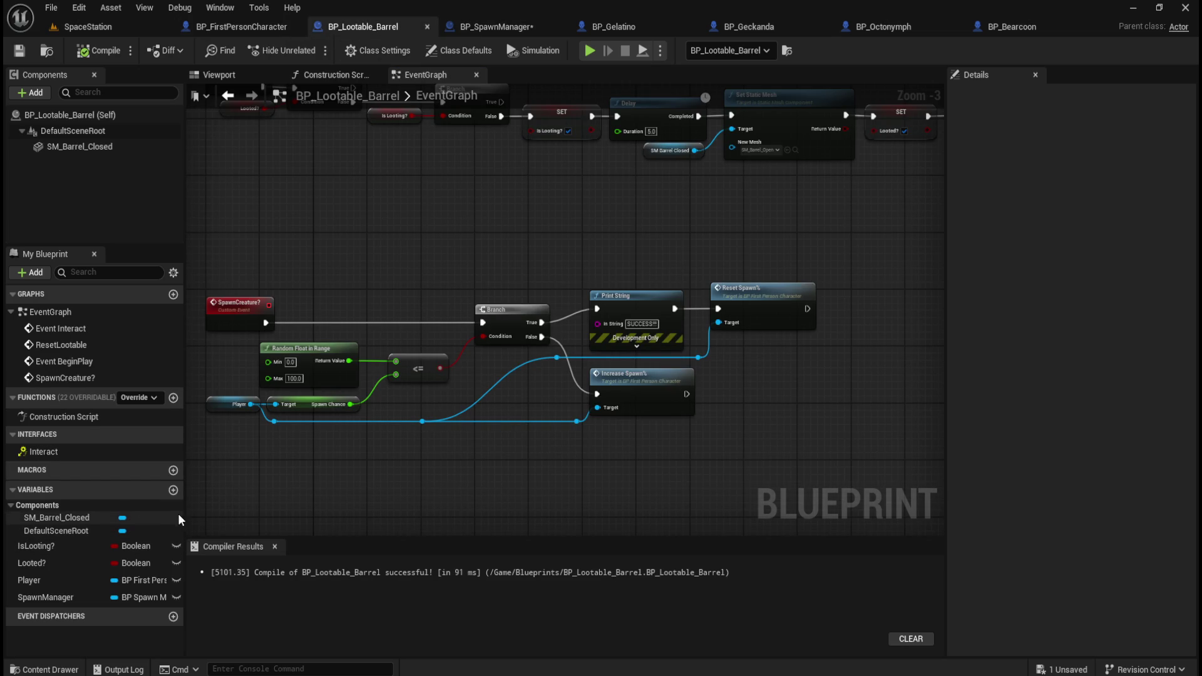
{"action": "left_click", "coordinate": [174, 490]}
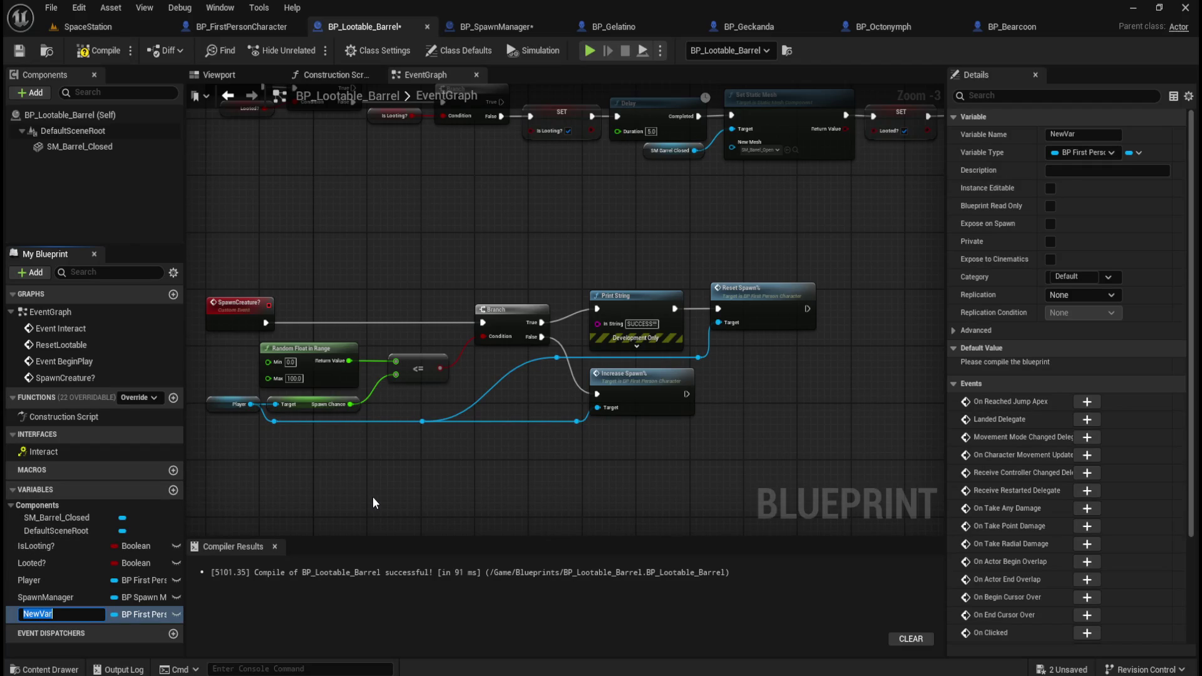
{"action": "type", "text": "Loca"}
{"action": "key", "text": "BackSpace"}
{"action": "key", "text": "BackSpace"}
{"action": "type", "text": "SpawnLocation"}
{"action": "key", "text": "Return"}
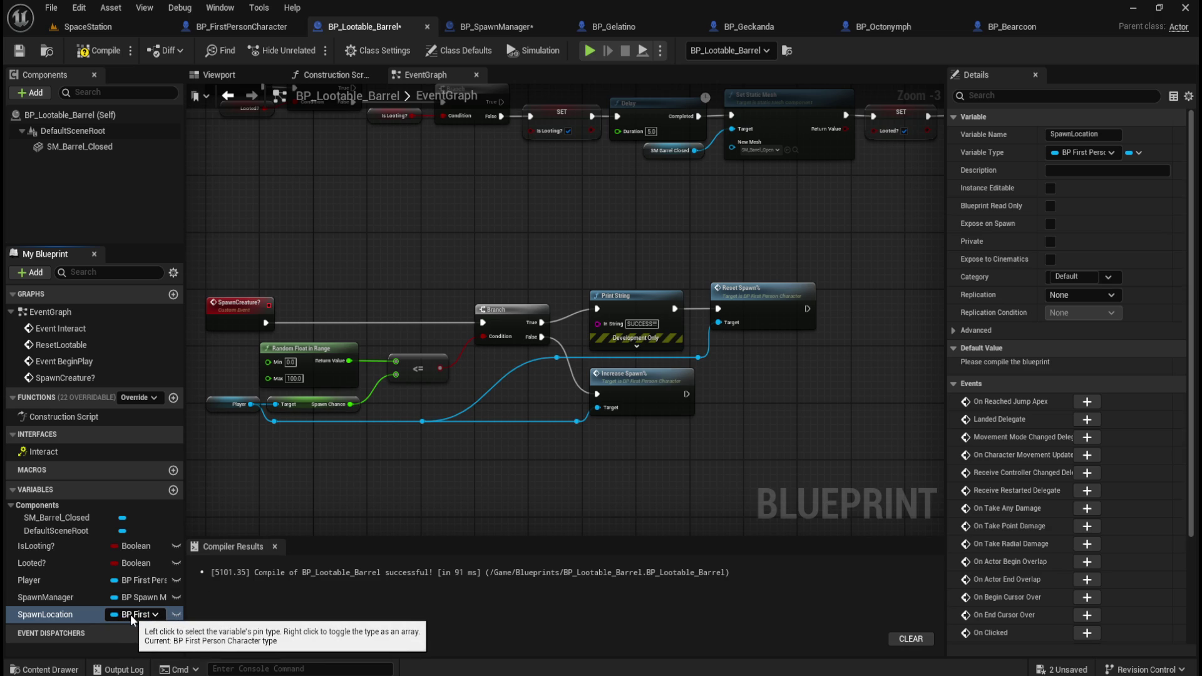
{"action": "left_click", "coordinate": [94, 613]}
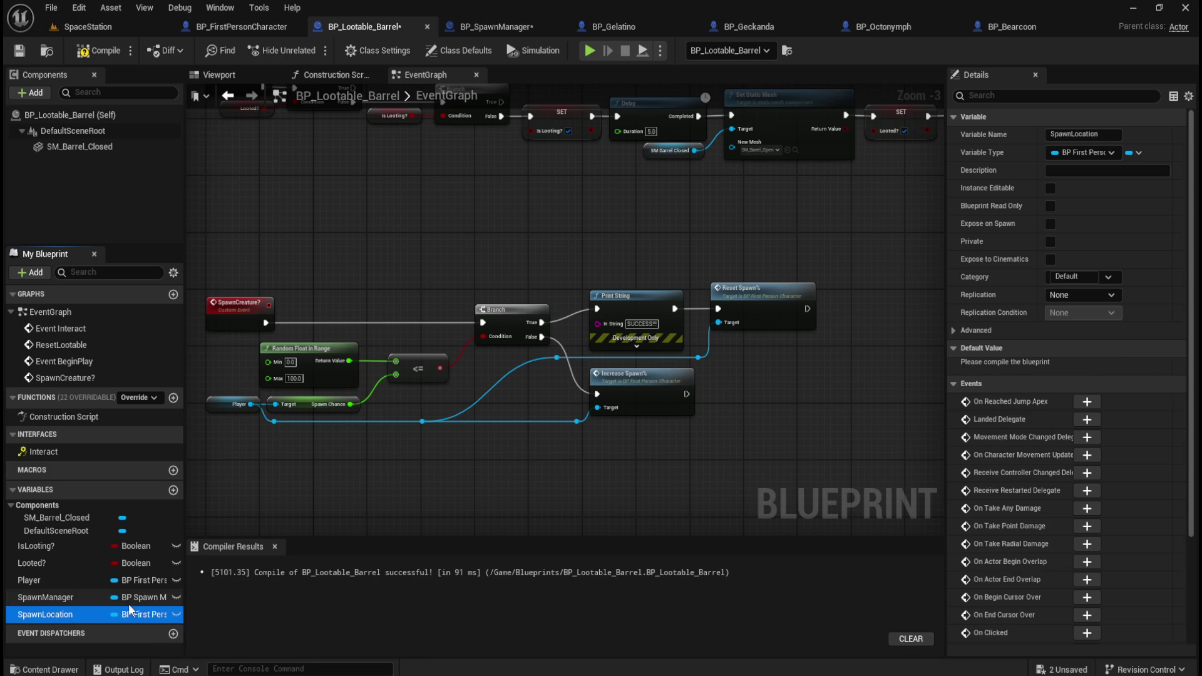
{"action": "key", "text": "Delete"}
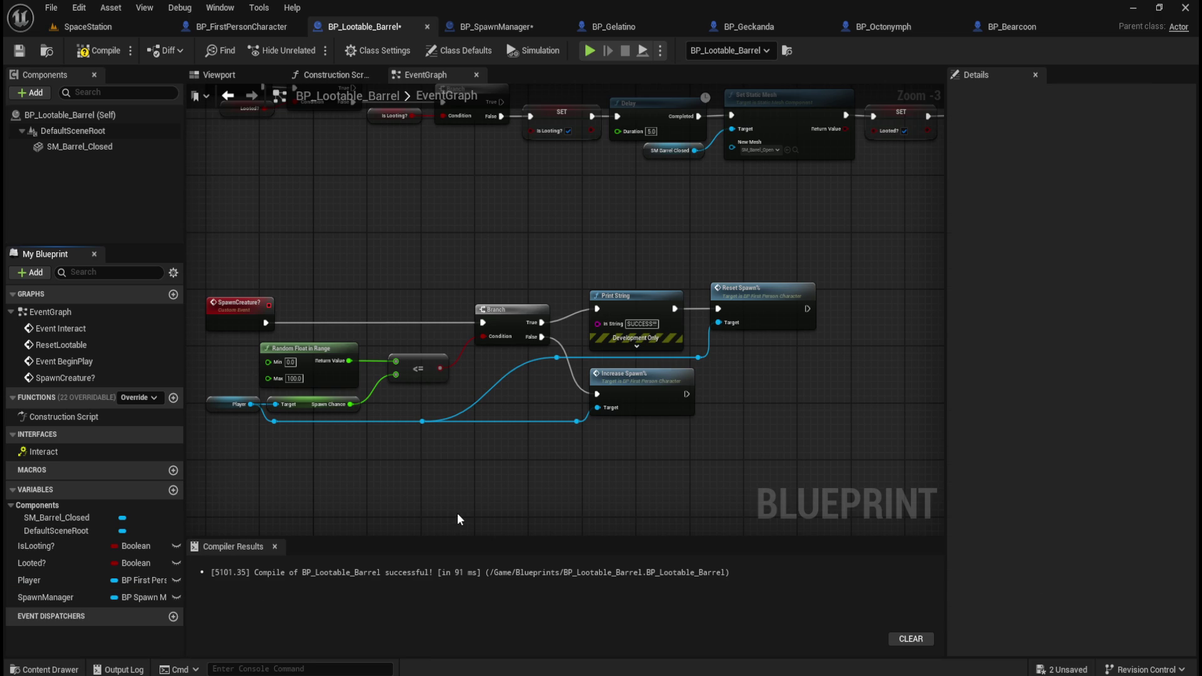
{"action": "left_click", "coordinate": [495, 26]}
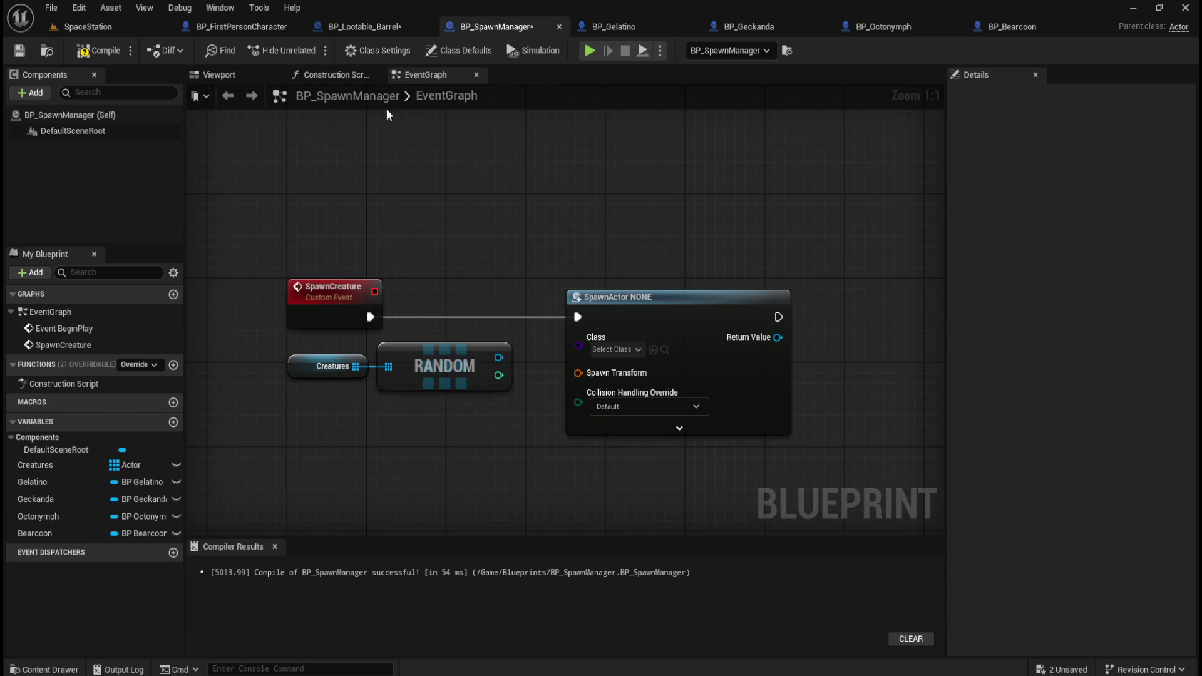
- Create a Vector variable named SpawnLocation in BP_SpawnManager
{"action": "left_click", "coordinate": [173, 422]}
{"action": "type", "text": "SpawnLocation"}
{"action": "key", "text": "Return"}
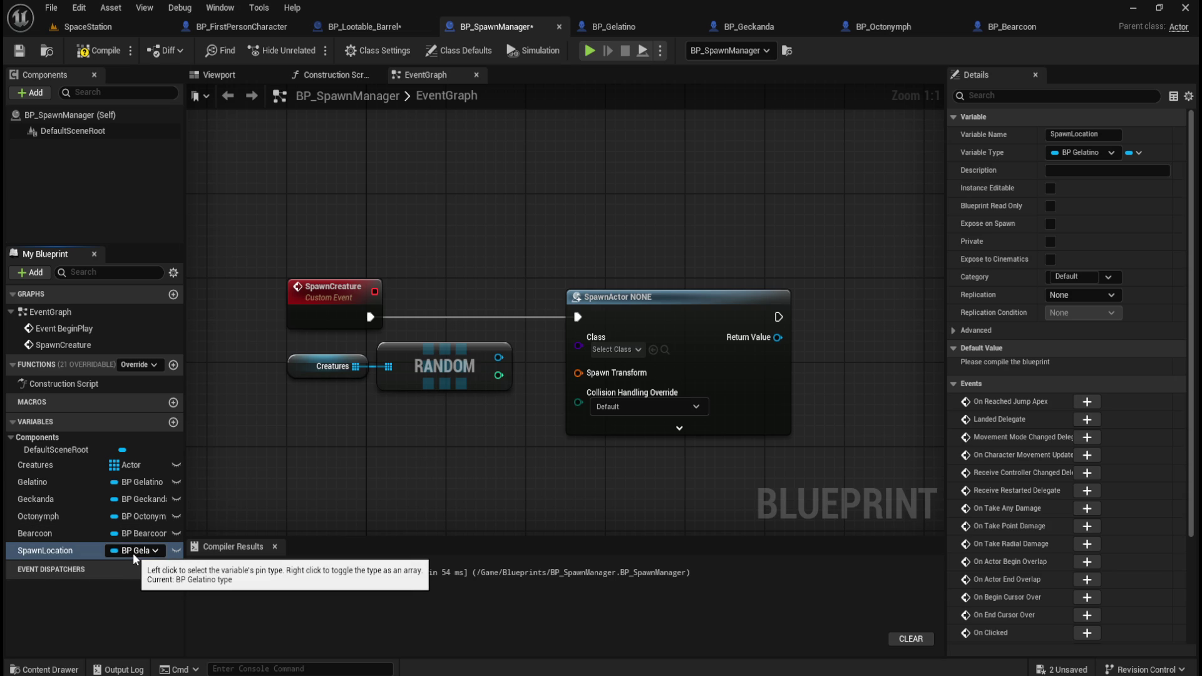
{"action": "left_click", "coordinate": [133, 554]}
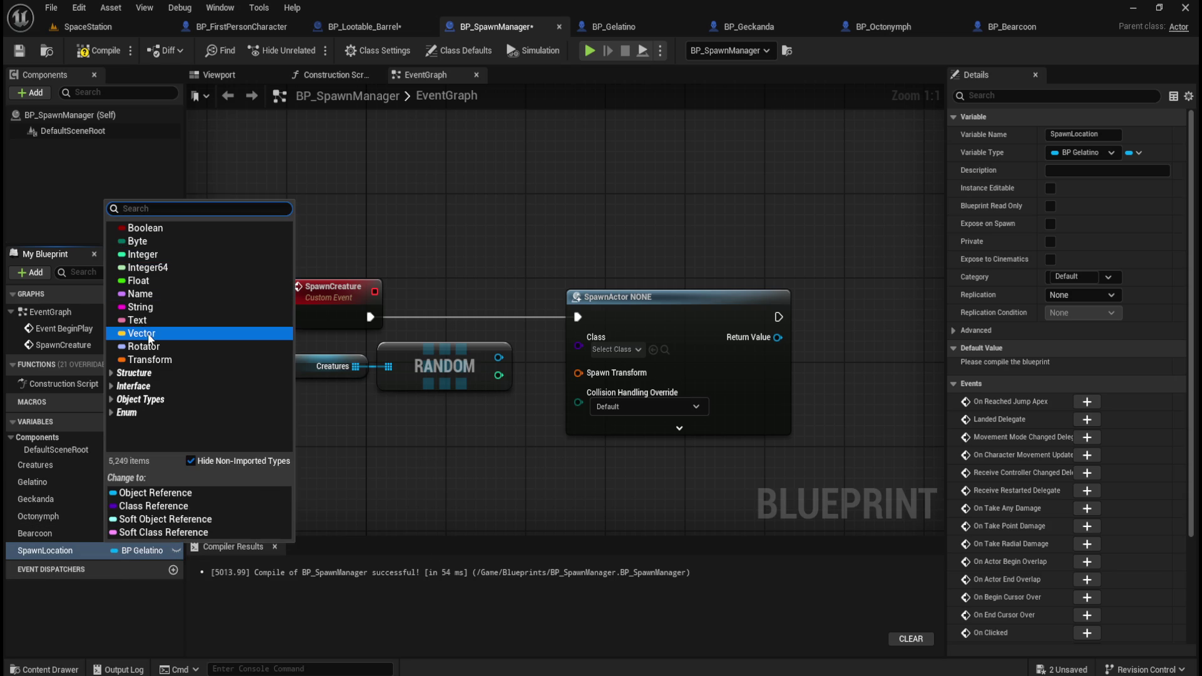
{"action": "left_click", "coordinate": [151, 334]}
- Compile and save BP_SpawnManager
{"action": "left_click", "coordinate": [99, 50]}
{"action": "left_click", "coordinate": [13, 51]}
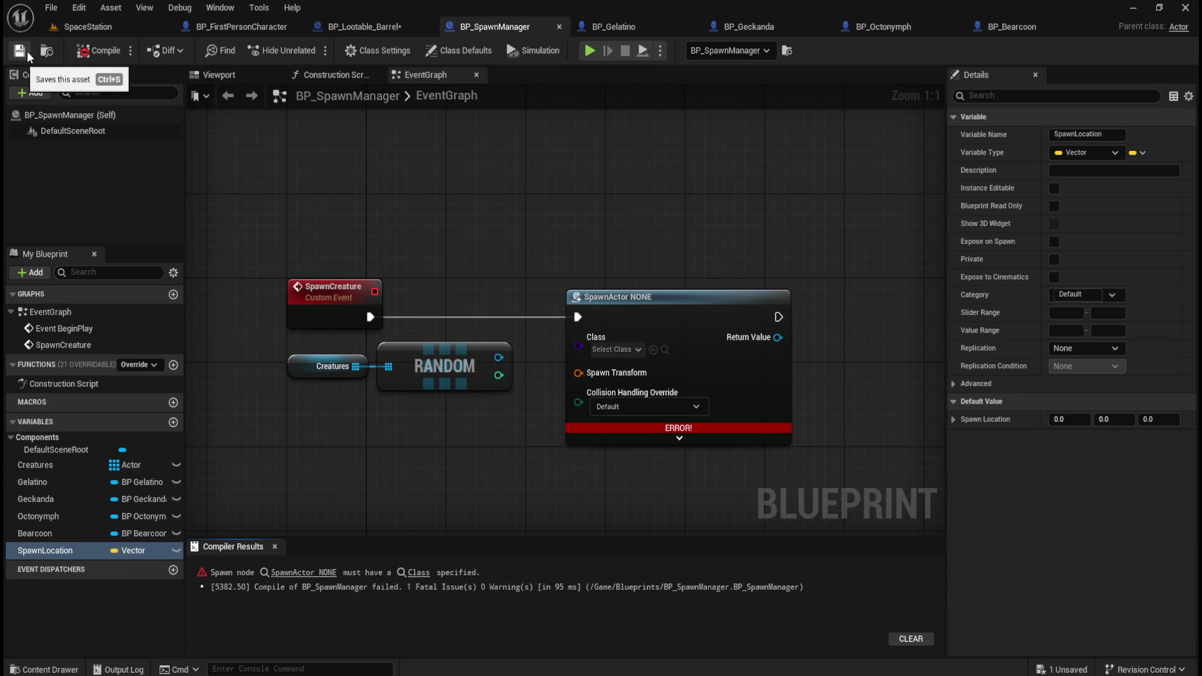
{"action": "left_click", "coordinate": [679, 438]}
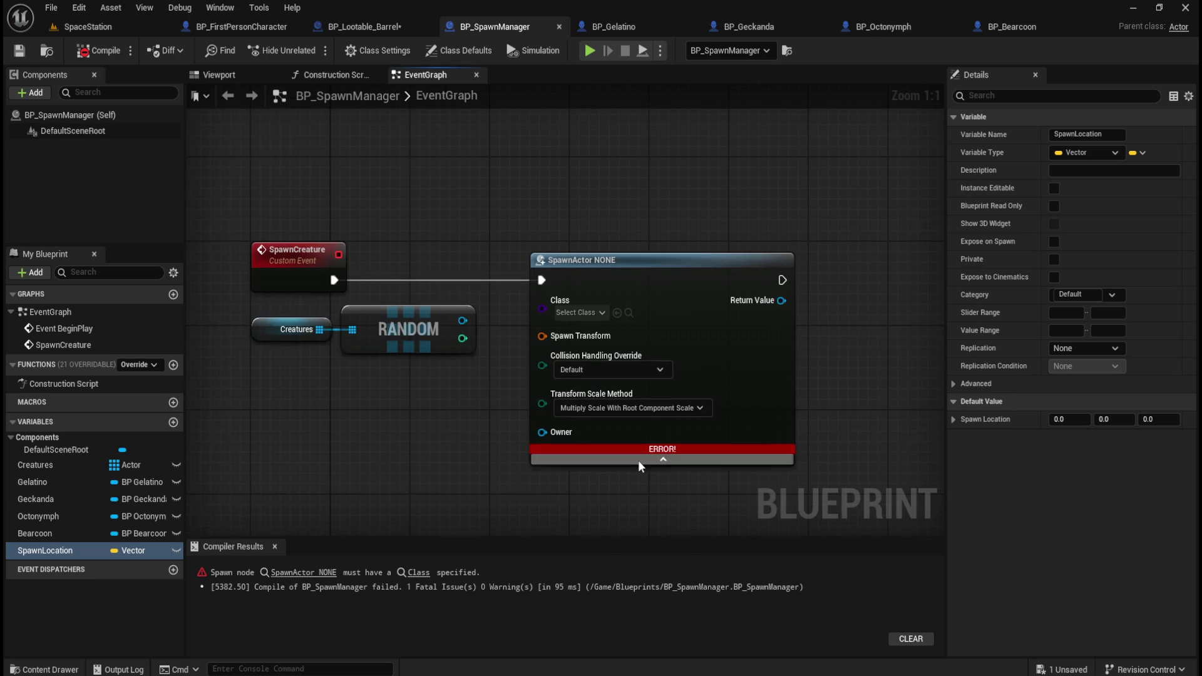
- Split SpawnActor's Spawn Transform pin into Location, Rotation and Scale, then collapse advanced pins
{"action": "mouse_move", "coordinate": [653, 447]}
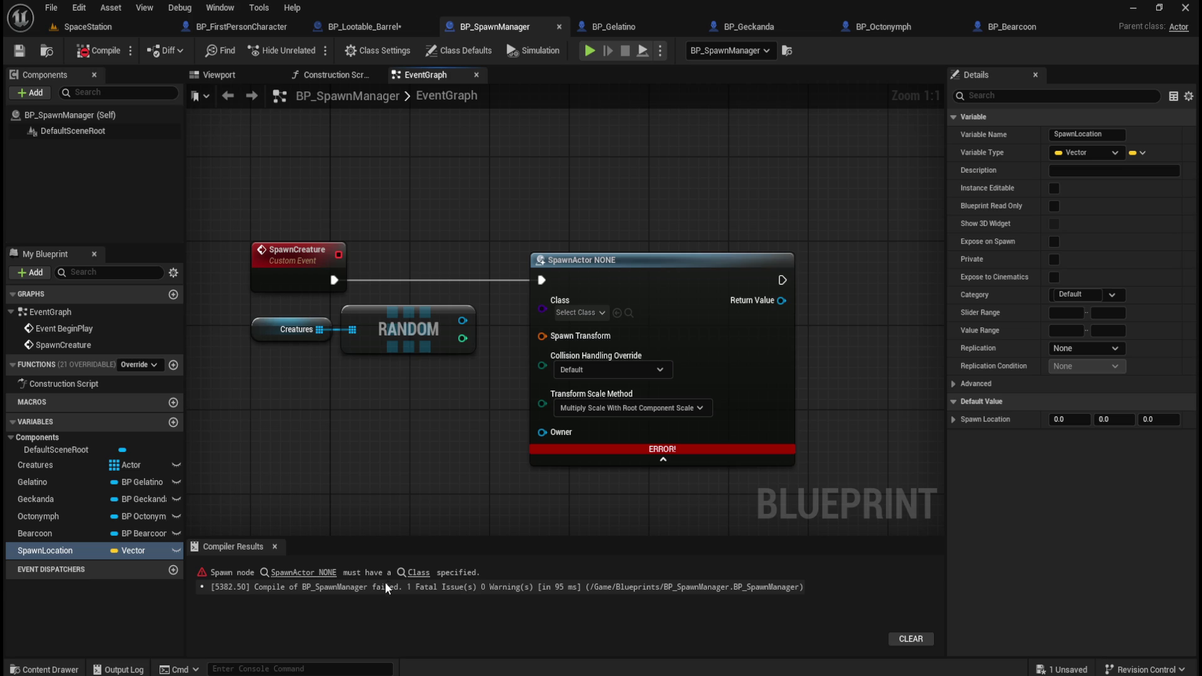
{"action": "mouse_move", "coordinate": [663, 465]}
{"action": "left_mouse_down"}
{"action": "mouse_move", "coordinate": [689, 201]}
{"action": "mouse_move", "coordinate": [531, 408]}
{"action": "mouse_move", "coordinate": [490, 388]}
{"action": "mouse_move", "coordinate": [437, 267]}
{"action": "left_mouse_up"}
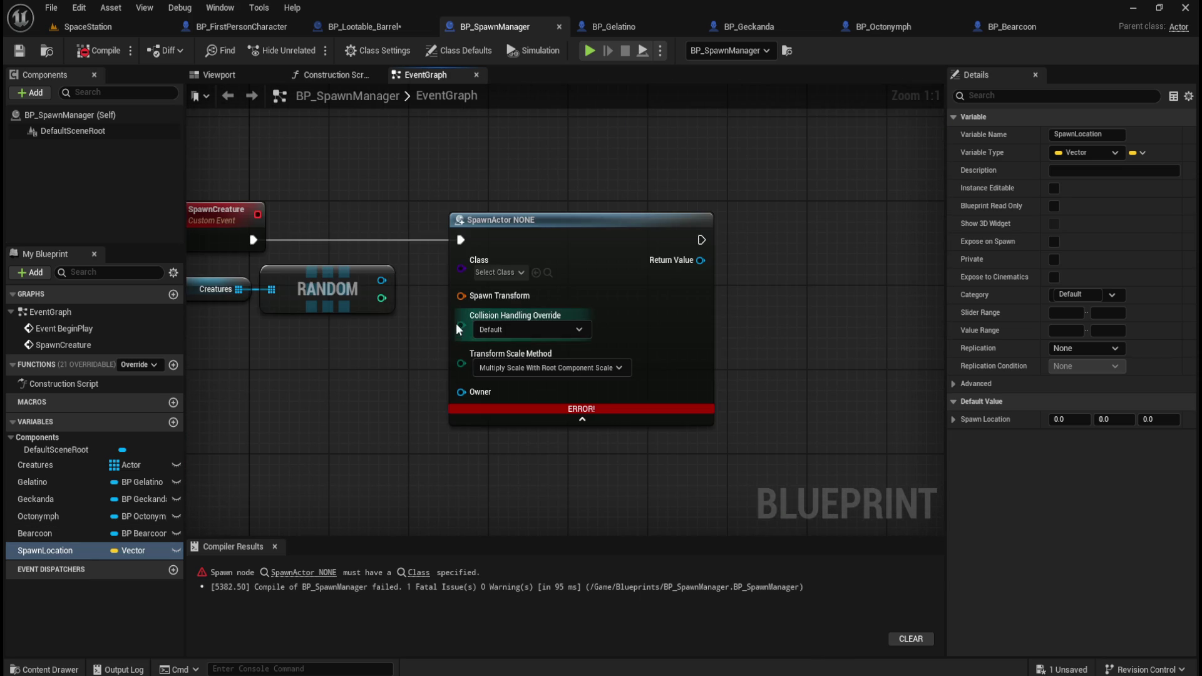
{"action": "right_click", "coordinate": [481, 296]}
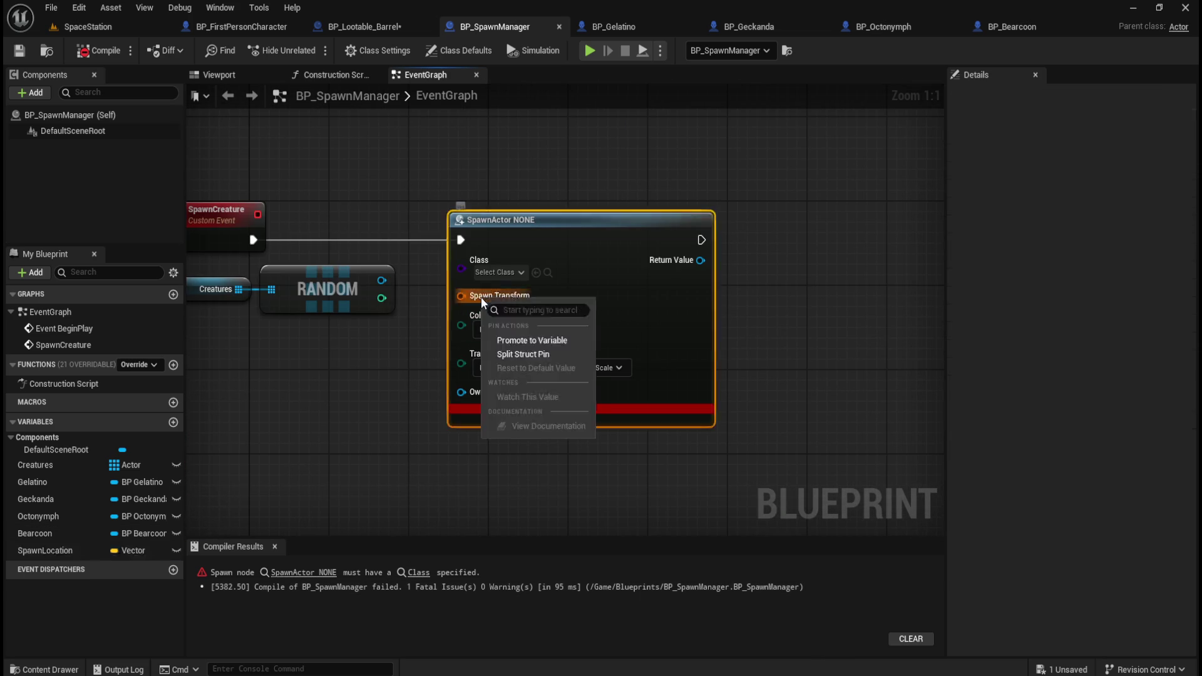
{"action": "left_click", "coordinate": [523, 352]}
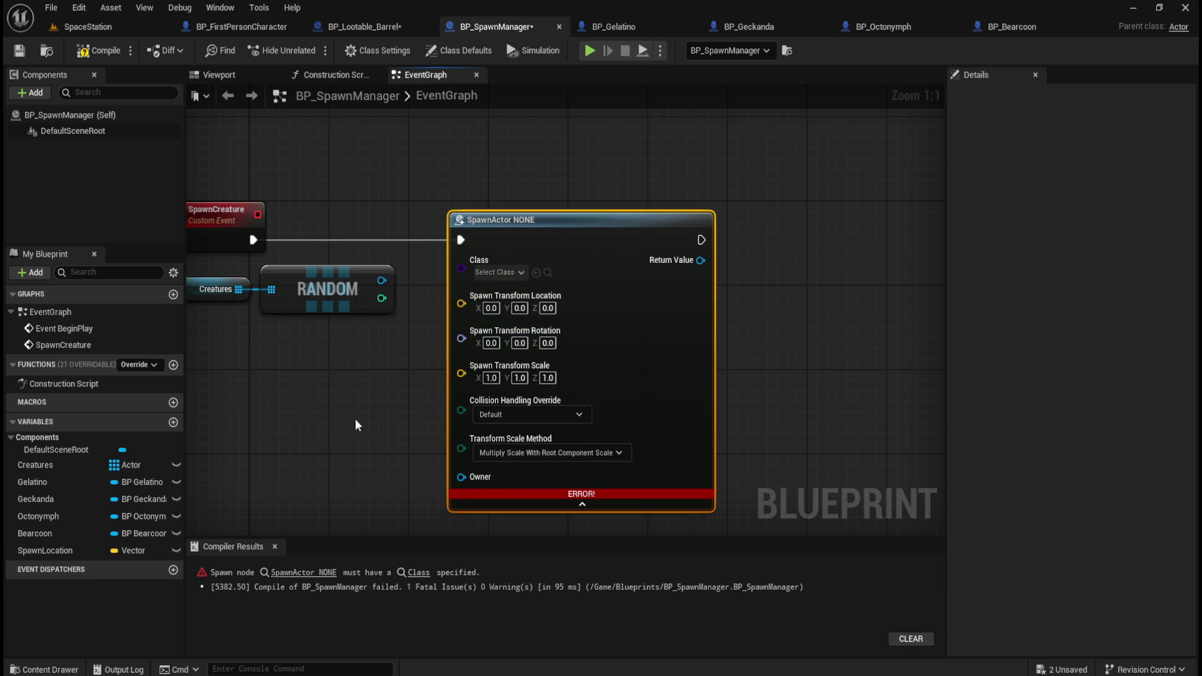
{"action": "key", "text": "ctrl+z"}
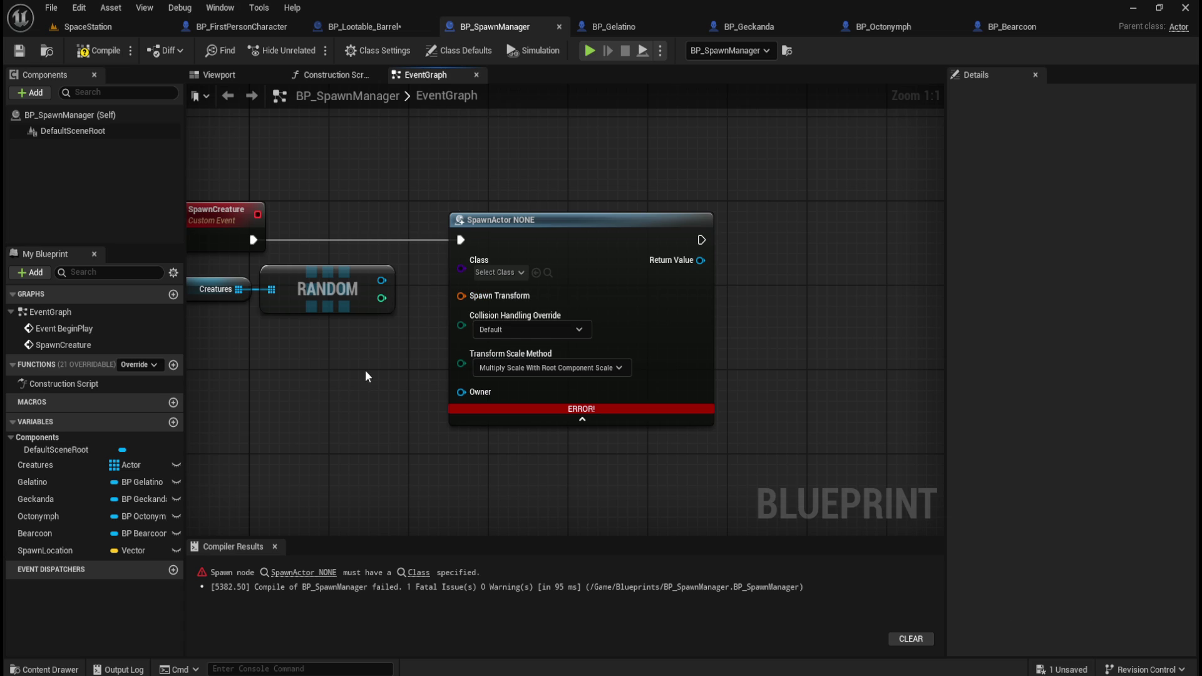
{"action": "right_click", "coordinate": [490, 298]}
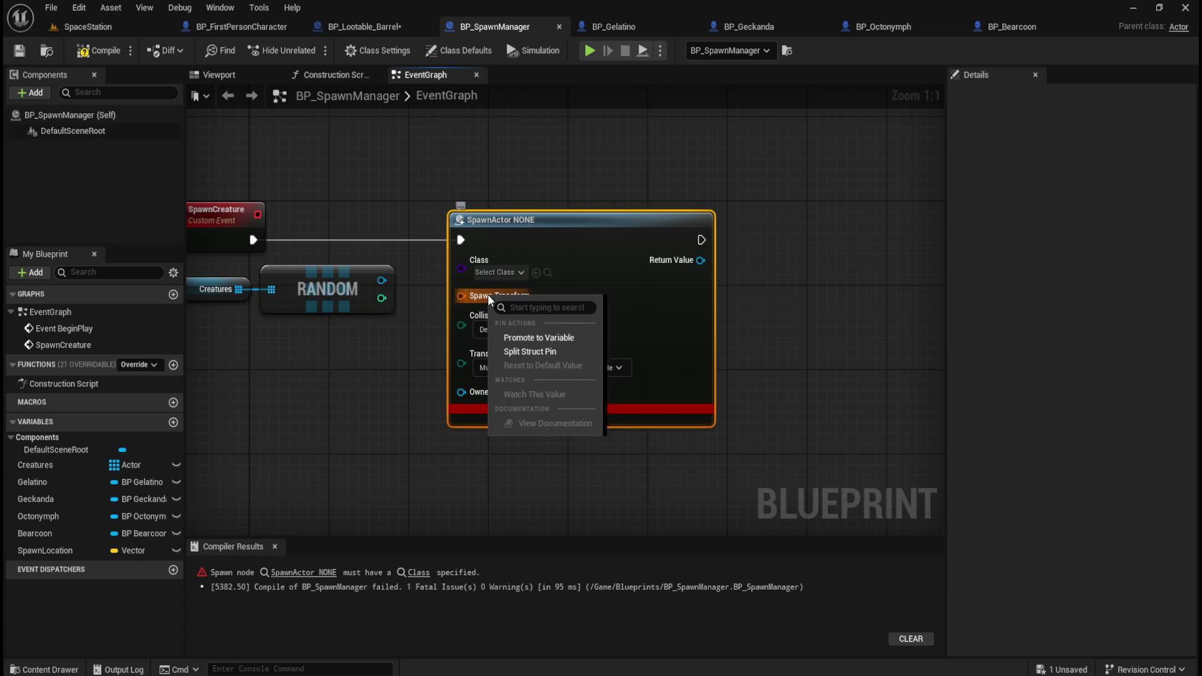
{"action": "left_click", "coordinate": [519, 355]}
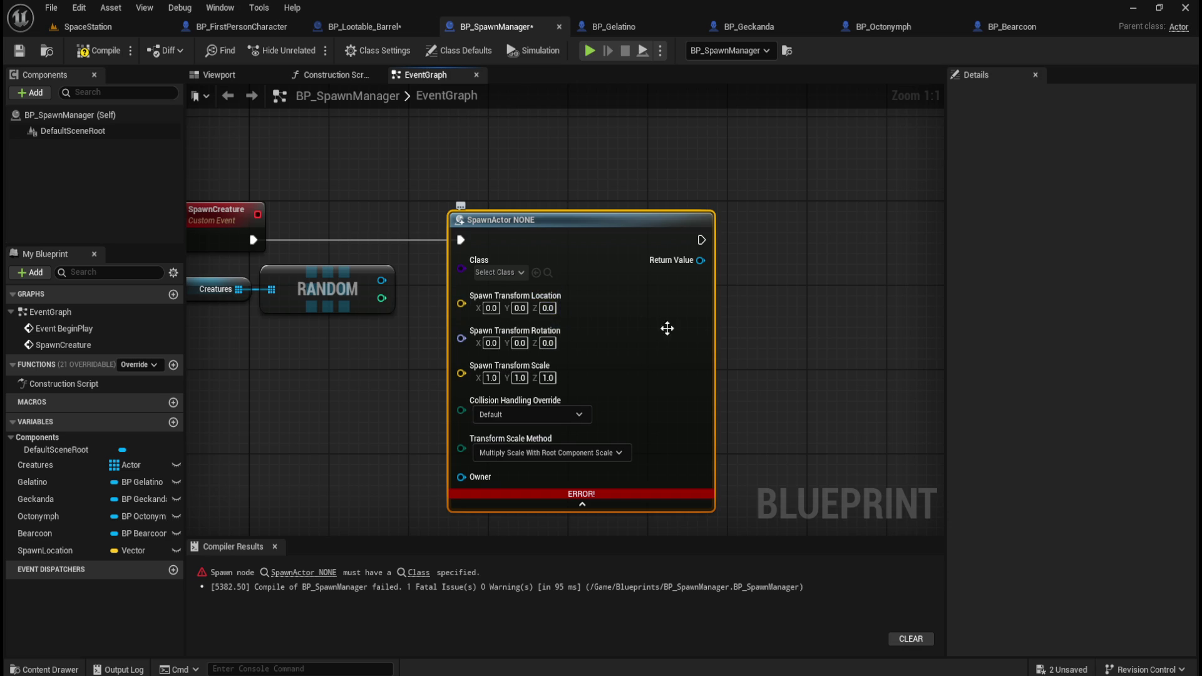
{"action": "left_click", "coordinate": [589, 504]}
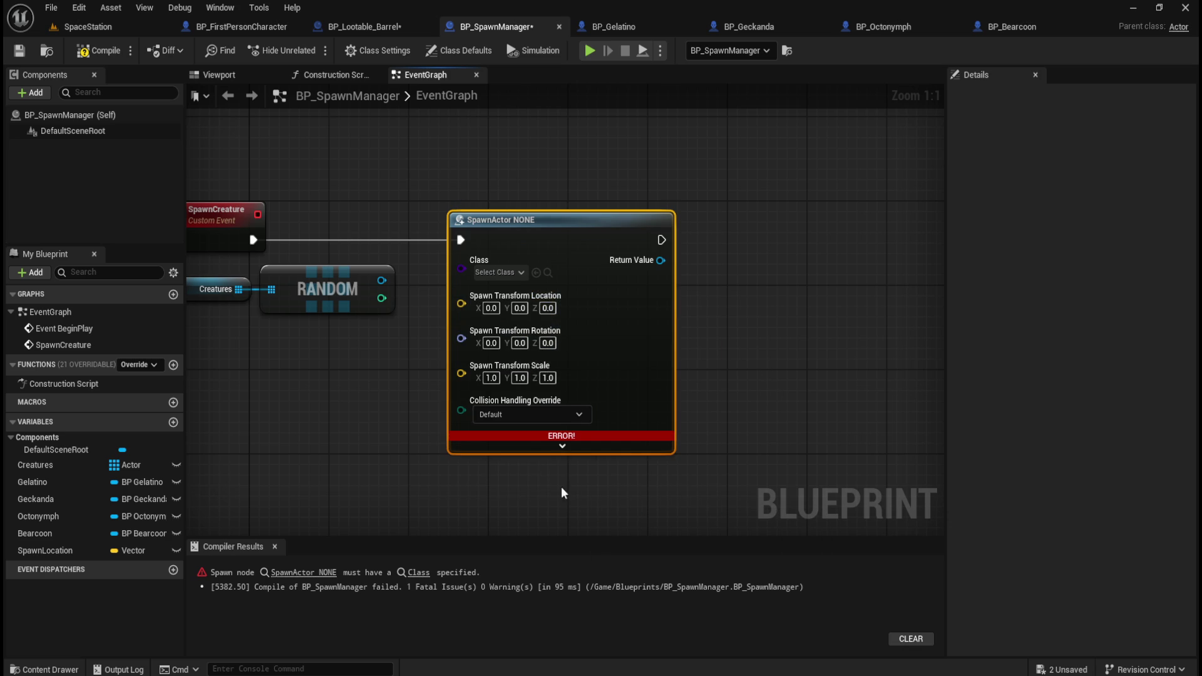
- Set the SpawnActor node's Class to Actor after trying to wire the random item into it
{"action": "left_click_drag", "start_coordinate": [363, 448], "coordinate": [489, 433]}
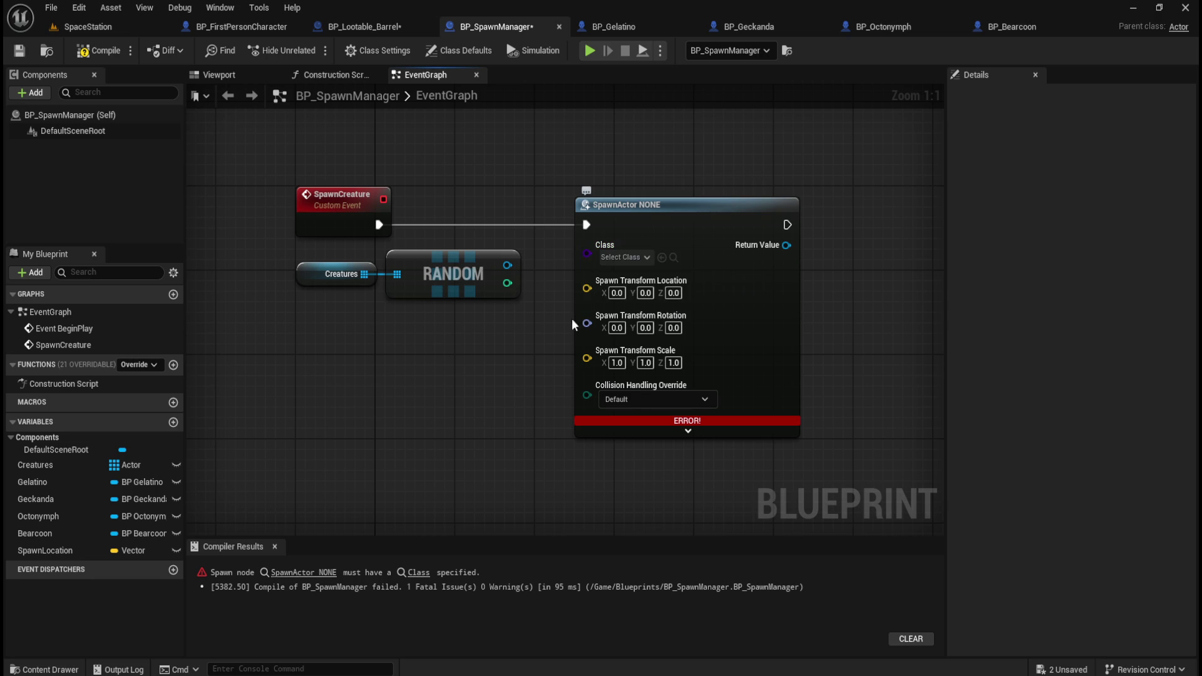
{"action": "mouse_move", "coordinate": [507, 264]}
{"action": "left_mouse_down"}
{"action": "mouse_move", "coordinate": [597, 254]}
{"action": "mouse_move", "coordinate": [584, 253]}
{"action": "left_mouse_up"}
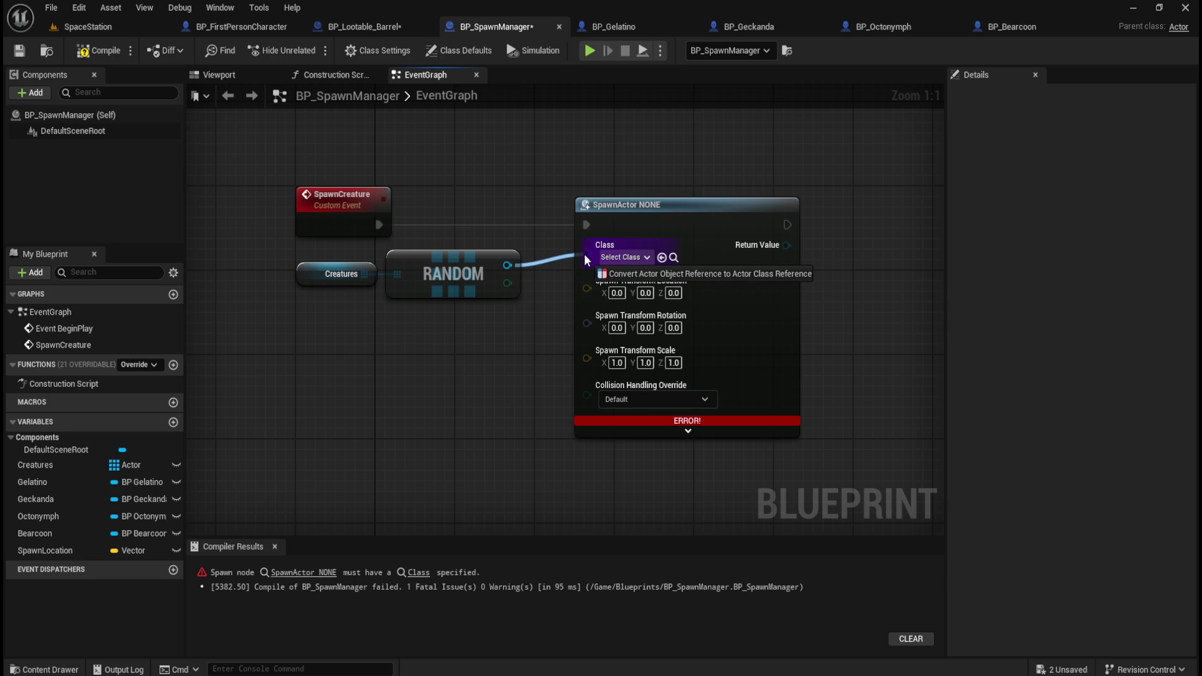
{"action": "left_click_drag", "start_coordinate": [584, 254], "coordinate": [551, 267]}
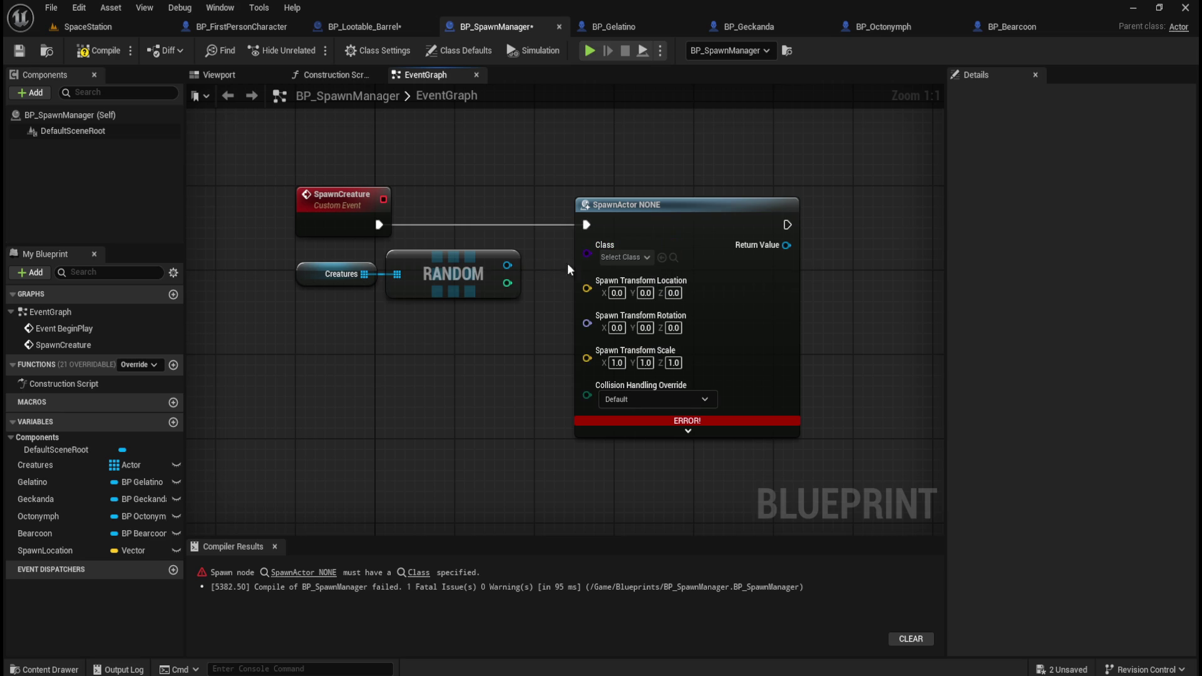
{"action": "left_click", "coordinate": [617, 257]}
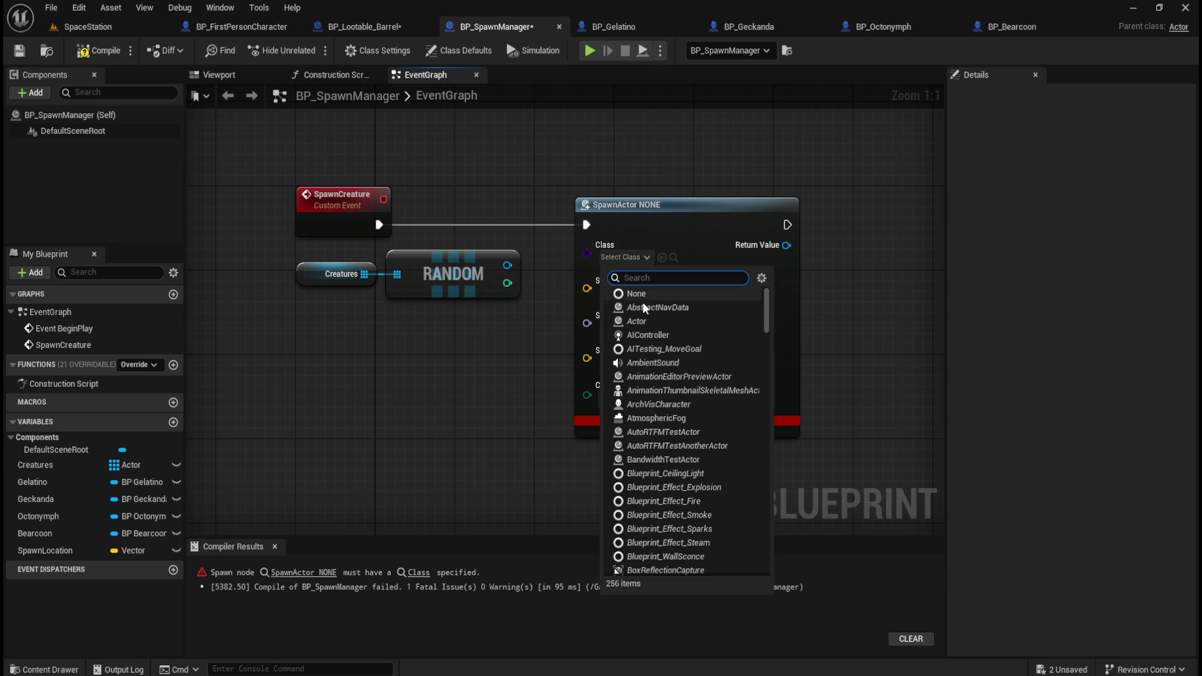
{"action": "left_click", "coordinate": [639, 320]}
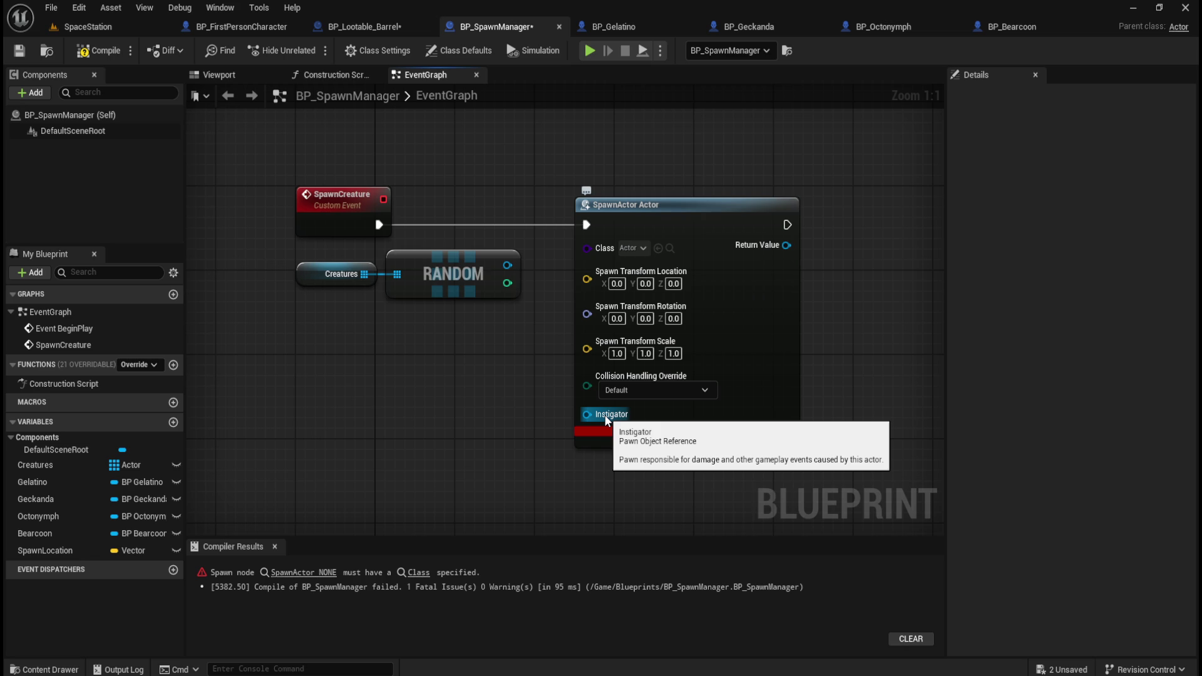
- Expand the SpawnActor node's advanced pins, then delete the node
{"action": "left_click", "coordinate": [683, 442]}
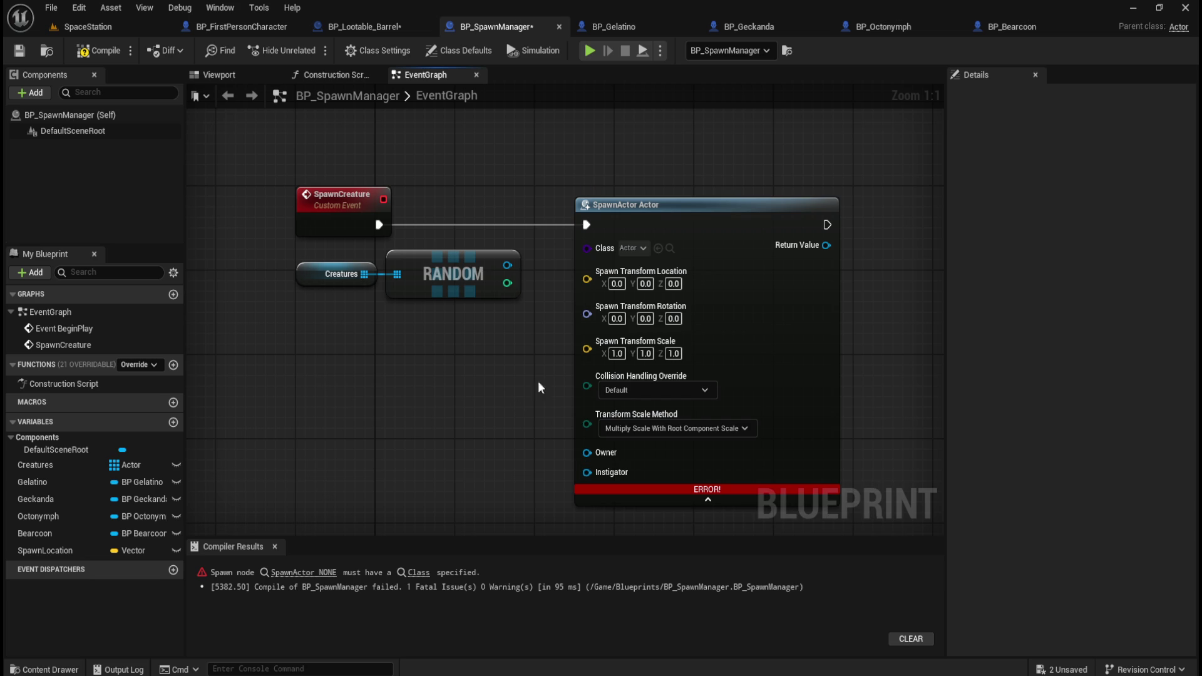
{"action": "left_click", "coordinate": [726, 211]}
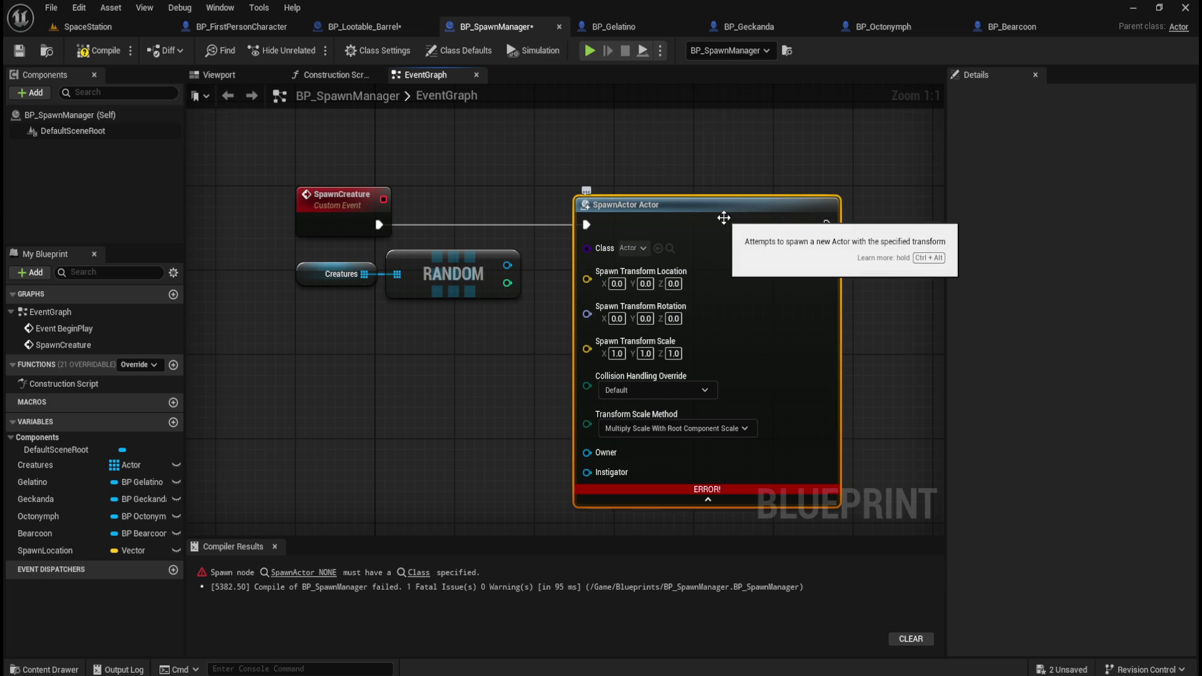
{"action": "key", "text": "Delete"}
- Add a Spawn Actor from Class node from the 'spawn' search and place it beside RANDOM
{"action": "right_click", "coordinate": [673, 235]}
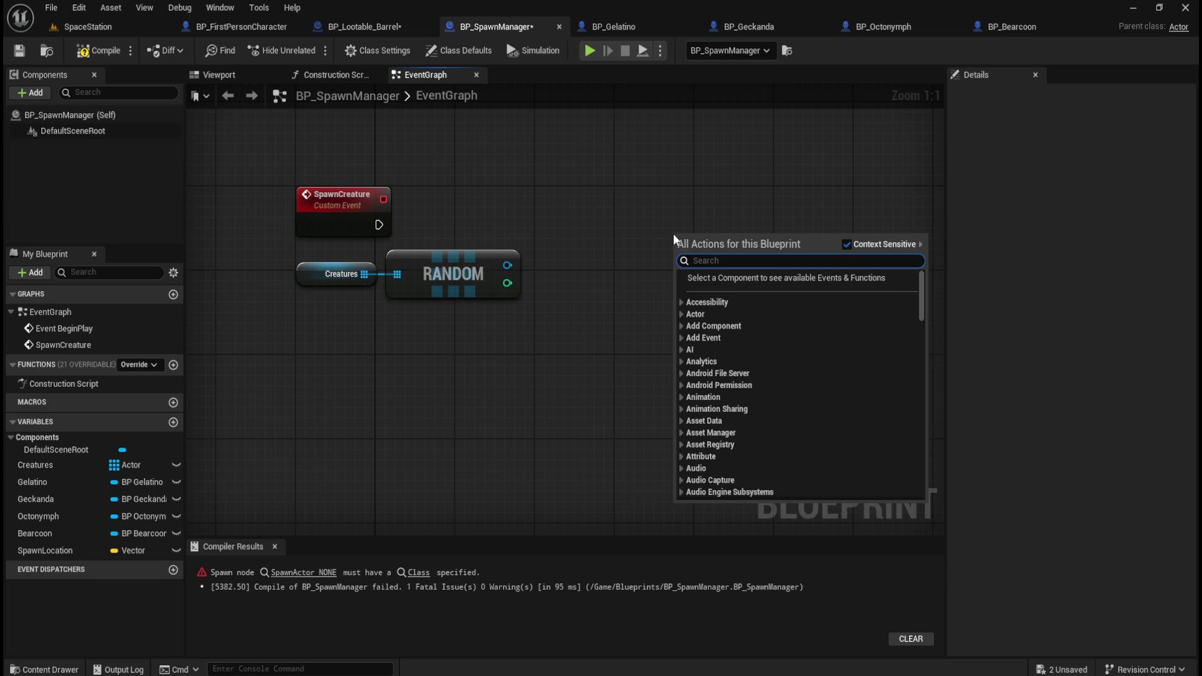
{"action": "type", "text": "spawn objec"}
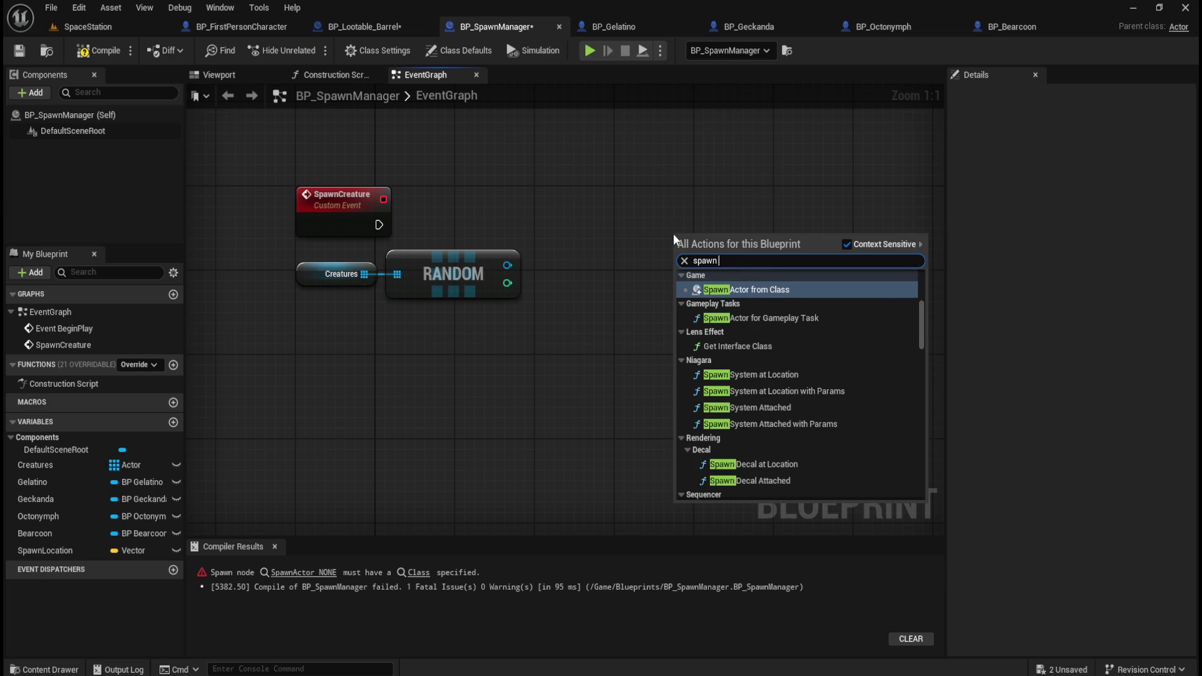
{"action": "key", "text": "BackSpace"}
{"action": "key", "text": "BackSpace"}
{"action": "key", "text": "BackSpace"}
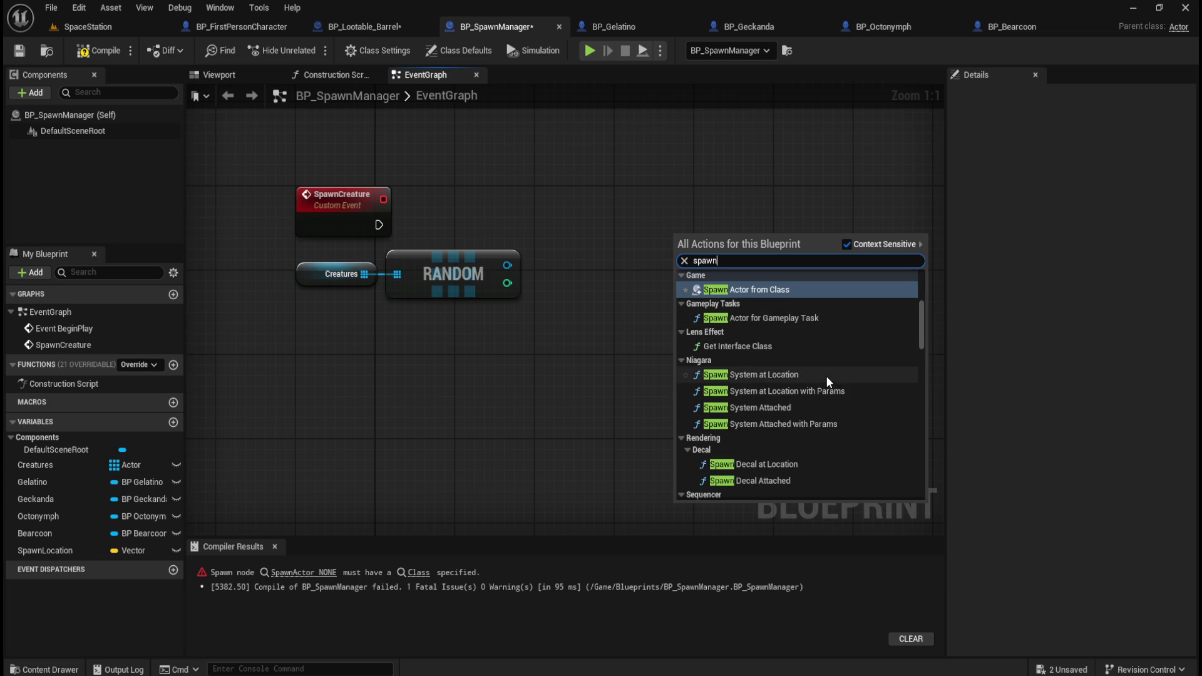
{"action": "scroll", "coordinate": [826, 375], "scroll_direction": "down", "scroll_amount": 2}
{"action": "scroll", "coordinate": [828, 377], "scroll_direction": "down", "scroll_amount": 5}
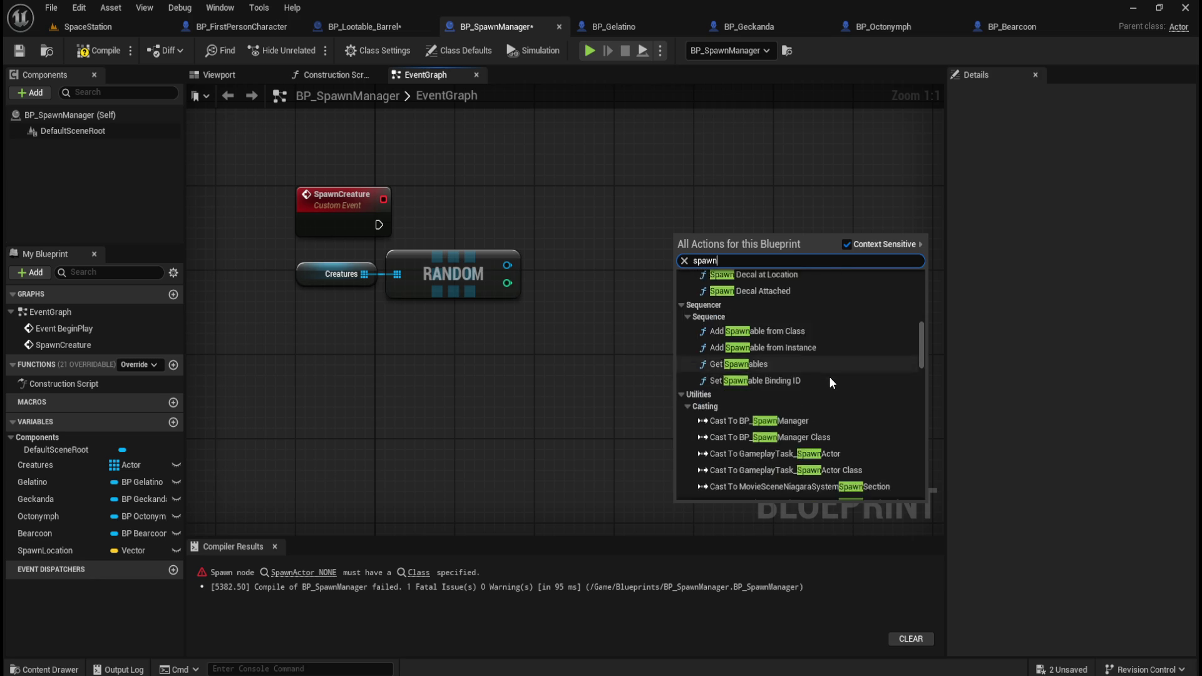
{"action": "mouse_move", "coordinate": [922, 355]}
{"action": "left_mouse_down"}
{"action": "mouse_move", "coordinate": [929, 482]}
{"action": "mouse_move", "coordinate": [914, 418]}
{"action": "mouse_move", "coordinate": [922, 335]}
{"action": "left_mouse_up"}
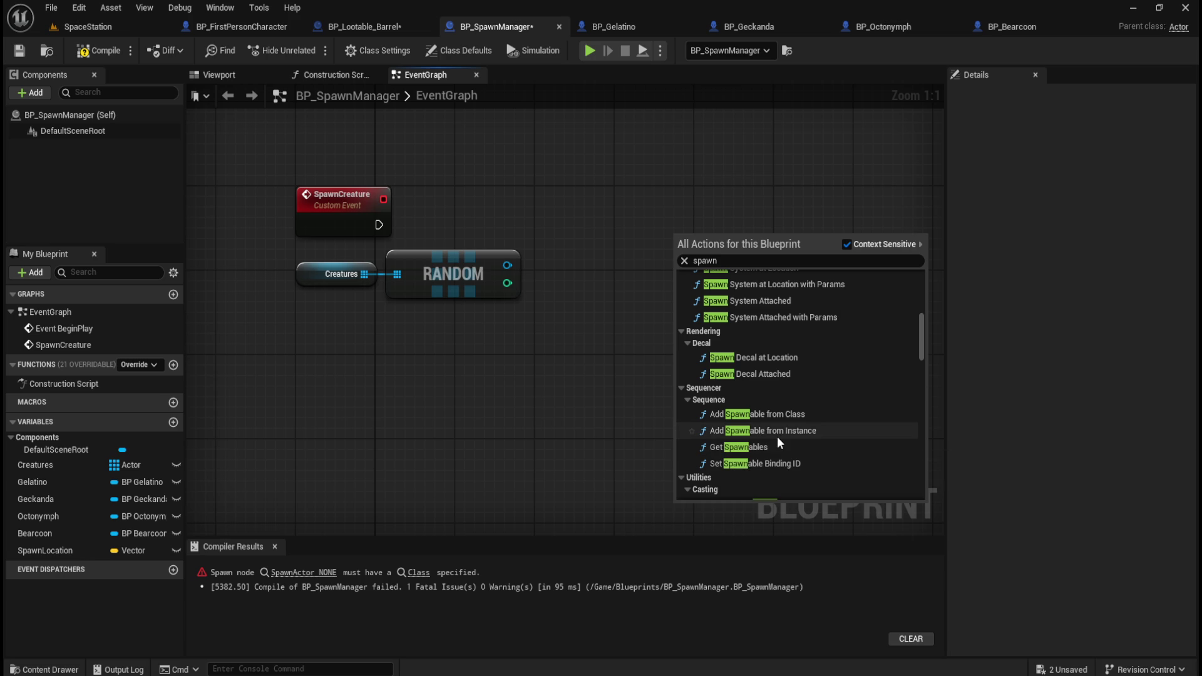
{"action": "scroll", "coordinate": [778, 440], "scroll_direction": "up", "scroll_amount": 5}
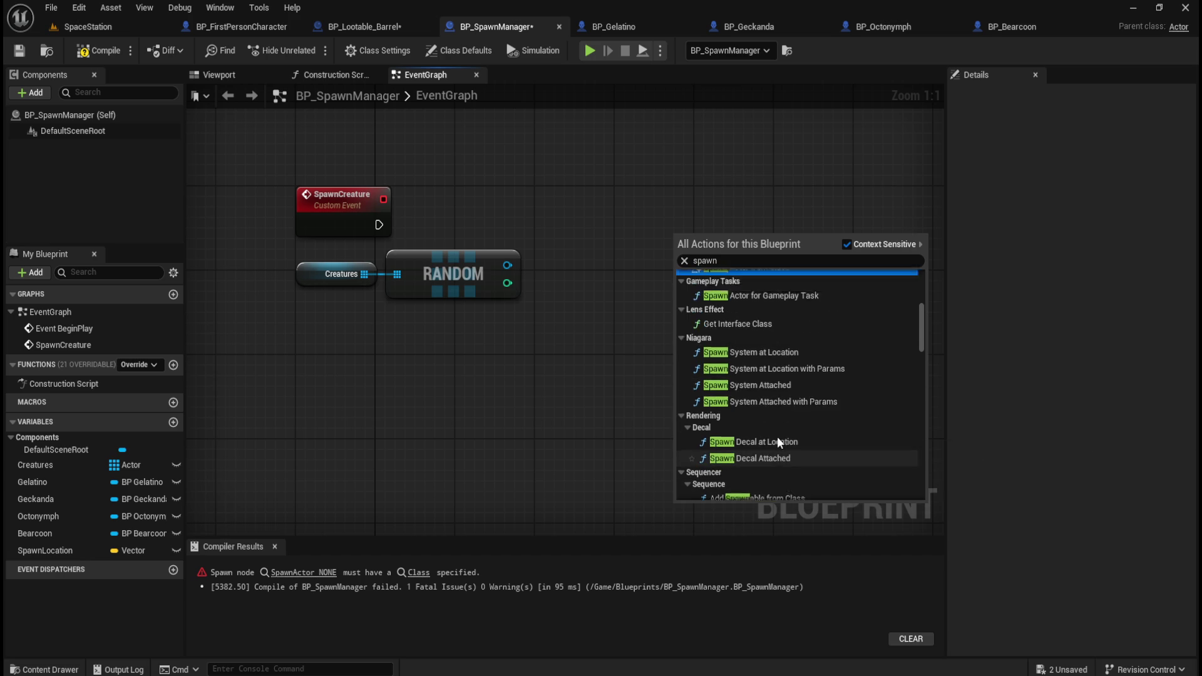
{"action": "scroll", "coordinate": [777, 437], "scroll_direction": "up", "scroll_amount": 2}
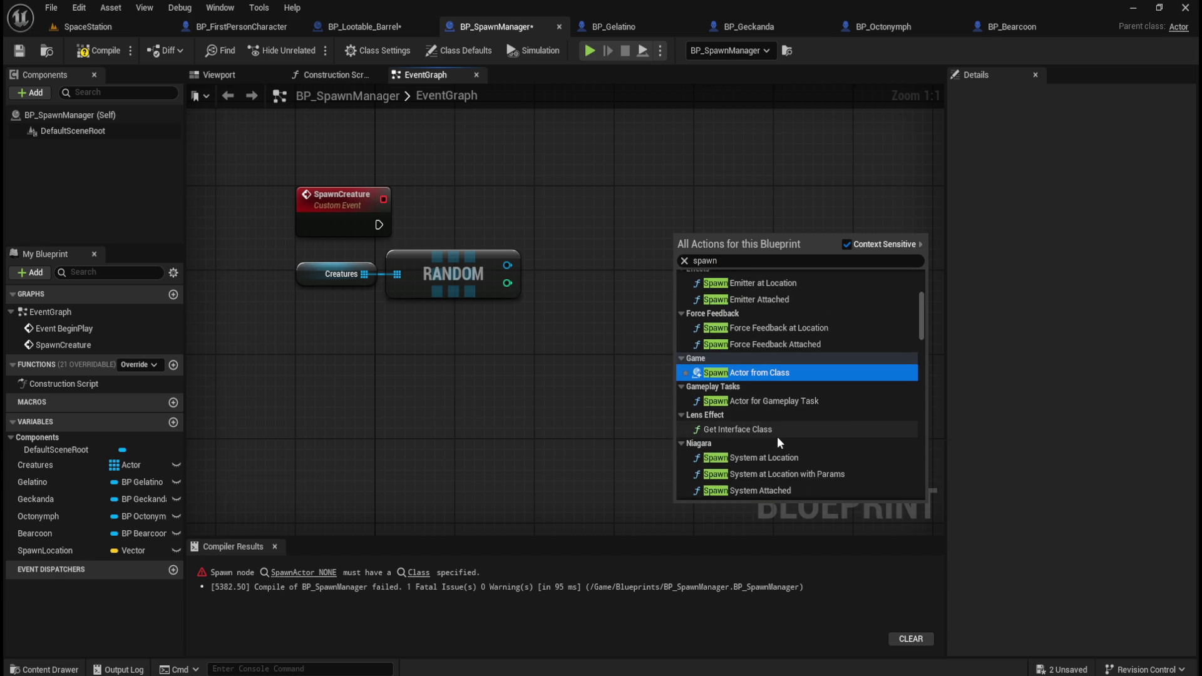
{"action": "left_click", "coordinate": [758, 374]}
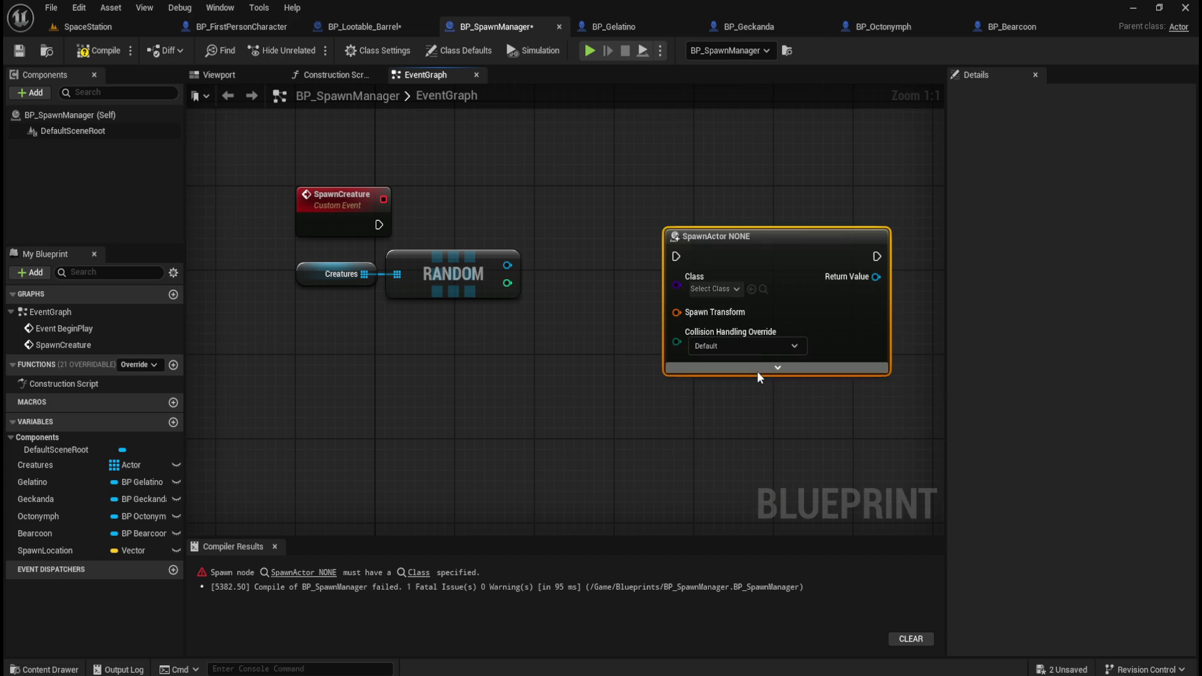
{"action": "mouse_move", "coordinate": [809, 239]}
{"action": "left_mouse_down"}
{"action": "mouse_move", "coordinate": [732, 202]}
{"action": "mouse_move", "coordinate": [701, 210]}
{"action": "mouse_move", "coordinate": [772, 213]}
{"action": "left_mouse_up"}
{"action": "left_click", "coordinate": [572, 289]}
- Wire RANDOM's output into SpawnActor's Class pin and place the inserted Get Class node between them
{"action": "mouse_move", "coordinate": [507, 265]}
{"action": "left_mouse_down"}
{"action": "mouse_move", "coordinate": [582, 276]}
{"action": "mouse_move", "coordinate": [638, 249]}
{"action": "left_mouse_up"}
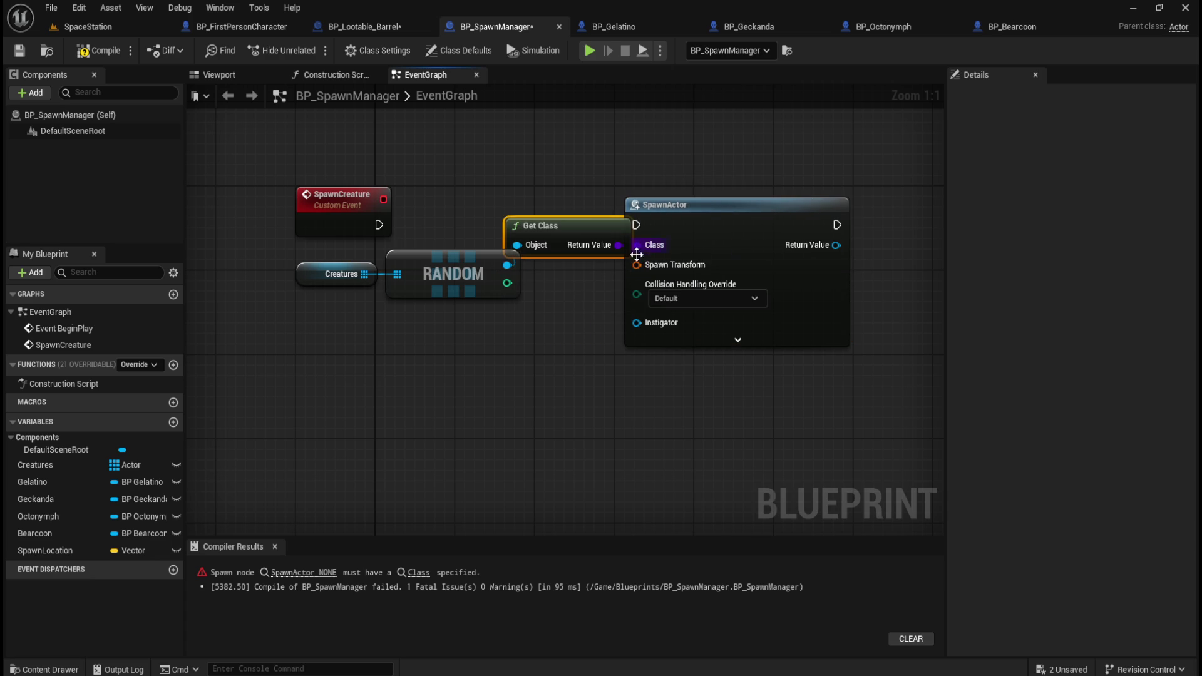
{"action": "left_click_drag", "start_coordinate": [743, 204], "coordinate": [828, 201]}
{"action": "left_click", "coordinate": [598, 187]}
{"action": "left_click_drag", "start_coordinate": [576, 225], "coordinate": [608, 246]}
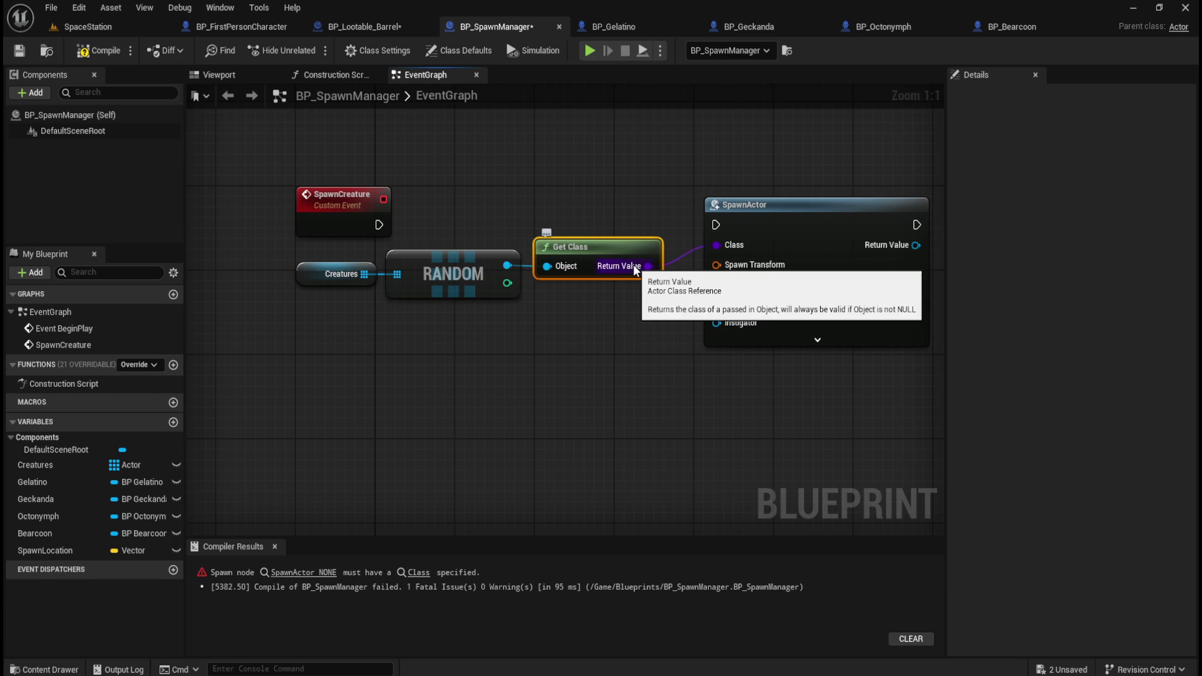
- Select the Creatures, RANDOM and Get Class nodes, and check the Event BeginPlay chain
{"action": "mouse_move", "coordinate": [338, 347]}
{"action": "left_mouse_down"}
{"action": "mouse_move", "coordinate": [630, 314]}
{"action": "mouse_move", "coordinate": [714, 250]}
{"action": "left_mouse_up"}
{"action": "left_click", "coordinate": [648, 186]}
{"action": "left_click_drag", "start_coordinate": [304, 329], "coordinate": [601, 251]}
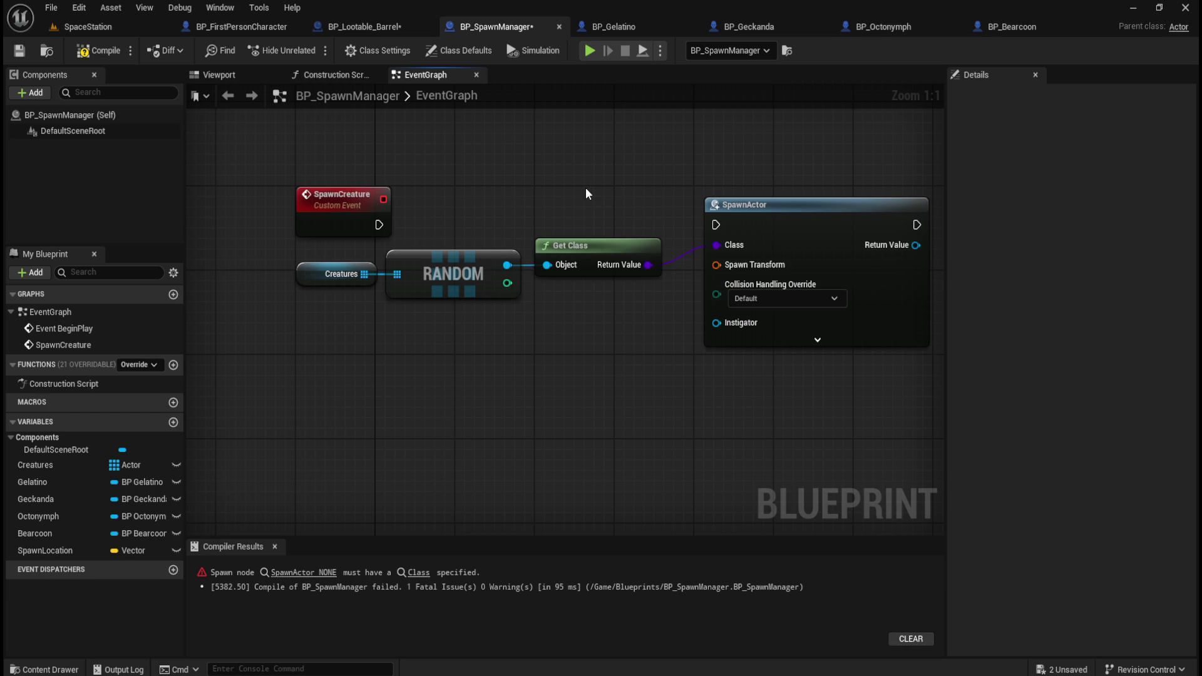
{"action": "left_click_drag", "start_coordinate": [523, 182], "coordinate": [478, 396]}
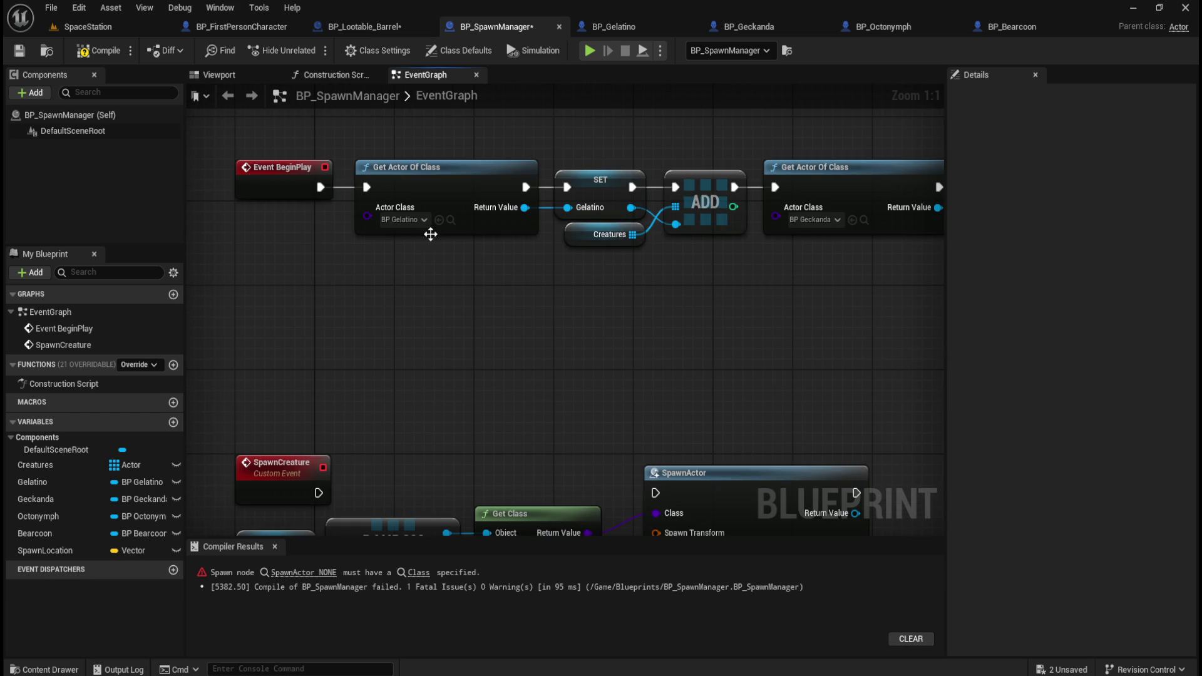
{"action": "left_click_drag", "start_coordinate": [507, 460], "coordinate": [524, 327]}
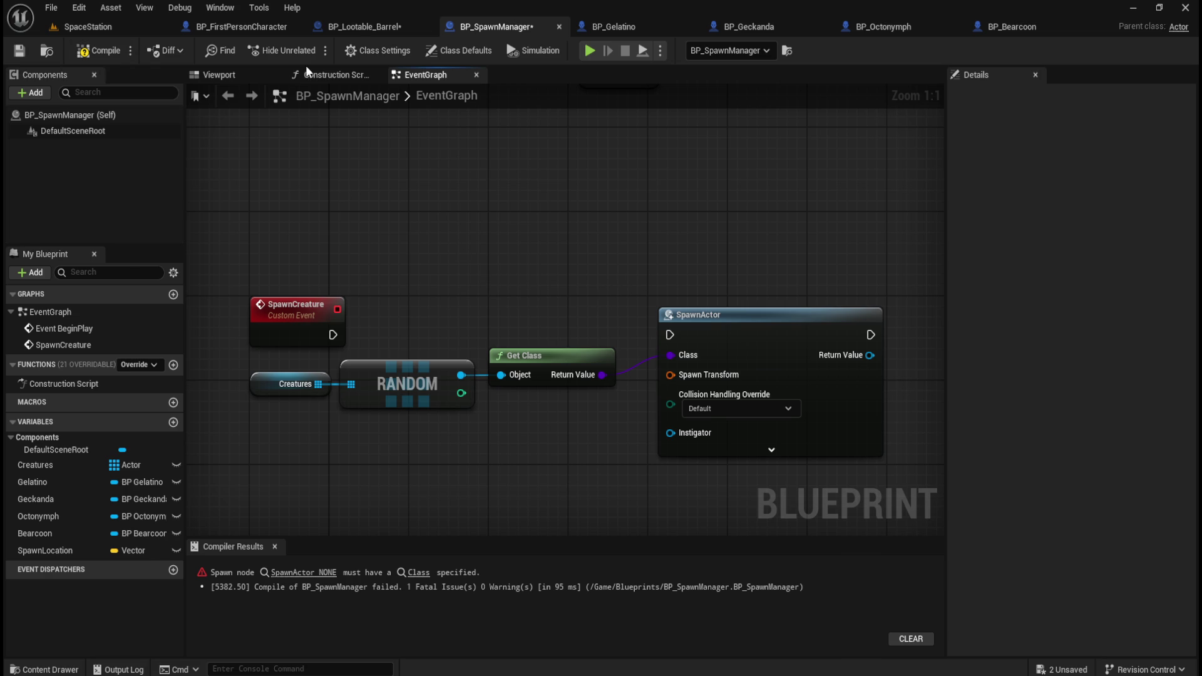
- Inspect the SpawnLocation variable's details in BP_SpawnManager
{"action": "left_click", "coordinate": [355, 30]}
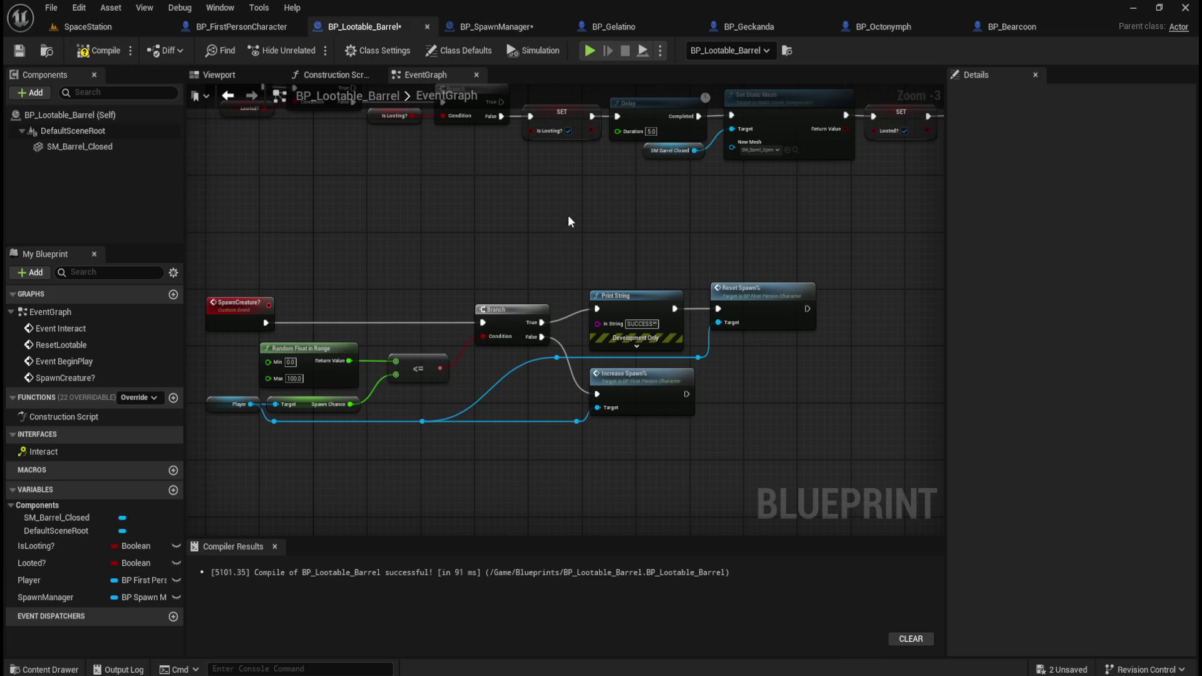
{"action": "left_click", "coordinate": [497, 27]}
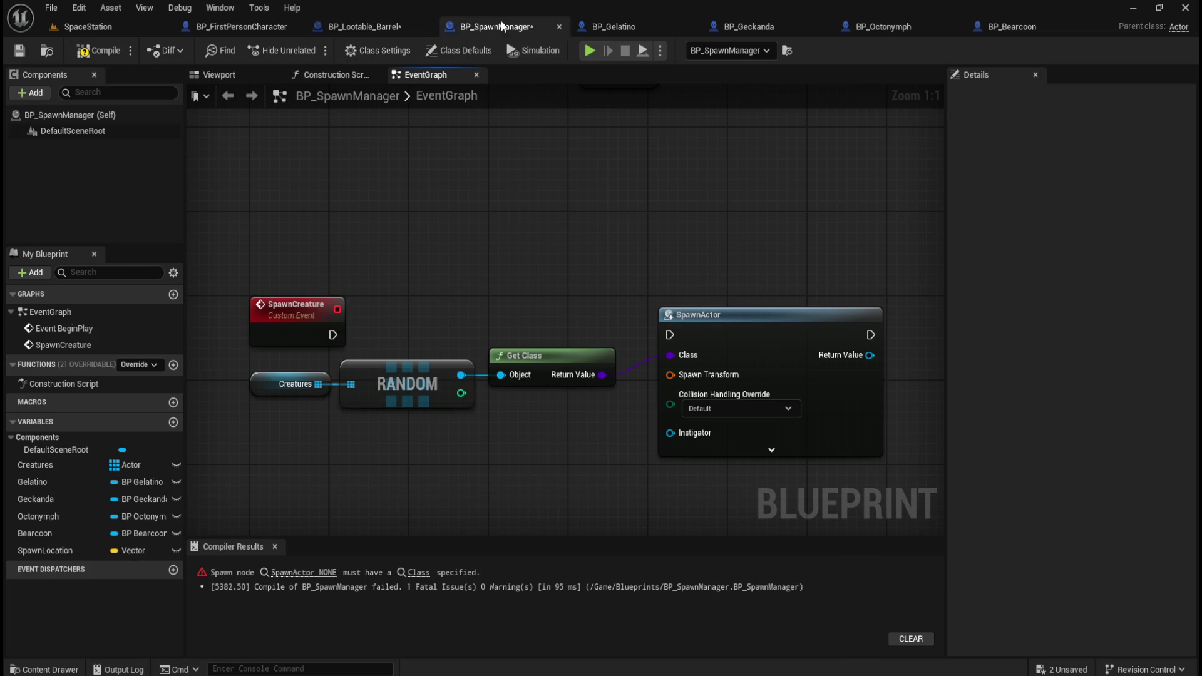
{"action": "left_click", "coordinate": [61, 552]}
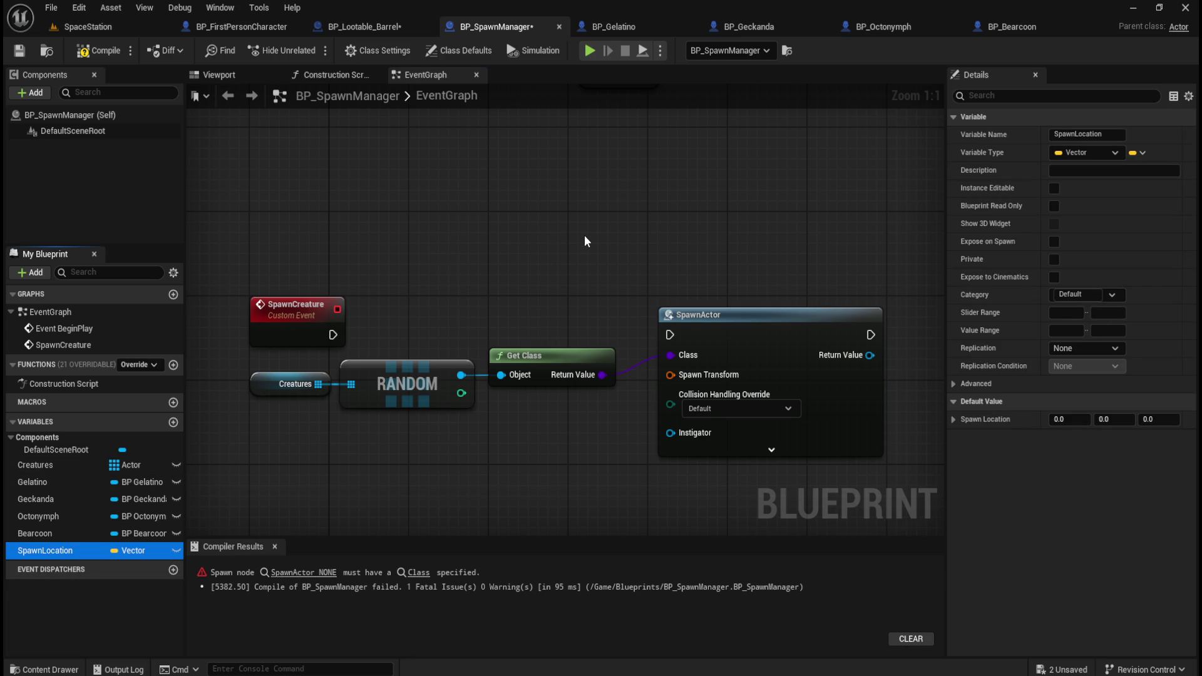
{"action": "left_click", "coordinate": [567, 242]}
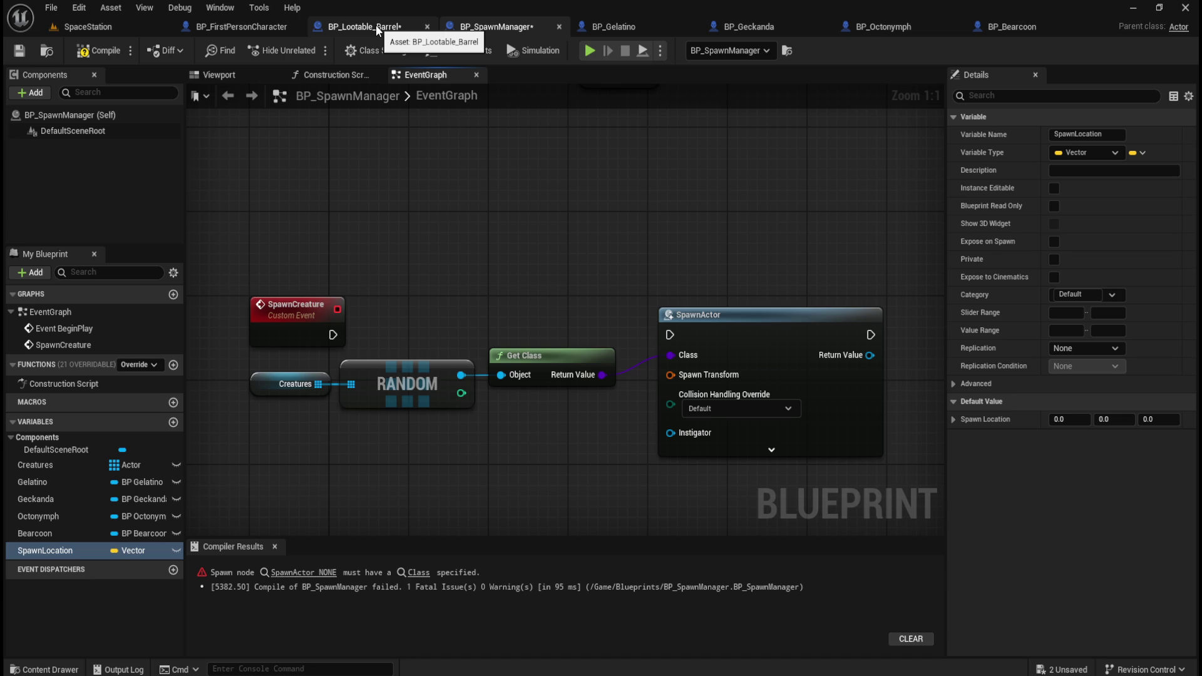
- Go to BP_Lootable_Barrel and drag the SpawnManager variable into its event graph
{"action": "left_click", "coordinate": [376, 26]}
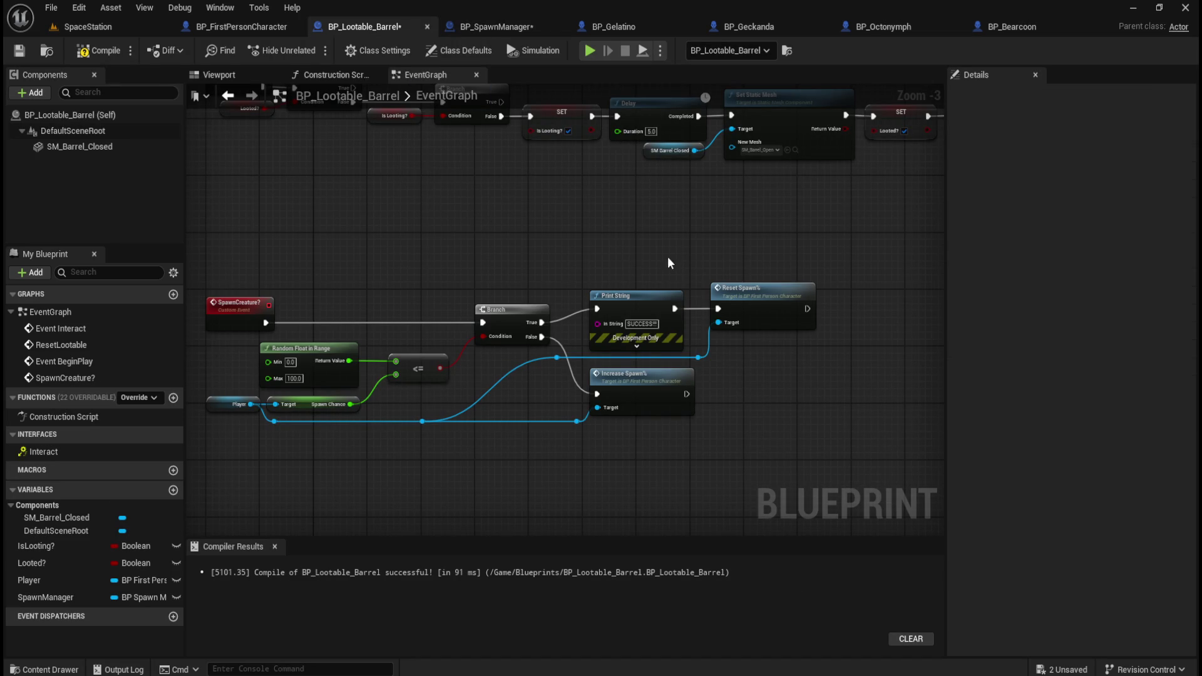
{"action": "left_click", "coordinate": [497, 30]}
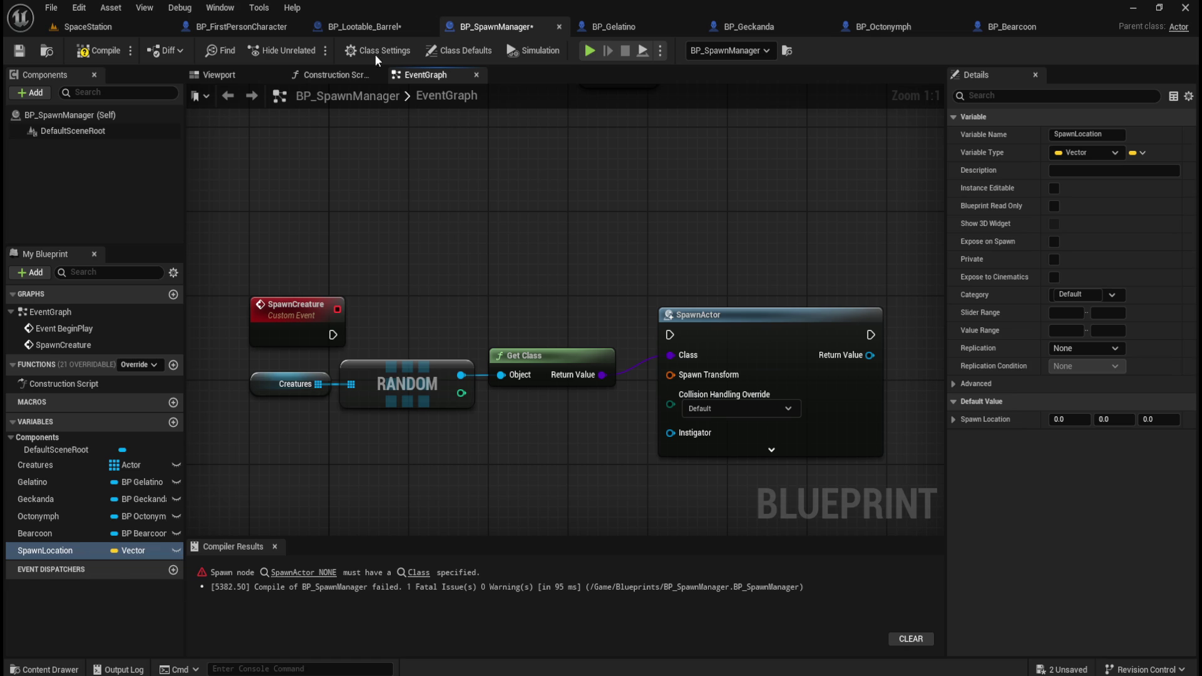
{"action": "left_click", "coordinate": [378, 30]}
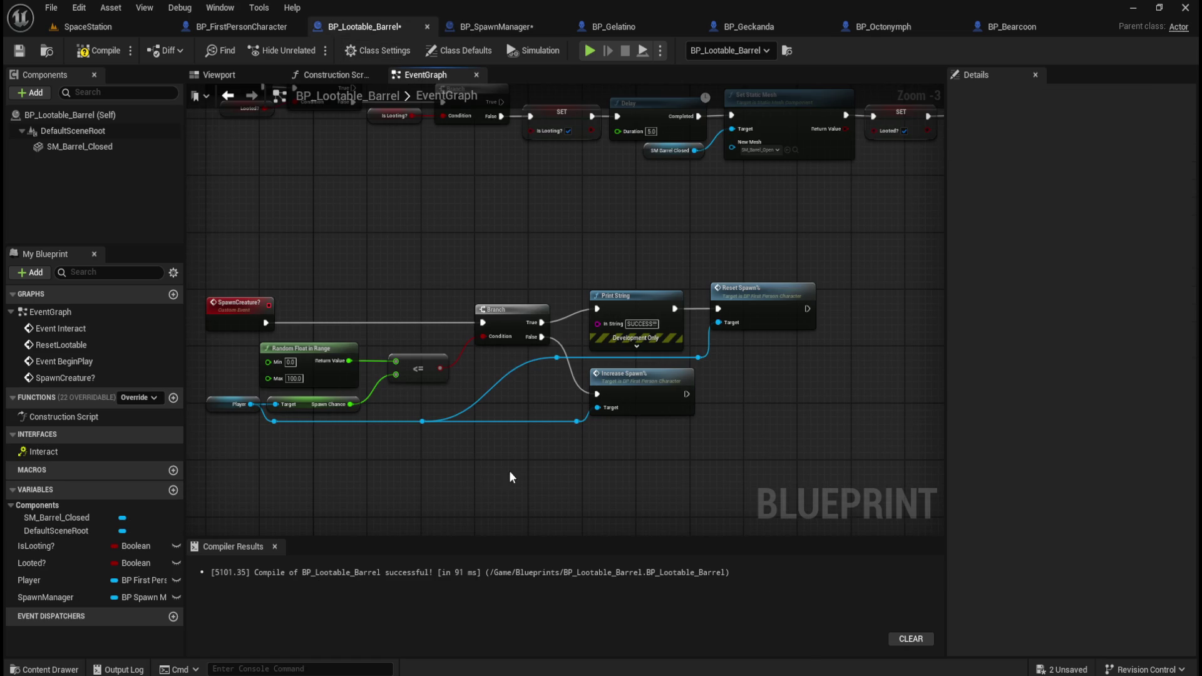
{"action": "mouse_move", "coordinate": [45, 597]}
{"action": "left_mouse_down"}
{"action": "mouse_move", "coordinate": [572, 456]}
{"action": "mouse_move", "coordinate": [560, 442]}
{"action": "left_mouse_up"}
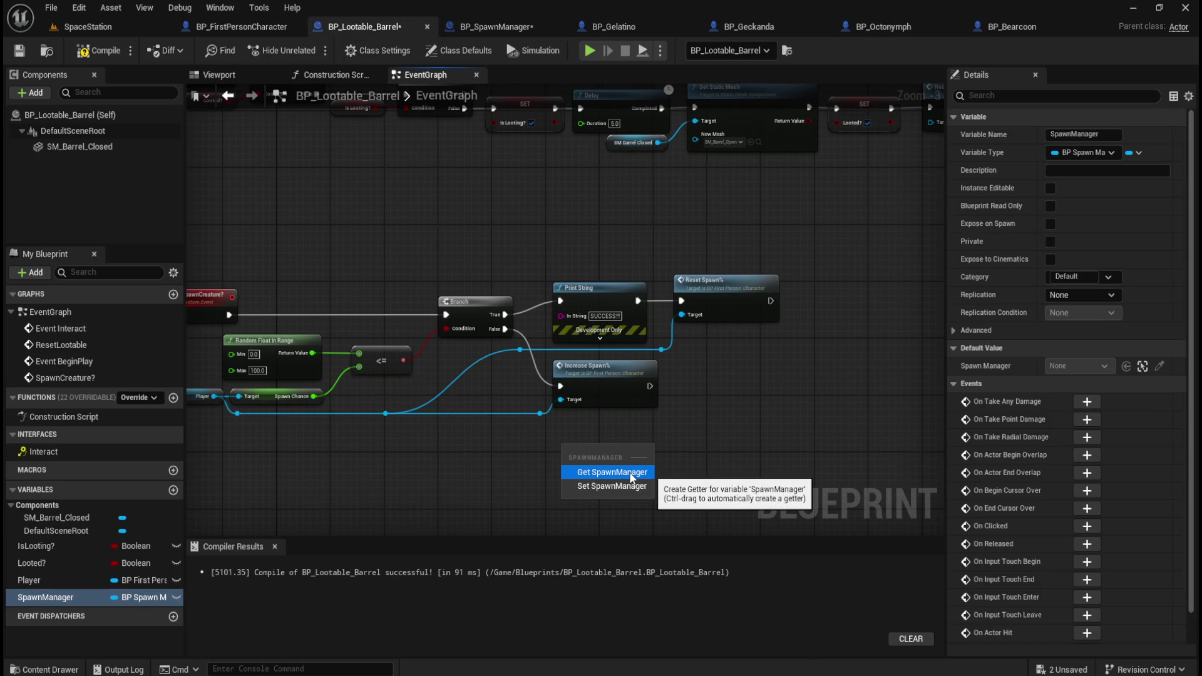
- Place a SpawnManager getter and pull a Set Spawn Location node from it, placing the getter below
{"action": "left_click", "coordinate": [631, 477]}
{"action": "left_click_drag", "start_coordinate": [608, 447], "coordinate": [644, 445]}
{"action": "type", "text": "set sapwn"}
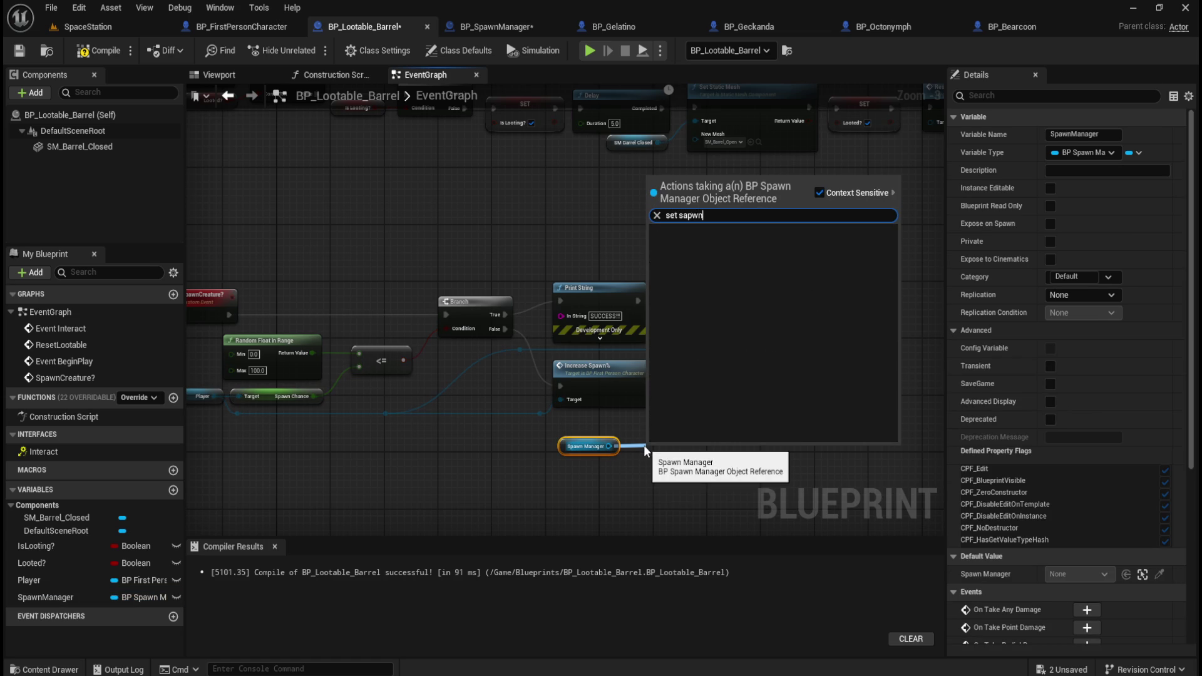
{"action": "key", "text": "BackSpace"}
{"action": "key", "text": "BackSpace"}
{"action": "key", "text": "BackSpace"}
{"action": "type", "text": "paw"}
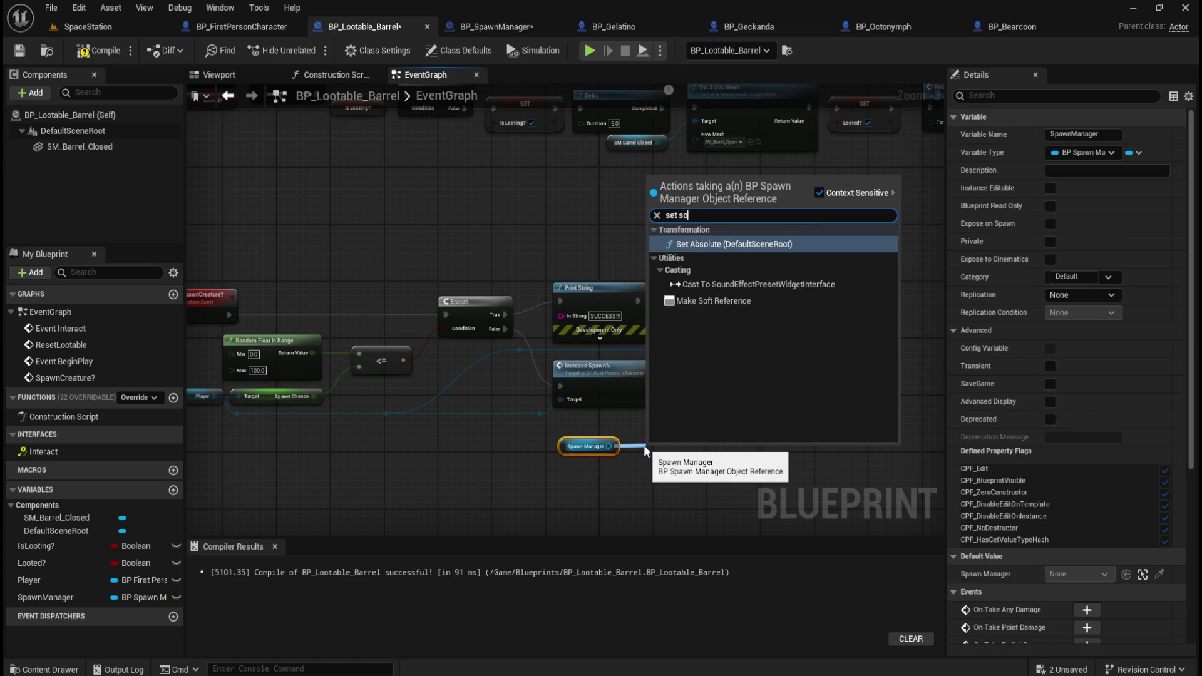
{"action": "type", "text": "n"}
{"action": "left_click", "coordinate": [721, 383]}
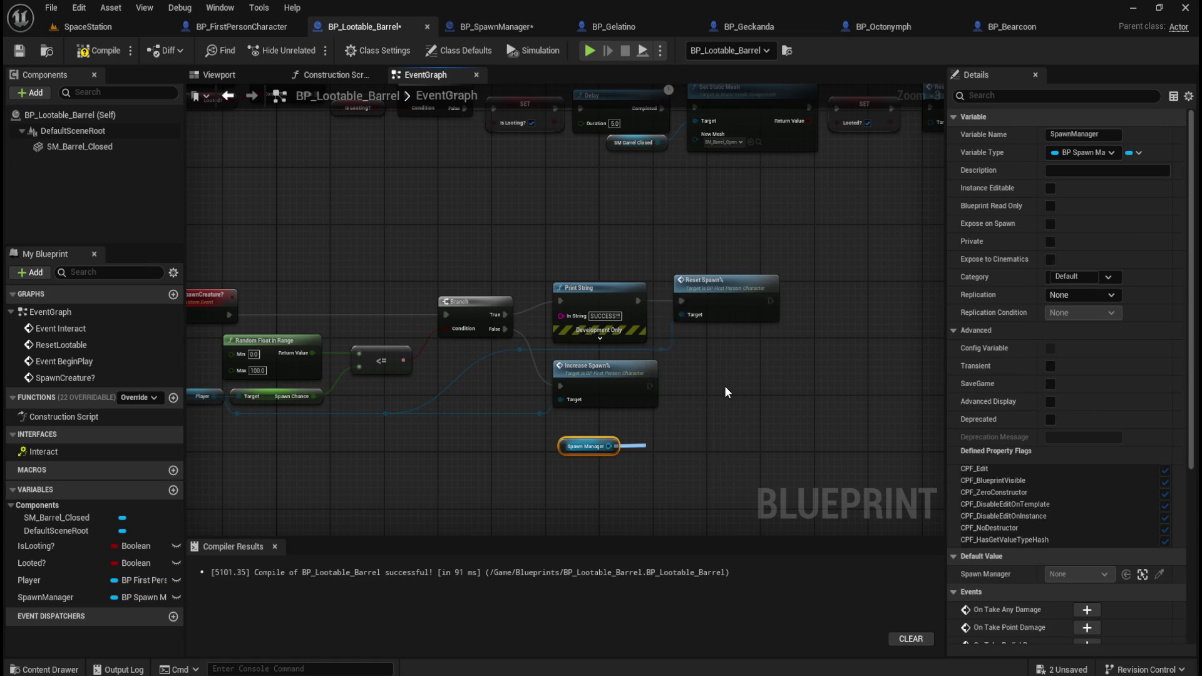
{"action": "left_click_drag", "start_coordinate": [585, 446], "coordinate": [585, 495]}
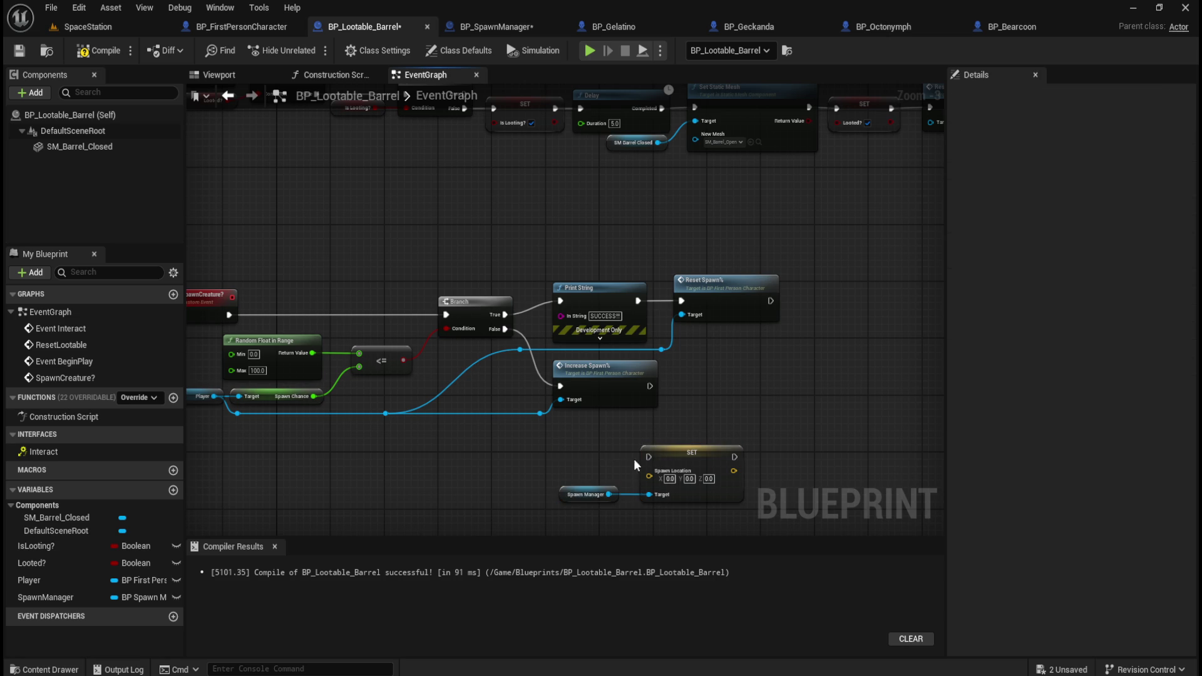
{"action": "left_click_drag", "start_coordinate": [602, 455], "coordinate": [620, 399]}
- Search for Get World Location, then inspect the DefaultSceneRoot, SM_Barrel_Closed and class defaults
{"action": "right_click", "coordinate": [520, 411]}
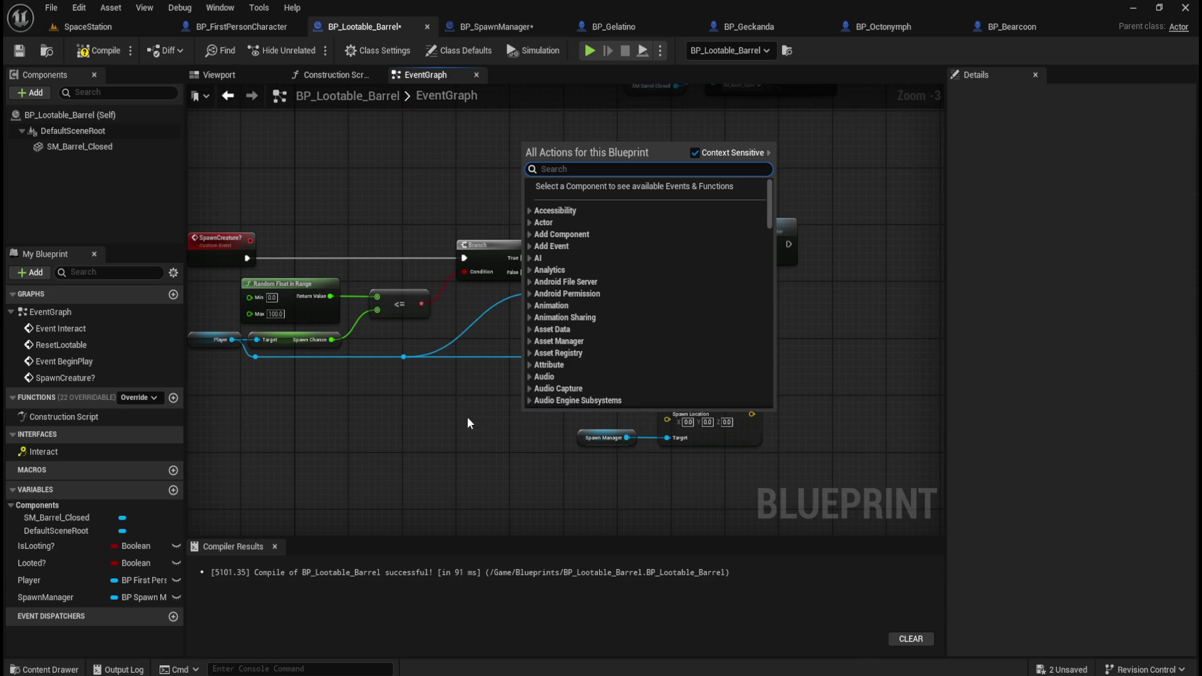
{"action": "type", "text": "get"}
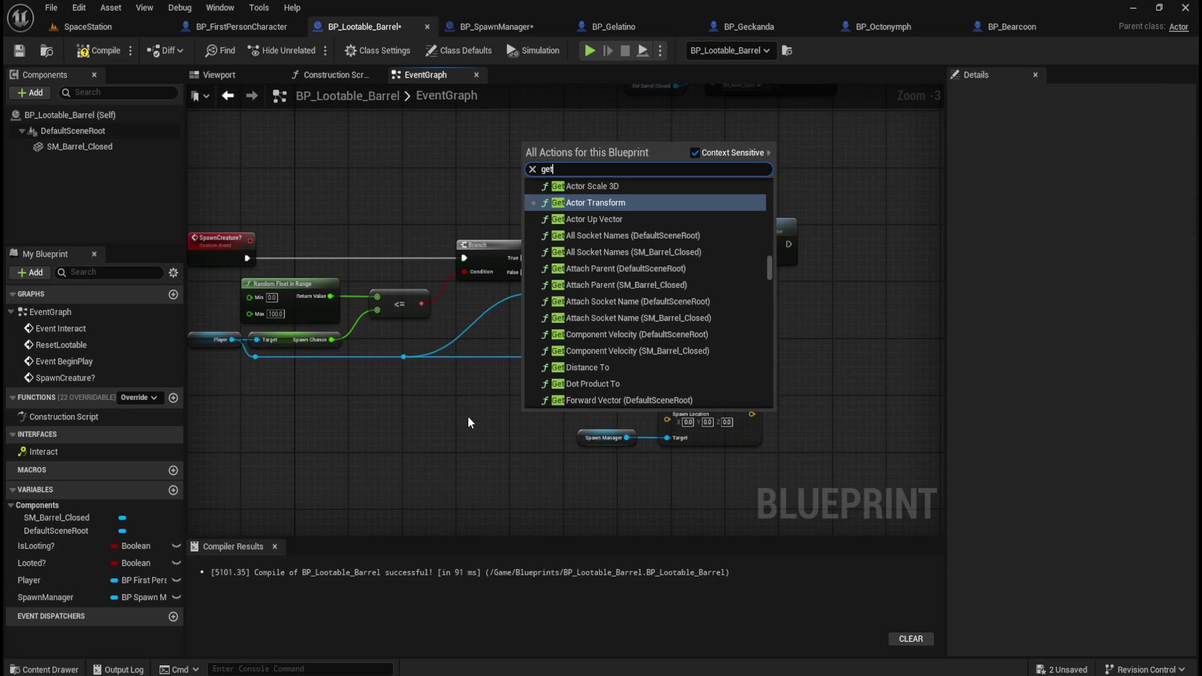
{"action": "type", "text": " world"}
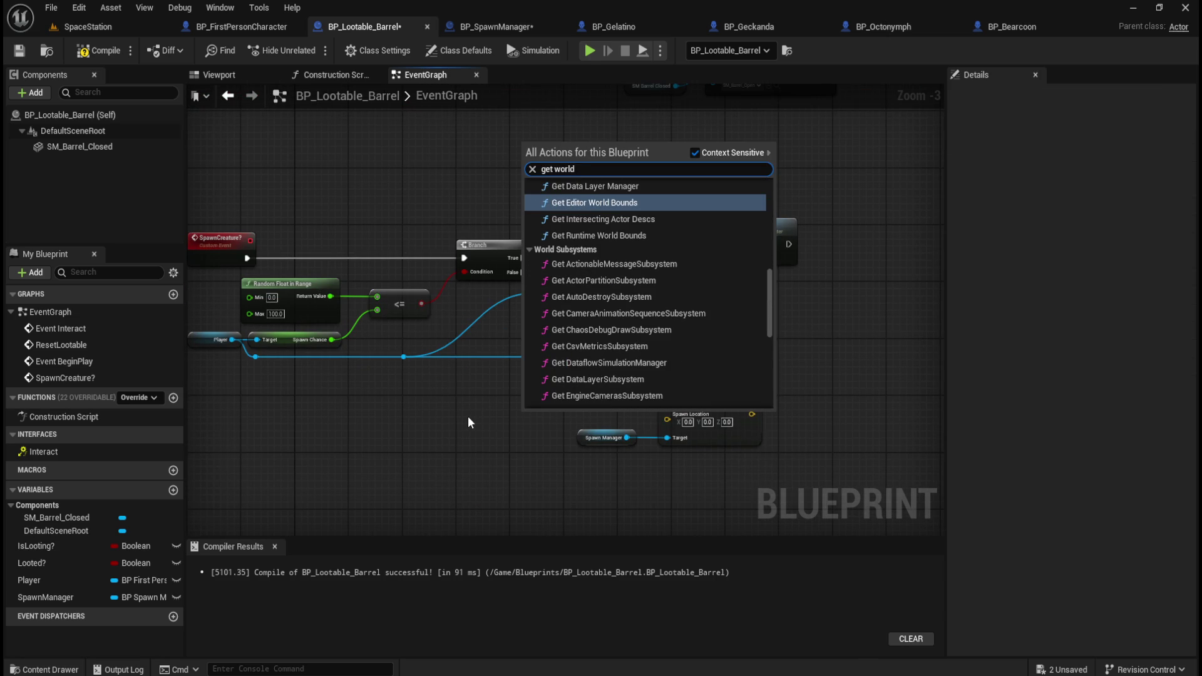
{"action": "type", "text": " location"}
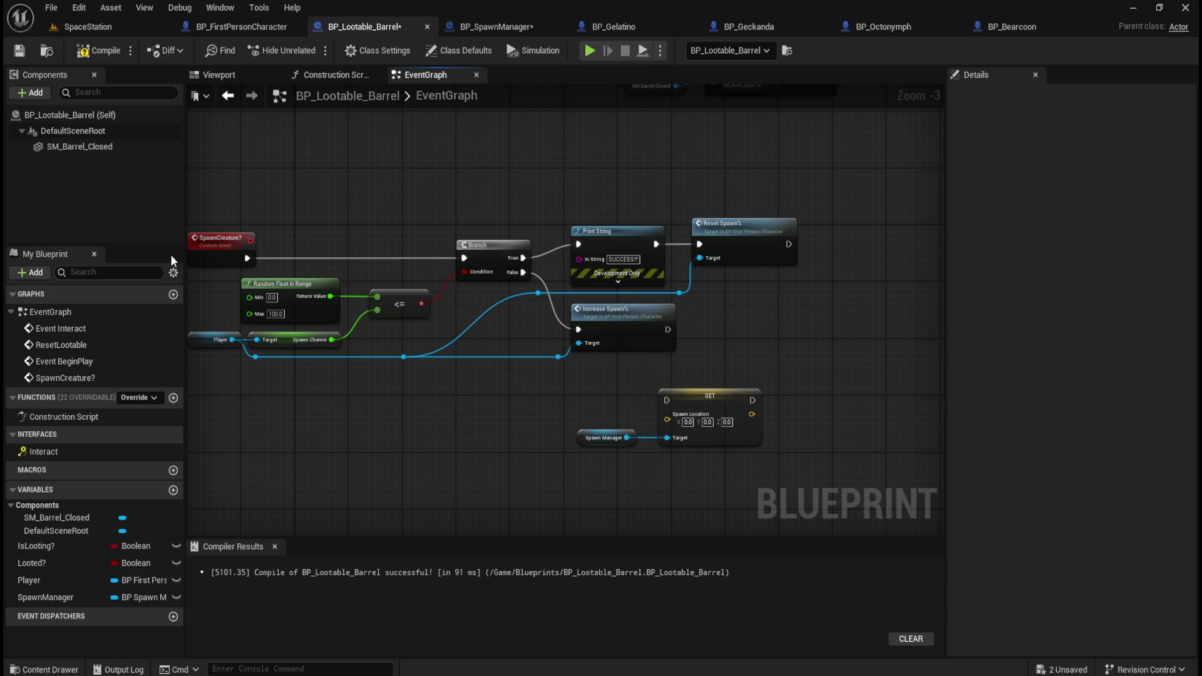
{"action": "left_click", "coordinate": [93, 132]}
{"action": "left_click", "coordinate": [110, 148]}
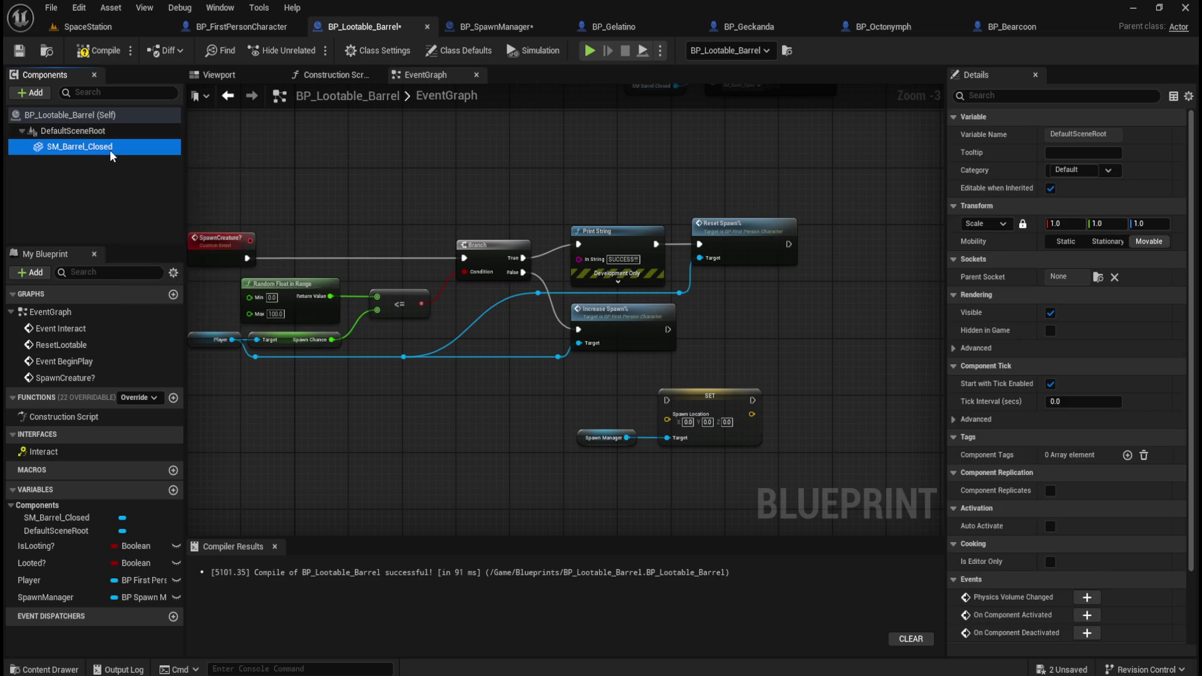
{"action": "left_click", "coordinate": [136, 115]}
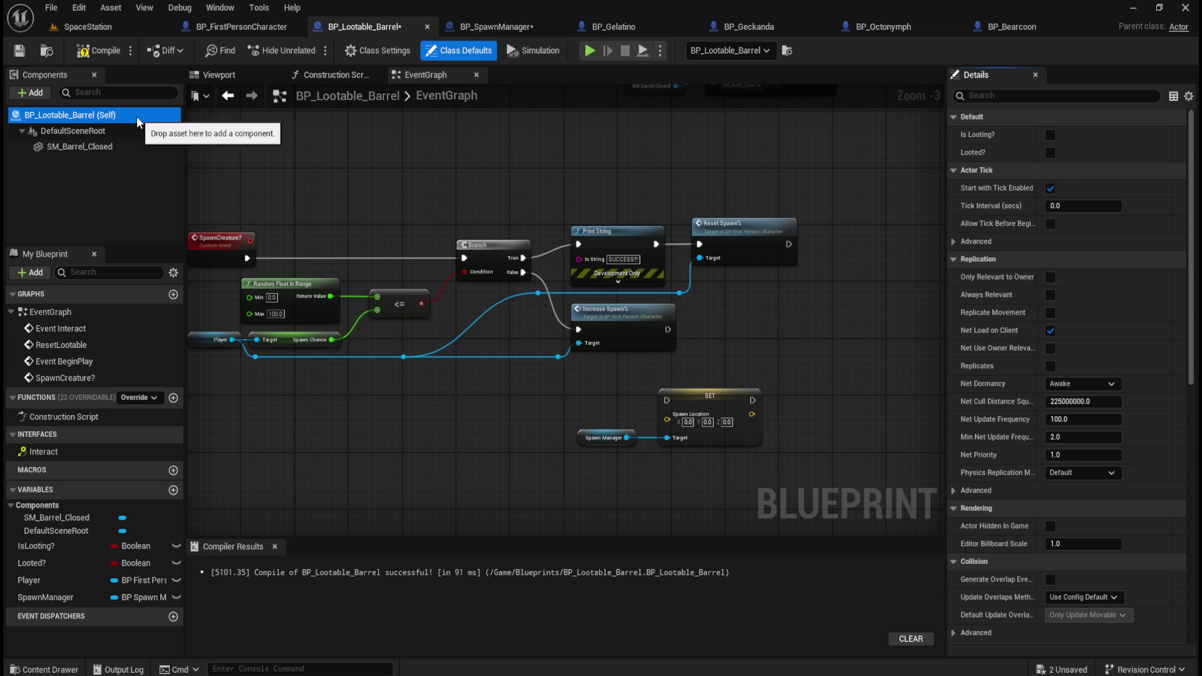
- Add a Get World Location node and delete its Default Scene Root input so Target becomes self
{"action": "right_click", "coordinate": [418, 441]}
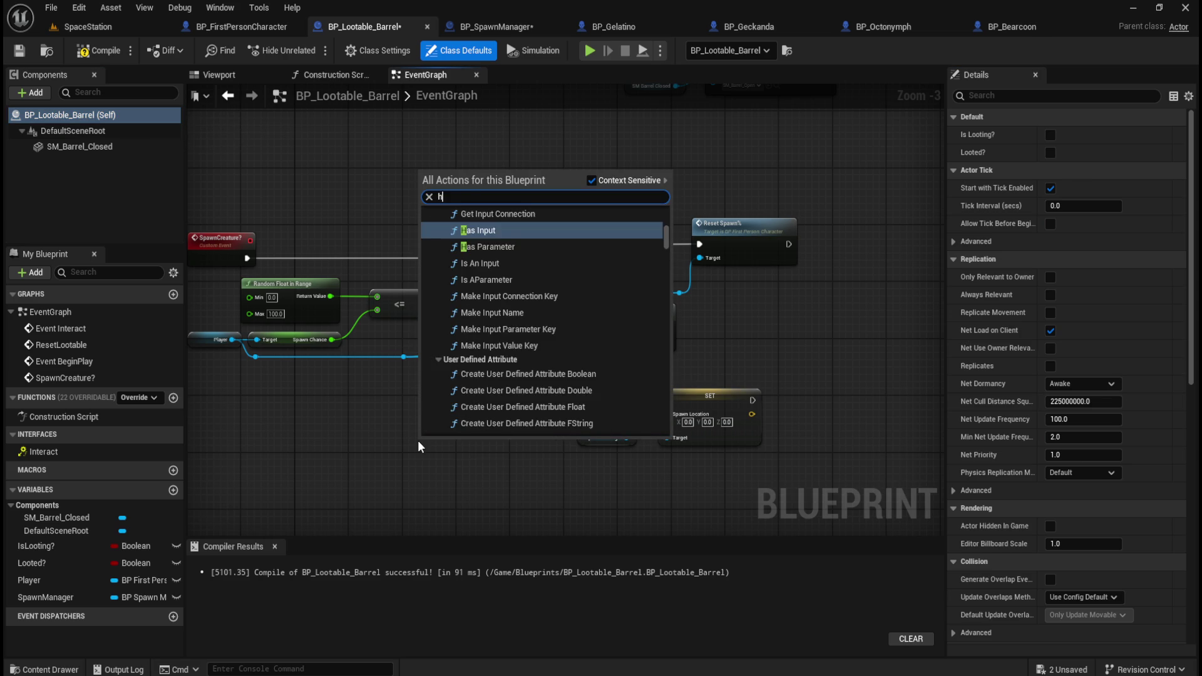
{"action": "type", "text": "get world"}
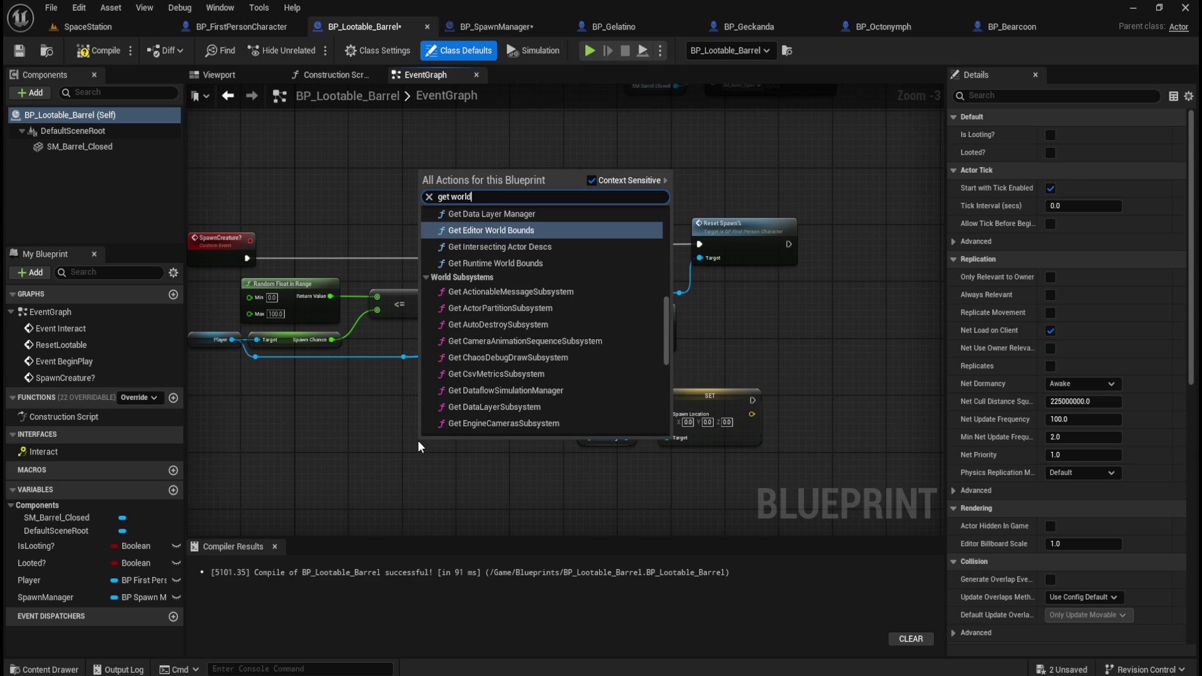
{"action": "type", "text": " location"}
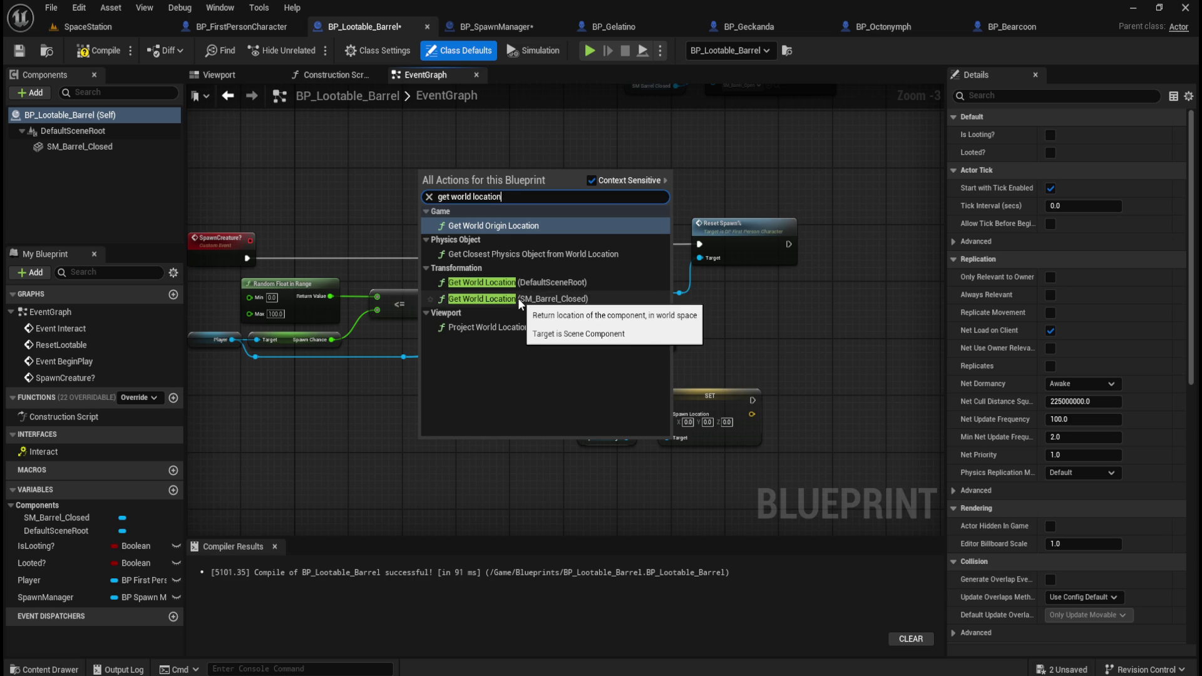
{"action": "left_click", "coordinate": [555, 283]}
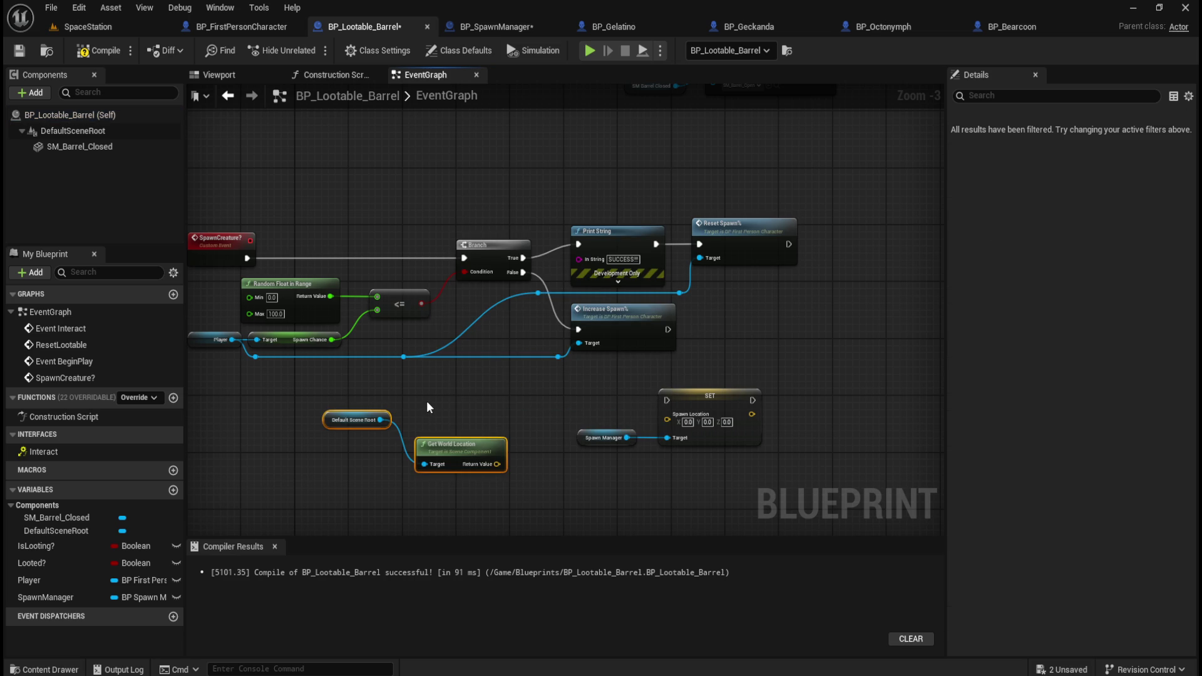
{"action": "left_click", "coordinate": [341, 420]}
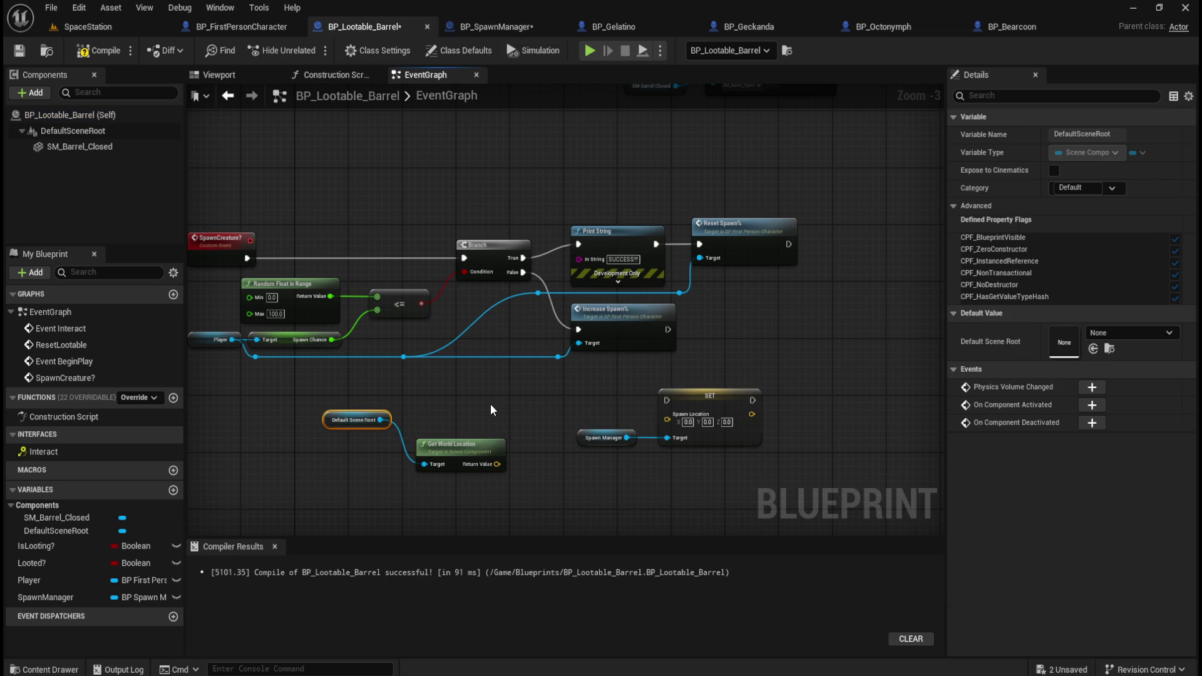
{"action": "key", "text": "Delete"}
- Position Get World Location next to the Spawn Manager getter near the SET node
{"action": "mouse_move", "coordinate": [505, 457]}
{"action": "left_mouse_down"}
{"action": "mouse_move", "coordinate": [606, 400]}
{"action": "mouse_move", "coordinate": [621, 408]}
{"action": "mouse_move", "coordinate": [613, 473]}
{"action": "mouse_move", "coordinate": [668, 414]}
{"action": "left_mouse_up"}
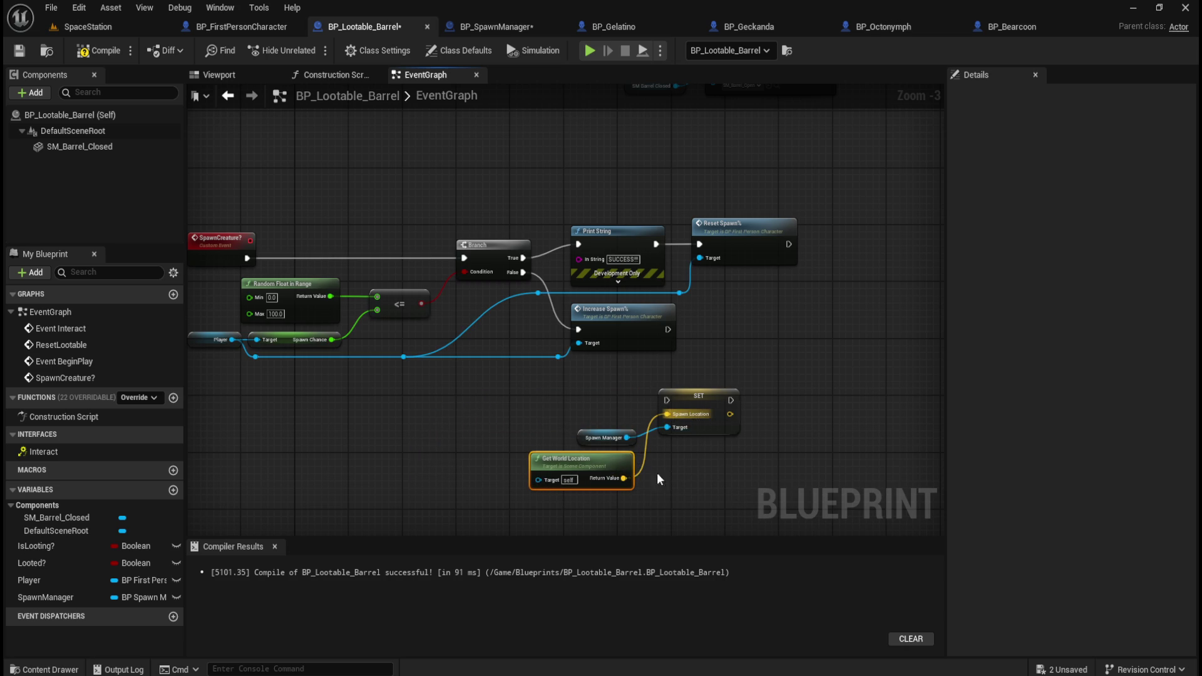
{"action": "left_click_drag", "start_coordinate": [619, 463], "coordinate": [625, 464]}
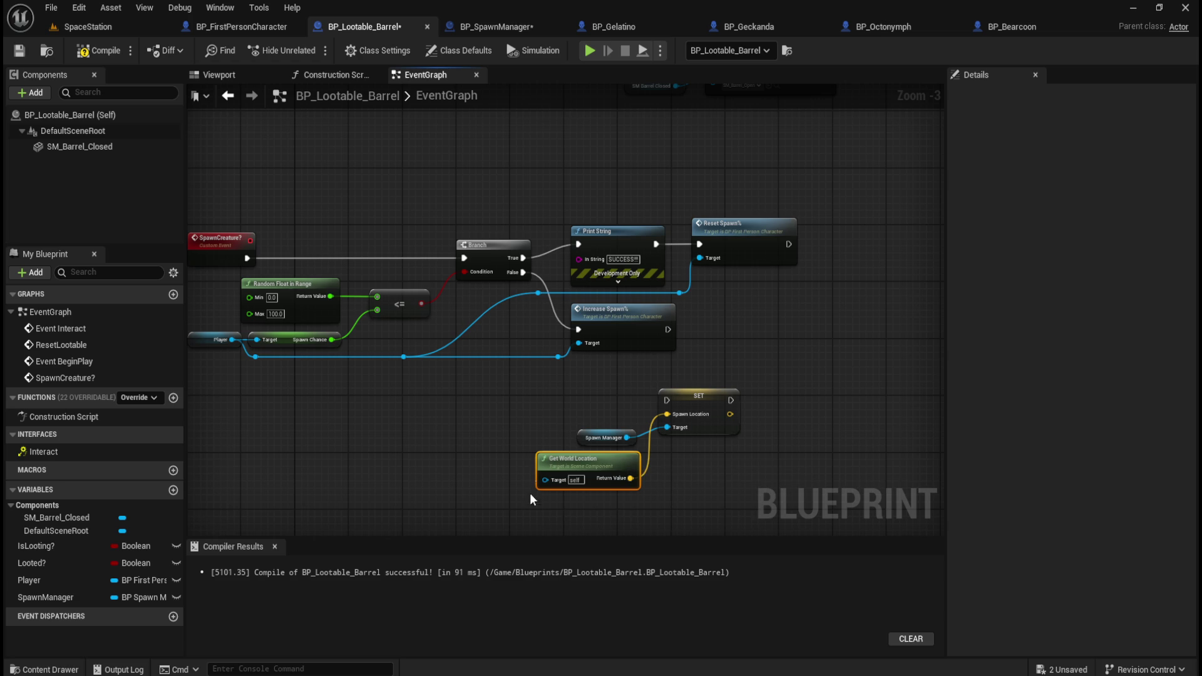
{"action": "scroll", "coordinate": [550, 500], "scroll_direction": "up", "scroll_amount": 2}
{"action": "scroll", "coordinate": [617, 505], "scroll_direction": "up", "scroll_amount": 1}
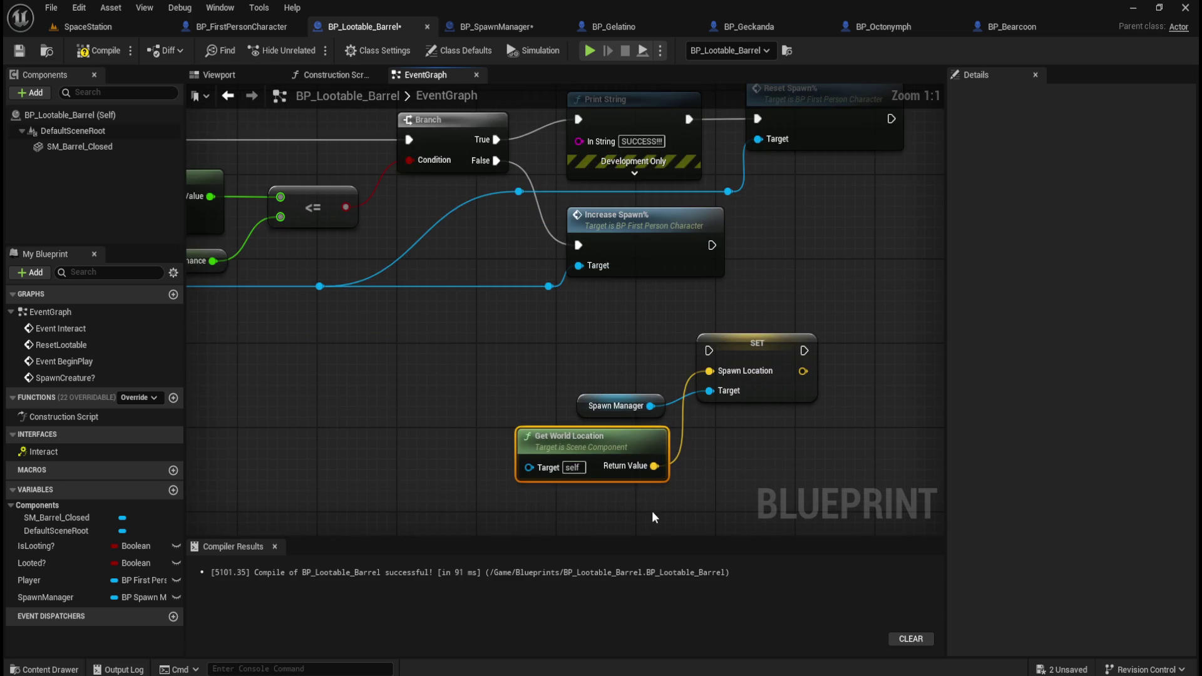
{"action": "left_click", "coordinate": [416, 493]}
- Review BP_FirstPersonCharacter's graph, then return to BP_Lootable_Barrel
{"action": "left_click_drag", "start_coordinate": [415, 493], "coordinate": [430, 402]}
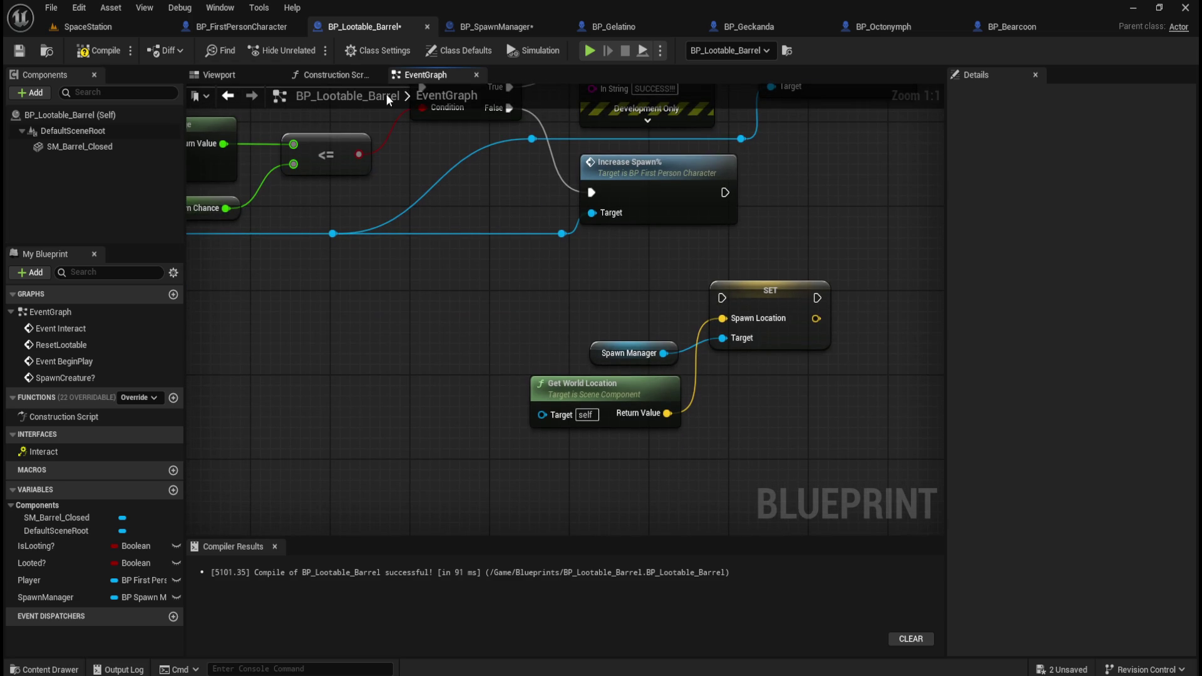
{"action": "left_click", "coordinate": [249, 25]}
{"action": "scroll", "coordinate": [663, 365], "scroll_direction": "down", "scroll_amount": 5}
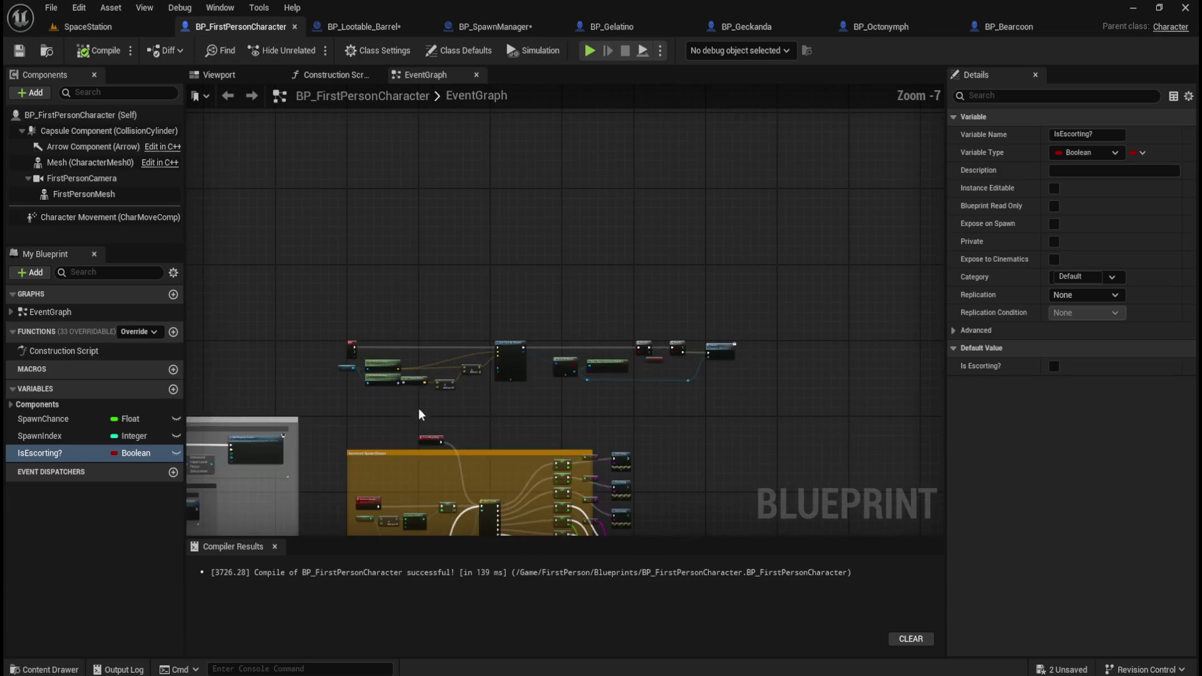
{"action": "scroll", "coordinate": [381, 393], "scroll_direction": "up", "scroll_amount": 6}
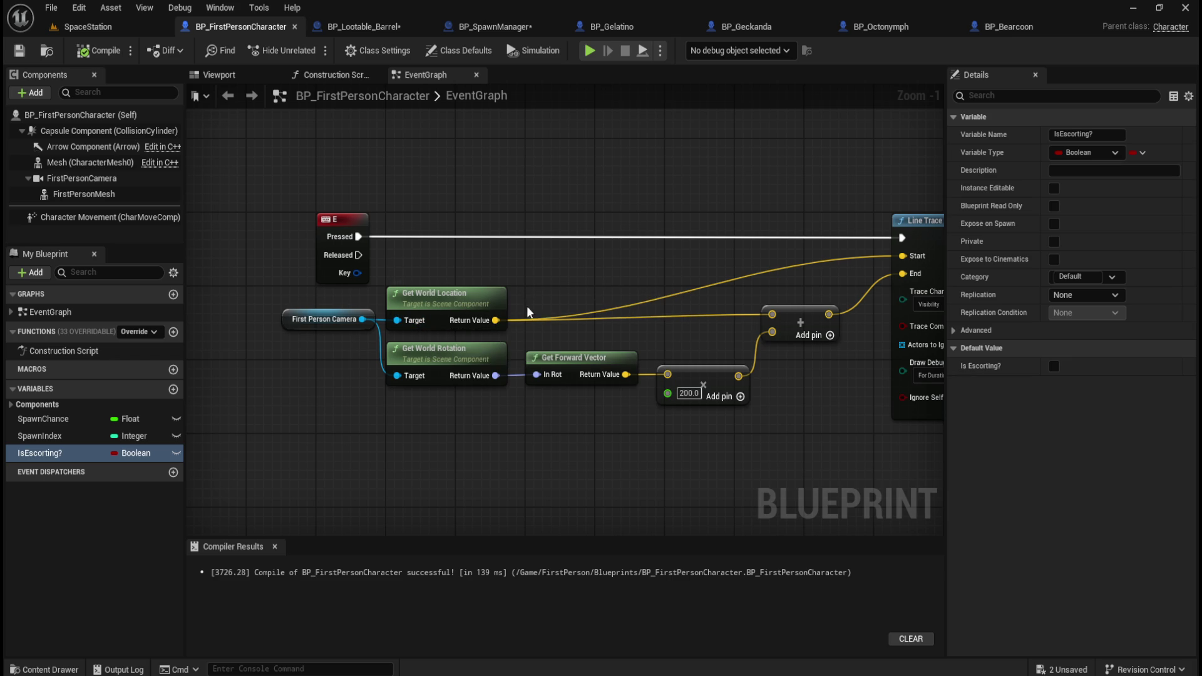
{"action": "left_click", "coordinate": [390, 25]}
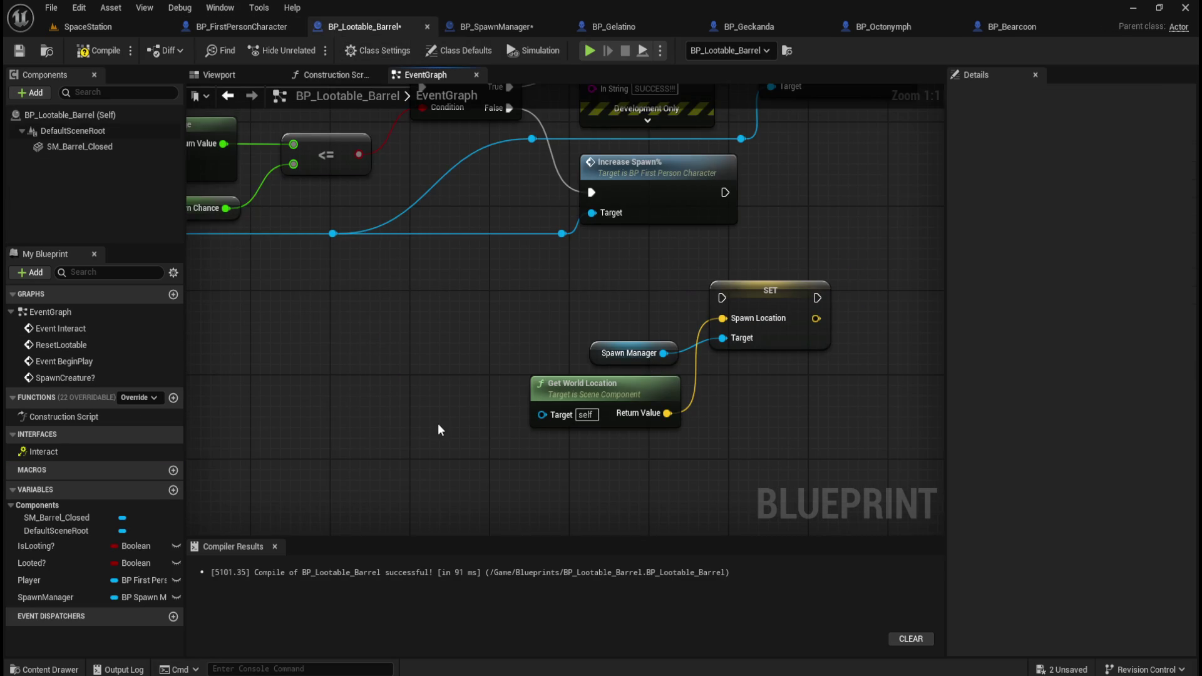
- Add a Get Actor Location node from the 'get location' search beside Get World Location
{"action": "right_click", "coordinate": [394, 425]}
{"action": "type", "text": "get l"}
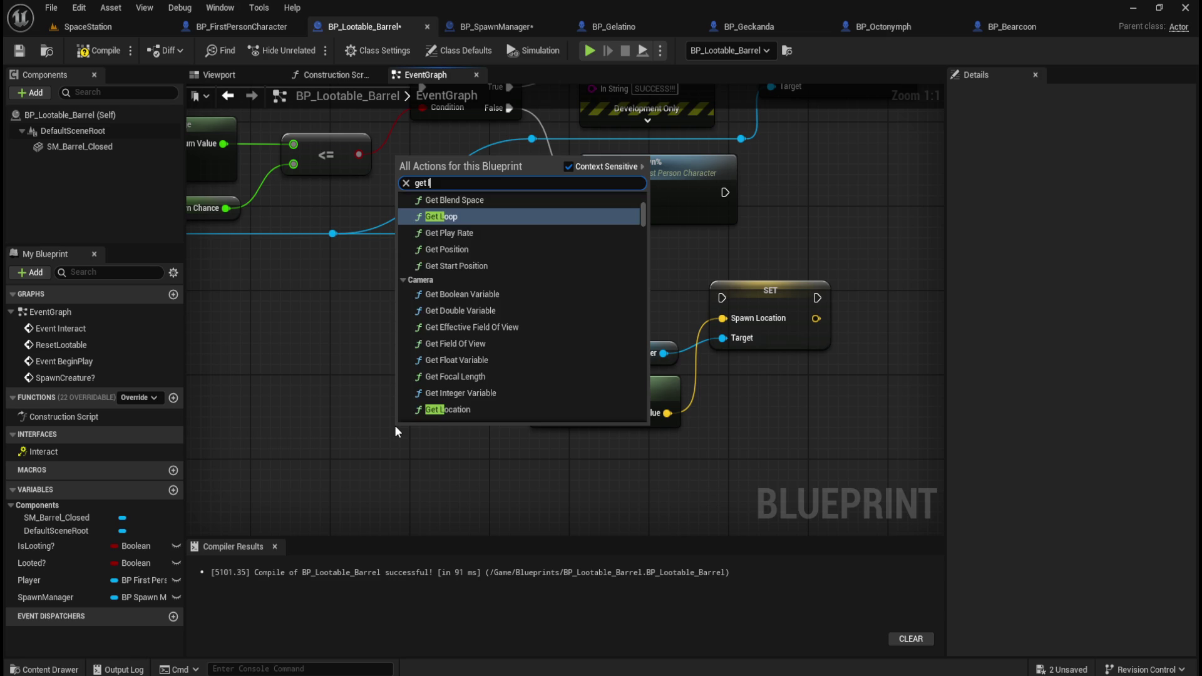
{"action": "type", "text": "ocation"}
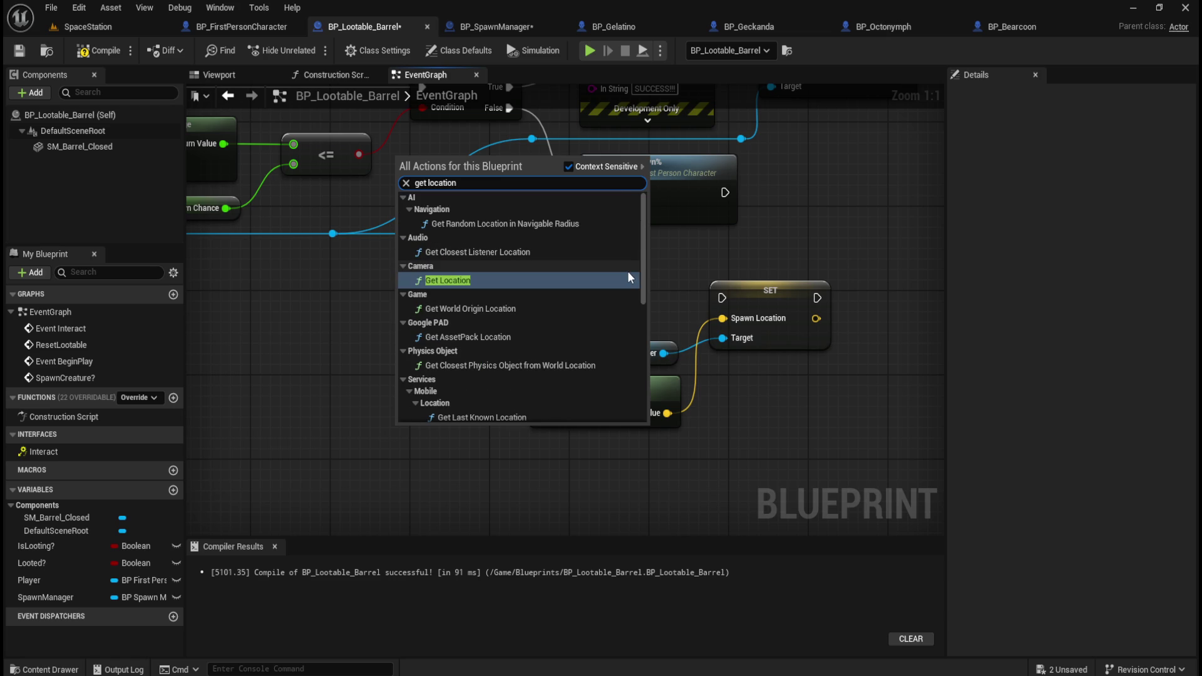
{"action": "scroll", "coordinate": [563, 262], "scroll_direction": "down", "scroll_amount": 5}
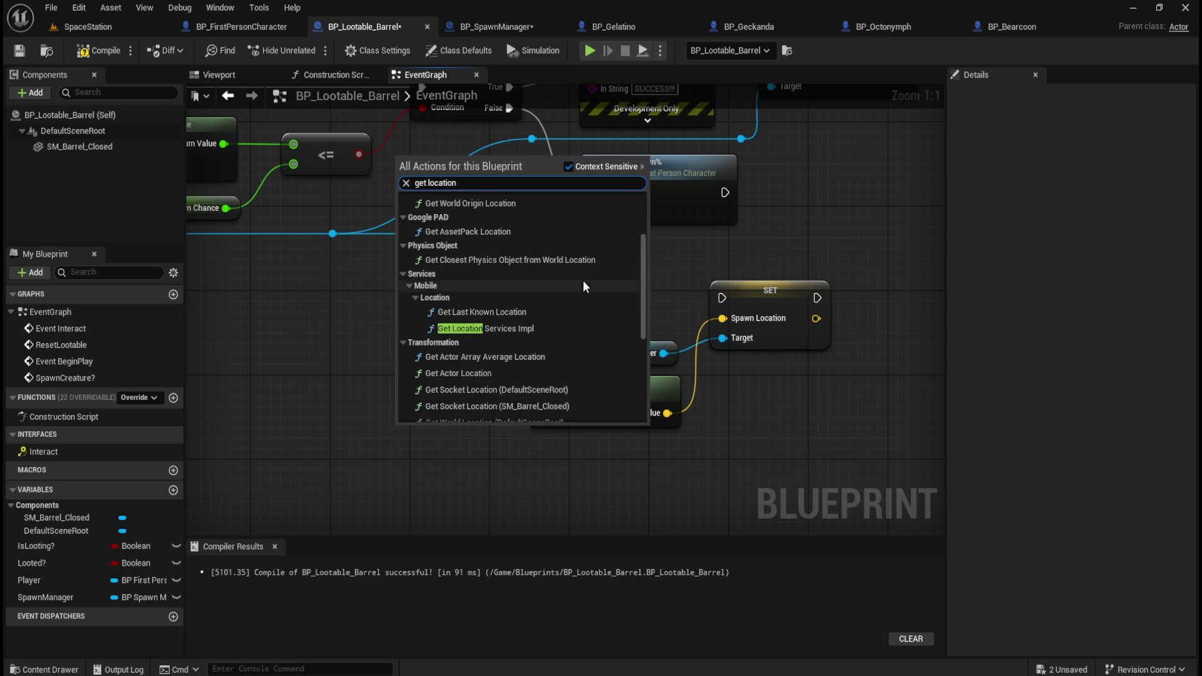
{"action": "scroll", "coordinate": [583, 280], "scroll_direction": "down", "scroll_amount": 2}
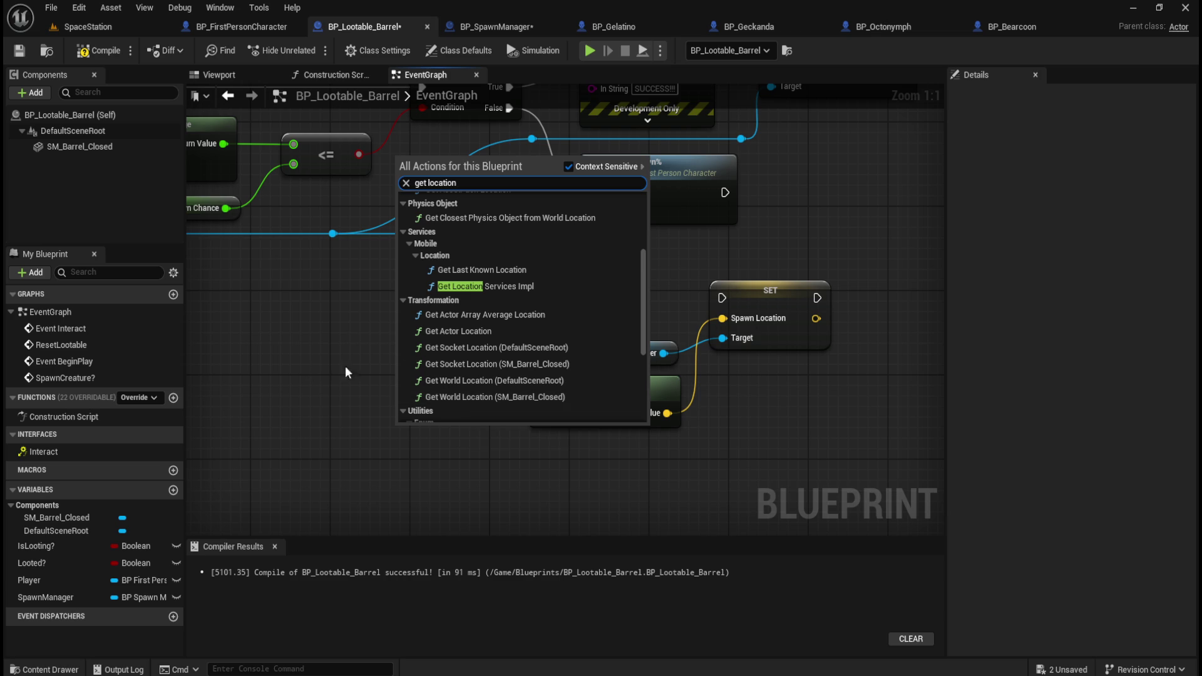
{"action": "left_click", "coordinate": [470, 336]}
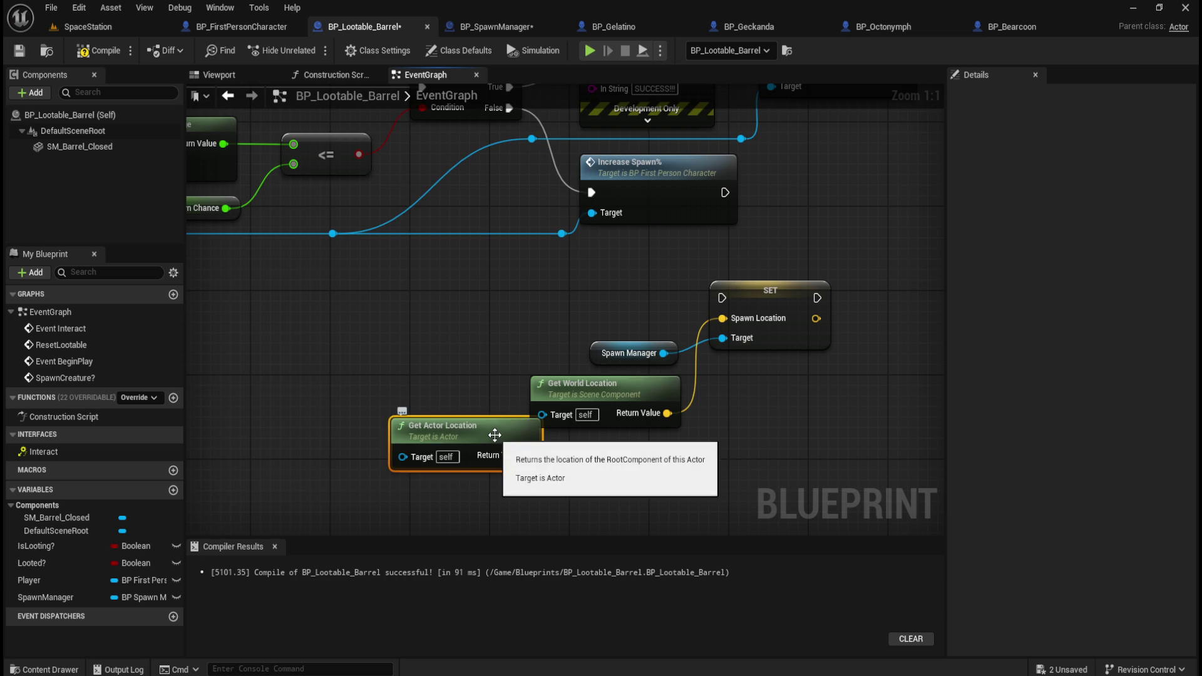
{"action": "left_click", "coordinate": [543, 383]}
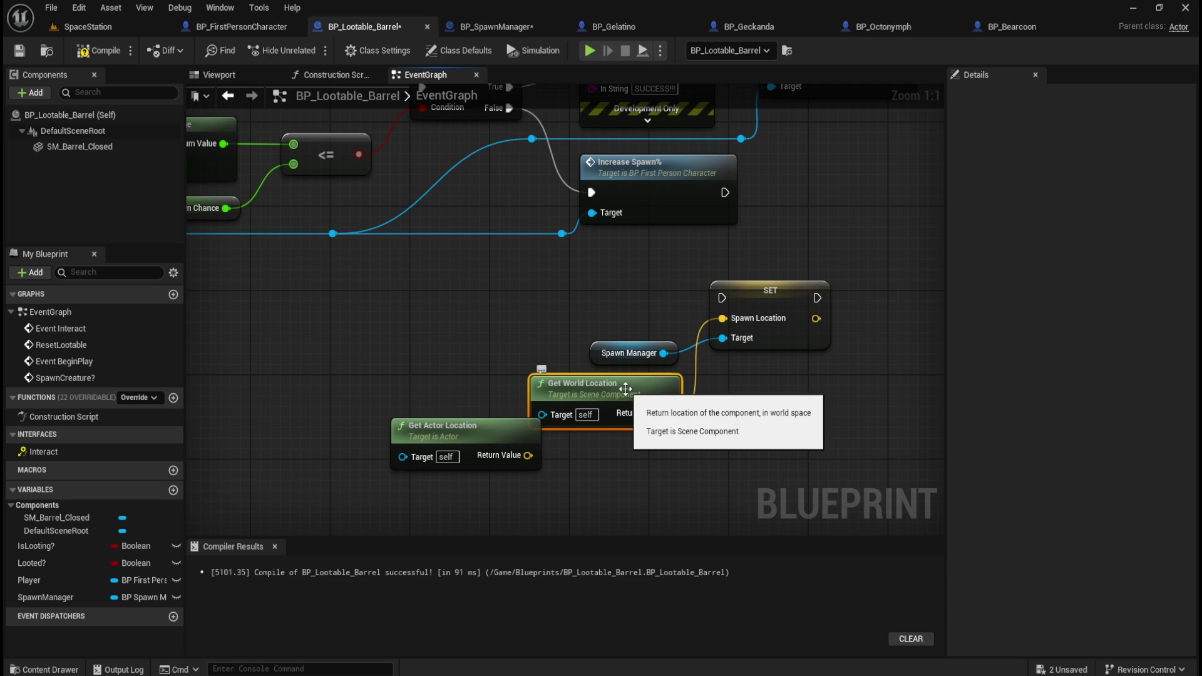
{"action": "left_click", "coordinate": [446, 422]}
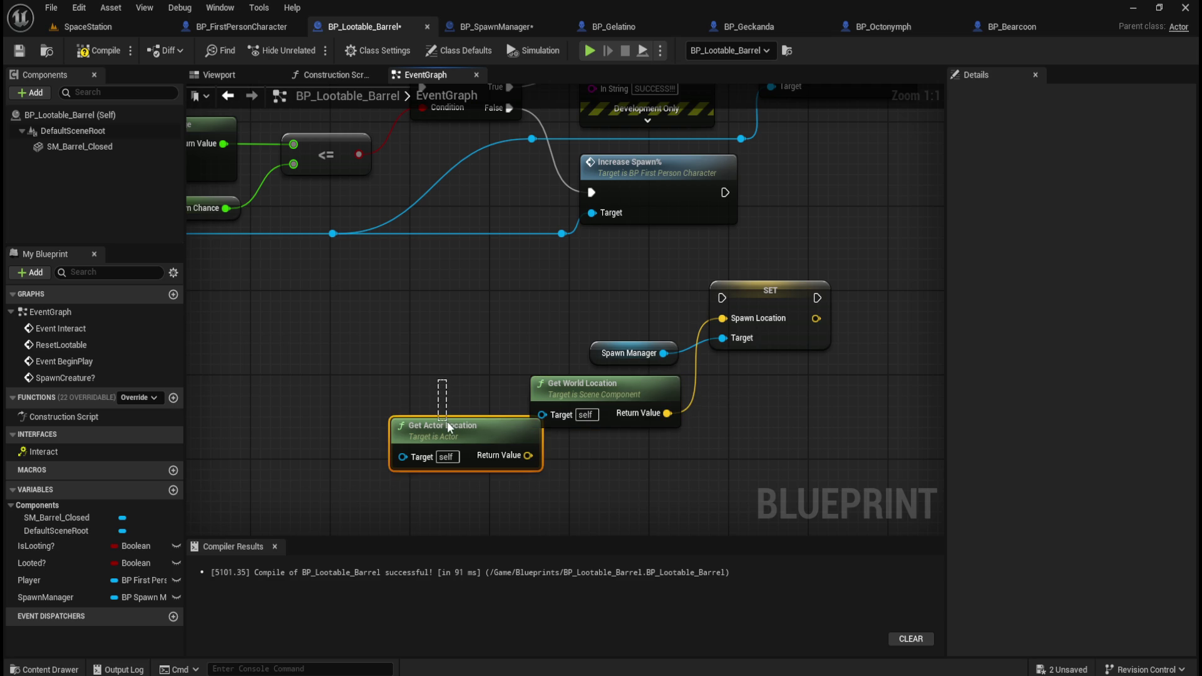
- Delete Get Actor Location, then move and straighten SET, Spawn Manager and Get World Location
{"action": "key", "text": "Delete"}
{"action": "mouse_move", "coordinate": [456, 367]}
{"action": "left_mouse_down"}
{"action": "mouse_move", "coordinate": [469, 303]}
{"action": "mouse_move", "coordinate": [403, 334]}
{"action": "left_mouse_up"}
{"action": "scroll", "coordinate": [572, 328], "scroll_direction": "down", "scroll_amount": 1}
{"action": "mouse_move", "coordinate": [572, 328]}
{"action": "left_mouse_down"}
{"action": "mouse_move", "coordinate": [321, 338]}
{"action": "mouse_move", "coordinate": [377, 390]}
{"action": "mouse_move", "coordinate": [391, 422]}
{"action": "left_mouse_up"}
{"action": "mouse_move", "coordinate": [467, 339]}
{"action": "left_mouse_down"}
{"action": "mouse_move", "coordinate": [532, 398]}
{"action": "mouse_move", "coordinate": [715, 340]}
{"action": "left_mouse_up"}
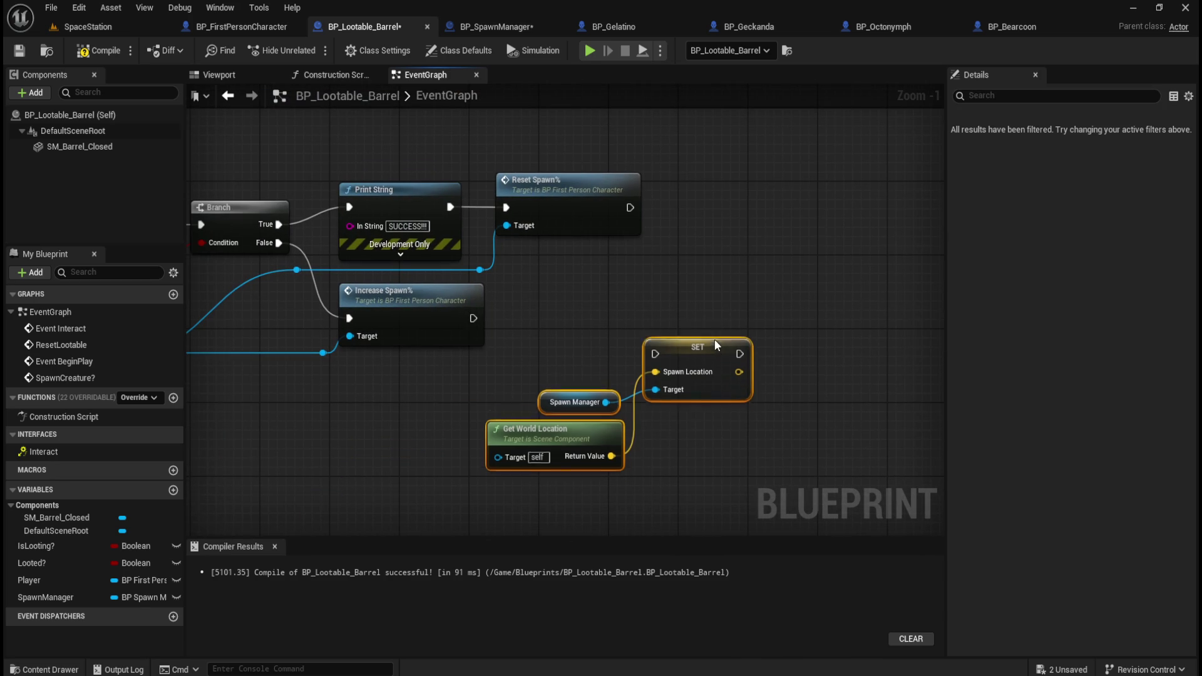
{"action": "left_click_drag", "start_coordinate": [595, 326], "coordinate": [696, 452]}
{"action": "key", "text": "q"}
- Move the SET node and its inputs up beside Reset Spawn
{"action": "left_click", "coordinate": [706, 373], "text": "ctrl"}
{"action": "key", "text": "Down"}
{"action": "key", "text": "Down"}
{"action": "key", "text": "Down"}
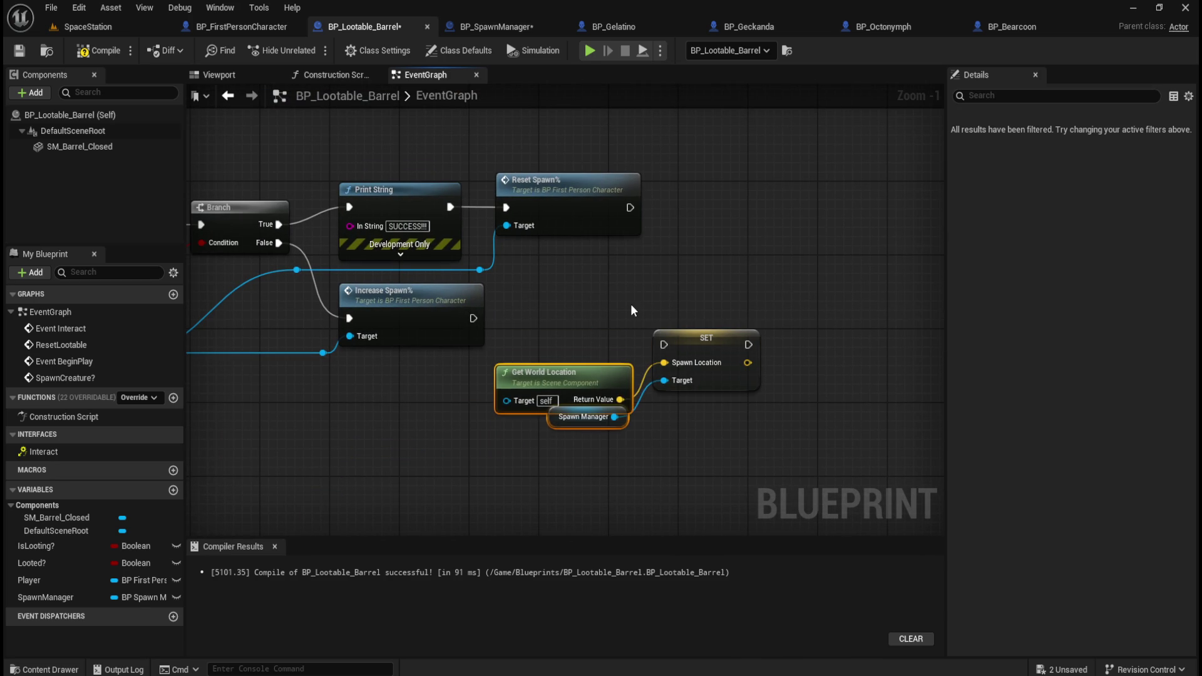
{"action": "left_click", "coordinate": [715, 354], "text": "ctrl"}
{"action": "mouse_move", "coordinate": [715, 355]}
{"action": "left_mouse_down"}
{"action": "mouse_move", "coordinate": [734, 216]}
{"action": "mouse_move", "coordinate": [732, 236]}
{"action": "left_mouse_up"}
{"action": "left_click", "coordinate": [745, 201]}
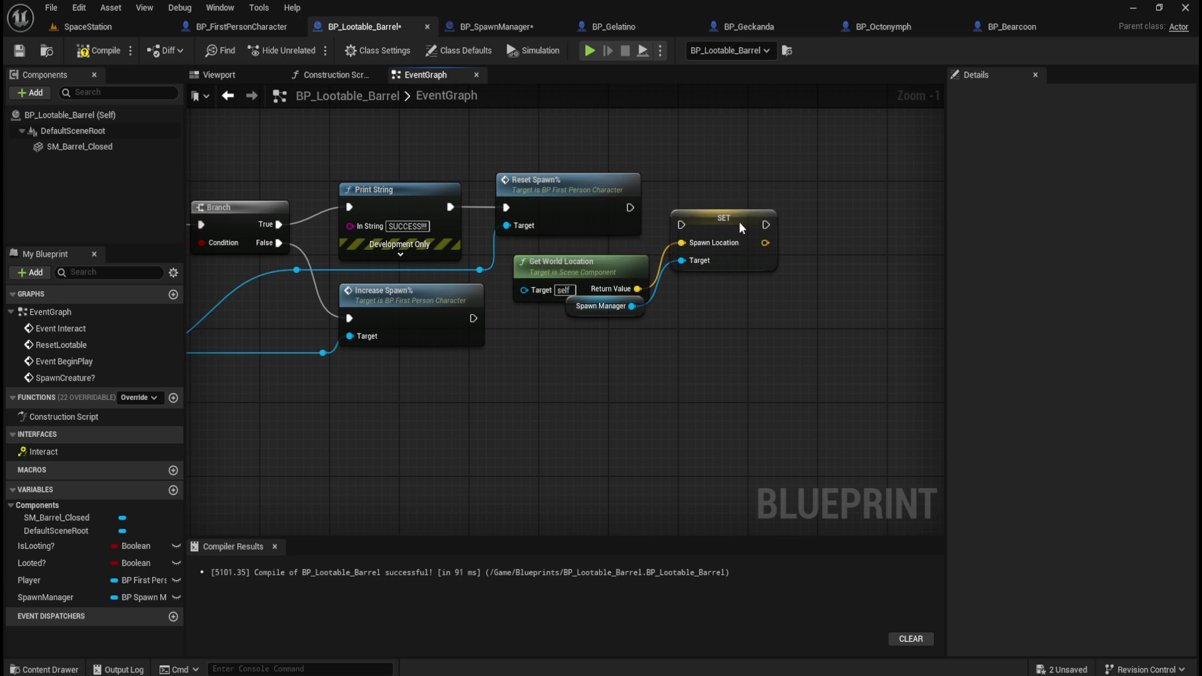
{"action": "left_click", "coordinate": [752, 213]}
{"action": "key", "text": "Up"}
{"action": "key", "text": "Up"}
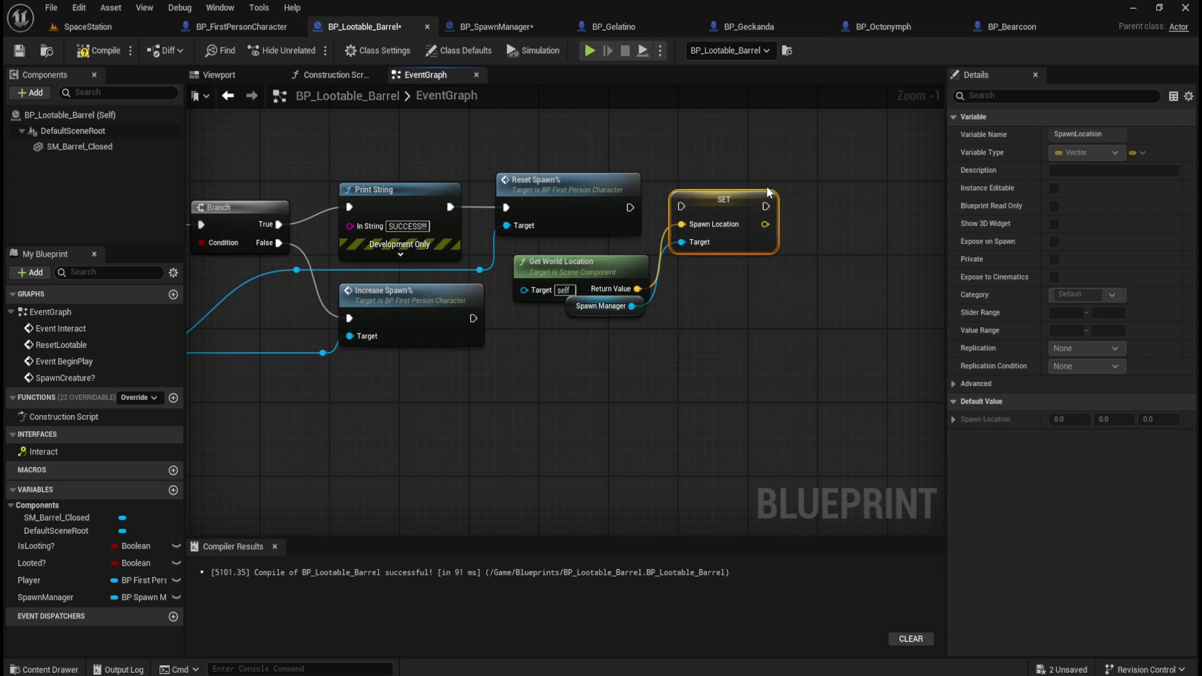
- Connect Reset Spawn's exec output to SET and nudge Get World Location into line
{"action": "left_click_drag", "start_coordinate": [631, 208], "coordinate": [681, 206]}
{"action": "left_click", "coordinate": [724, 178]}
{"action": "left_click", "coordinate": [741, 206]}
{"action": "left_click", "coordinate": [734, 280]}
{"action": "left_click", "coordinate": [639, 273]}
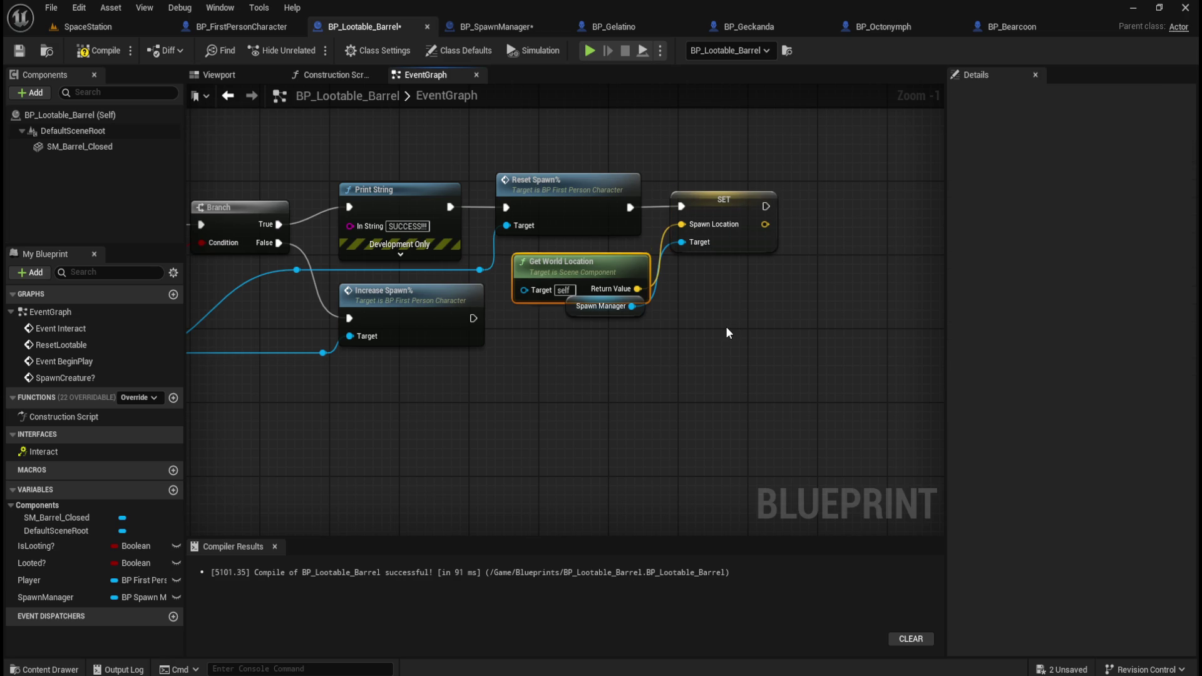
{"action": "key", "text": "Up"}
{"action": "left_click", "coordinate": [727, 325]}
{"action": "left_click", "coordinate": [610, 307]}
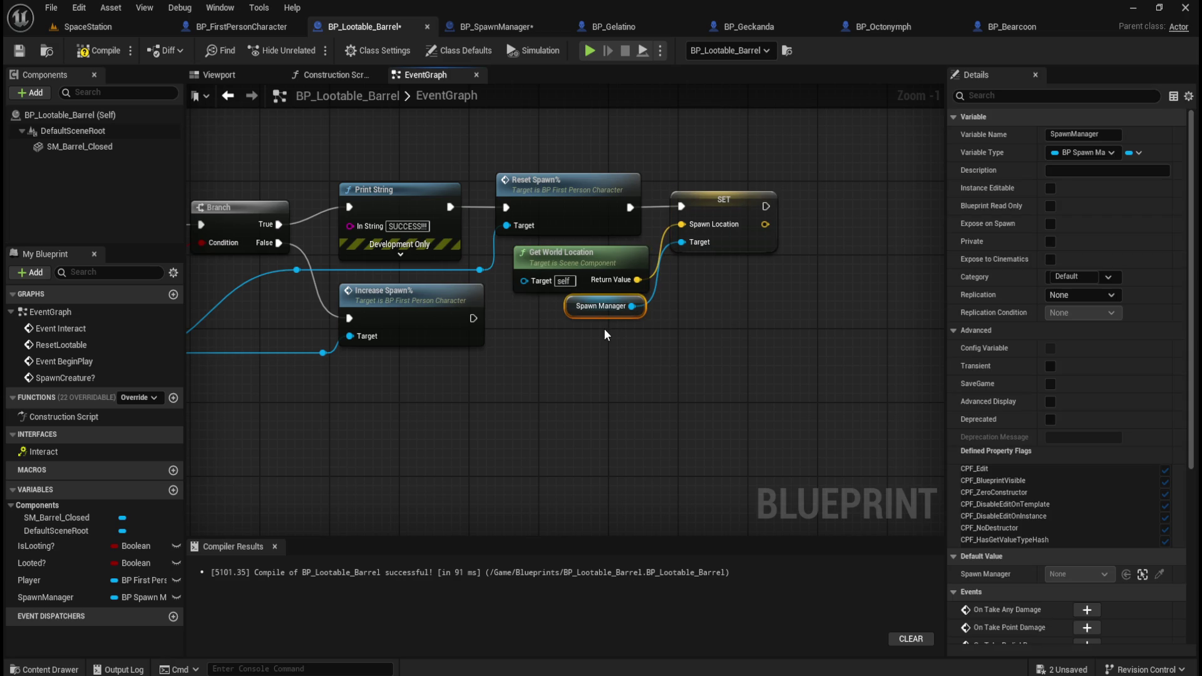
{"action": "left_click", "coordinate": [622, 361]}
- Review the chain from the SpawnCreature? event through Print String, Reset Spawn and SET
{"action": "left_click_drag", "start_coordinate": [397, 397], "coordinate": [582, 410]}
{"action": "scroll", "coordinate": [577, 294], "scroll_direction": "down", "scroll_amount": 1}
{"action": "left_click_drag", "start_coordinate": [599, 148], "coordinate": [853, 237]}
{"action": "left_click", "coordinate": [833, 194]}
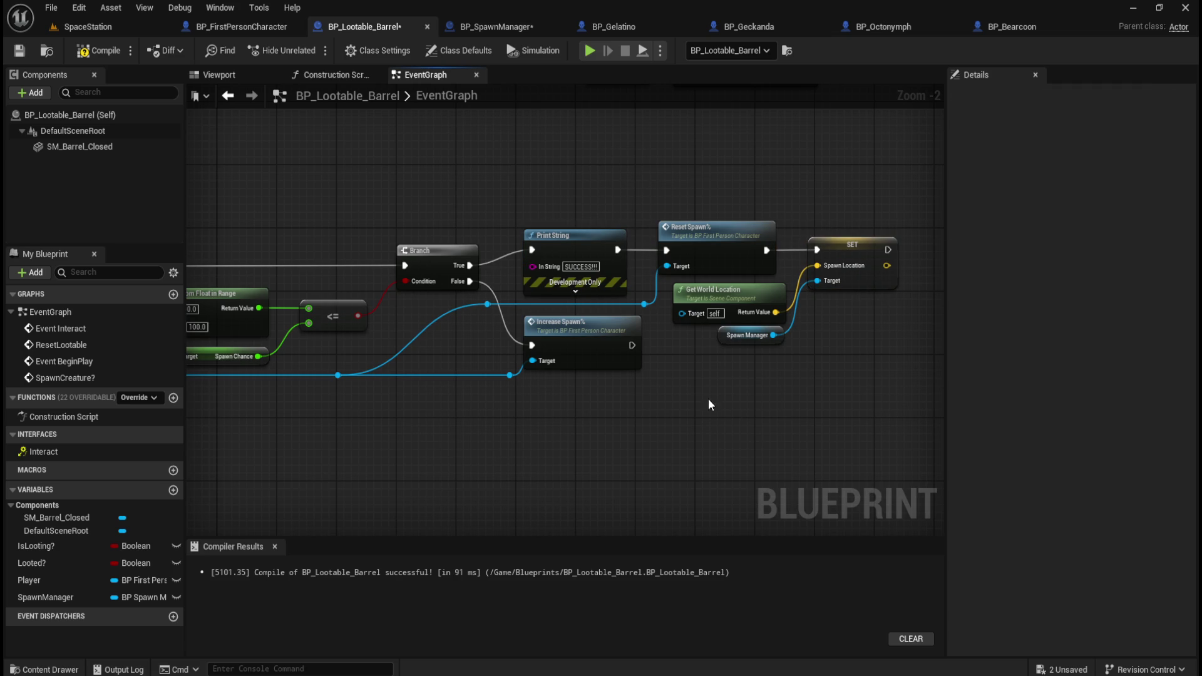
{"action": "left_click_drag", "start_coordinate": [709, 393], "coordinate": [728, 418]}
{"action": "left_click_drag", "start_coordinate": [379, 432], "coordinate": [594, 426]}
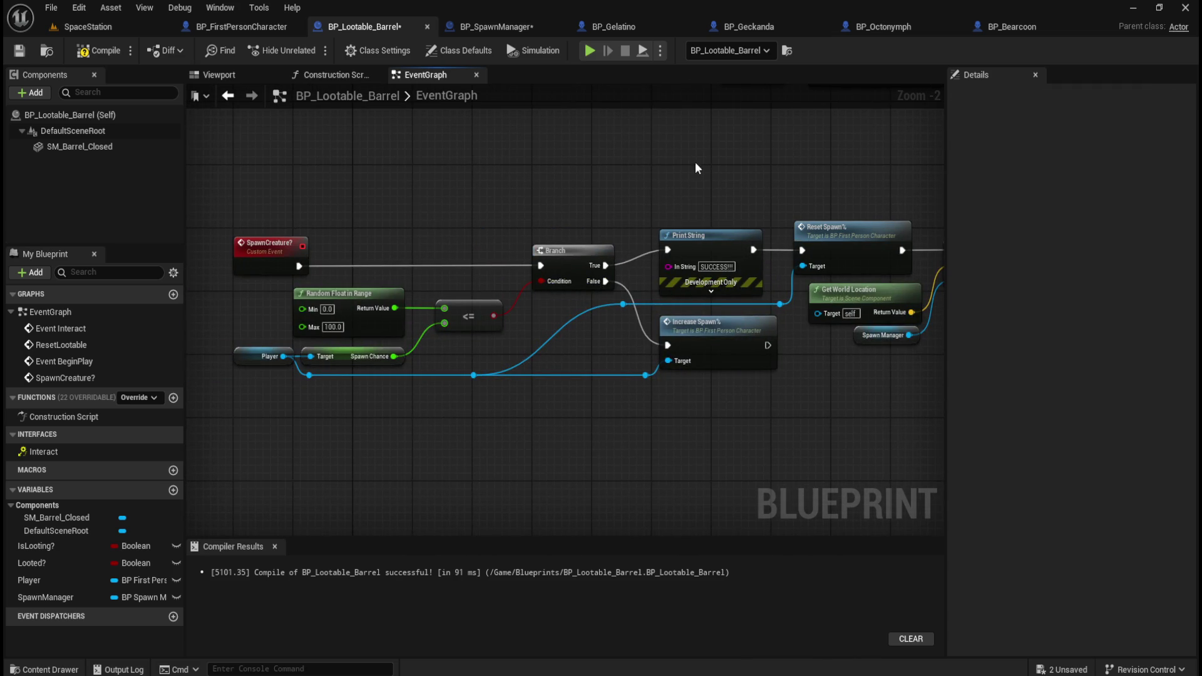
{"action": "left_click_drag", "start_coordinate": [695, 164], "coordinate": [567, 166]}
{"action": "left_click_drag", "start_coordinate": [711, 189], "coordinate": [618, 190]}
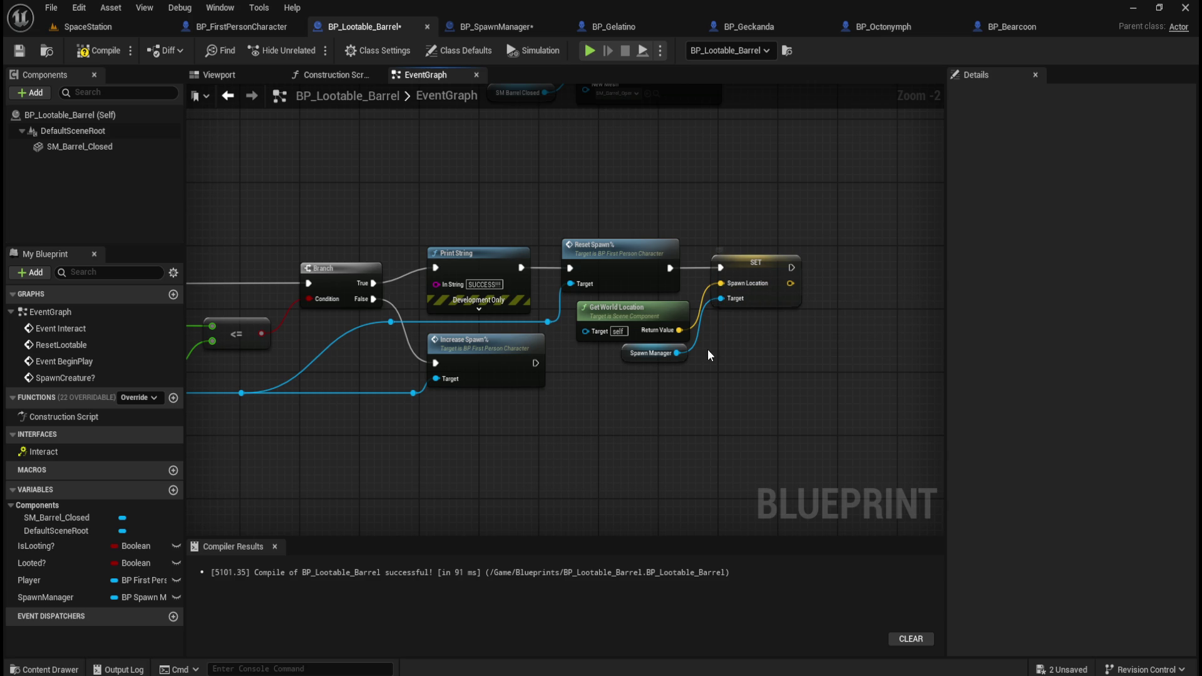
- Check BP_SpawnManager, then compile BP_Lootable_Barrel, exposing Get World Location's Target connection error
{"action": "left_click", "coordinate": [498, 26]}
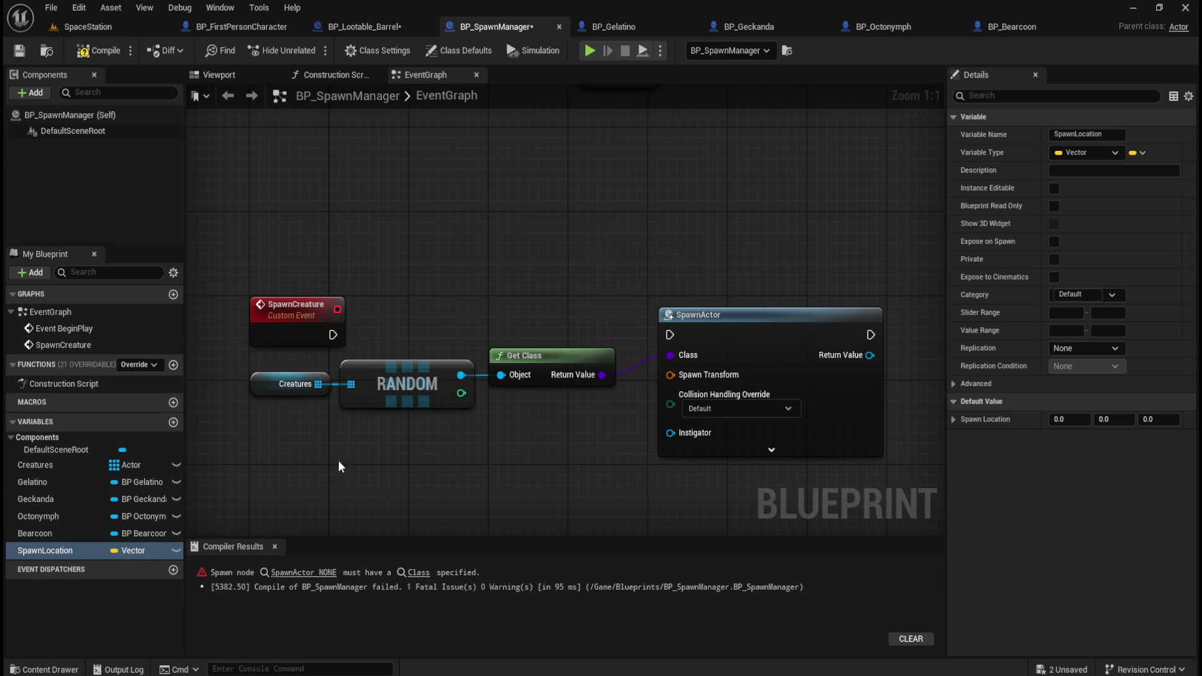
{"action": "left_click", "coordinate": [348, 24]}
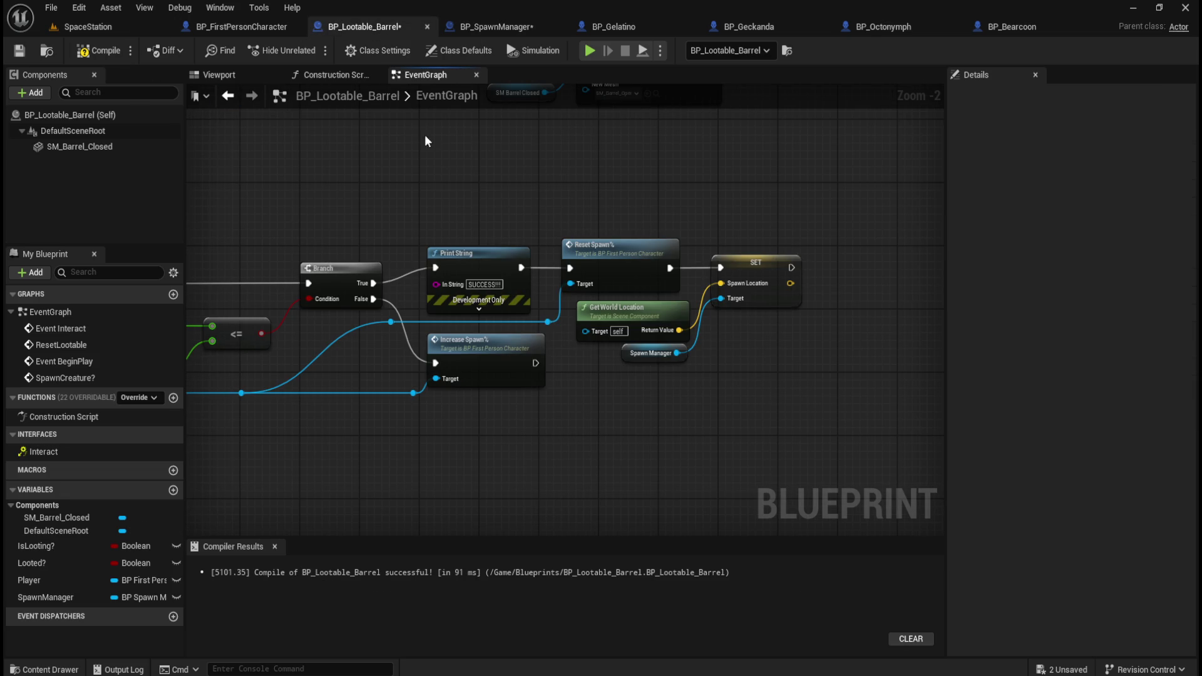
{"action": "left_click_drag", "start_coordinate": [425, 136], "coordinate": [303, 152]}
{"action": "left_click", "coordinate": [98, 50]}
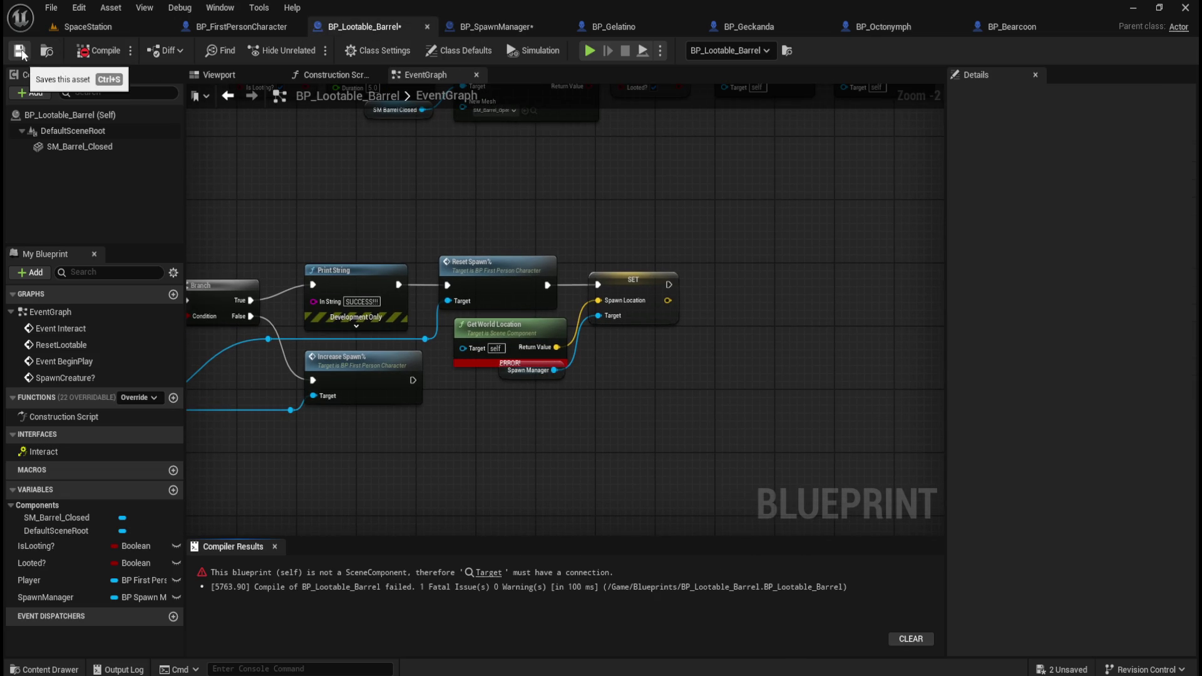
{"action": "left_click_drag", "start_coordinate": [486, 186], "coordinate": [583, 196]}
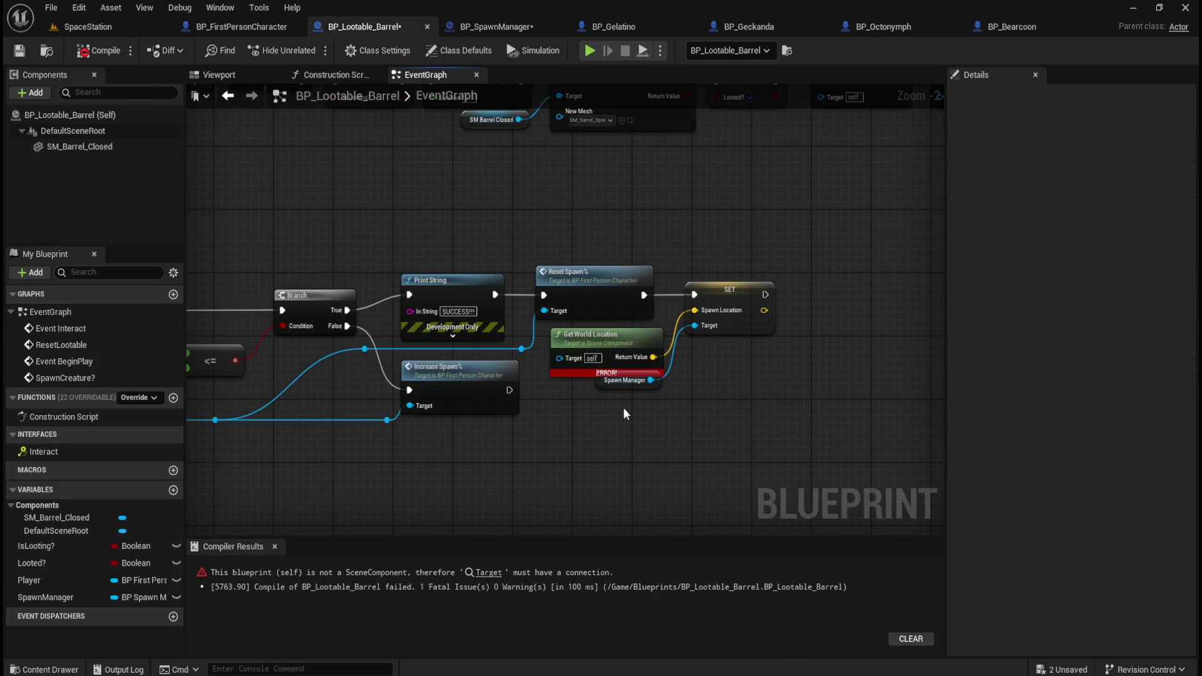
- Feed Spawn Location from a Default Scene Root Get World Location, delete the erroring node, and compile
{"action": "right_click", "coordinate": [571, 481]}
{"action": "type", "text": "get world locatio"}
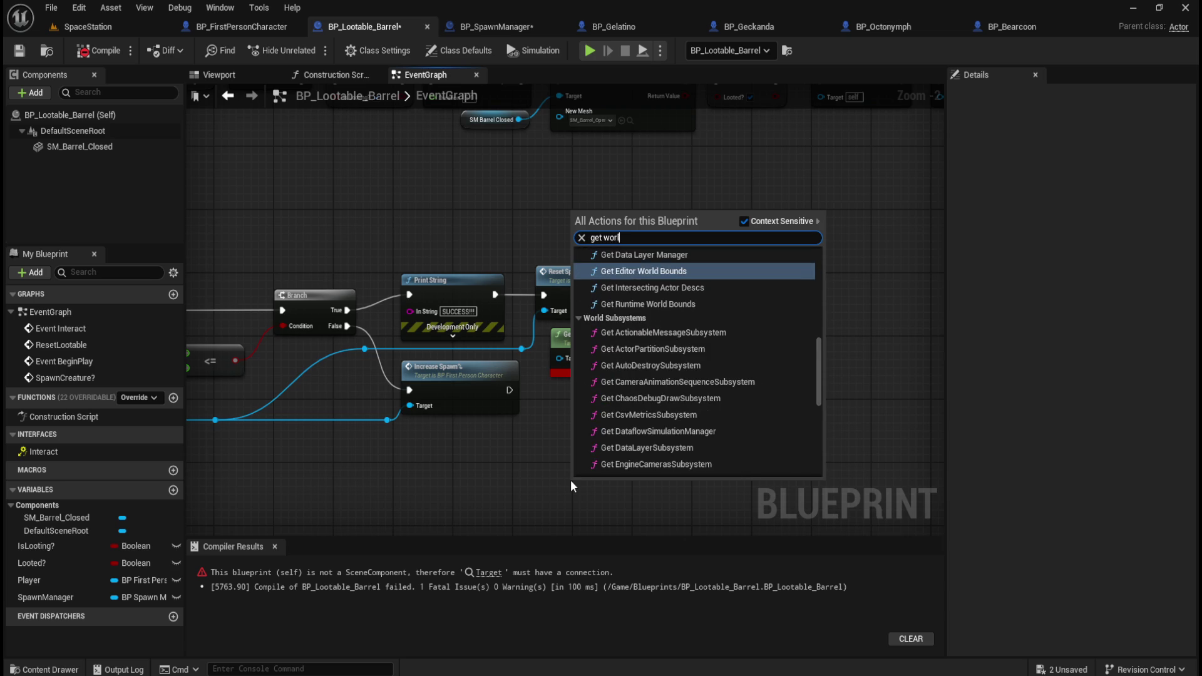
{"action": "type", "text": "n"}
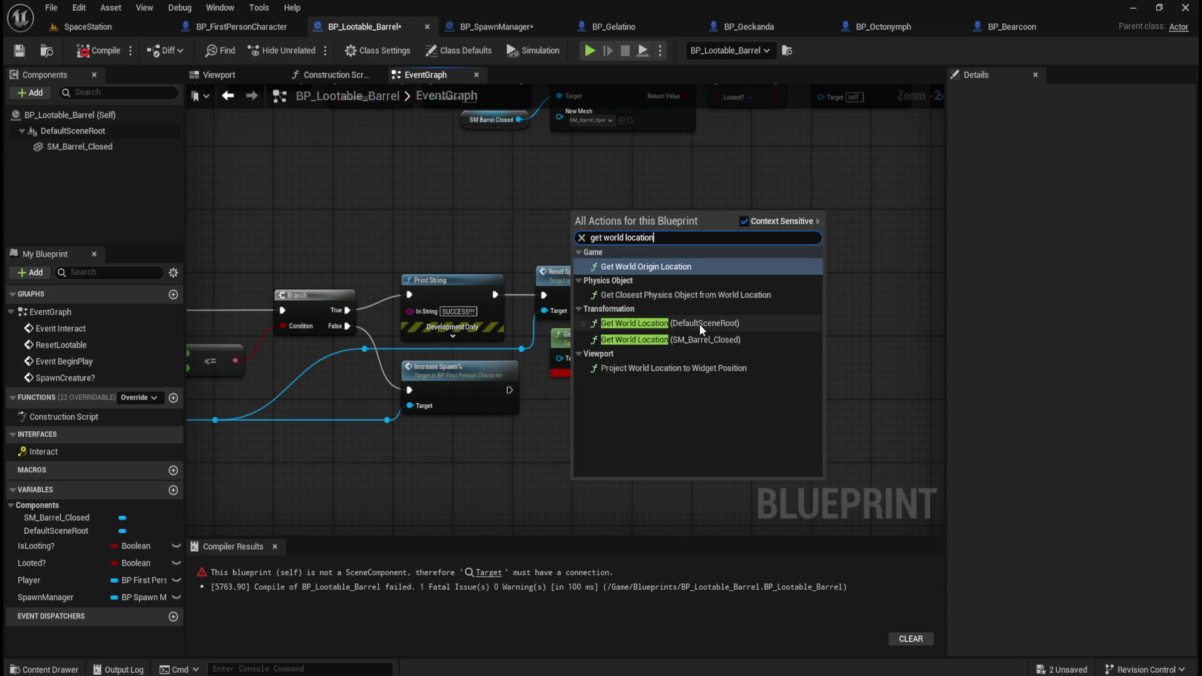
{"action": "left_click", "coordinate": [700, 325]}
{"action": "left_click_drag", "start_coordinate": [653, 508], "coordinate": [696, 310]}
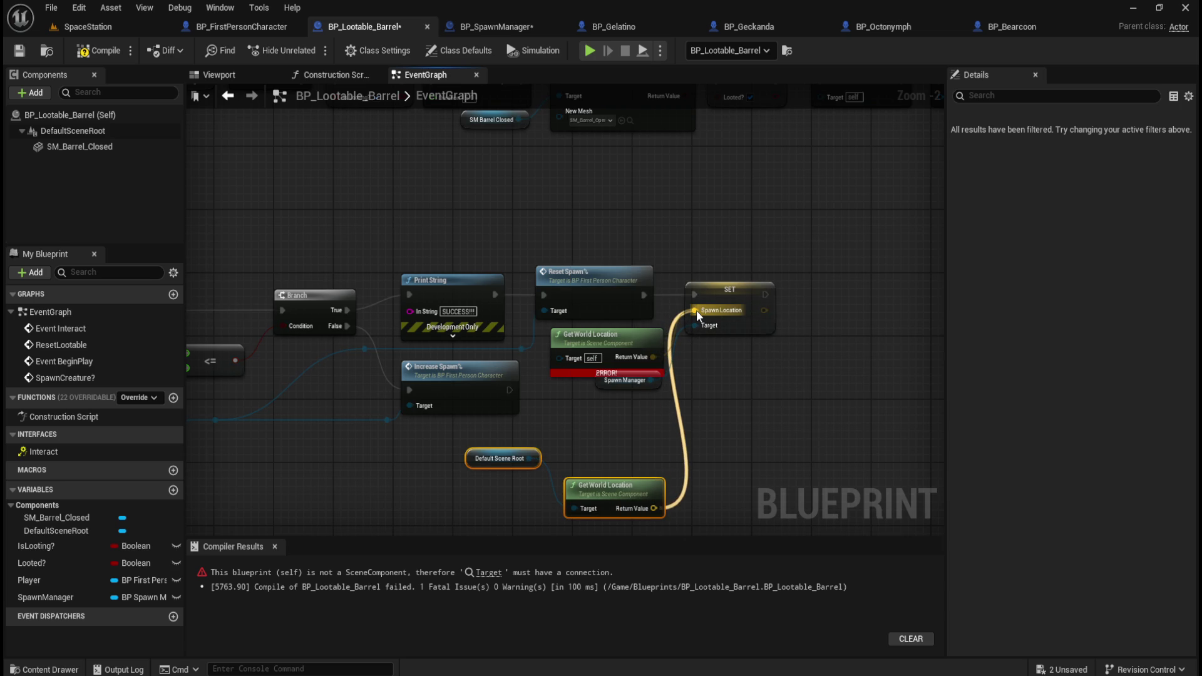
{"action": "left_click", "coordinate": [643, 329]}
{"action": "key", "text": "Delete"}
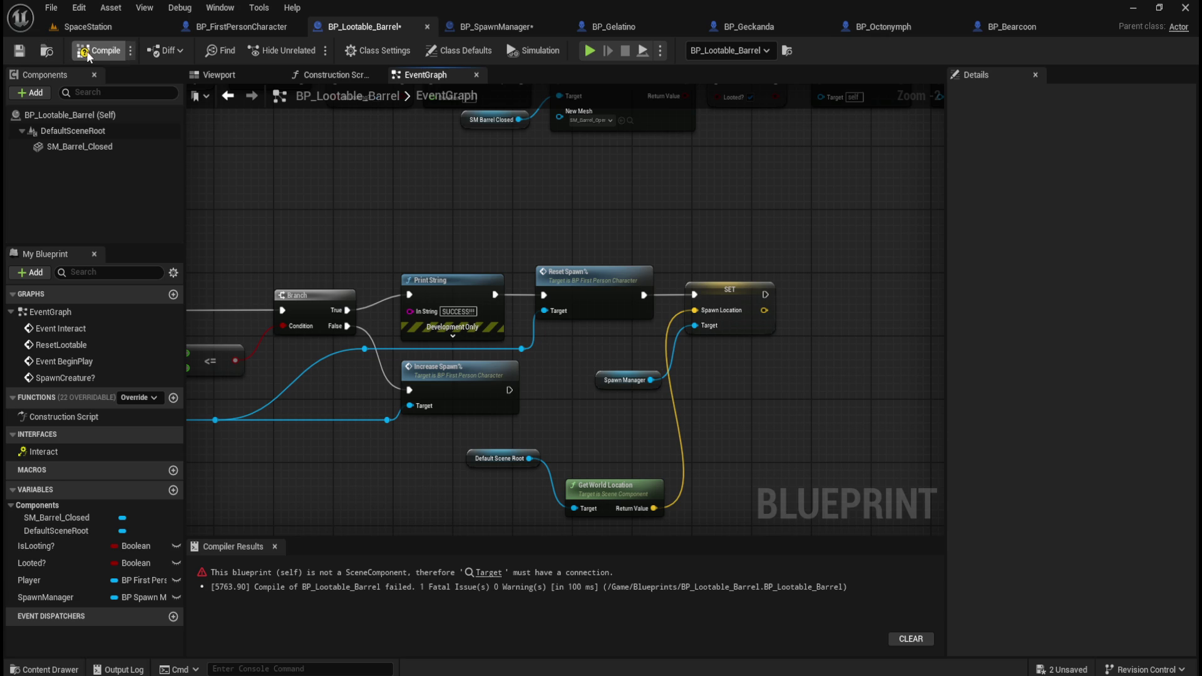
{"action": "left_click", "coordinate": [99, 50]}
- Shift SET and its input nodes right and line up Get World Location with SET's inputs
{"action": "left_click_drag", "start_coordinate": [509, 458], "coordinate": [525, 505]}
{"action": "left_click", "coordinate": [625, 485], "text": "shift"}
{"action": "mouse_move", "coordinate": [848, 309]}
{"action": "left_mouse_down"}
{"action": "mouse_move", "coordinate": [750, 212]}
{"action": "mouse_move", "coordinate": [570, 294]}
{"action": "left_mouse_up"}
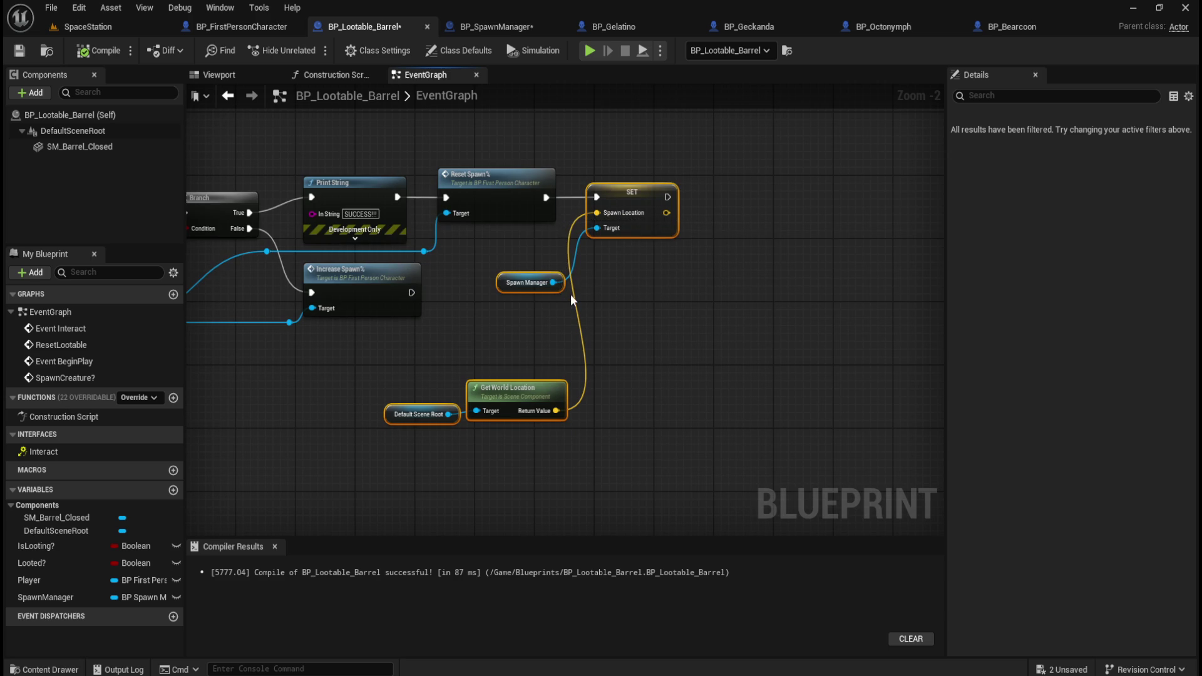
{"action": "left_click_drag", "start_coordinate": [639, 227], "coordinate": [728, 227]}
{"action": "mouse_move", "coordinate": [508, 271]}
{"action": "left_mouse_down"}
{"action": "mouse_move", "coordinate": [627, 419]}
{"action": "mouse_move", "coordinate": [602, 255]}
{"action": "mouse_move", "coordinate": [619, 238]}
{"action": "mouse_move", "coordinate": [601, 242]}
{"action": "left_mouse_up"}
{"action": "left_click", "coordinate": [573, 328]}
{"action": "left_click_drag", "start_coordinate": [526, 239], "coordinate": [574, 254]}
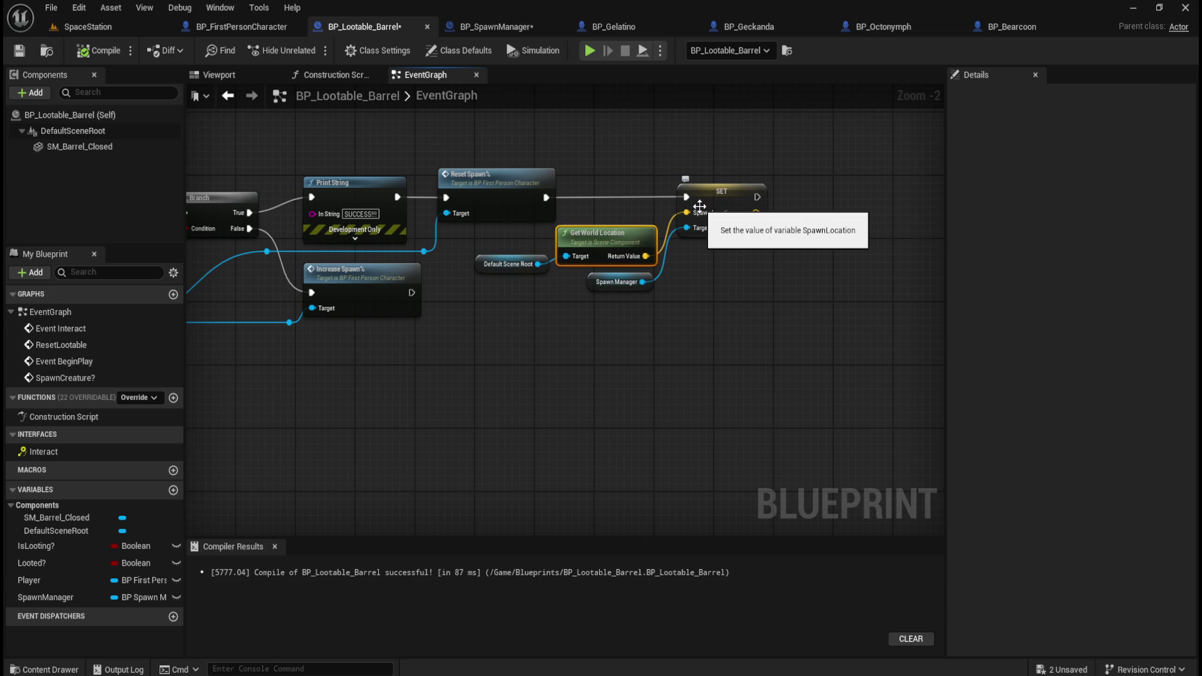
{"action": "key", "text": "ctrl+z"}
{"action": "mouse_move", "coordinate": [538, 224]}
{"action": "left_mouse_down"}
{"action": "mouse_move", "coordinate": [551, 266]}
{"action": "mouse_move", "coordinate": [674, 274]}
{"action": "left_mouse_up"}
{"action": "key", "text": "ctrl+y"}
{"action": "left_click", "coordinate": [684, 324]}
- Nudge the input nodes and SET slightly left, then compile and save BP_Lootable_Barrel
{"action": "left_click_drag", "start_coordinate": [665, 376], "coordinate": [505, 248]}
{"action": "key", "text": "Left"}
{"action": "key", "text": "Left"}
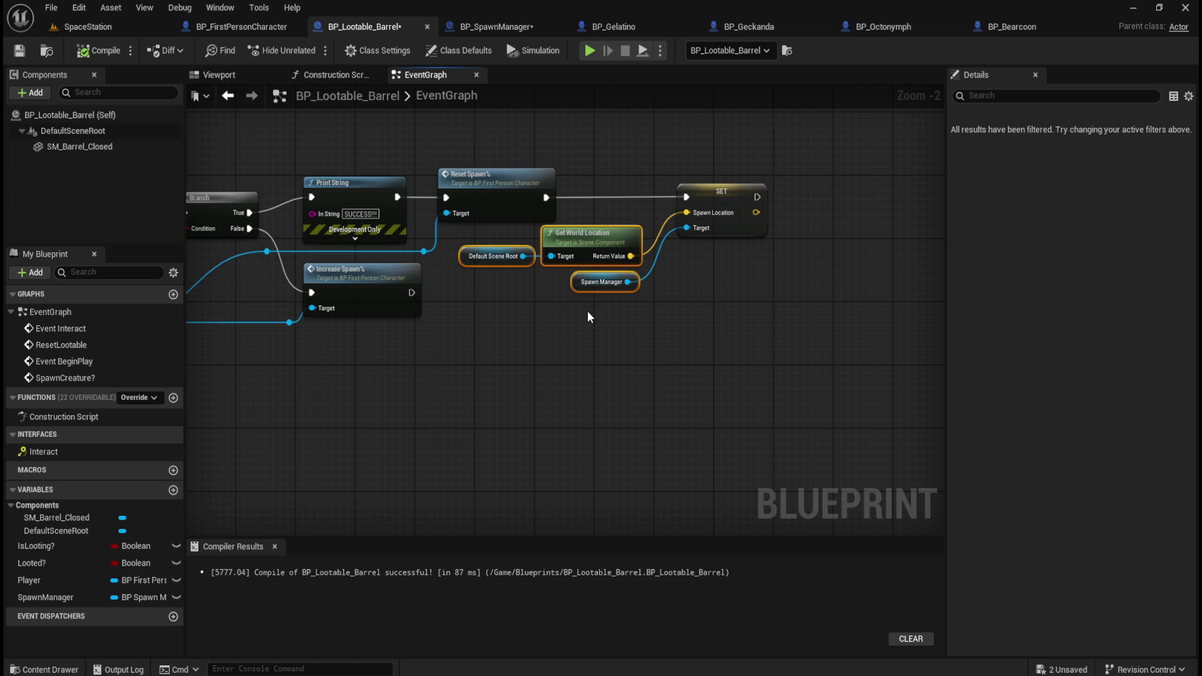
{"action": "left_click", "coordinate": [704, 215]}
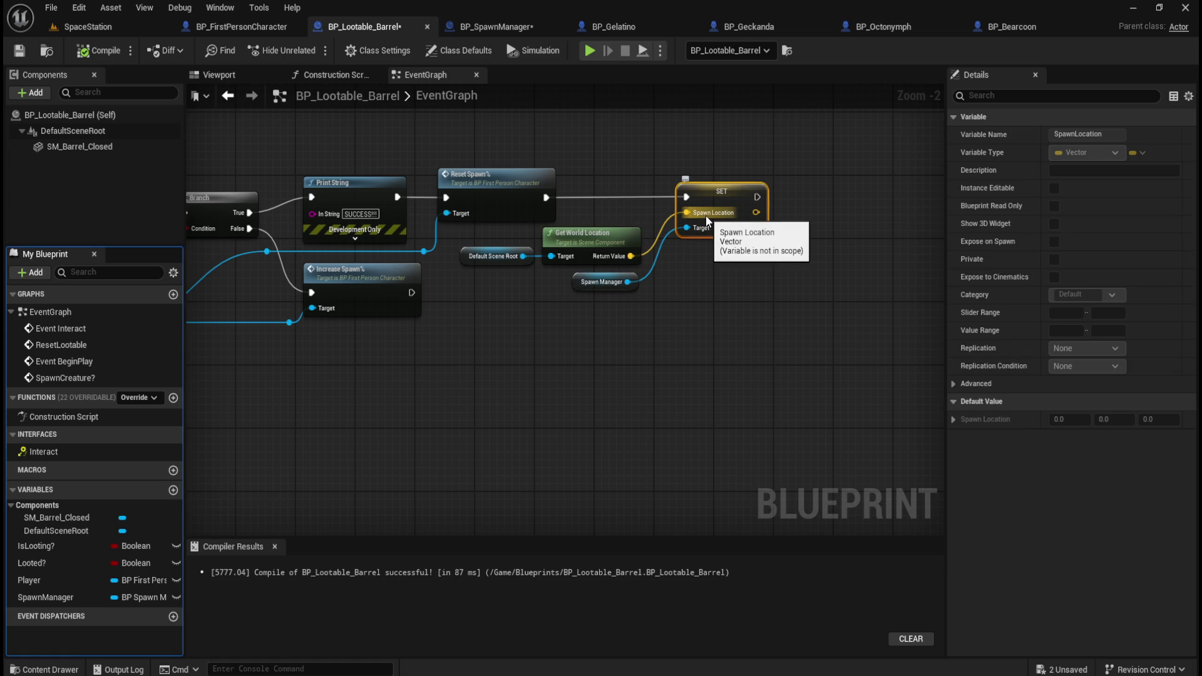
{"action": "left_click", "coordinate": [756, 287]}
{"action": "left_click_drag", "start_coordinate": [794, 279], "coordinate": [758, 208]}
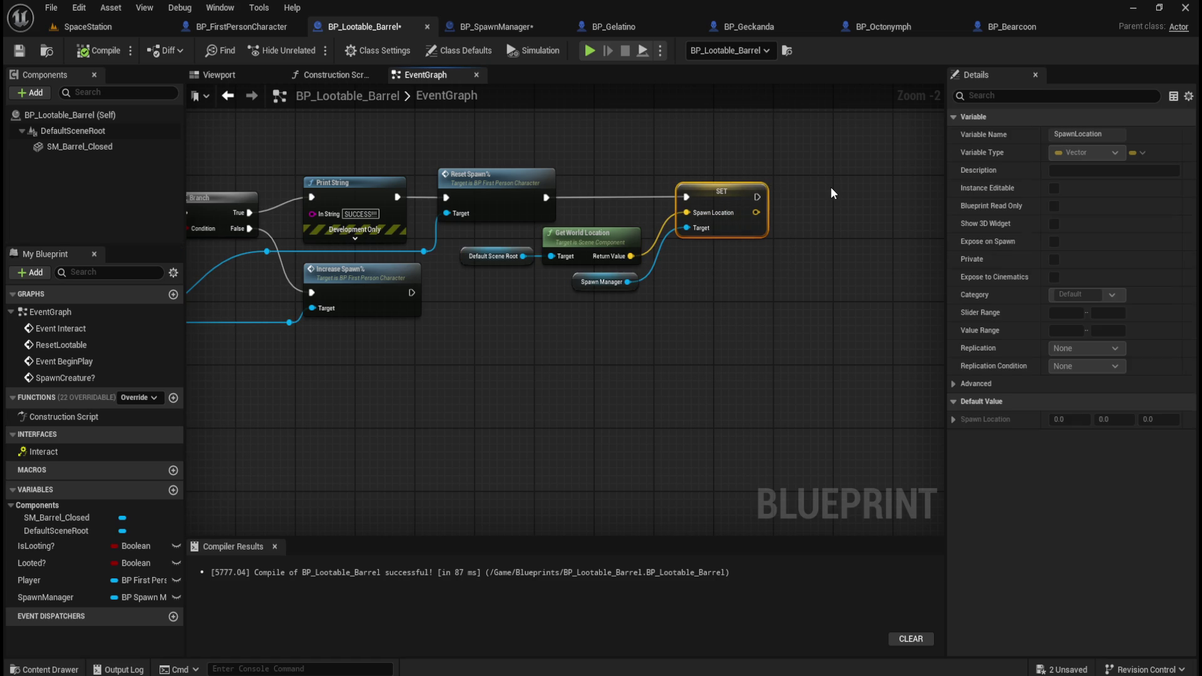
{"action": "key", "text": "Left"}
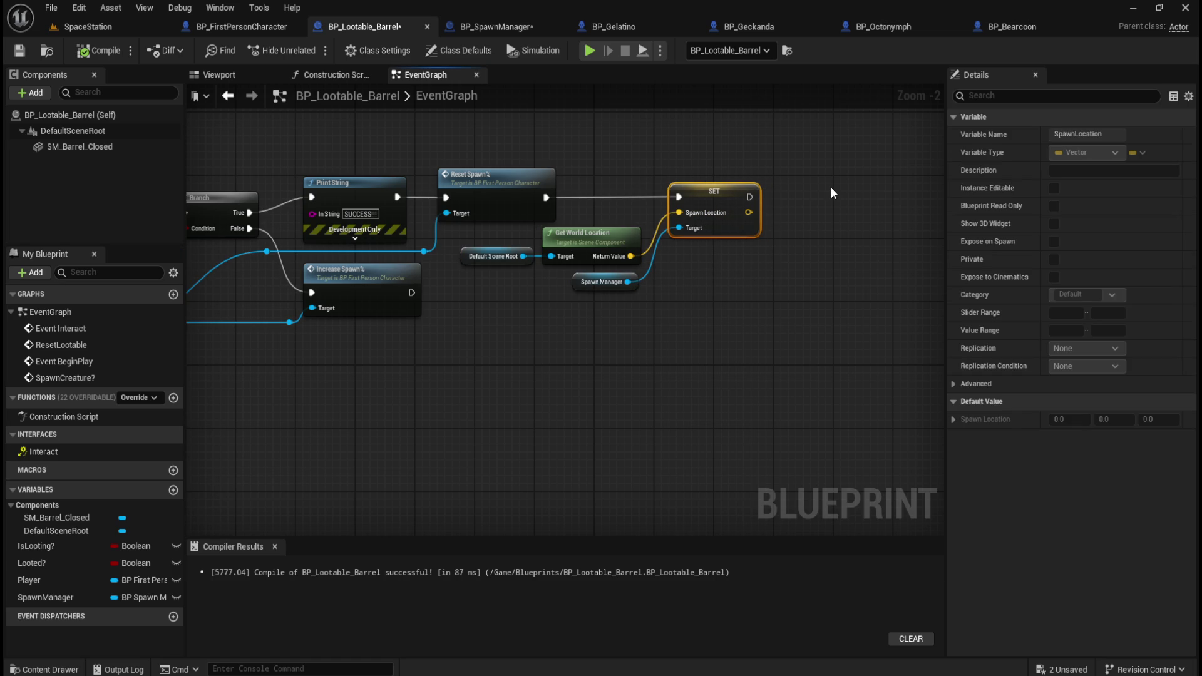
{"action": "left_click", "coordinate": [562, 367]}
{"action": "left_click_drag", "start_coordinate": [562, 366], "coordinate": [620, 393]}
{"action": "left_click", "coordinate": [96, 52]}
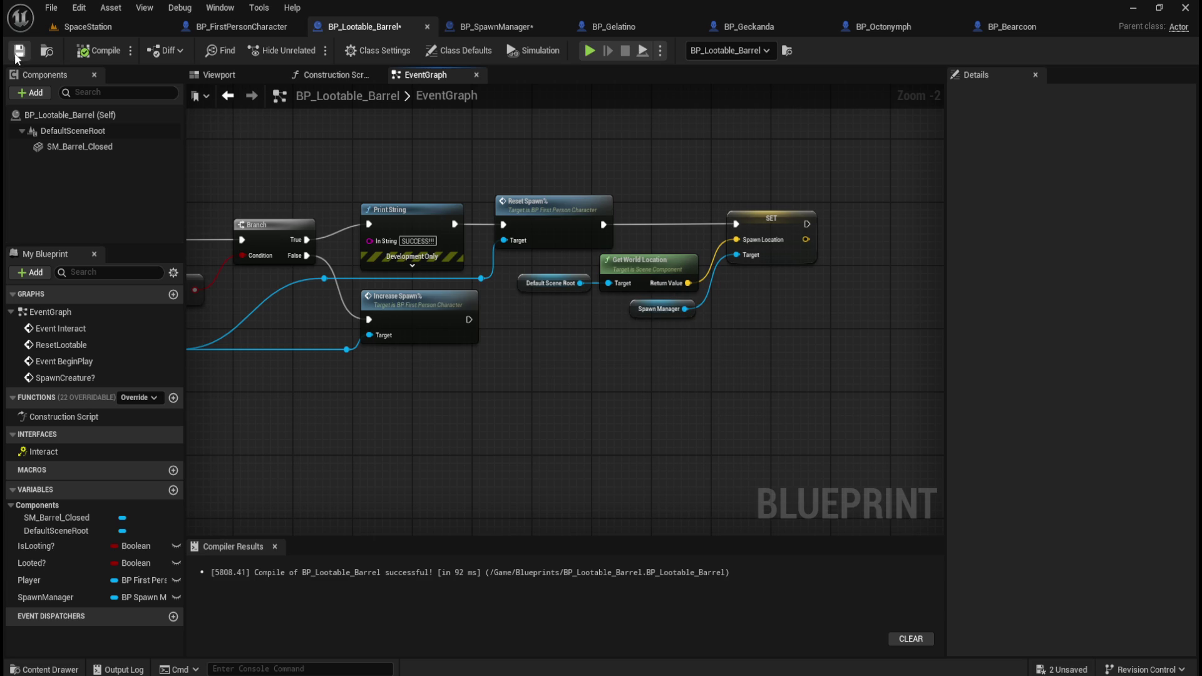
- In BP_SpawnManager, add a SpawnLocation getter and wire it to SpawnActor's Spawn Transform
{"action": "left_click", "coordinate": [488, 27]}
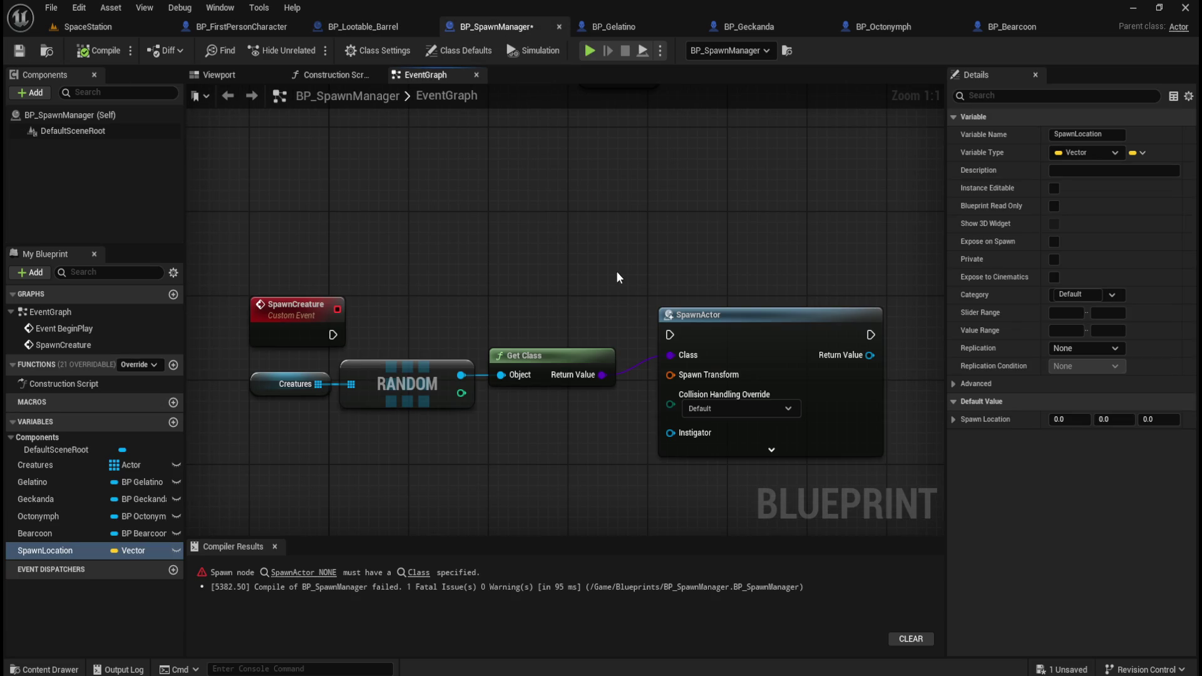
{"action": "mouse_move", "coordinate": [69, 550]}
{"action": "left_mouse_down"}
{"action": "mouse_move", "coordinate": [51, 548]}
{"action": "mouse_move", "coordinate": [470, 444]}
{"action": "left_mouse_up"}
{"action": "left_click", "coordinate": [520, 472]}
{"action": "left_click_drag", "start_coordinate": [543, 445], "coordinate": [686, 371]}
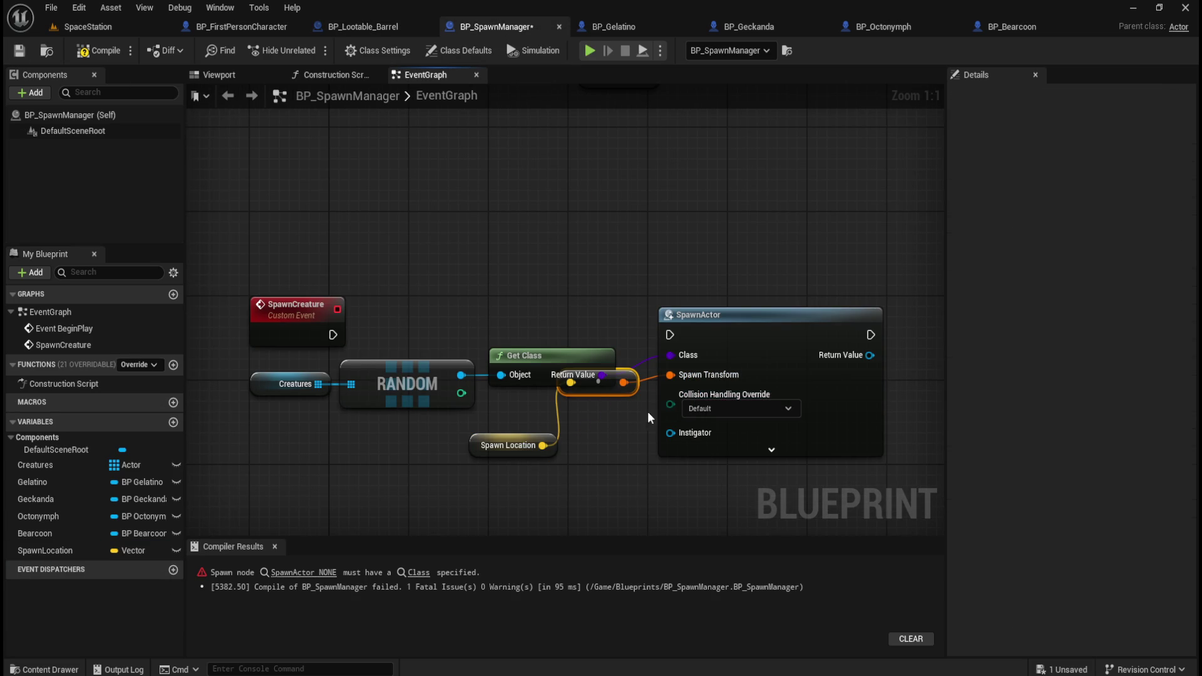
{"action": "left_click_drag", "start_coordinate": [617, 452], "coordinate": [626, 462]}
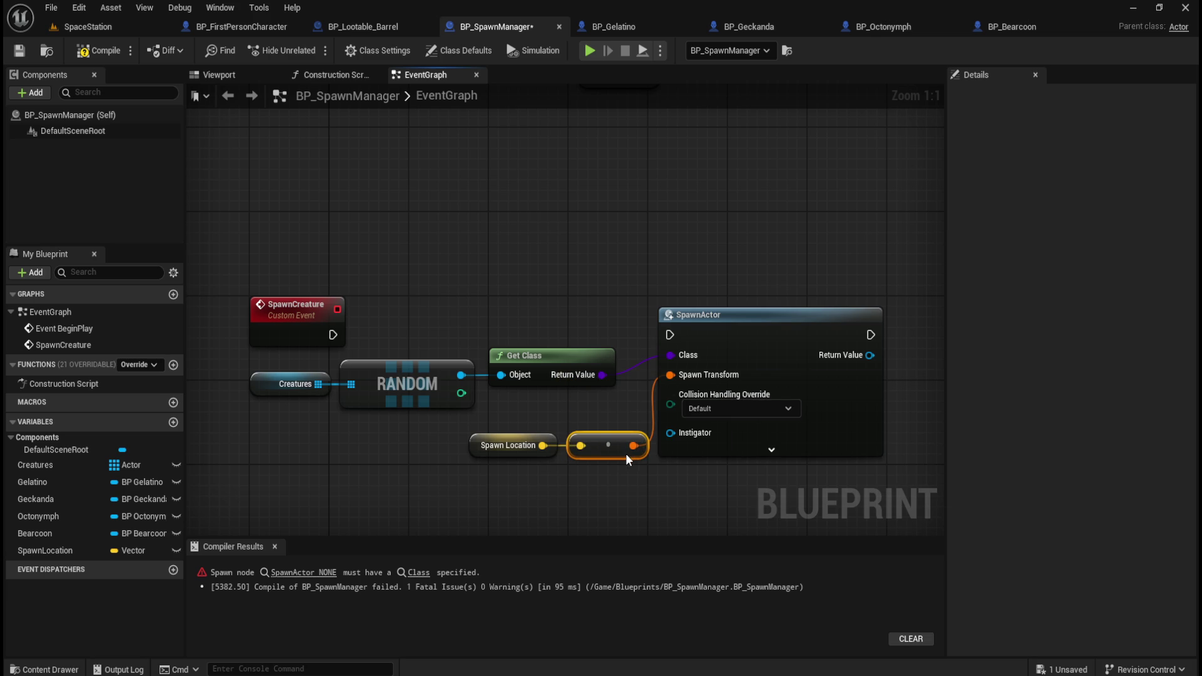
{"action": "right_click", "coordinate": [693, 374]}
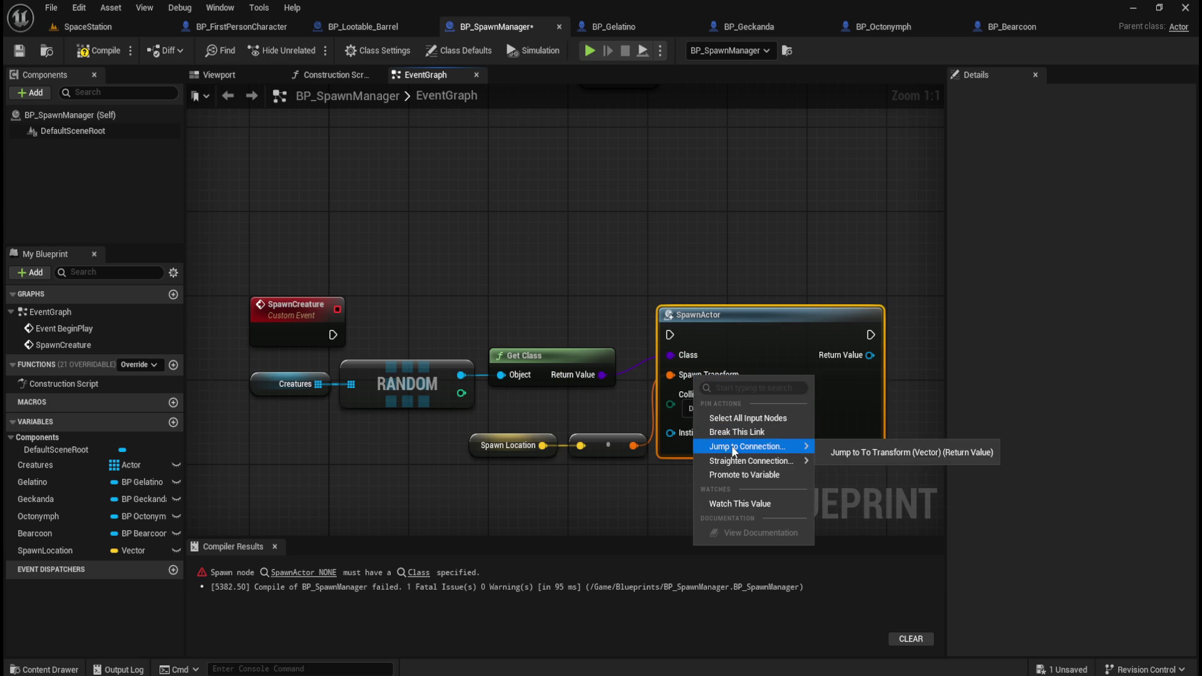
{"action": "mouse_move", "coordinate": [741, 466]}
{"action": "left_click", "coordinate": [588, 414]}
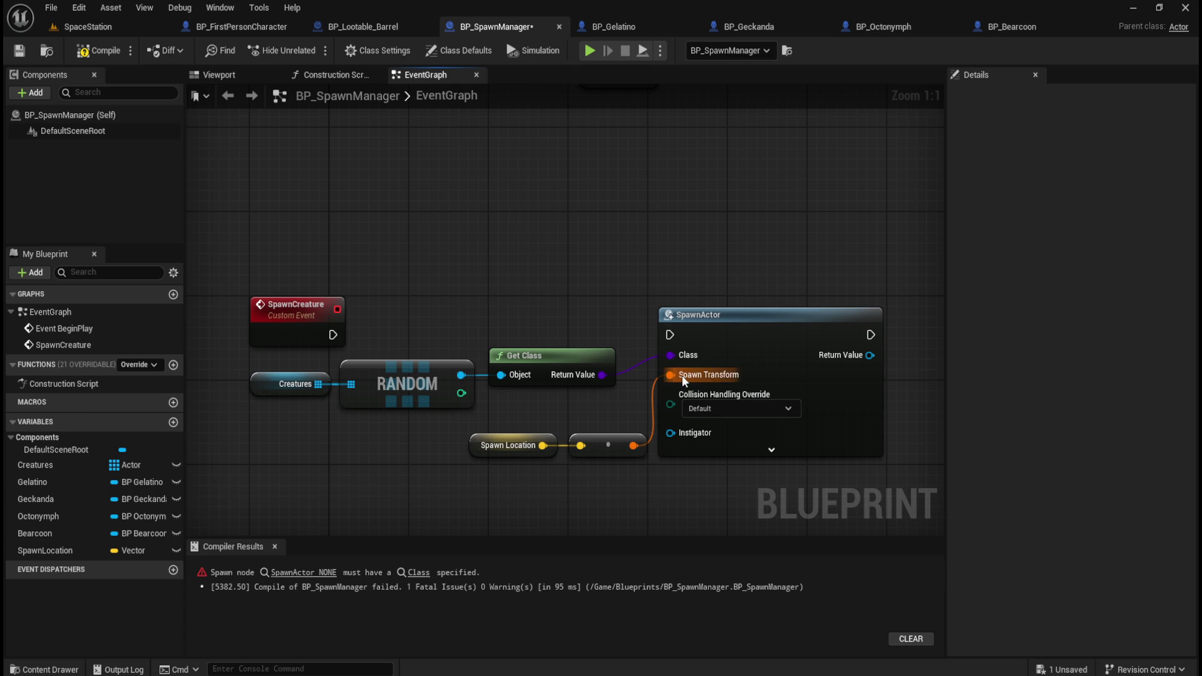
- Delete the conversion node, split Spawn Transform, and wire SpawnLocation into Spawn Transform Location
{"action": "left_click", "coordinate": [633, 445], "text": "alt"}
{"action": "left_click", "coordinate": [600, 457]}
{"action": "key", "text": "Delete"}
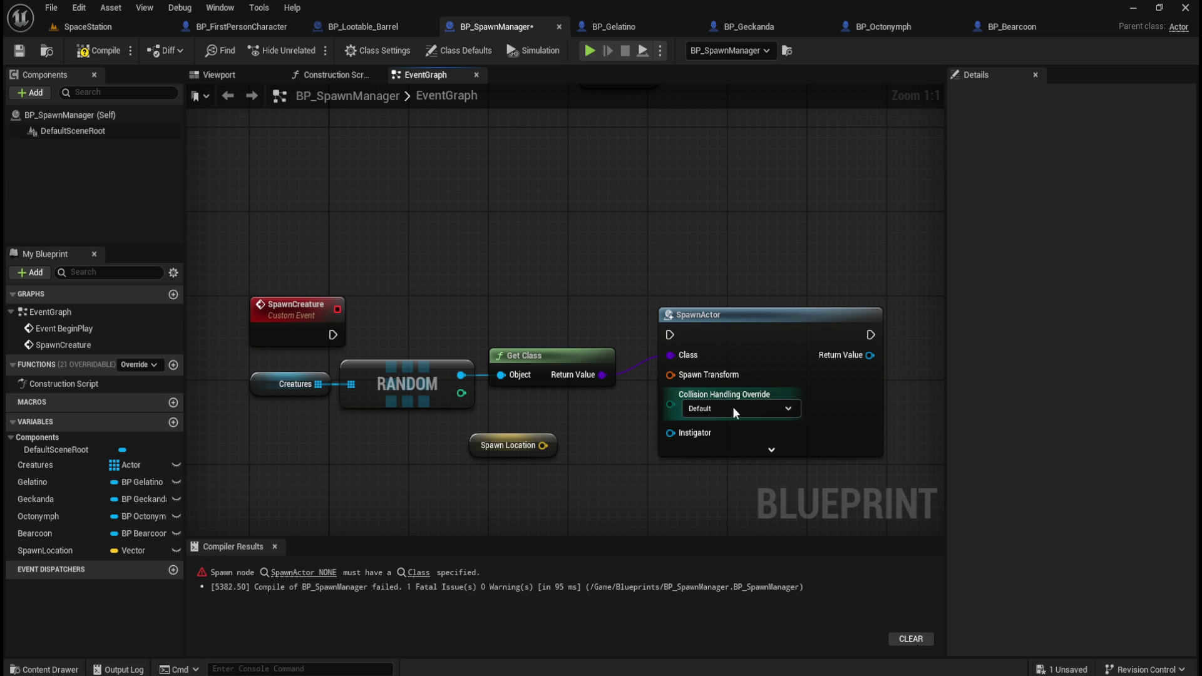
{"action": "right_click", "coordinate": [729, 375]}
{"action": "left_click", "coordinate": [765, 429]}
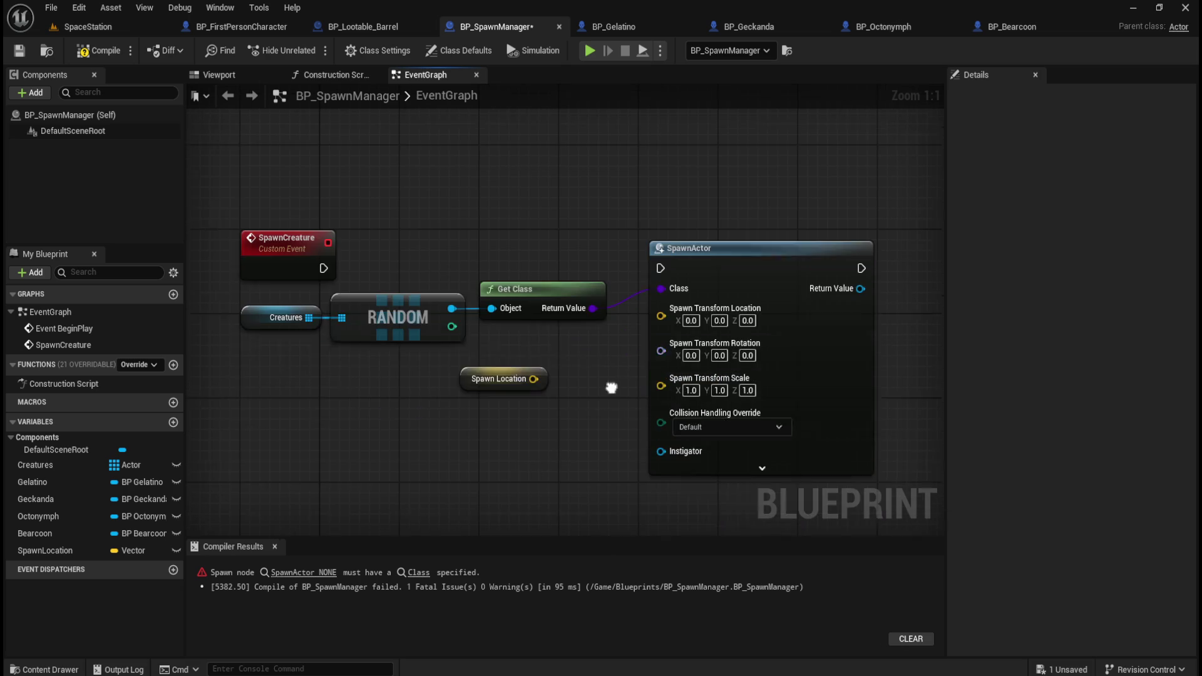
{"action": "left_click_drag", "start_coordinate": [531, 362], "coordinate": [663, 302]}
{"action": "left_click_drag", "start_coordinate": [509, 357], "coordinate": [568, 315]}
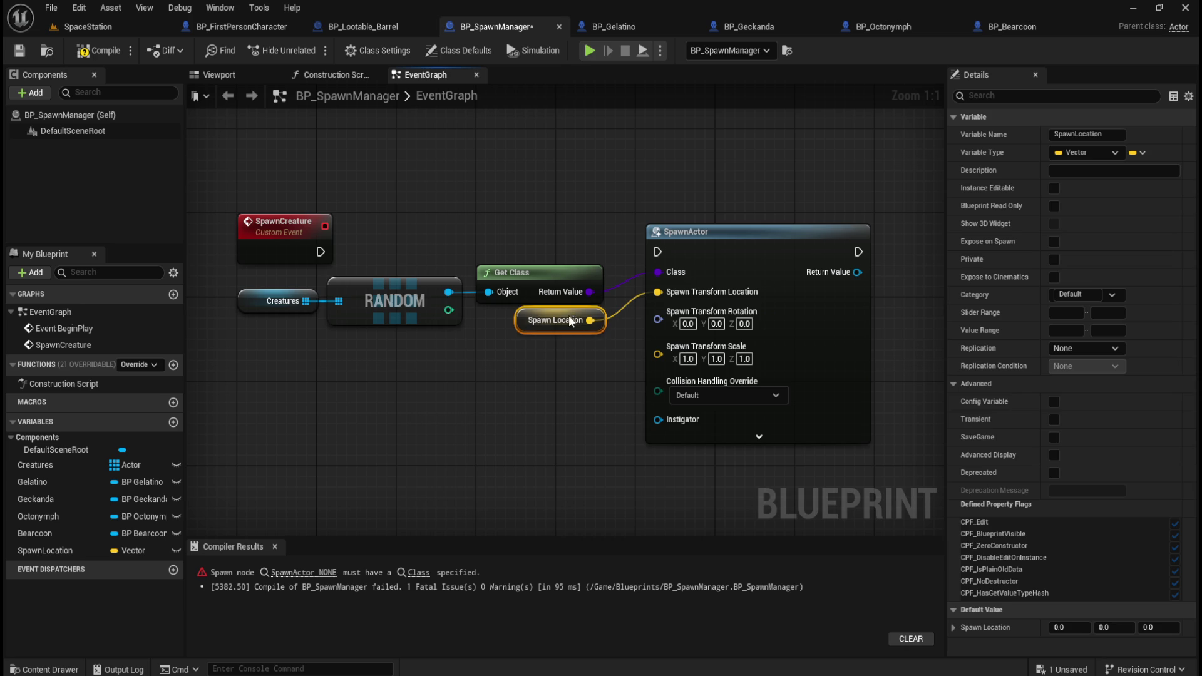
{"action": "left_click", "coordinate": [551, 381]}
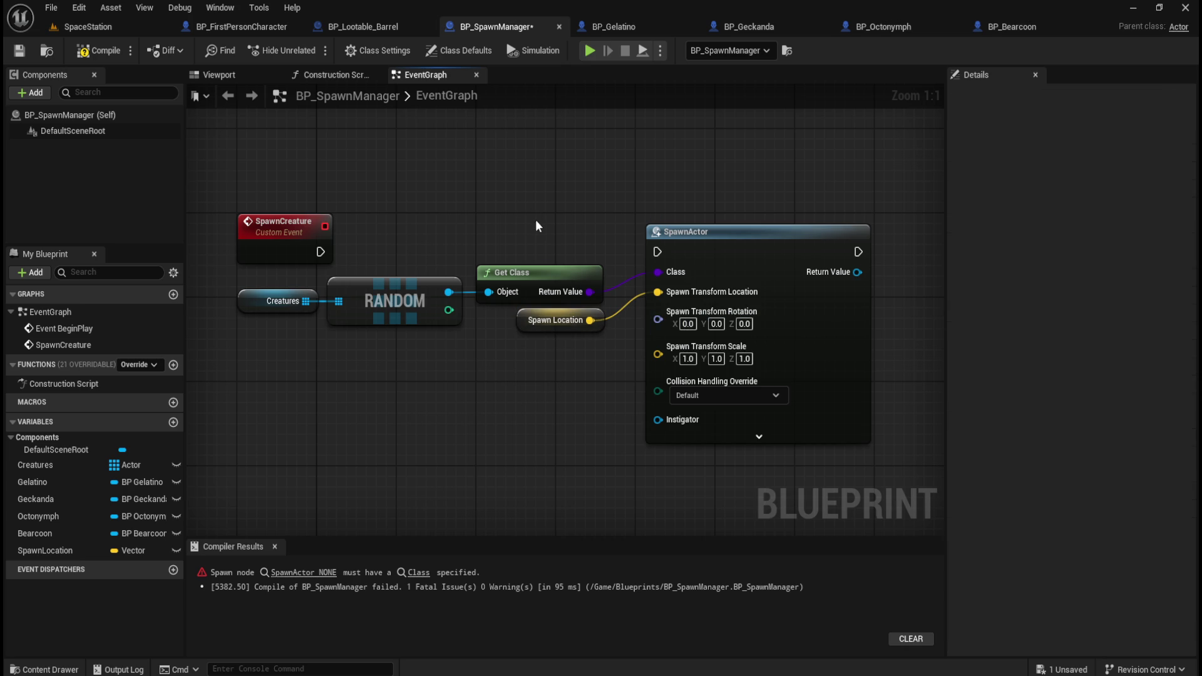
- Review the open blueprints and save all assets with File > Save All
{"action": "left_click", "coordinate": [246, 25]}
{"action": "left_click", "coordinate": [343, 26]}
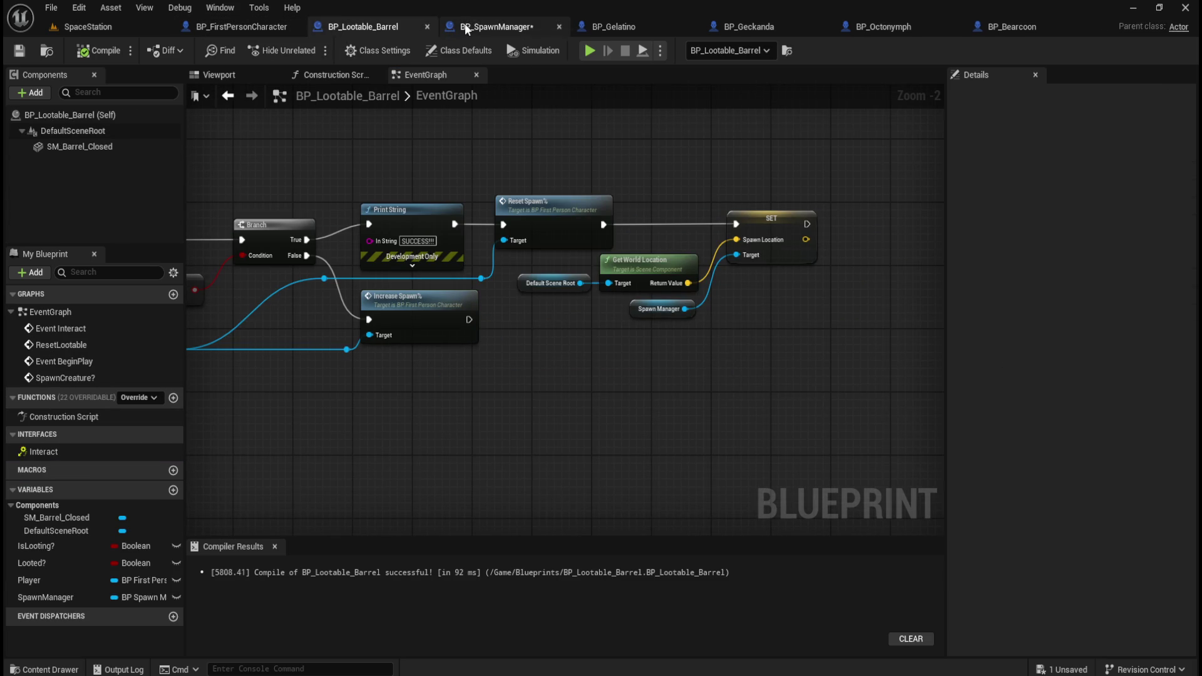
{"action": "left_click", "coordinate": [493, 28]}
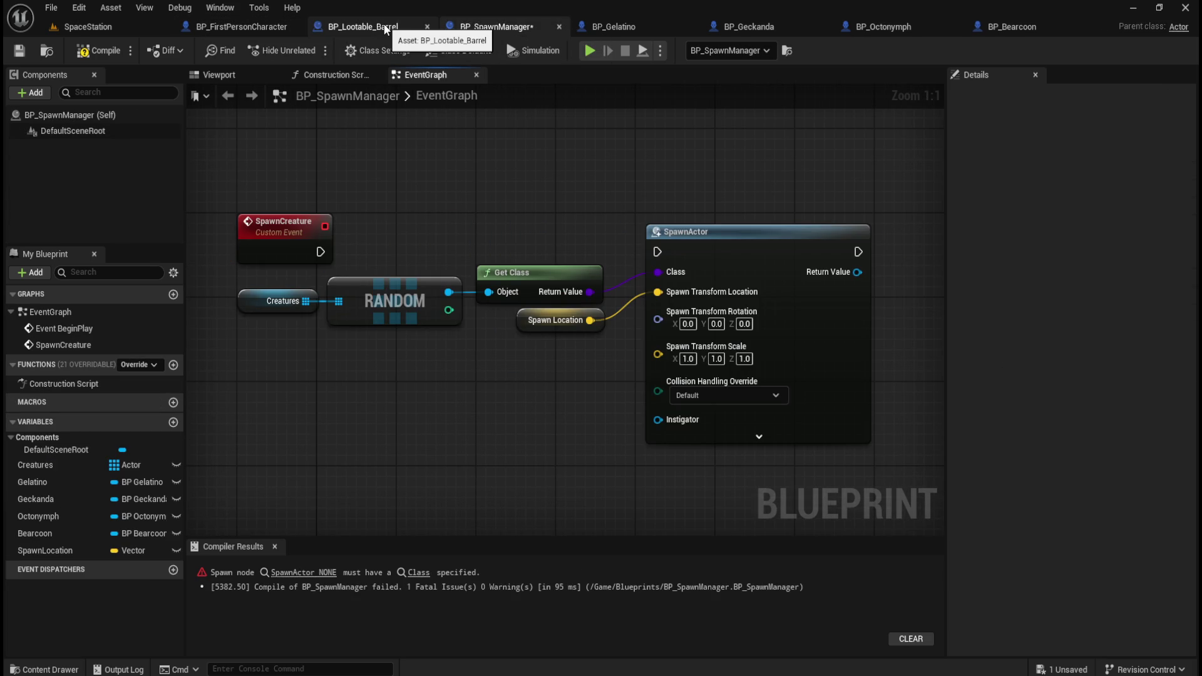
{"action": "left_click", "coordinate": [253, 28]}
{"action": "mouse_move", "coordinate": [612, 278]}
{"action": "left_mouse_down"}
{"action": "mouse_move", "coordinate": [444, 259]}
{"action": "mouse_move", "coordinate": [363, 219]}
{"action": "mouse_move", "coordinate": [531, 191]}
{"action": "mouse_move", "coordinate": [576, 208]}
{"action": "mouse_move", "coordinate": [541, 230]}
{"action": "left_mouse_up"}
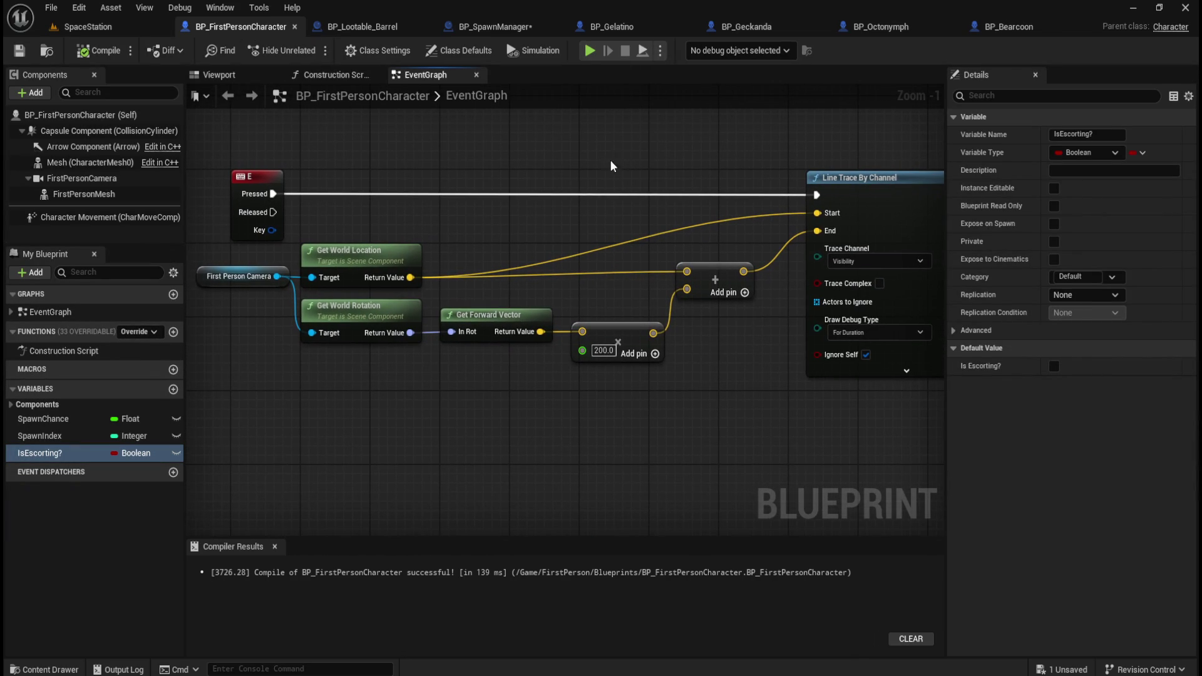
{"action": "key", "text": "ctrl+space"}
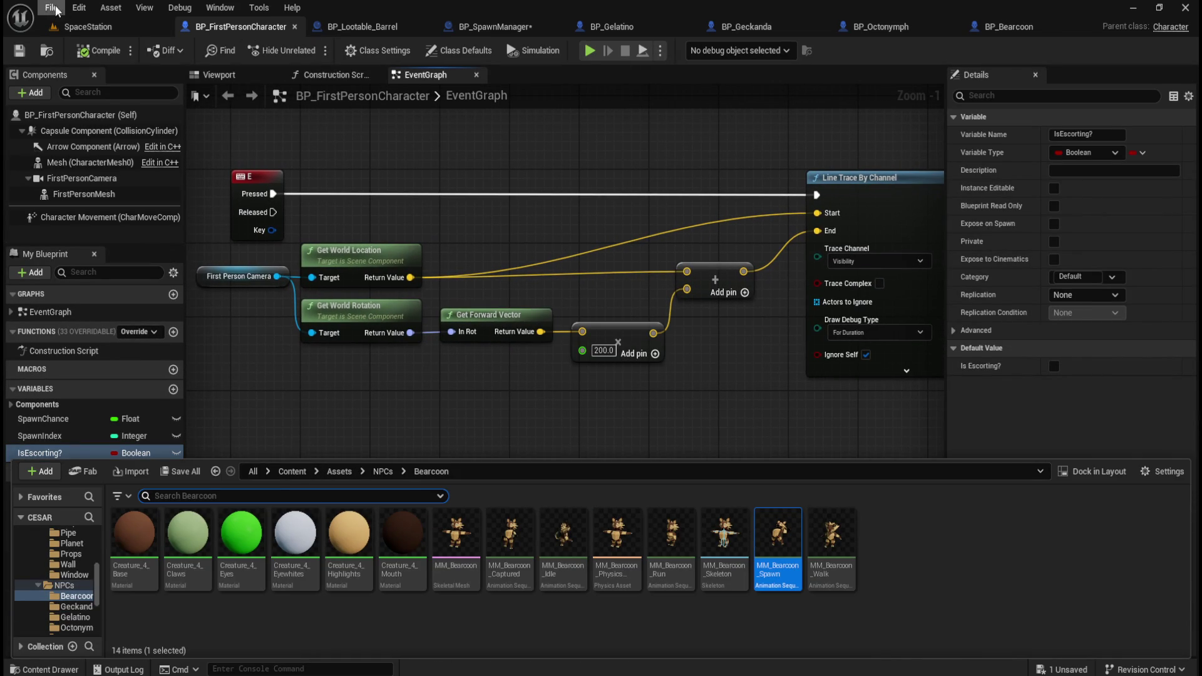
{"action": "left_click", "coordinate": [53, 8]}
{"action": "left_click", "coordinate": [97, 101]}
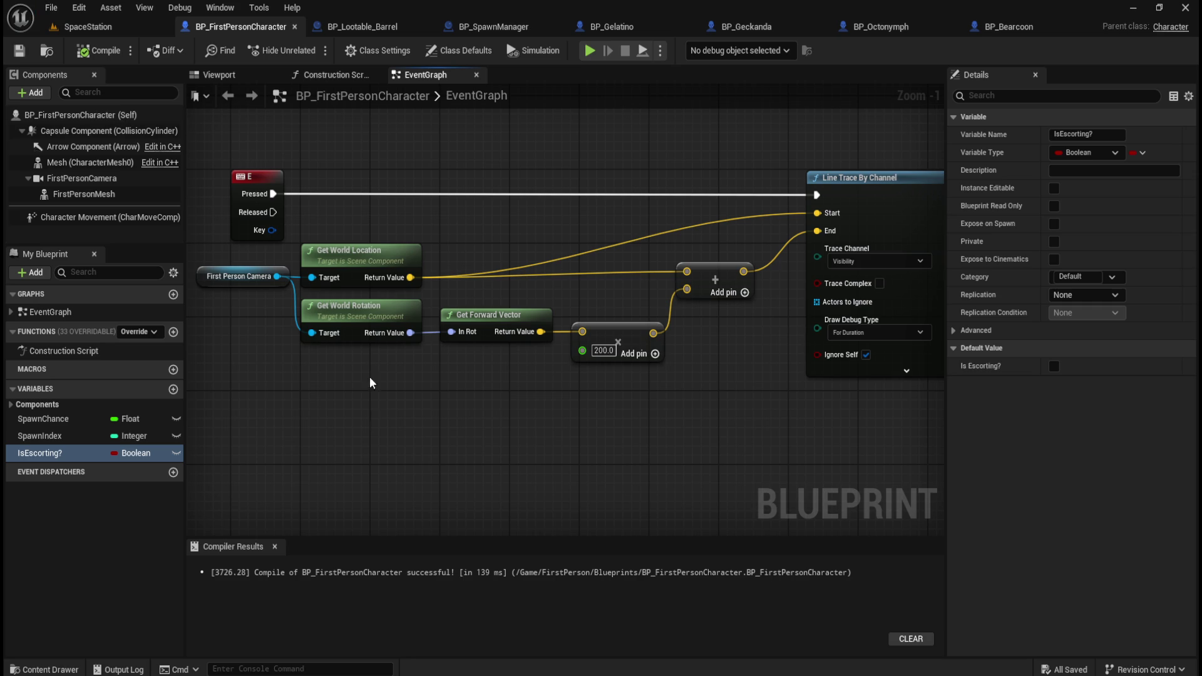
- Open BTT_ChasePlayer from the Content > AI > RobotA folder
{"action": "key", "text": "ctrl+space"}
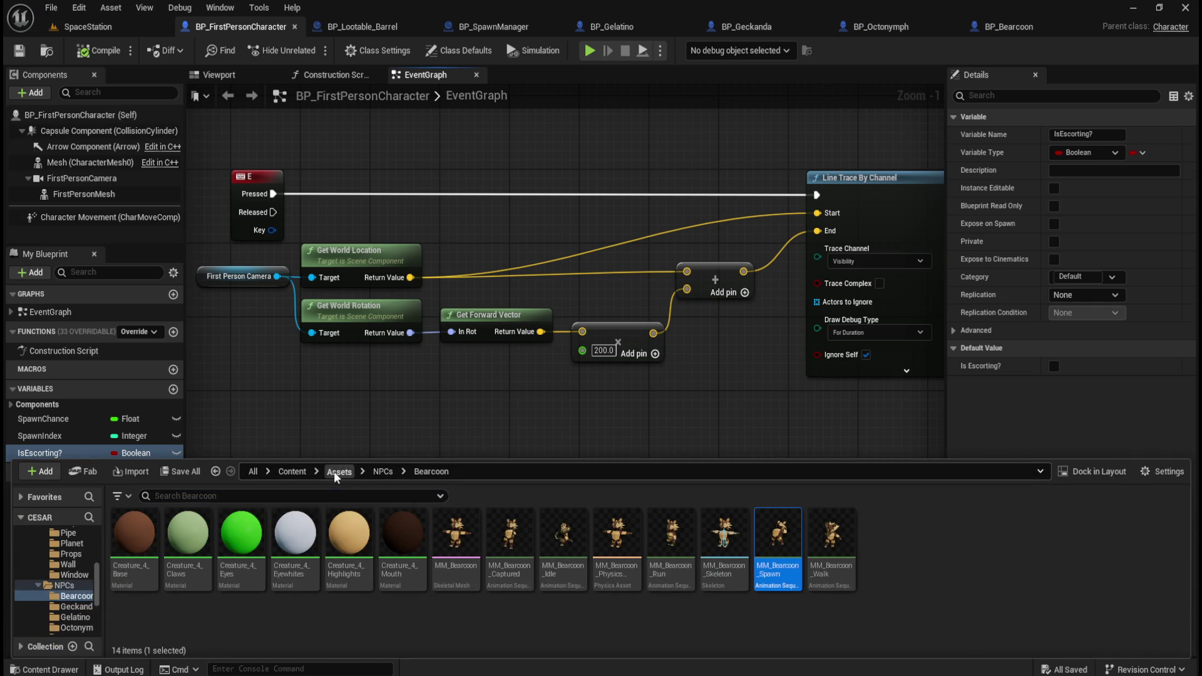
{"action": "left_click", "coordinate": [333, 472]}
{"action": "left_click", "coordinate": [299, 472]}
{"action": "double_click", "coordinate": [187, 532]}
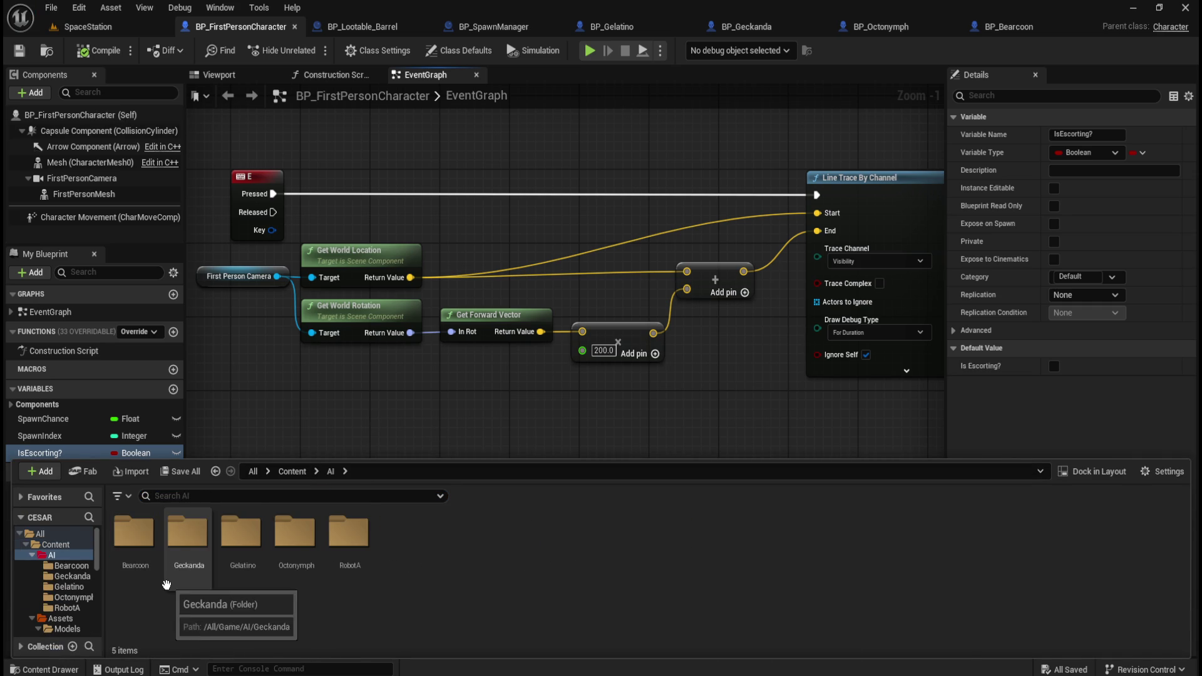
{"action": "double_click", "coordinate": [328, 538]}
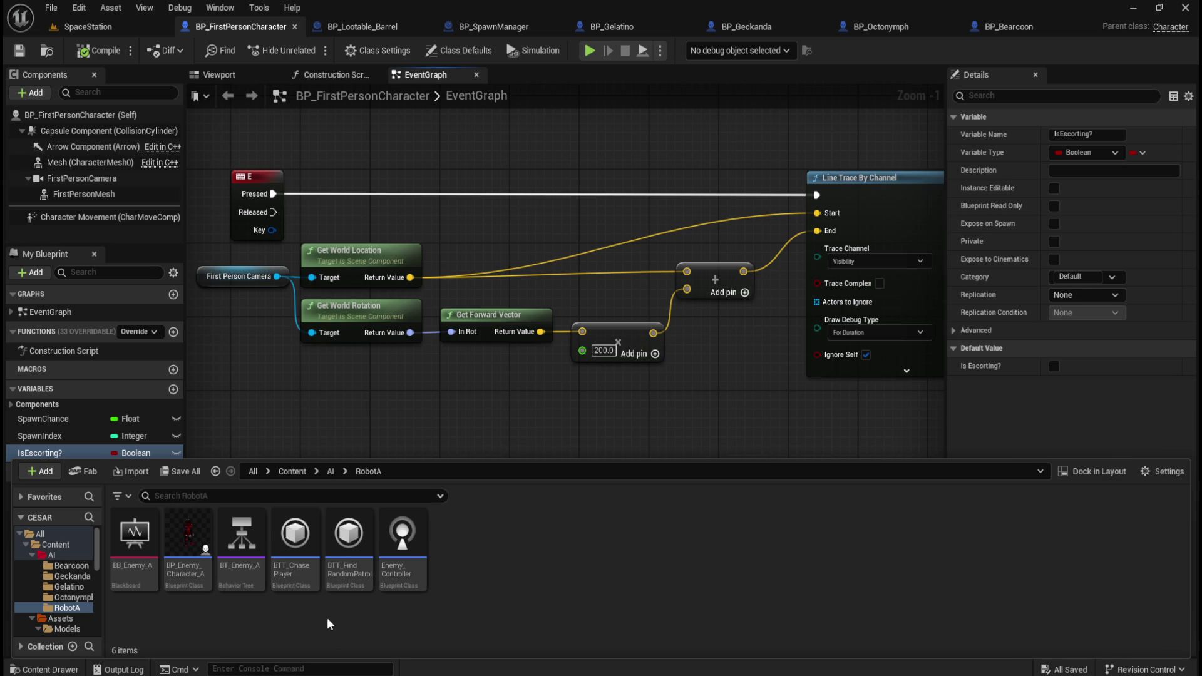
{"action": "double_click", "coordinate": [300, 556]}
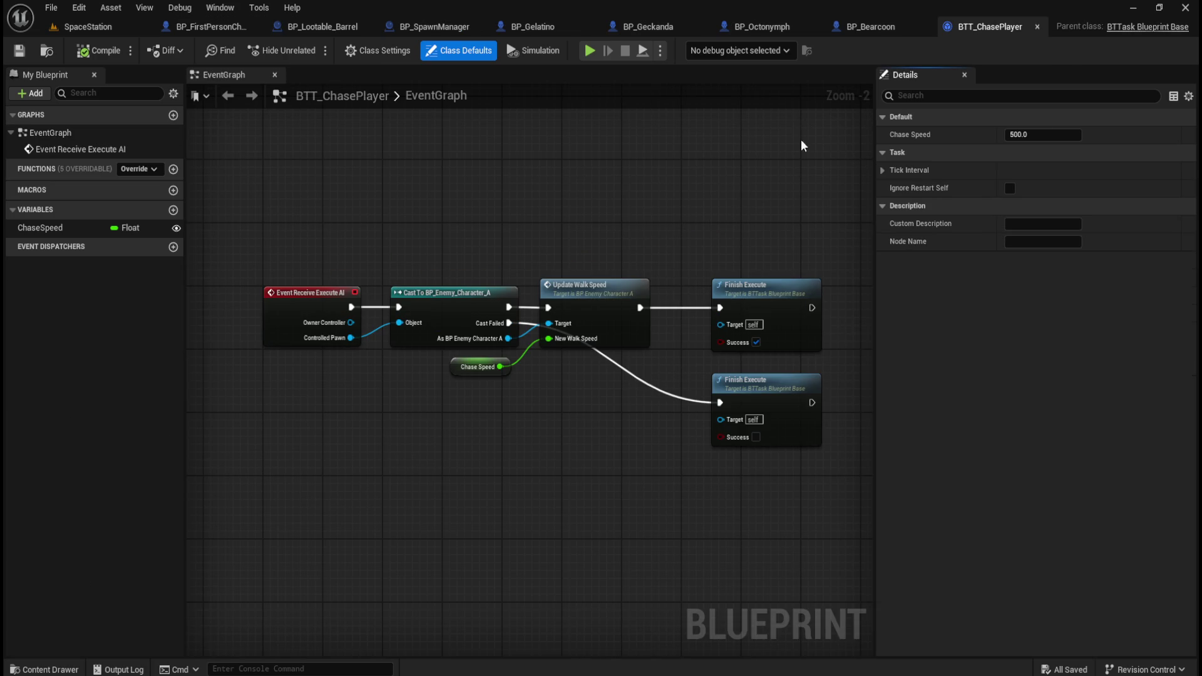
- Close BTT_ChasePlayer and inspect the Enemy_Controller's perception event nodes
{"action": "left_click", "coordinate": [1037, 26]}
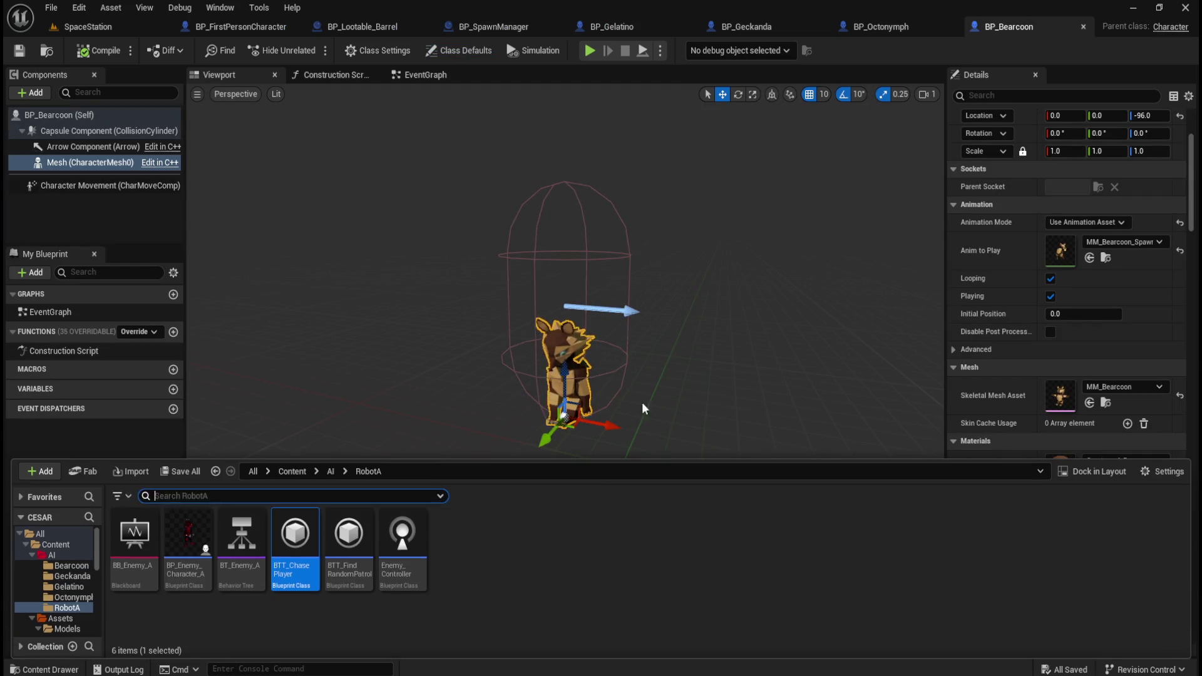
{"action": "double_click", "coordinate": [402, 541]}
{"action": "mouse_move", "coordinate": [484, 437]}
{"action": "left_mouse_down"}
{"action": "mouse_move", "coordinate": [659, 434]}
{"action": "mouse_move", "coordinate": [880, 399]}
{"action": "mouse_move", "coordinate": [773, 335]}
{"action": "mouse_move", "coordinate": [654, 308]}
{"action": "mouse_move", "coordinate": [701, 310]}
{"action": "mouse_move", "coordinate": [793, 379]}
{"action": "left_mouse_up"}
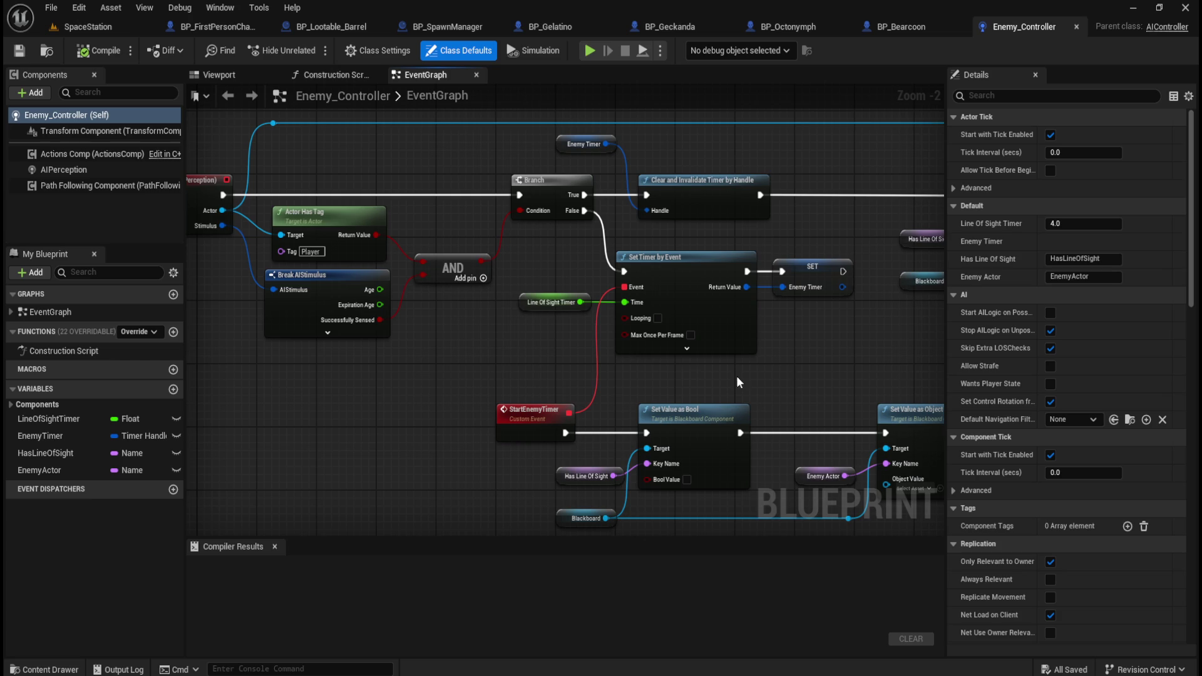
{"action": "left_click_drag", "start_coordinate": [403, 327], "coordinate": [521, 396]}
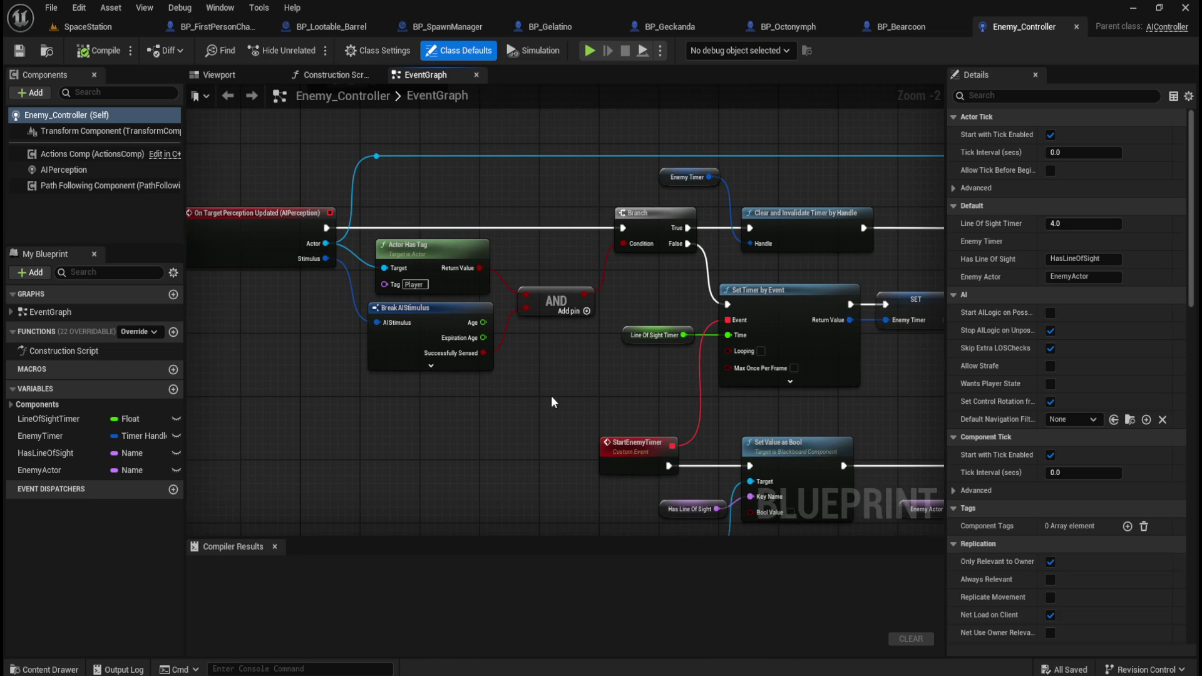
- Check BT_Enemy_A's Rotate to face Player task, then return to BP_SpawnManager's graph actions
{"action": "key", "text": "ctrl+space"}
{"action": "left_click", "coordinate": [241, 539]}
{"action": "double_click", "coordinate": [242, 539]}
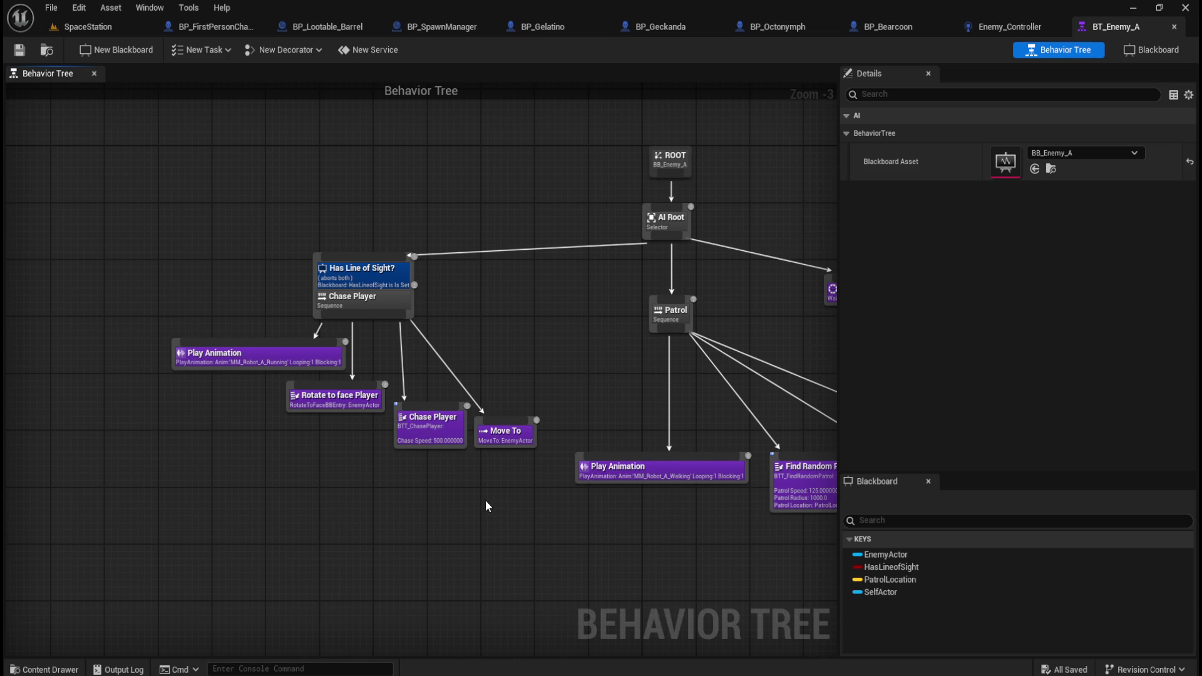
{"action": "left_click", "coordinate": [346, 405]}
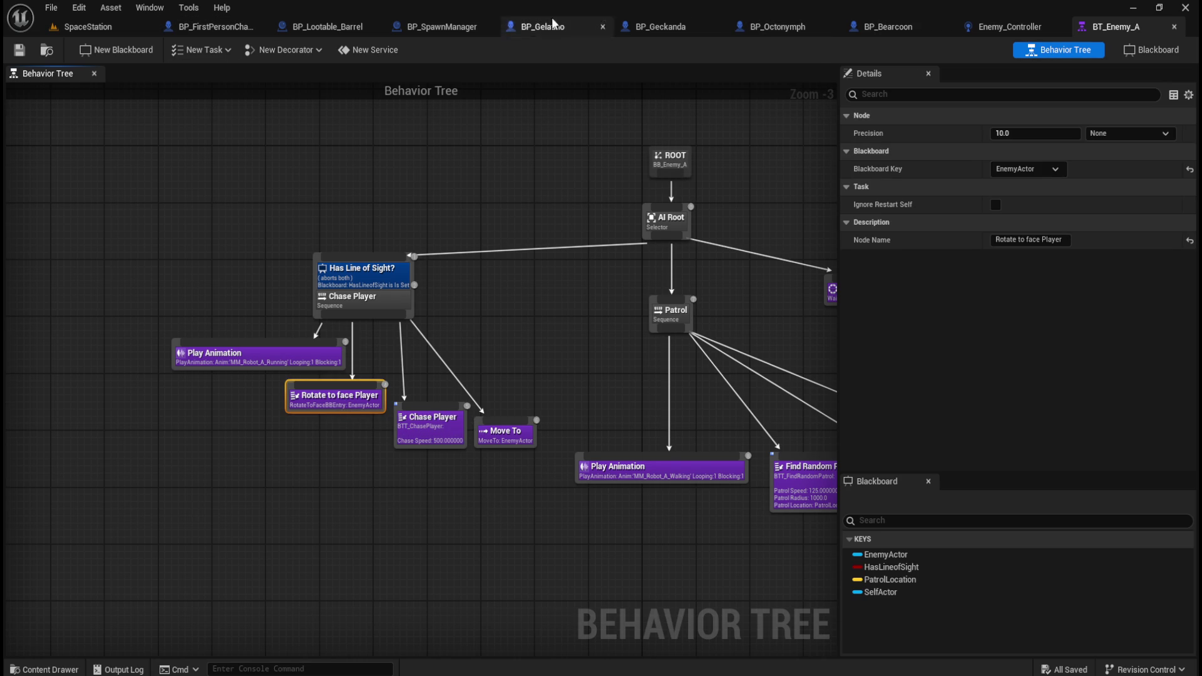
{"action": "left_click", "coordinate": [442, 26]}
{"action": "right_click", "coordinate": [398, 457]}
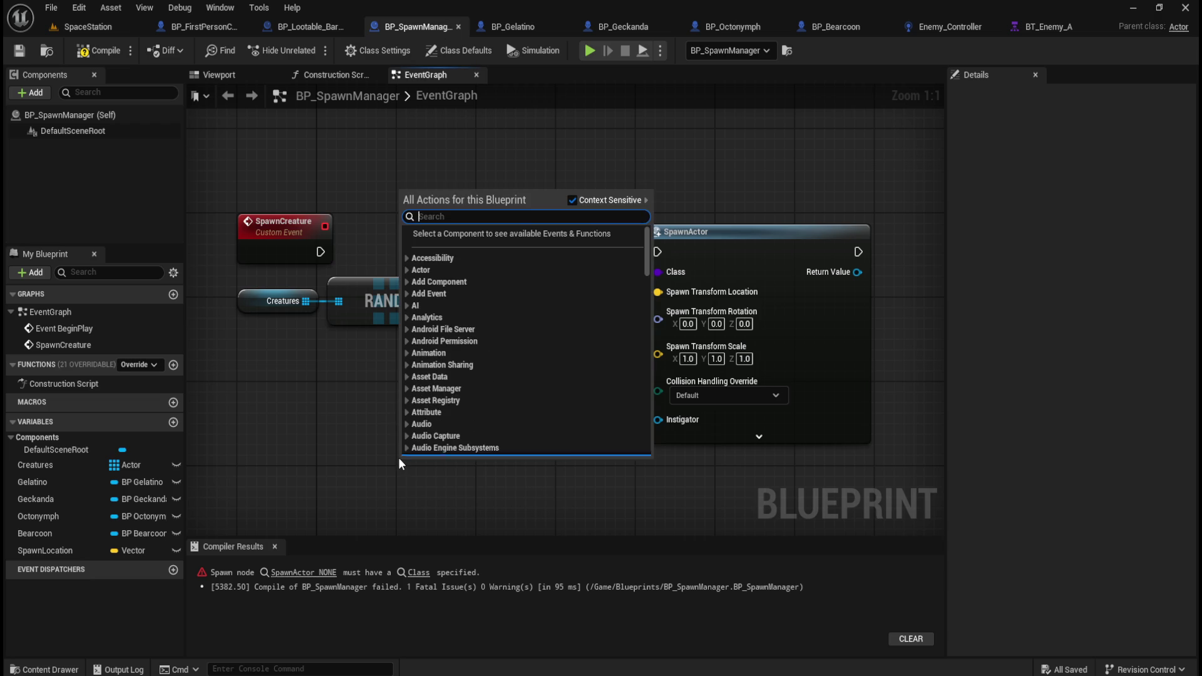
- Search the graph actions for 'rotate to face', which returns no matching node
{"action": "type", "text": "rotate to face"}
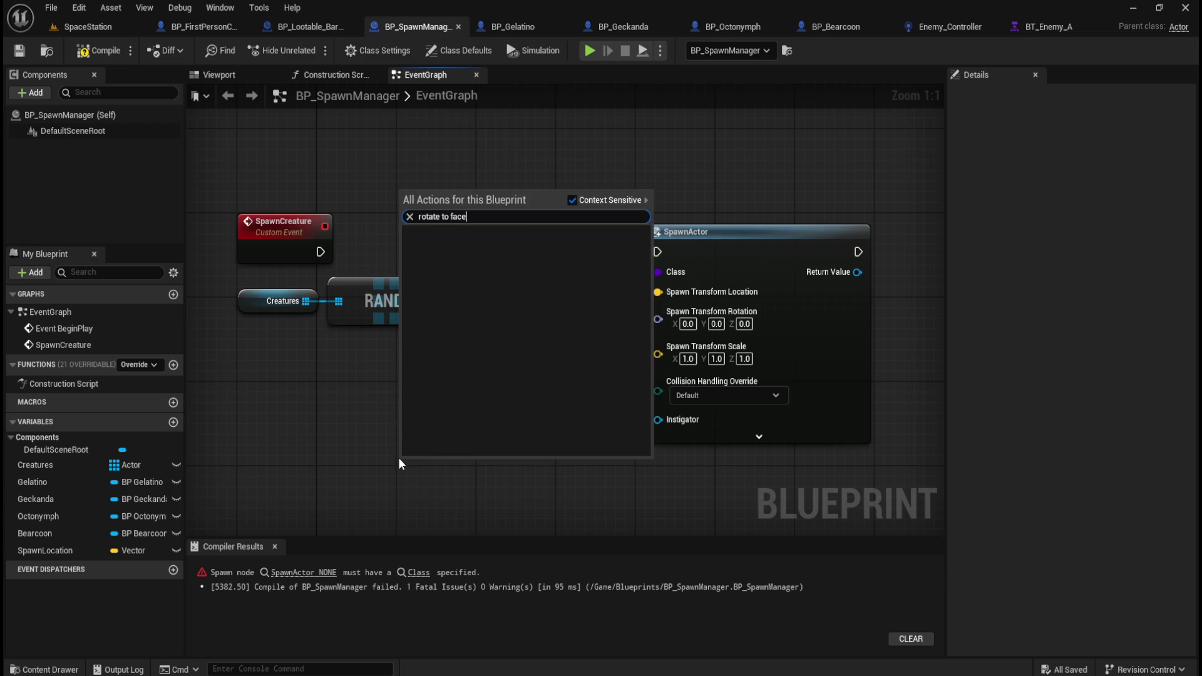
{"action": "key", "text": "Escape"}
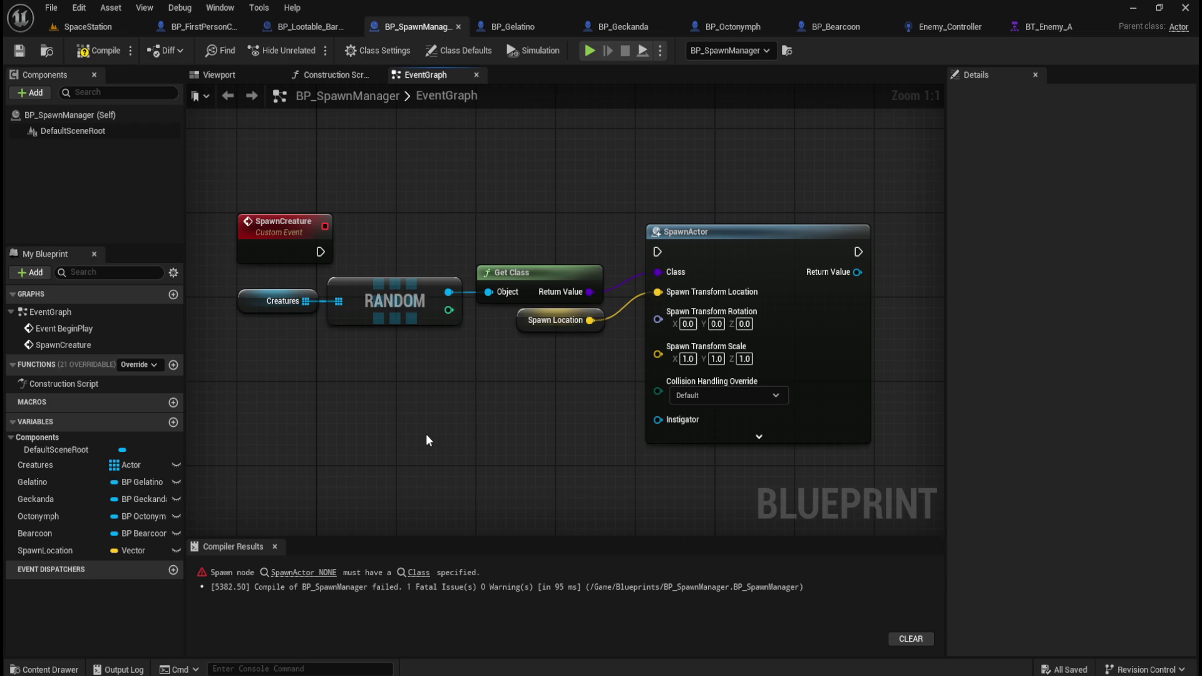
{"action": "right_click", "coordinate": [410, 436]}
{"action": "type", "text": "rotate"}
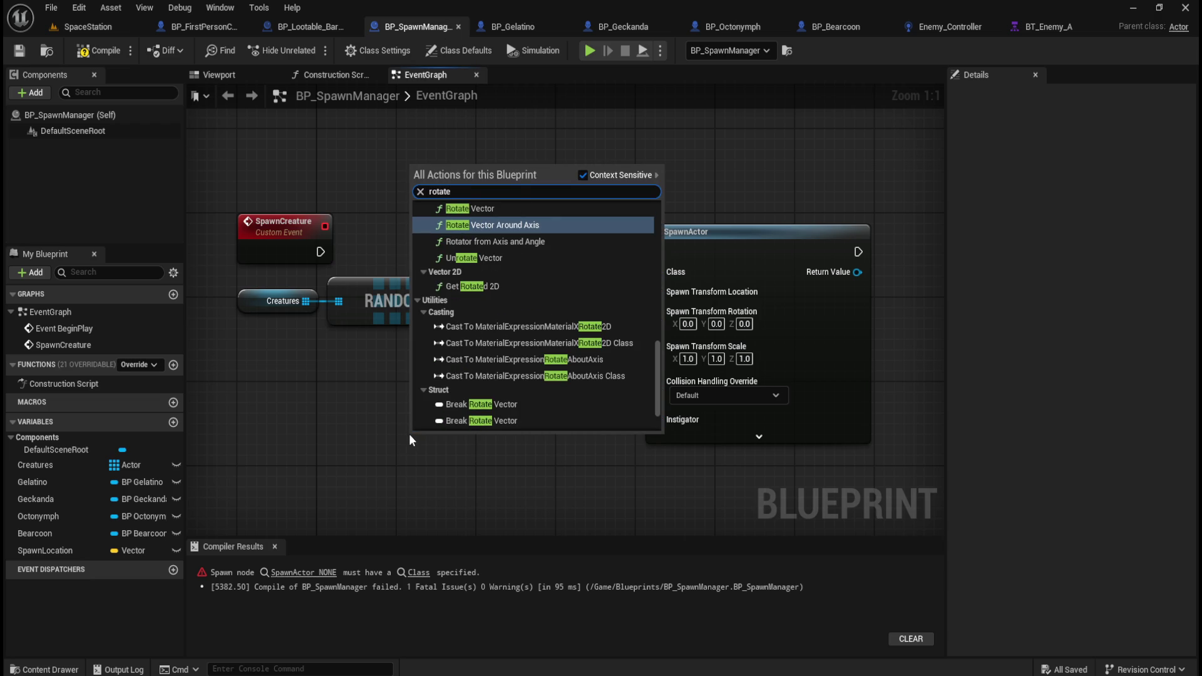
{"action": "type", "text": " to face"}
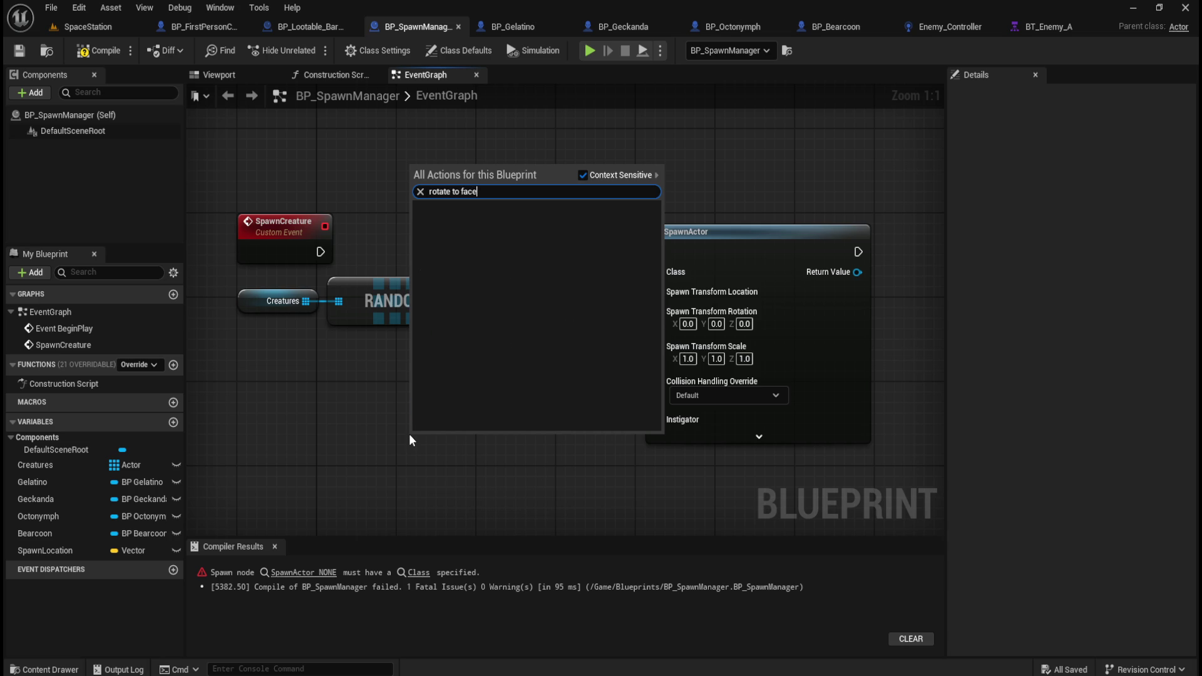
{"action": "key", "text": "Escape"}
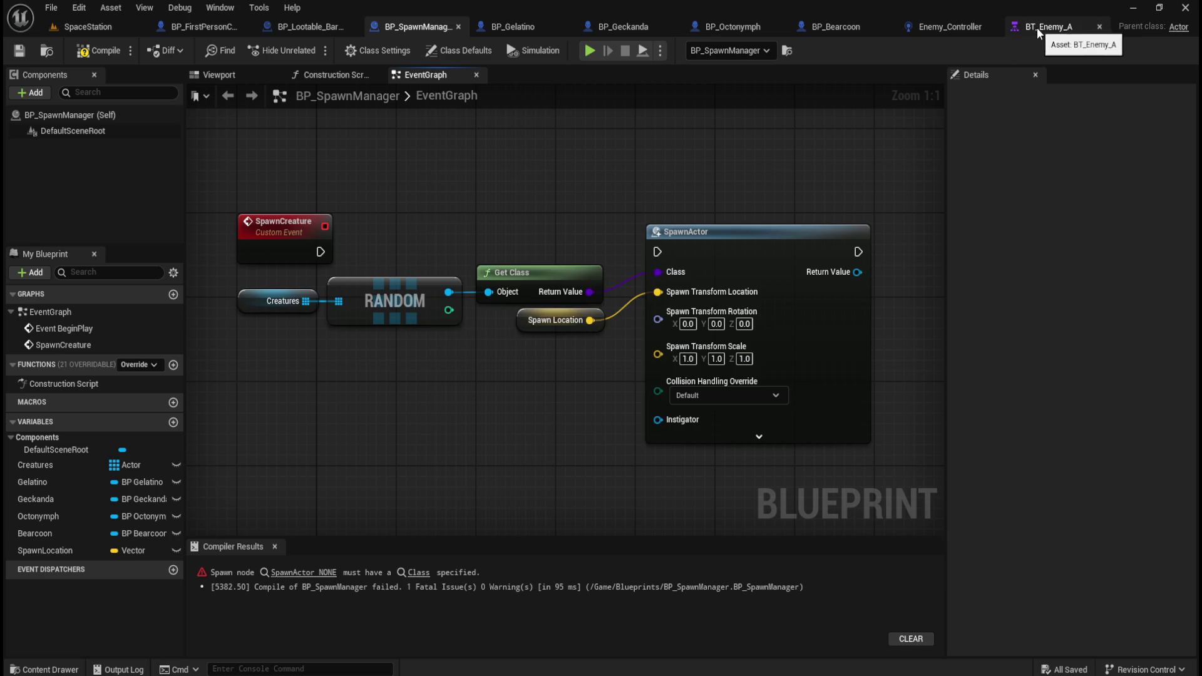
- Add a Find Look at Rotation node via a 'look at rotat' search and place it beside SpawnActor
{"action": "right_click", "coordinate": [407, 433]}
{"action": "type", "text": "look at"}
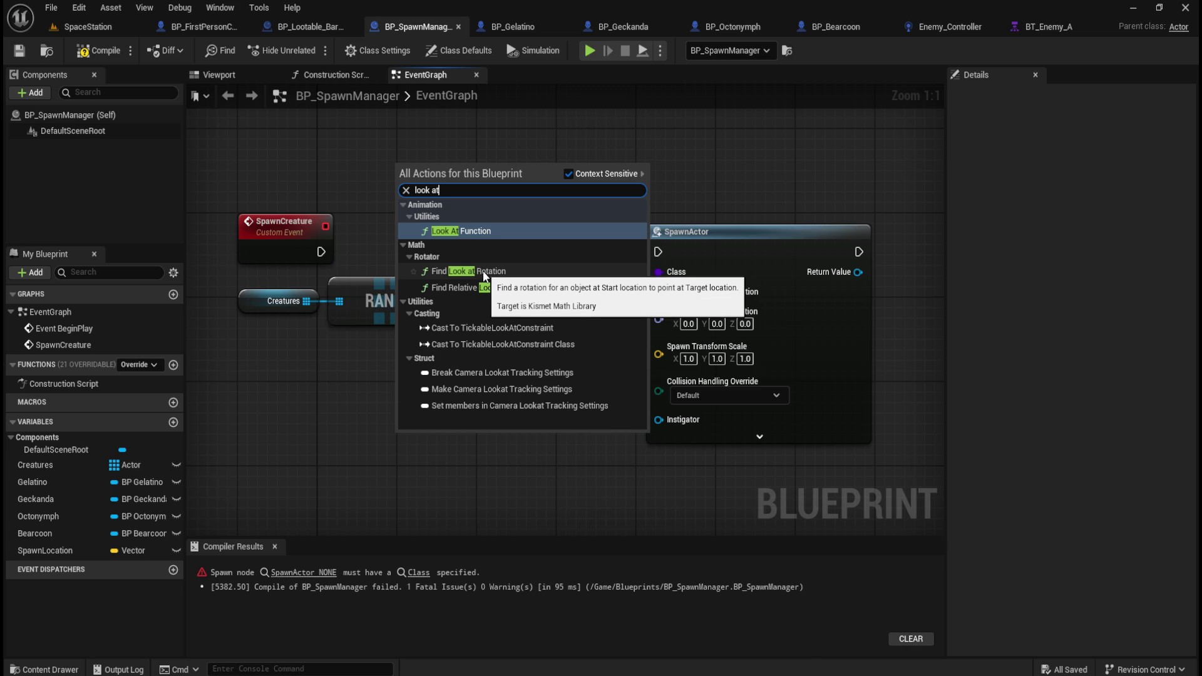
{"action": "left_click", "coordinate": [484, 271]}
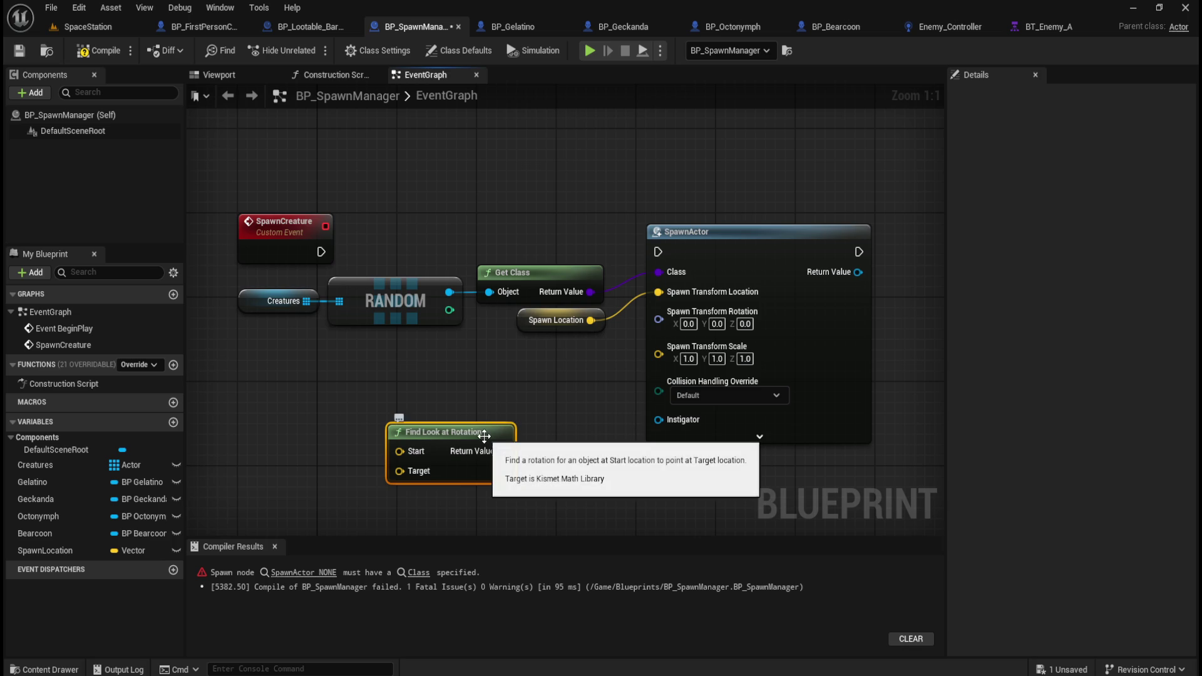
{"action": "key", "text": "Delete"}
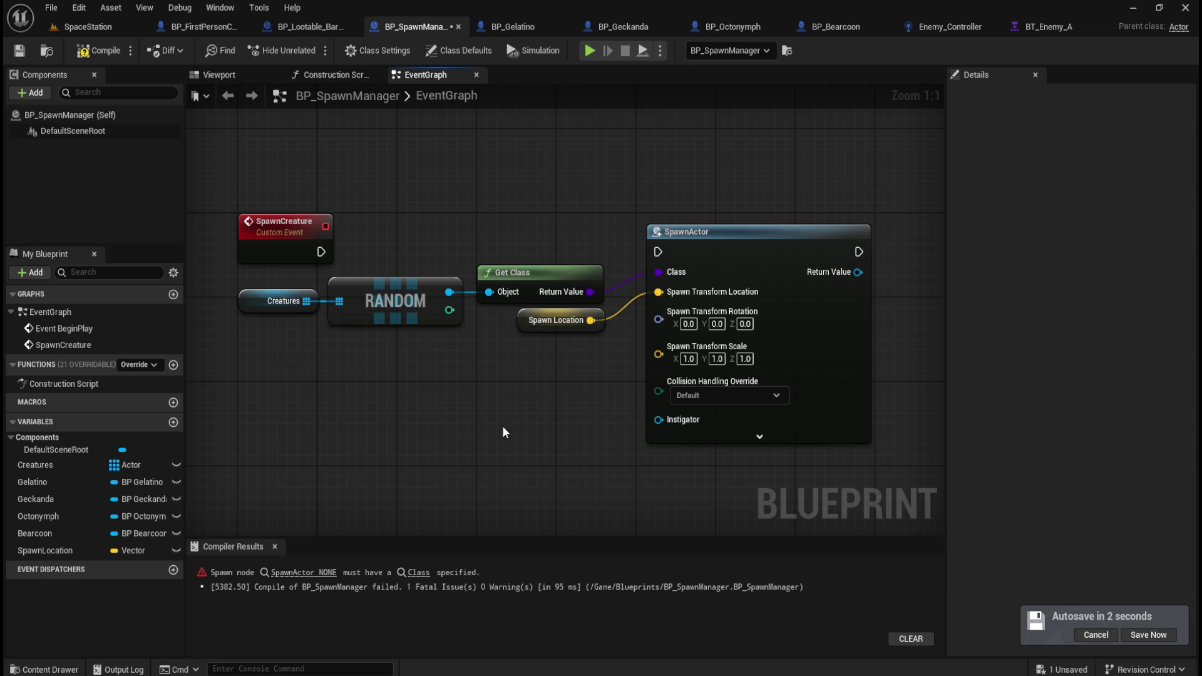
{"action": "right_click", "coordinate": [446, 431]}
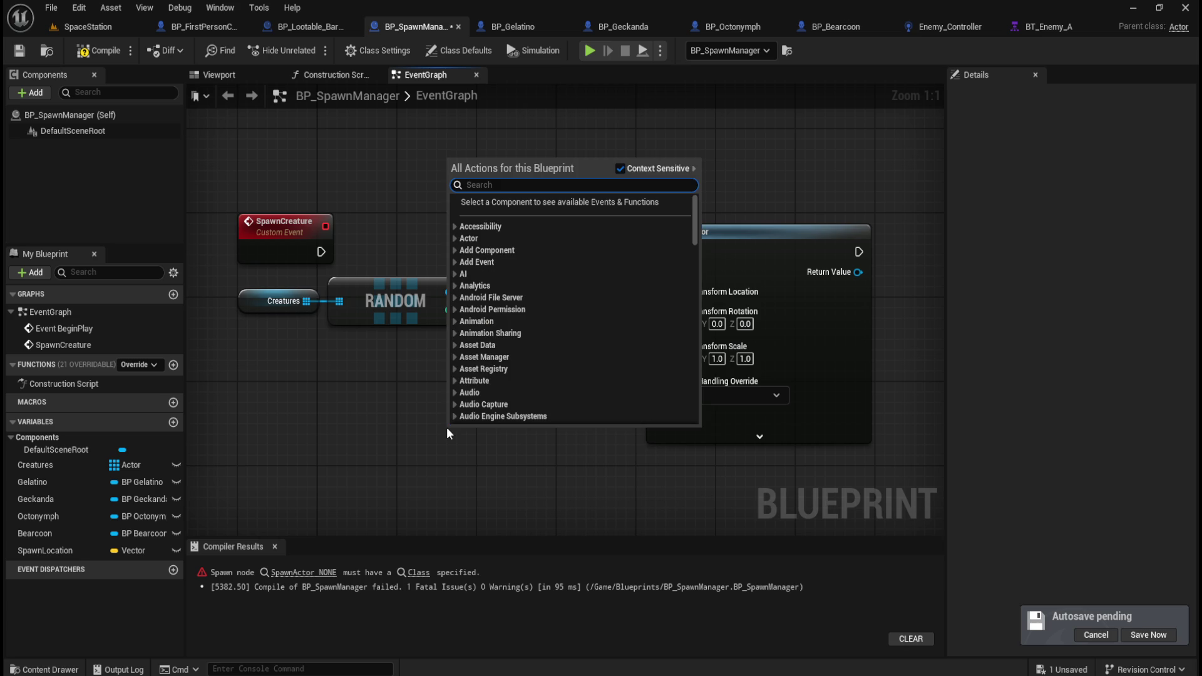
{"action": "type", "text": "l"}
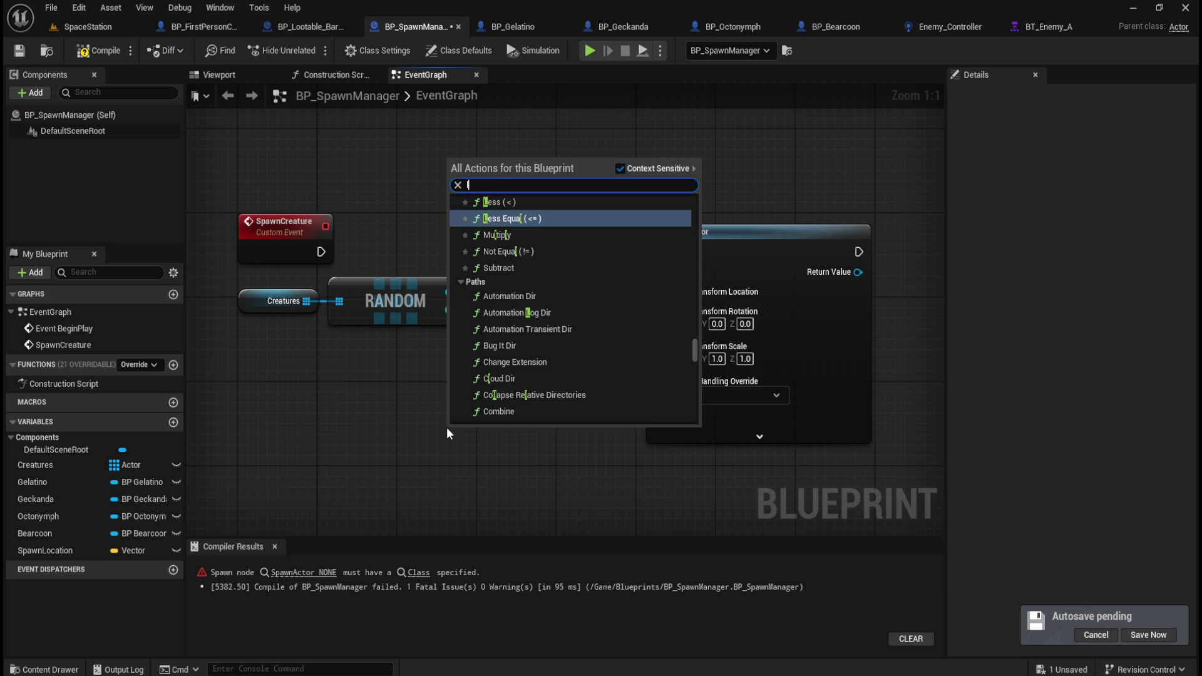
{"action": "type", "text": "ook at rotat"}
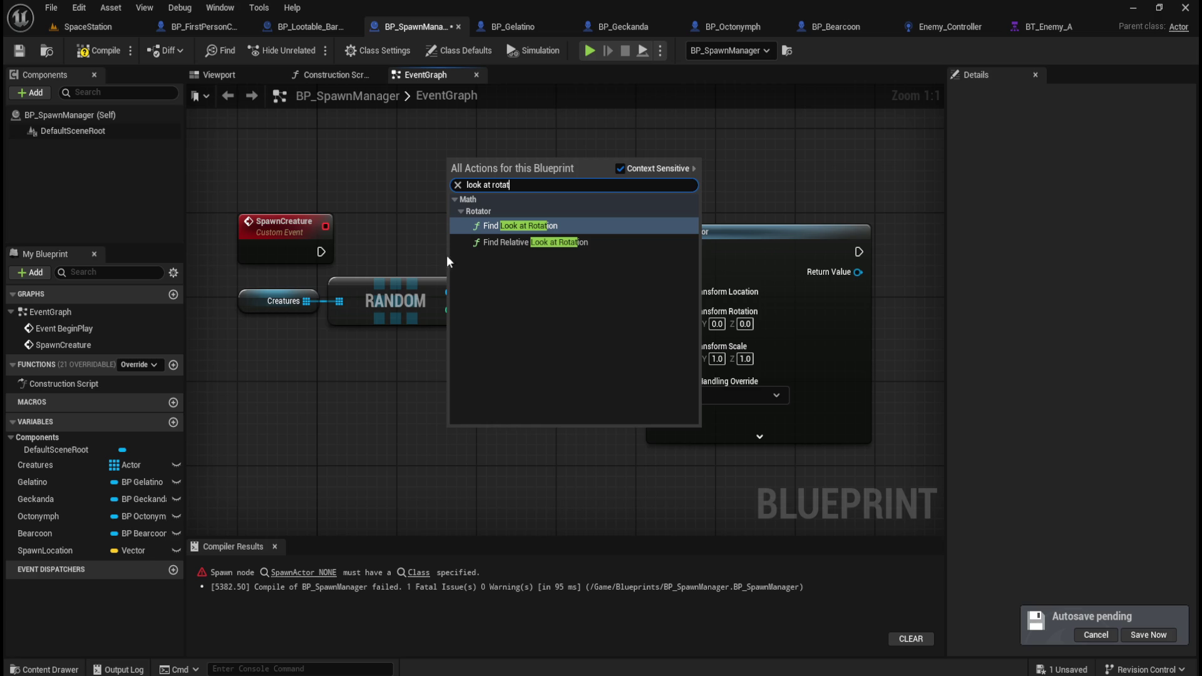
{"action": "left_click", "coordinate": [517, 226]}
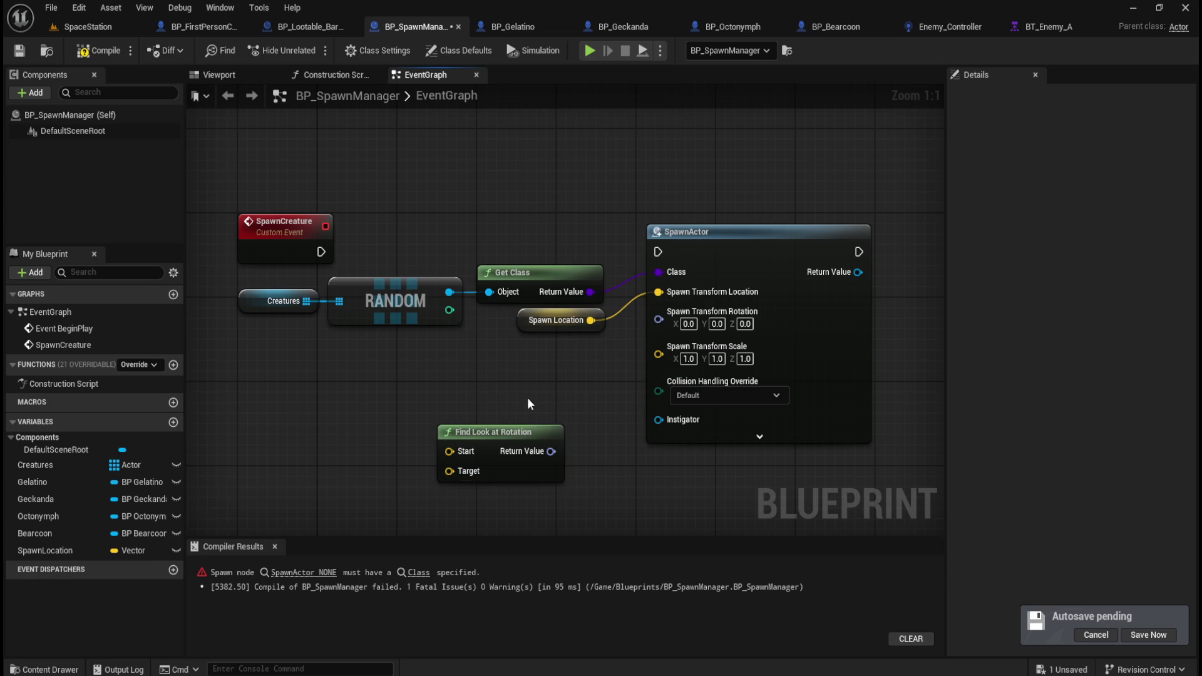
{"action": "mouse_move", "coordinate": [532, 434]}
{"action": "left_mouse_down"}
{"action": "mouse_move", "coordinate": [542, 403]}
{"action": "mouse_move", "coordinate": [569, 389]}
{"action": "left_mouse_up"}
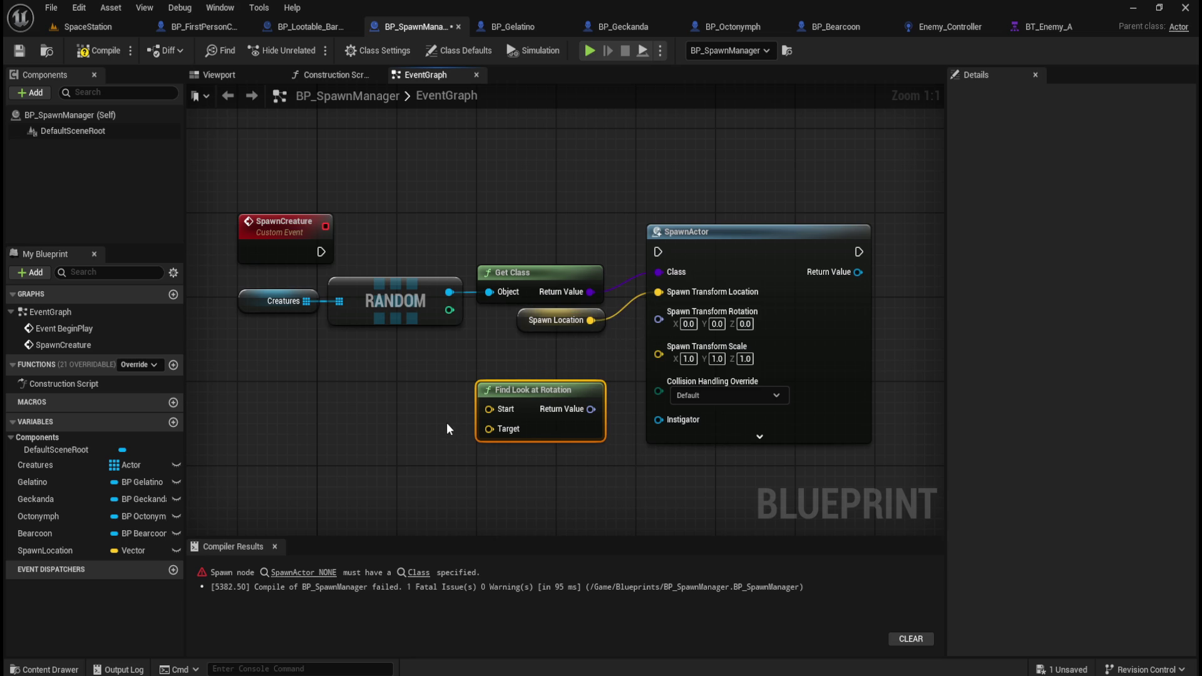
{"action": "left_click", "coordinate": [319, 473]}
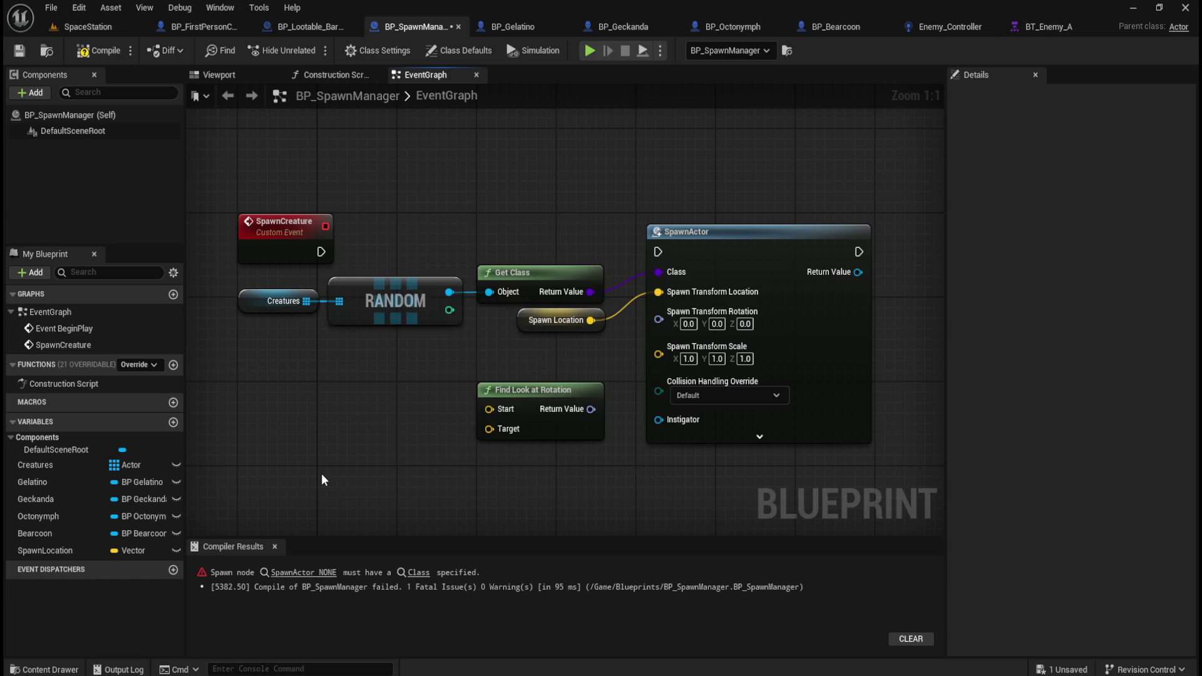
- Place a Get Player Character node to the left in BP_SpawnManager's graph
{"action": "right_click", "coordinate": [321, 473]}
{"action": "type", "text": "player"}
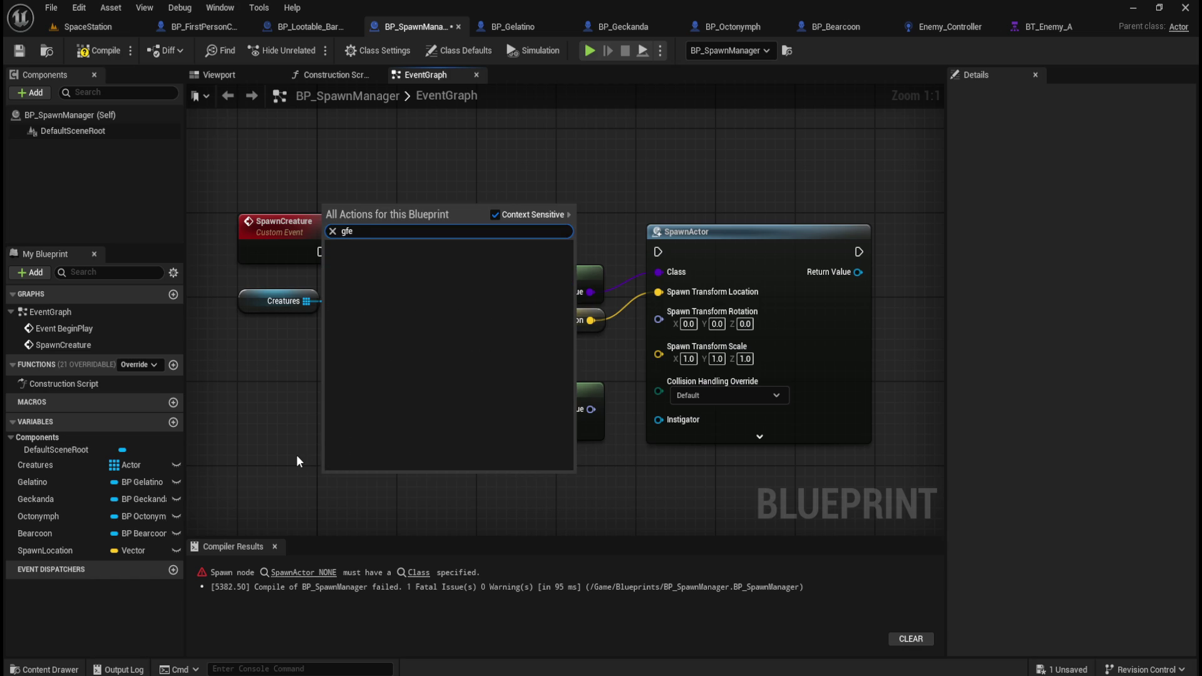
{"action": "type", "text": "character"}
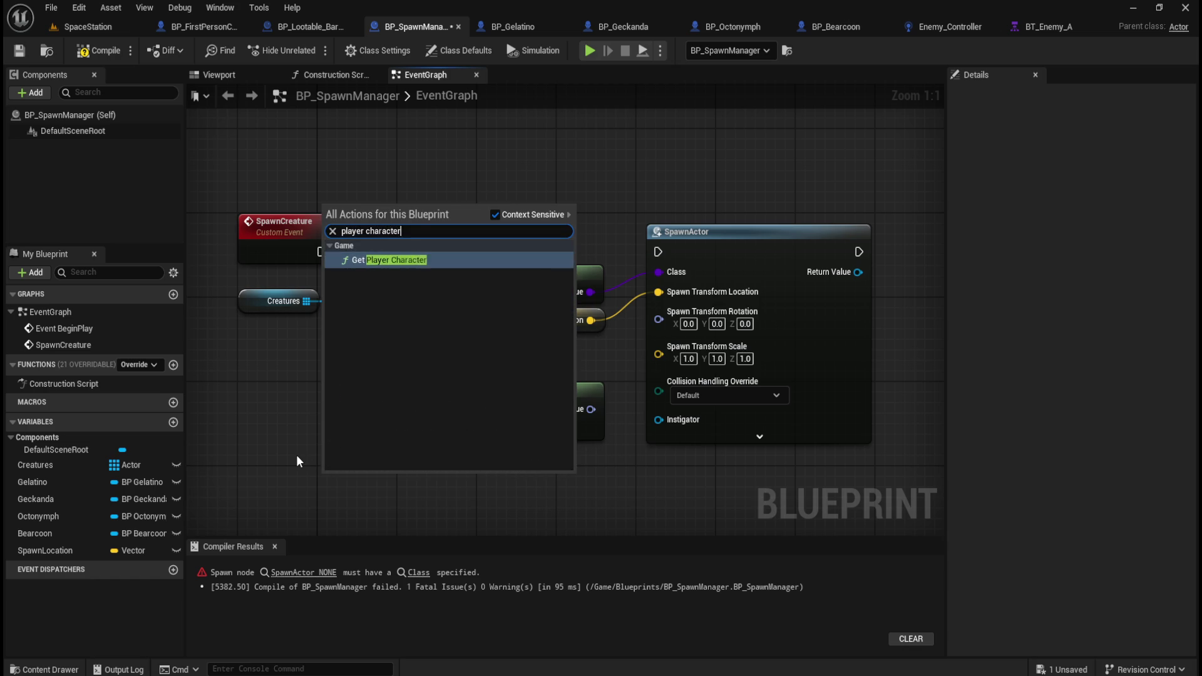
{"action": "key", "text": "Return"}
{"action": "mouse_move", "coordinate": [393, 472]}
{"action": "left_mouse_down"}
{"action": "mouse_move", "coordinate": [404, 449]}
{"action": "mouse_move", "coordinate": [391, 390]}
{"action": "mouse_move", "coordinate": [348, 396]}
{"action": "left_mouse_up"}
{"action": "mouse_move", "coordinate": [541, 383]}
{"action": "left_mouse_down"}
{"action": "mouse_move", "coordinate": [383, 380]}
{"action": "mouse_move", "coordinate": [463, 397]}
{"action": "left_mouse_up"}
{"action": "type", "text": "get world location"}
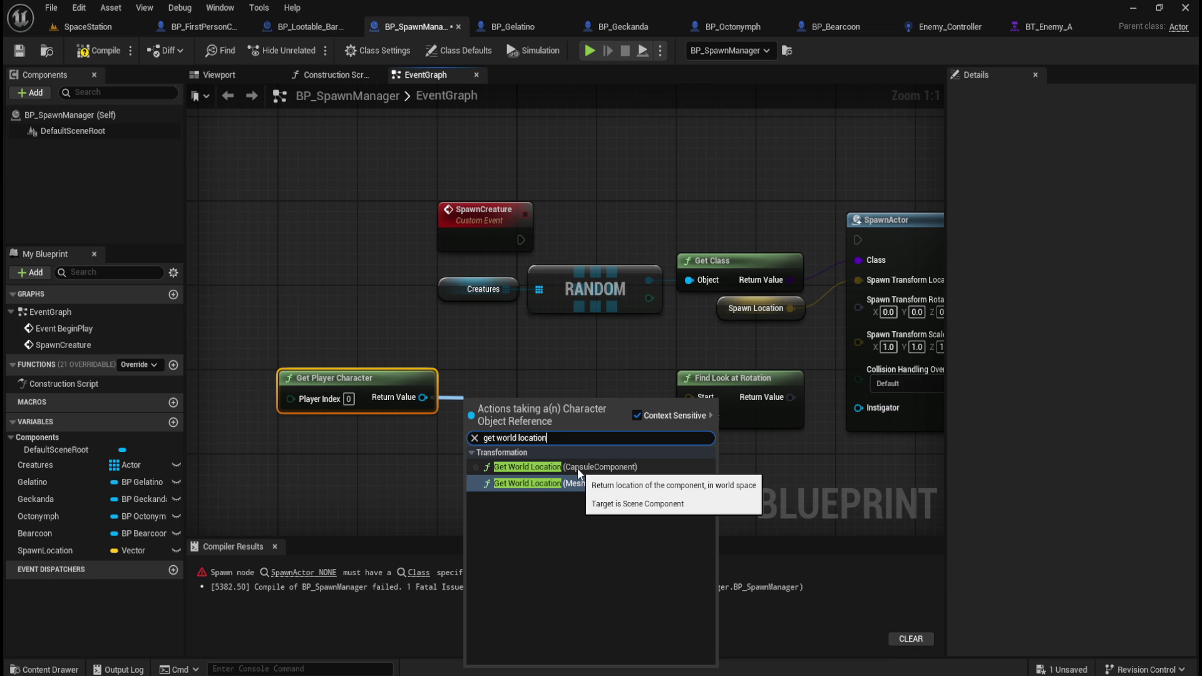
{"action": "key", "text": "Escape"}
{"action": "left_click", "coordinate": [509, 452]}
{"action": "left_click", "coordinate": [195, 29]}
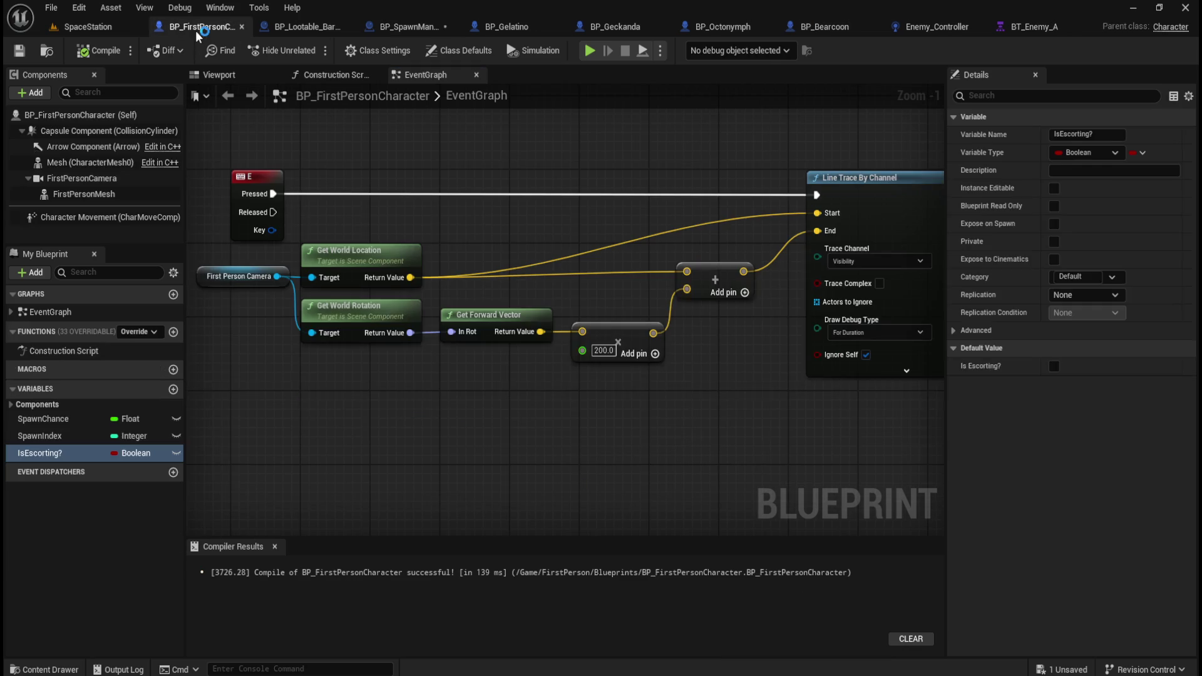
{"action": "left_click", "coordinate": [389, 25]}
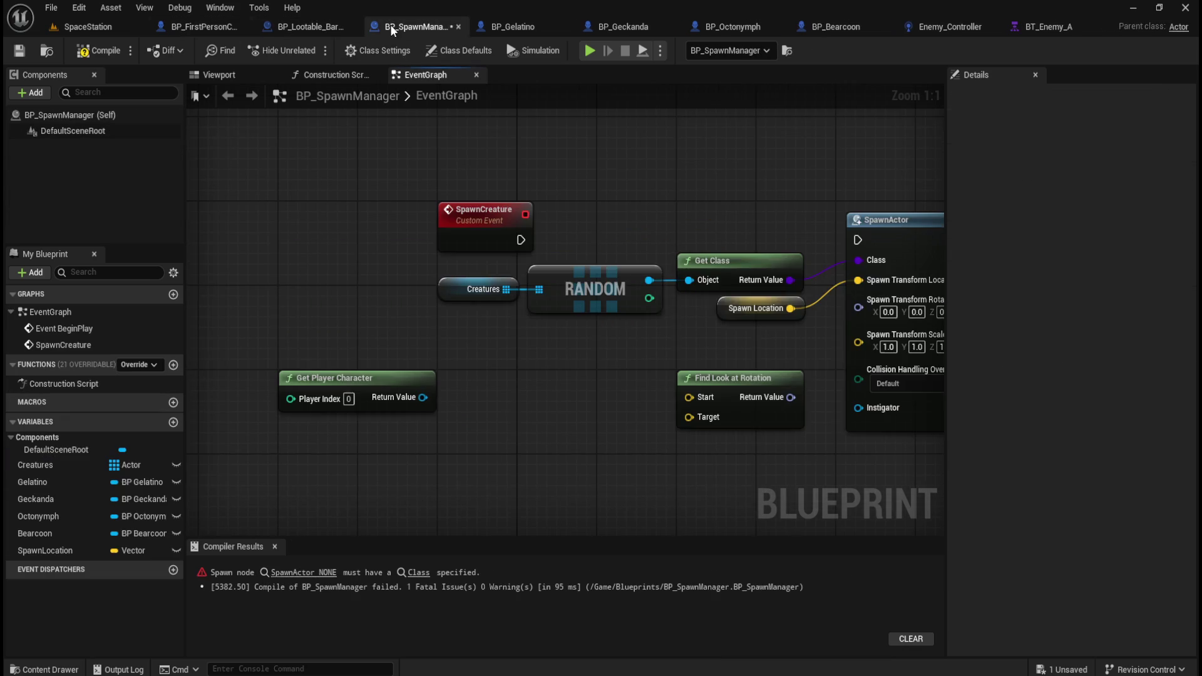
- Search off the player character's Return Value for 'get first p' and 'camera', adding nothing
{"action": "left_click_drag", "start_coordinate": [423, 398], "coordinate": [464, 399]}
{"action": "type", "text": "get first p"}
{"action": "key", "text": "Escape"}
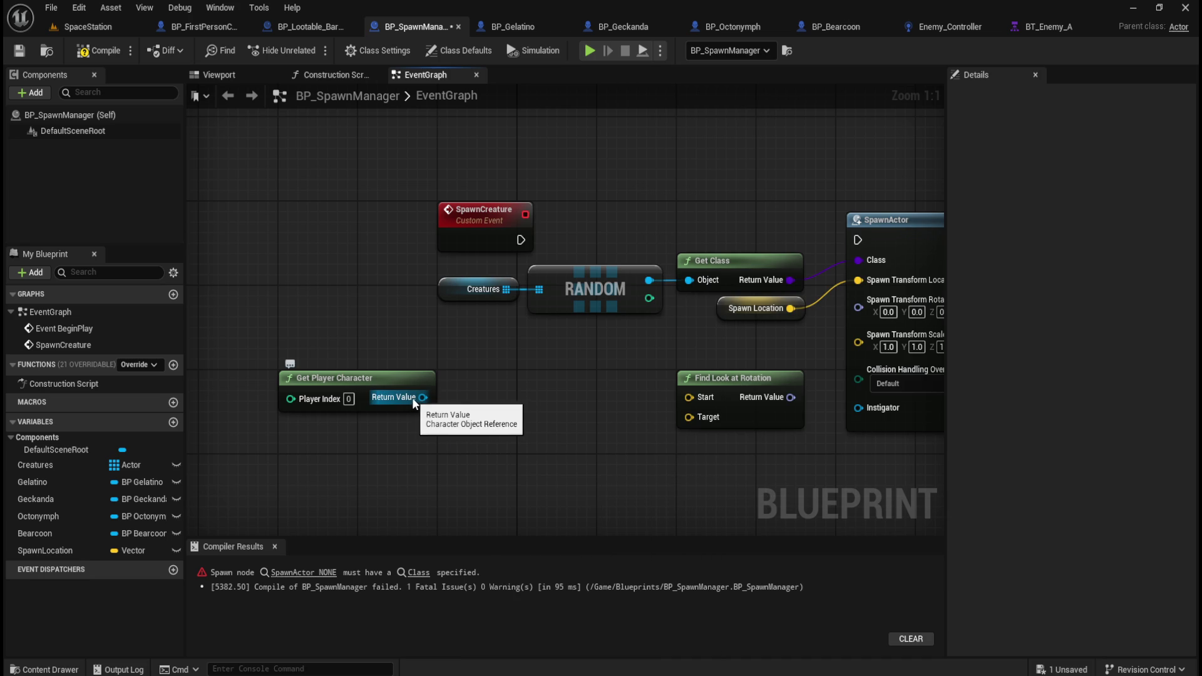
{"action": "left_click_drag", "start_coordinate": [422, 397], "coordinate": [477, 400]}
{"action": "type", "text": "camera"}
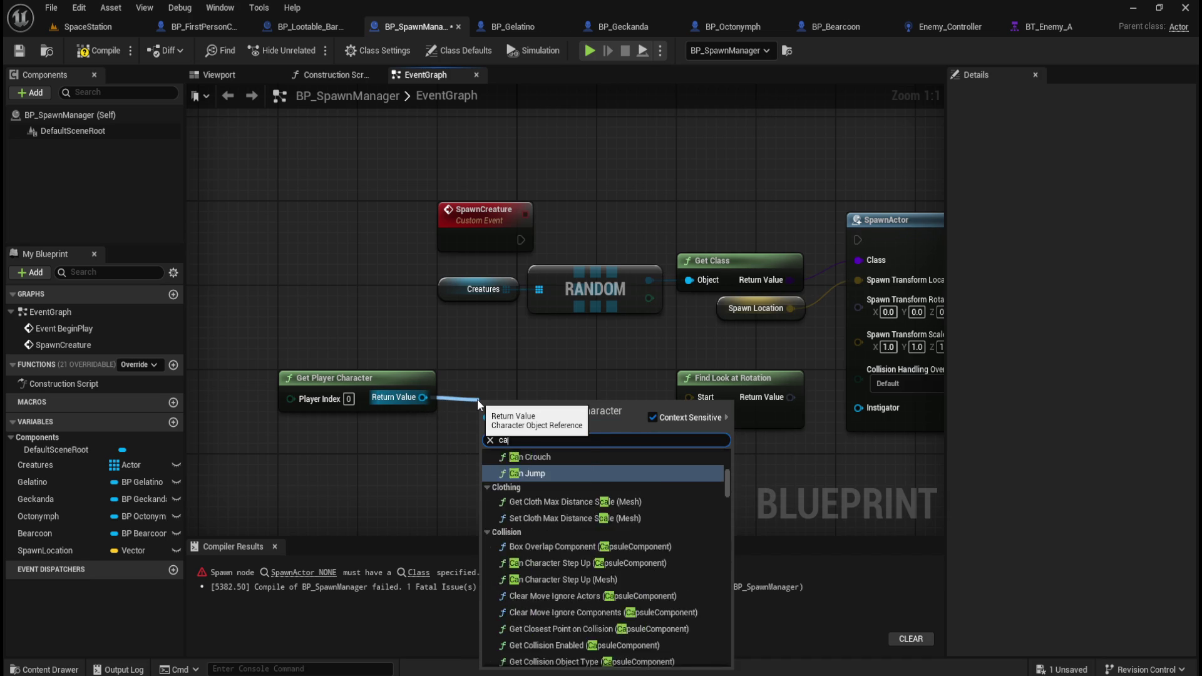
{"action": "scroll", "coordinate": [561, 487], "scroll_direction": "down", "scroll_amount": 2}
{"action": "scroll", "coordinate": [561, 487], "scroll_direction": "down", "scroll_amount": 3}
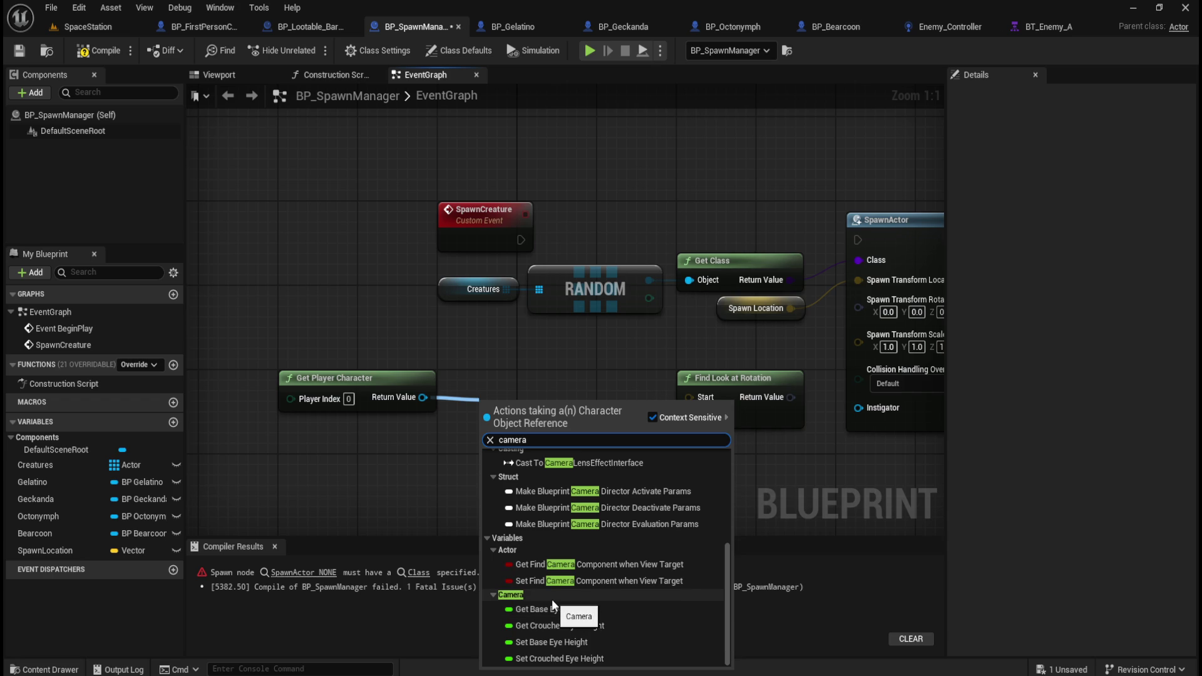
{"action": "key", "text": "Escape"}
- Add Get Actor Location from the player character and wire it to Find Look at Rotation's Target
{"action": "left_click_drag", "start_coordinate": [423, 397], "coordinate": [473, 400]}
{"action": "type", "text": "get world location"}
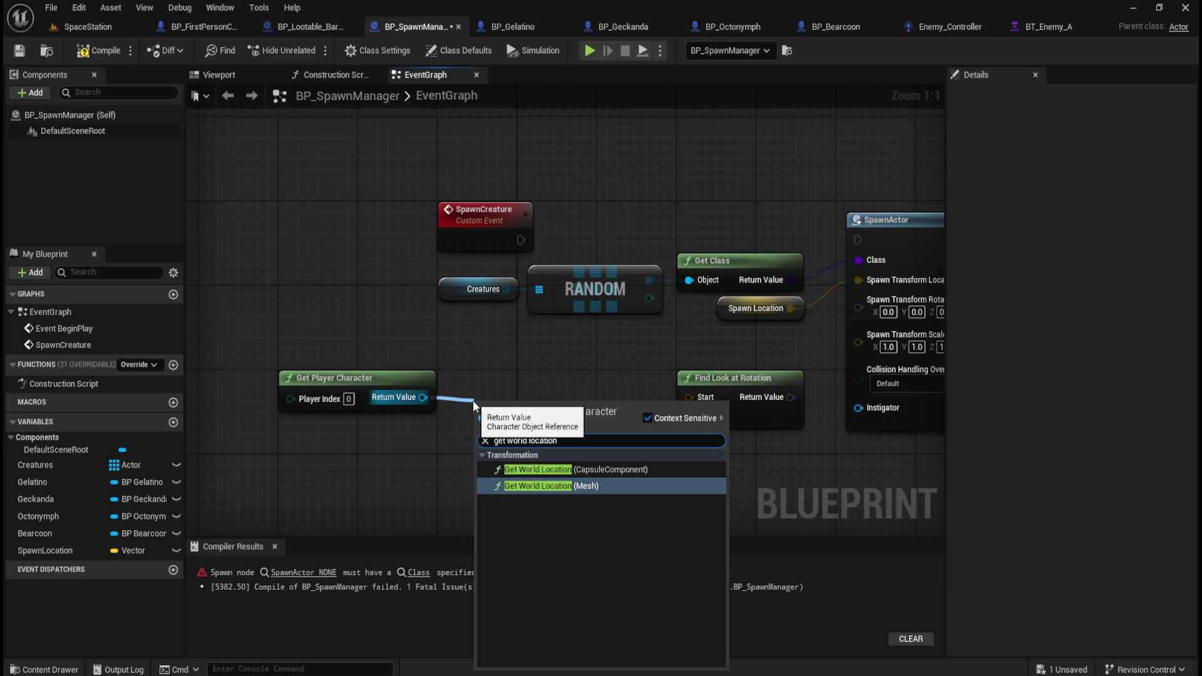
{"action": "key", "text": "BackSpace"}
{"action": "key", "text": "BackSpace"}
{"action": "key", "text": "BackSpace"}
{"action": "type", "text": "act"}
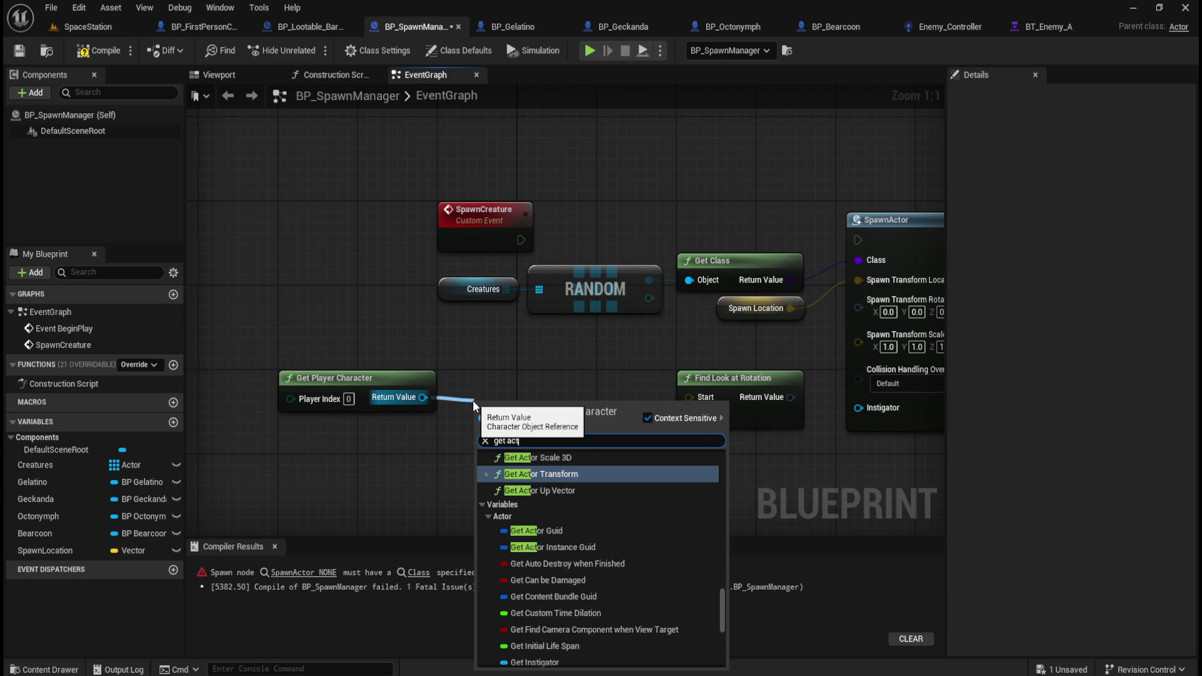
{"action": "type", "text": "or location"}
{"action": "key", "text": "Return"}
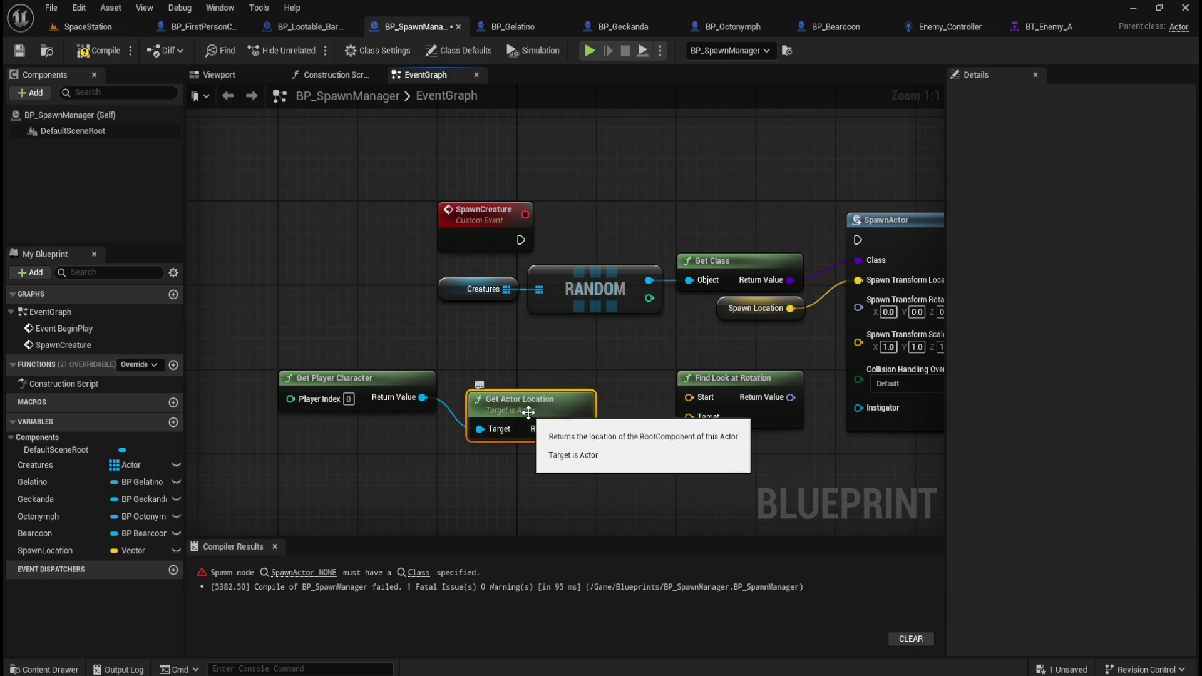
{"action": "mouse_move", "coordinate": [441, 344]}
{"action": "left_mouse_down"}
{"action": "mouse_move", "coordinate": [547, 442]}
{"action": "mouse_move", "coordinate": [692, 397]}
{"action": "mouse_move", "coordinate": [670, 394]}
{"action": "mouse_move", "coordinate": [634, 429]}
{"action": "mouse_move", "coordinate": [691, 421]}
{"action": "left_mouse_up"}
{"action": "key", "text": "q"}
{"action": "left_click", "coordinate": [547, 442]}
{"action": "left_click", "coordinate": [400, 418]}
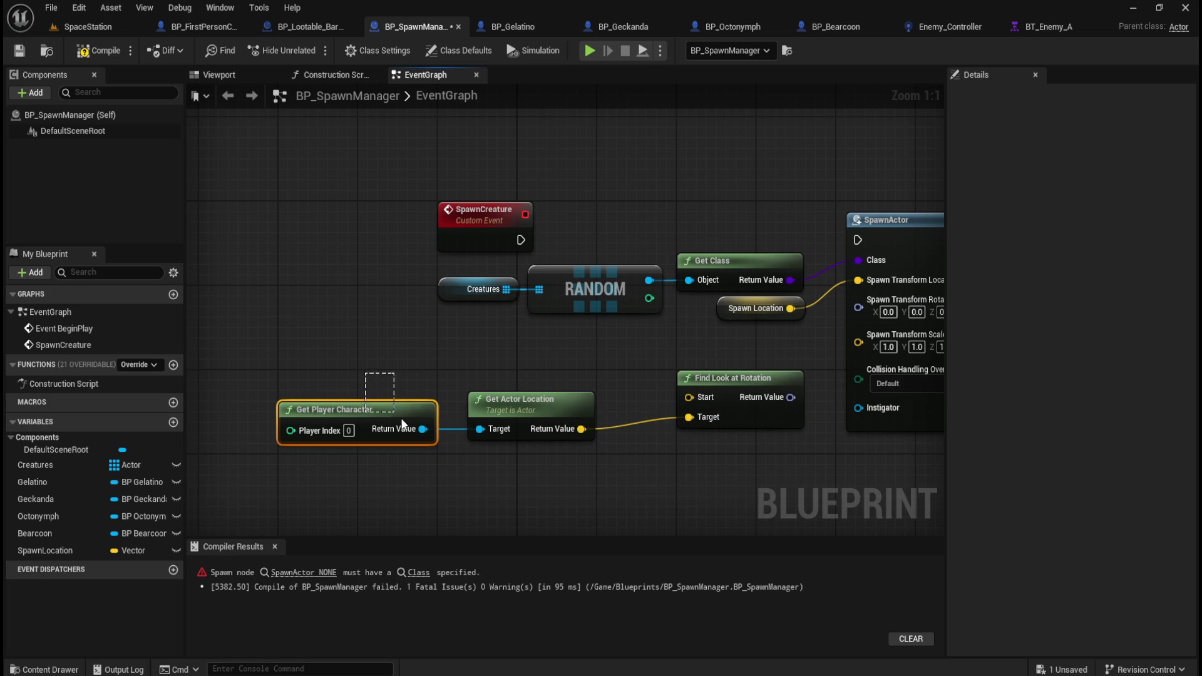
- Feed Spawn Location into Find Look at Rotation's Start and use its result as SpawnActor's rotation
{"action": "left_click_drag", "start_coordinate": [406, 416], "coordinate": [424, 414]}
{"action": "left_click", "coordinate": [547, 474]}
{"action": "left_click_drag", "start_coordinate": [547, 473], "coordinate": [481, 473]}
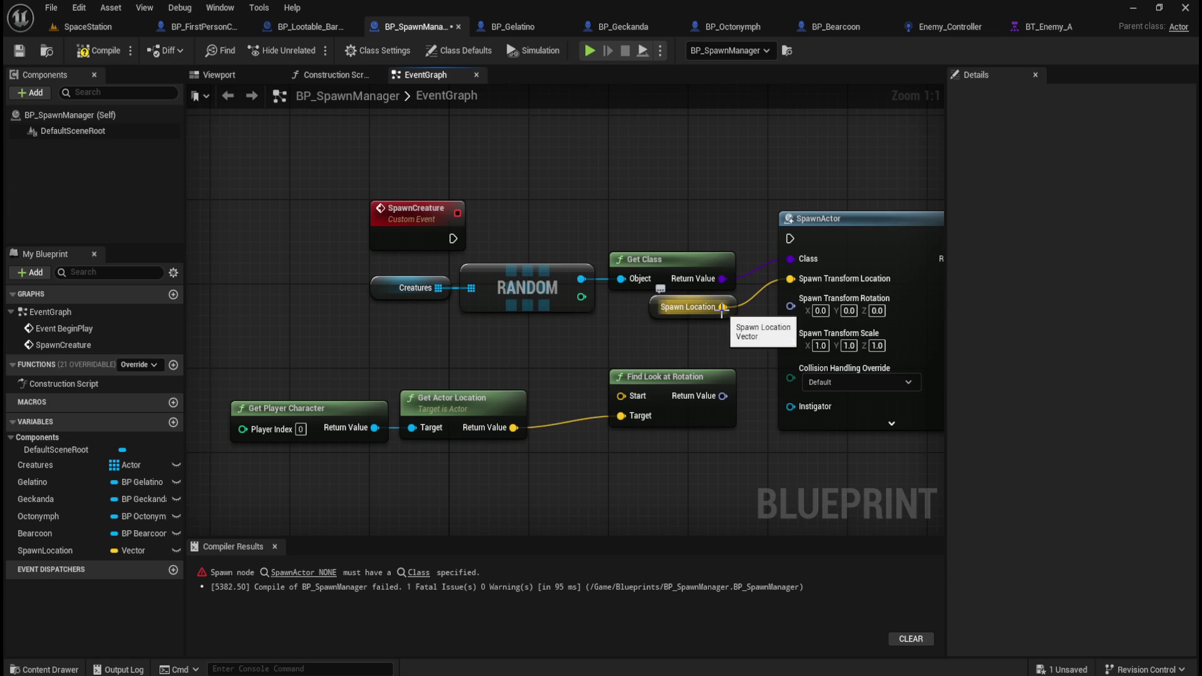
{"action": "left_click_drag", "start_coordinate": [722, 307], "coordinate": [630, 397]}
{"action": "left_click_drag", "start_coordinate": [723, 396], "coordinate": [793, 306]}
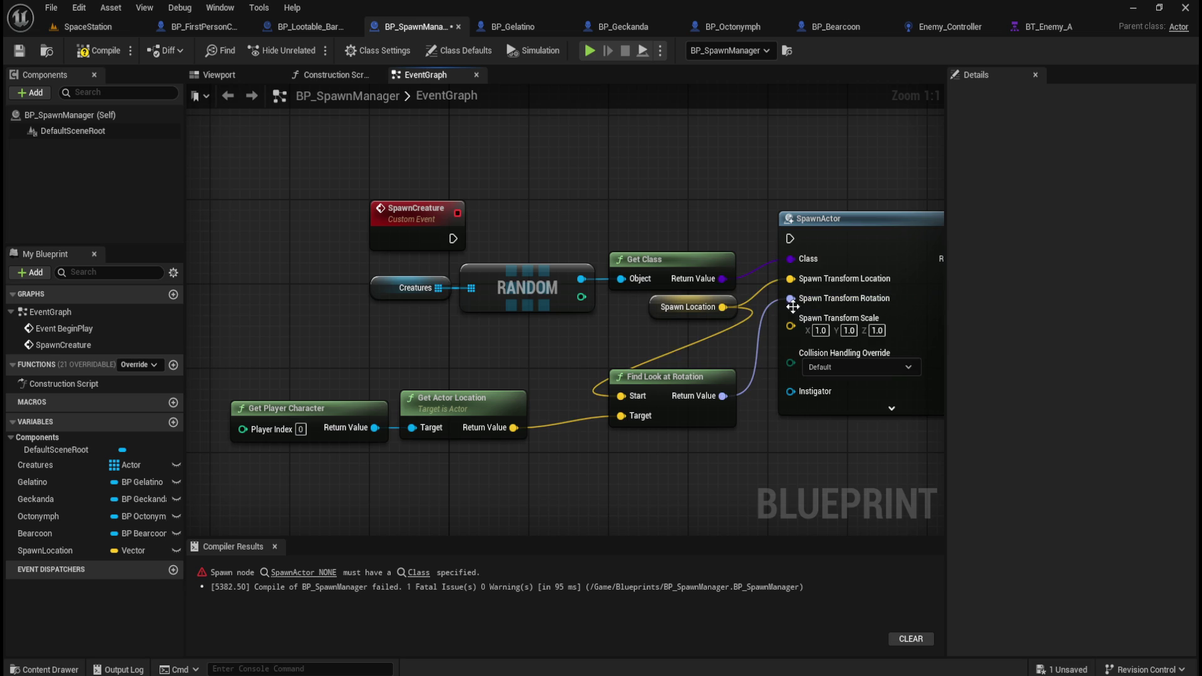
- Move the Get Player Character and Get Actor Location nodes right and up
{"action": "left_click_drag", "start_coordinate": [584, 348], "coordinate": [516, 360]}
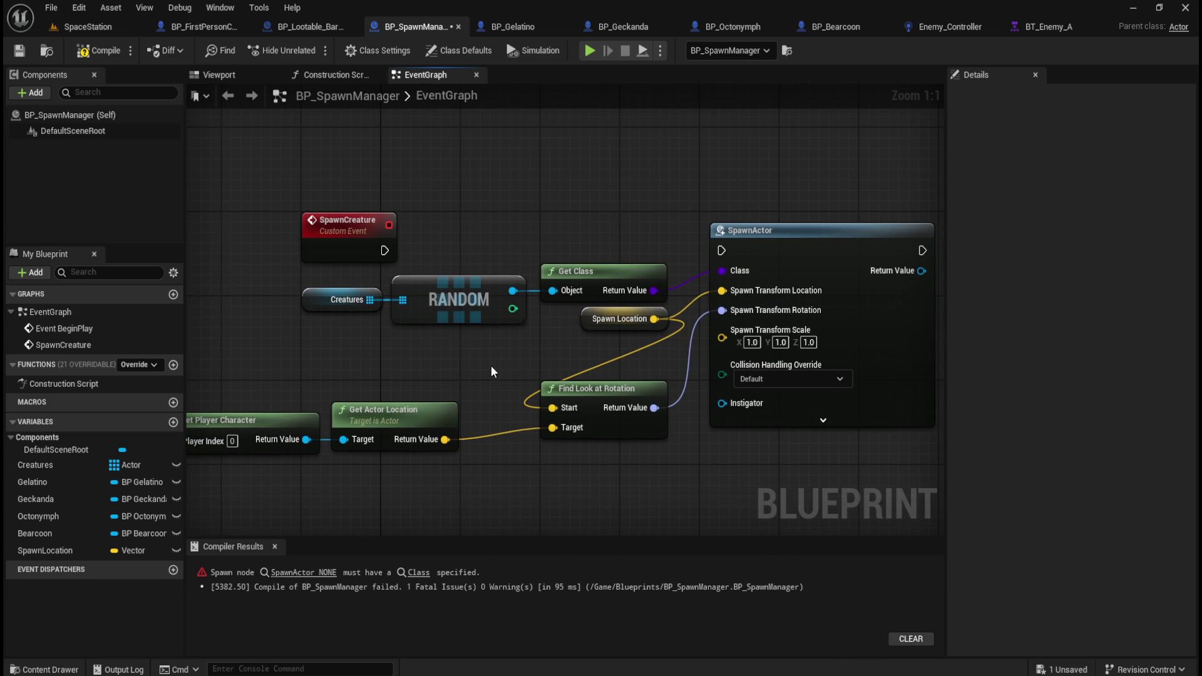
{"action": "left_click_drag", "start_coordinate": [361, 383], "coordinate": [288, 438]}
{"action": "left_click_drag", "start_coordinate": [400, 432], "coordinate": [441, 422]}
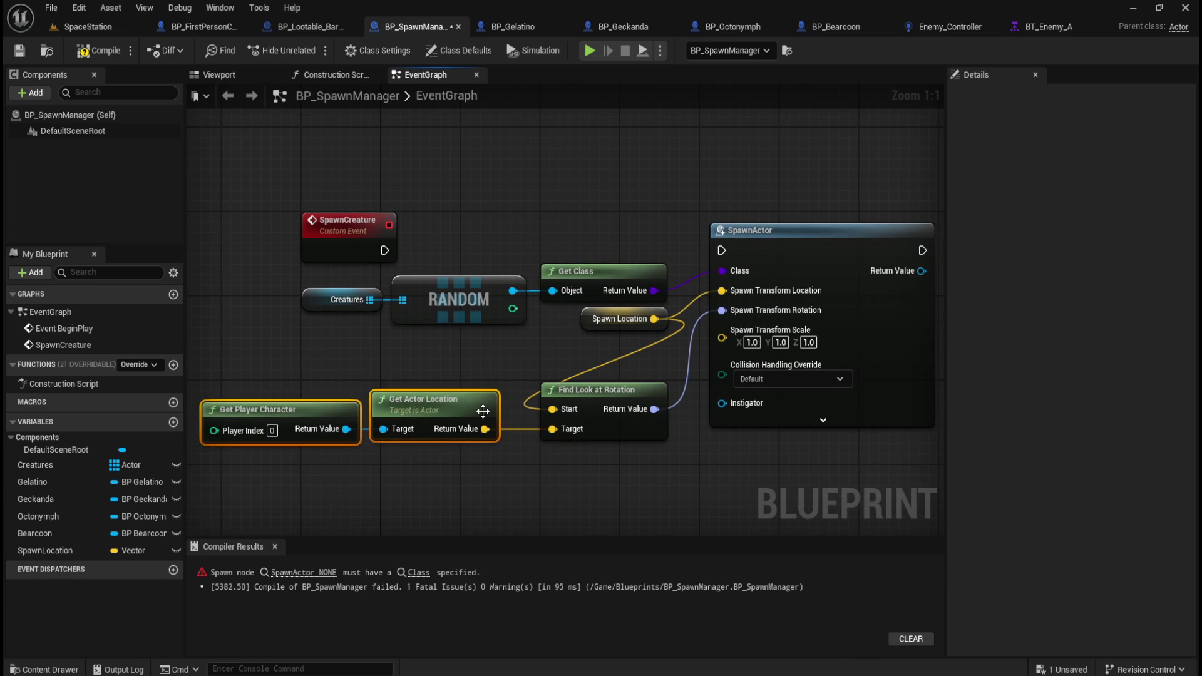
{"action": "mouse_move", "coordinate": [482, 411]}
{"action": "left_mouse_down"}
{"action": "mouse_move", "coordinate": [502, 411]}
{"action": "mouse_move", "coordinate": [492, 365]}
{"action": "mouse_move", "coordinate": [540, 368]}
{"action": "left_mouse_up"}
{"action": "left_click", "coordinate": [489, 471]}
{"action": "mouse_move", "coordinate": [370, 303]}
{"action": "left_mouse_down"}
{"action": "mouse_move", "coordinate": [651, 337]}
{"action": "mouse_move", "coordinate": [501, 336]}
{"action": "mouse_move", "coordinate": [502, 378]}
{"action": "left_mouse_up"}
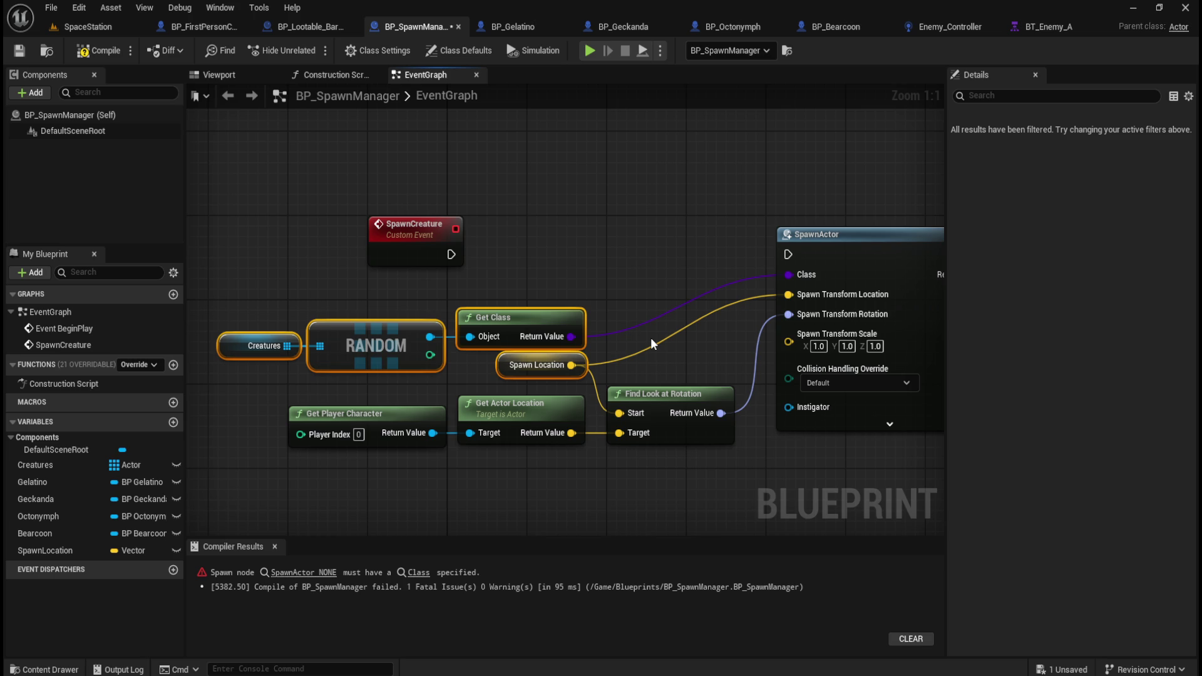
{"action": "left_click", "coordinate": [651, 250]}
- Connect SpawnCreature's execution output to SpawnActor and move the SpawnCreature node left
{"action": "left_click", "coordinate": [875, 423]}
{"action": "left_click_drag", "start_coordinate": [875, 423], "coordinate": [788, 412]}
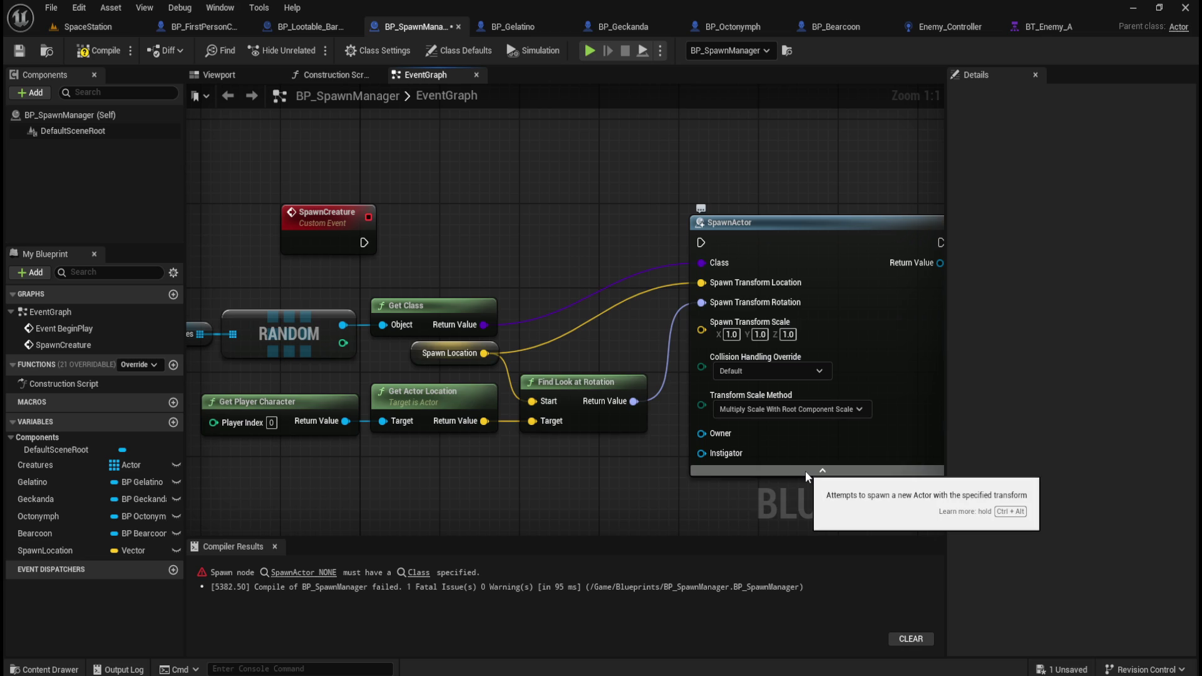
{"action": "left_click", "coordinate": [805, 471]}
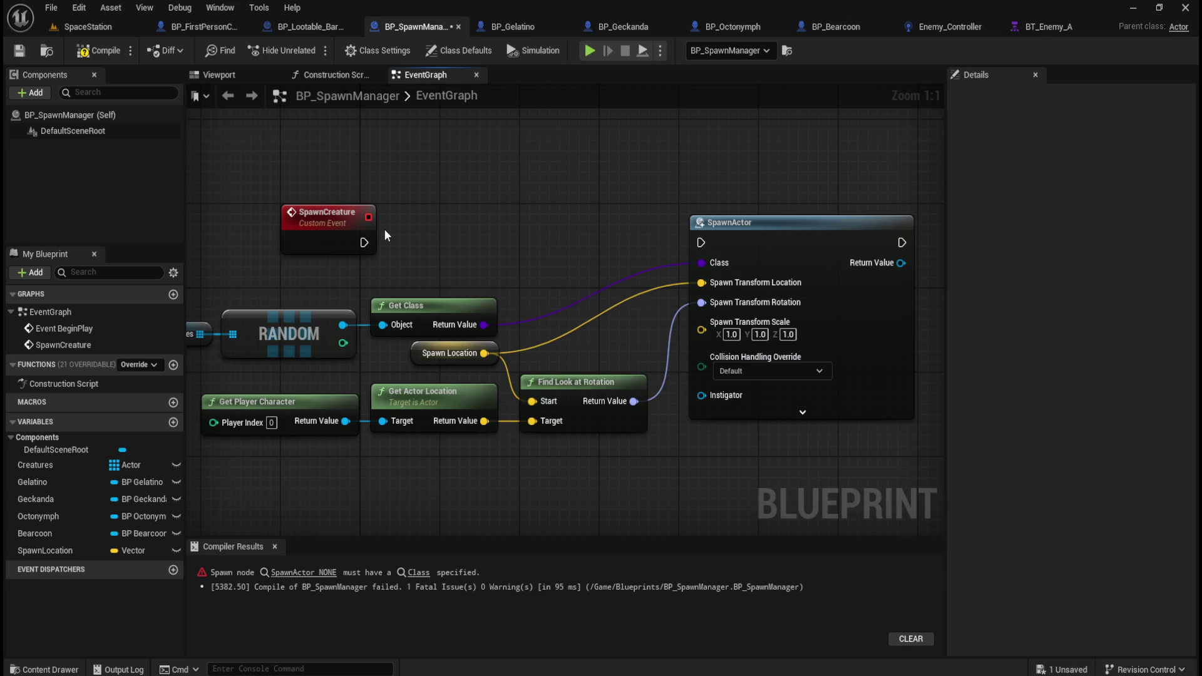
{"action": "left_click_drag", "start_coordinate": [368, 242], "coordinate": [704, 246]}
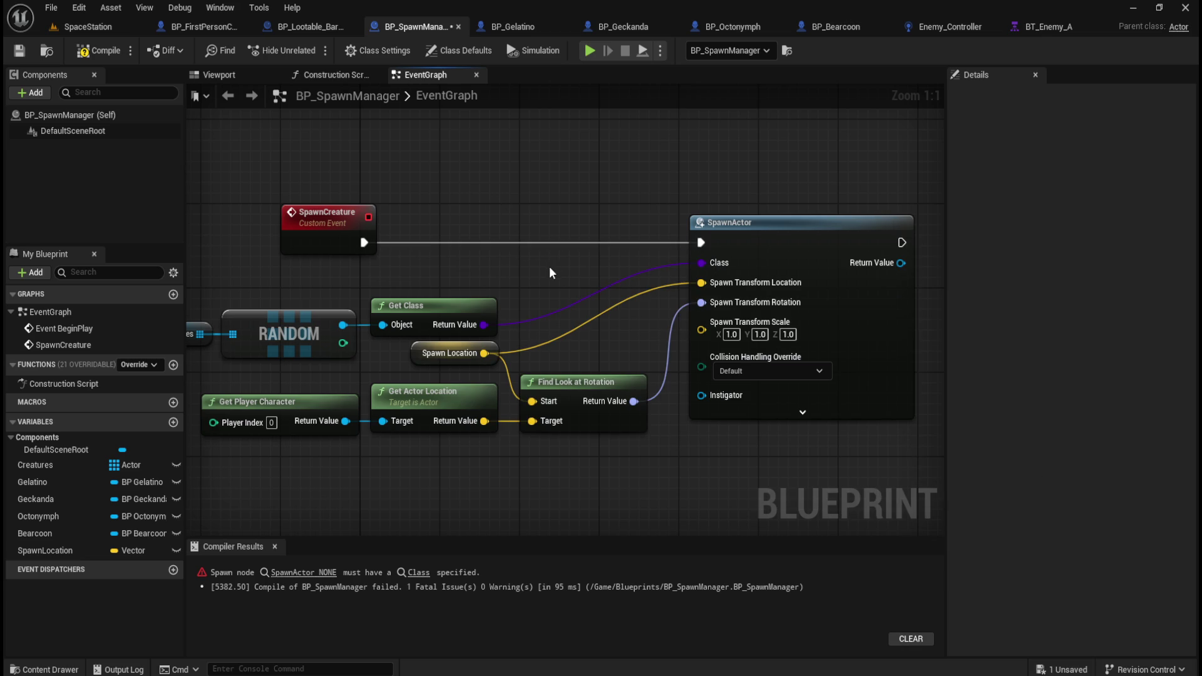
{"action": "mouse_move", "coordinate": [521, 272]}
{"action": "left_mouse_down"}
{"action": "mouse_move", "coordinate": [706, 276]}
{"action": "mouse_move", "coordinate": [593, 270]}
{"action": "left_mouse_up"}
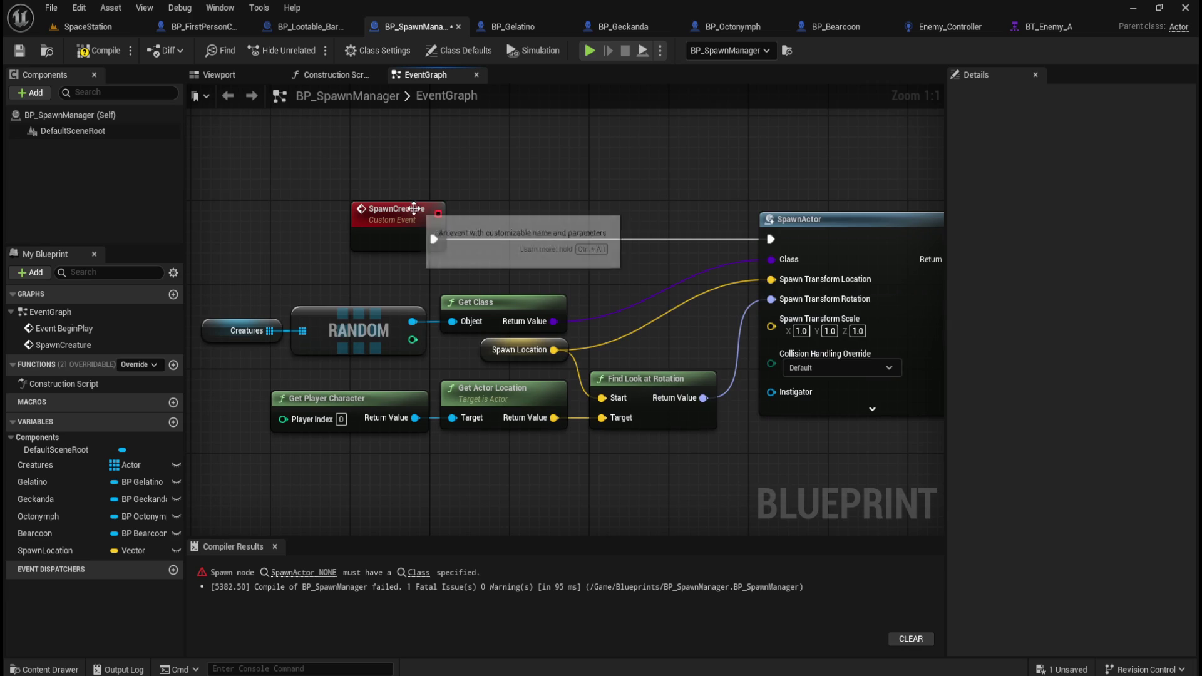
{"action": "left_click", "coordinate": [408, 218]}
{"action": "left_click_drag", "start_coordinate": [396, 213], "coordinate": [247, 213]}
{"action": "left_click", "coordinate": [645, 192]}
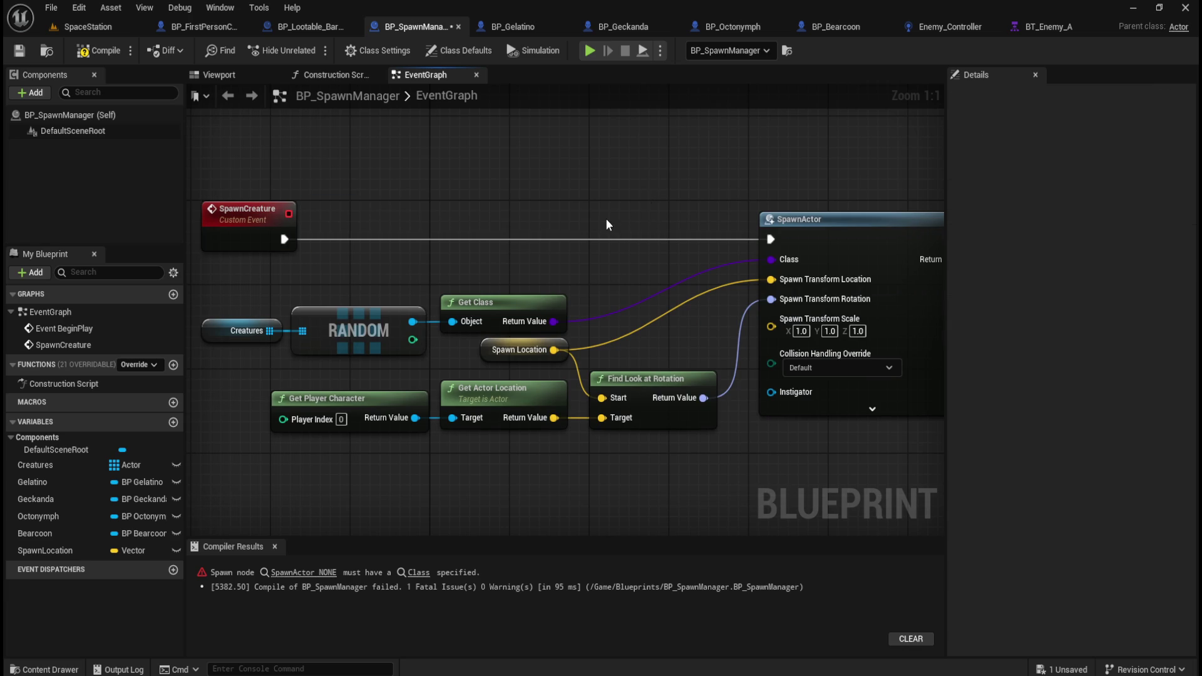
- Pan to review the Octonymph and Bearcoon chain and SpawnActor, then switch to BP_Lootable_Barrel
{"action": "scroll", "coordinate": [605, 215], "scroll_direction": "down", "scroll_amount": 4}
{"action": "scroll", "coordinate": [595, 207], "scroll_direction": "up", "scroll_amount": 4}
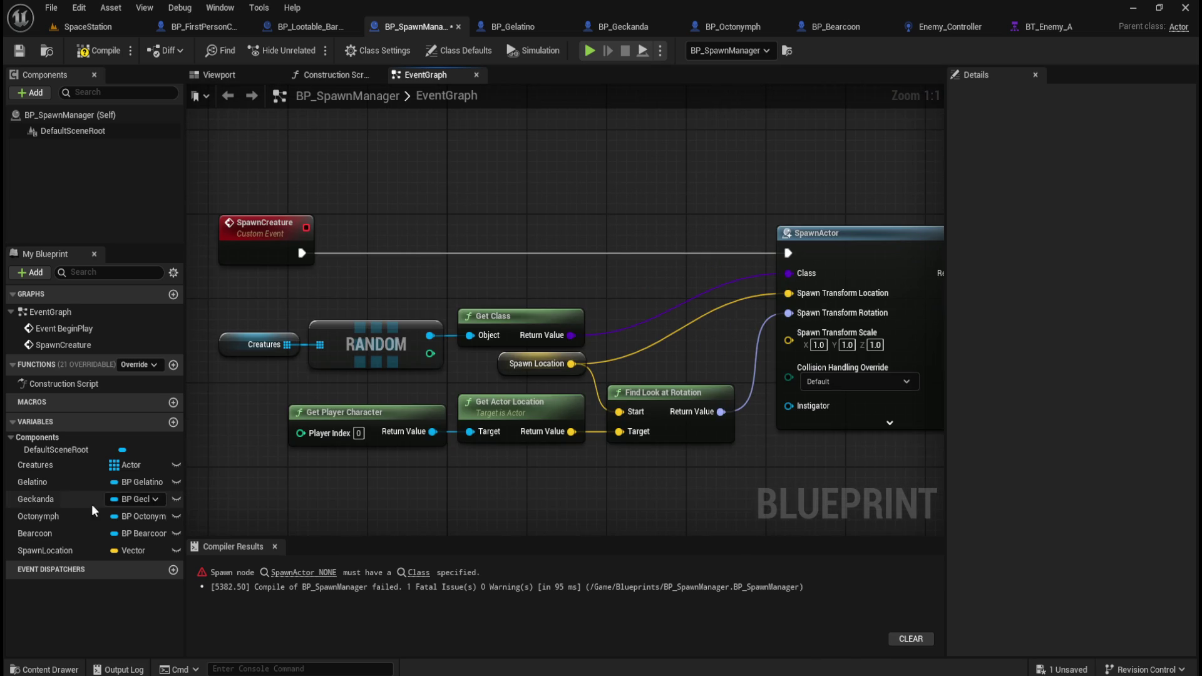
{"action": "mouse_move", "coordinate": [306, 264]}
{"action": "left_mouse_down"}
{"action": "mouse_move", "coordinate": [392, 354]}
{"action": "mouse_move", "coordinate": [636, 332]}
{"action": "mouse_move", "coordinate": [763, 222]}
{"action": "mouse_move", "coordinate": [499, 385]}
{"action": "mouse_move", "coordinate": [322, 384]}
{"action": "mouse_move", "coordinate": [791, 359]}
{"action": "left_mouse_up"}
{"action": "mouse_move", "coordinate": [492, 199]}
{"action": "left_mouse_down"}
{"action": "mouse_move", "coordinate": [525, 356]}
{"action": "mouse_move", "coordinate": [611, 389]}
{"action": "mouse_move", "coordinate": [373, 375]}
{"action": "mouse_move", "coordinate": [388, 375]}
{"action": "mouse_move", "coordinate": [418, 338]}
{"action": "mouse_move", "coordinate": [719, 280]}
{"action": "mouse_move", "coordinate": [786, 423]}
{"action": "mouse_move", "coordinate": [668, 227]}
{"action": "left_mouse_up"}
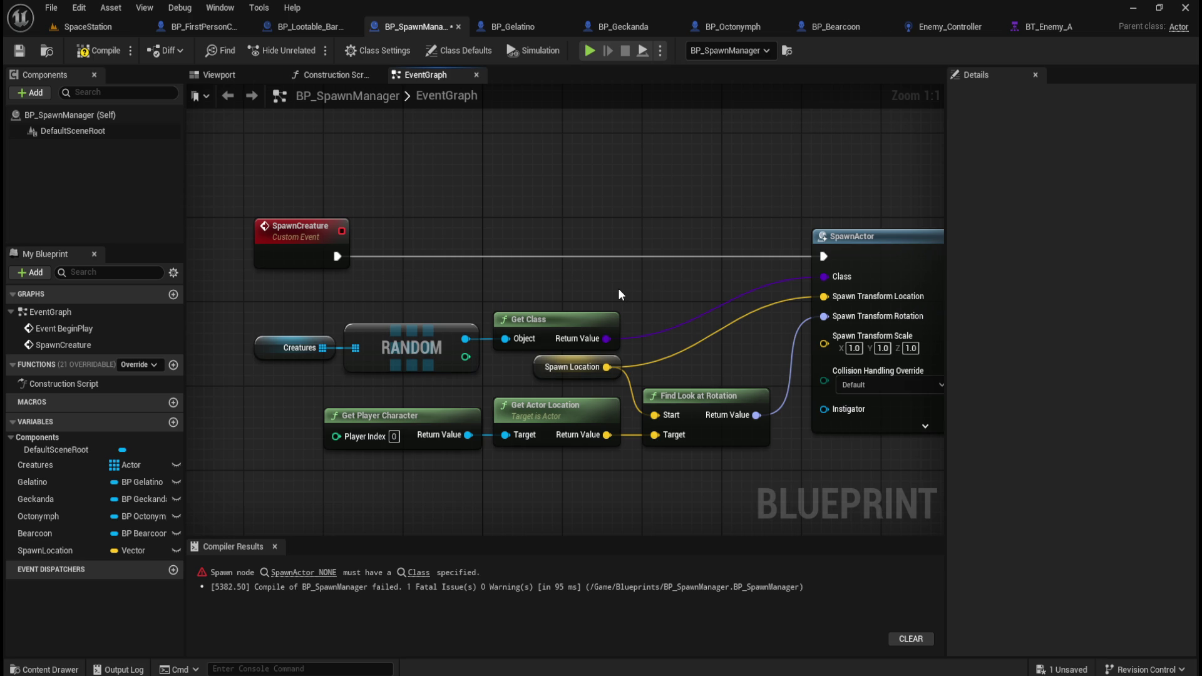
{"action": "left_click_drag", "start_coordinate": [617, 288], "coordinate": [498, 278]}
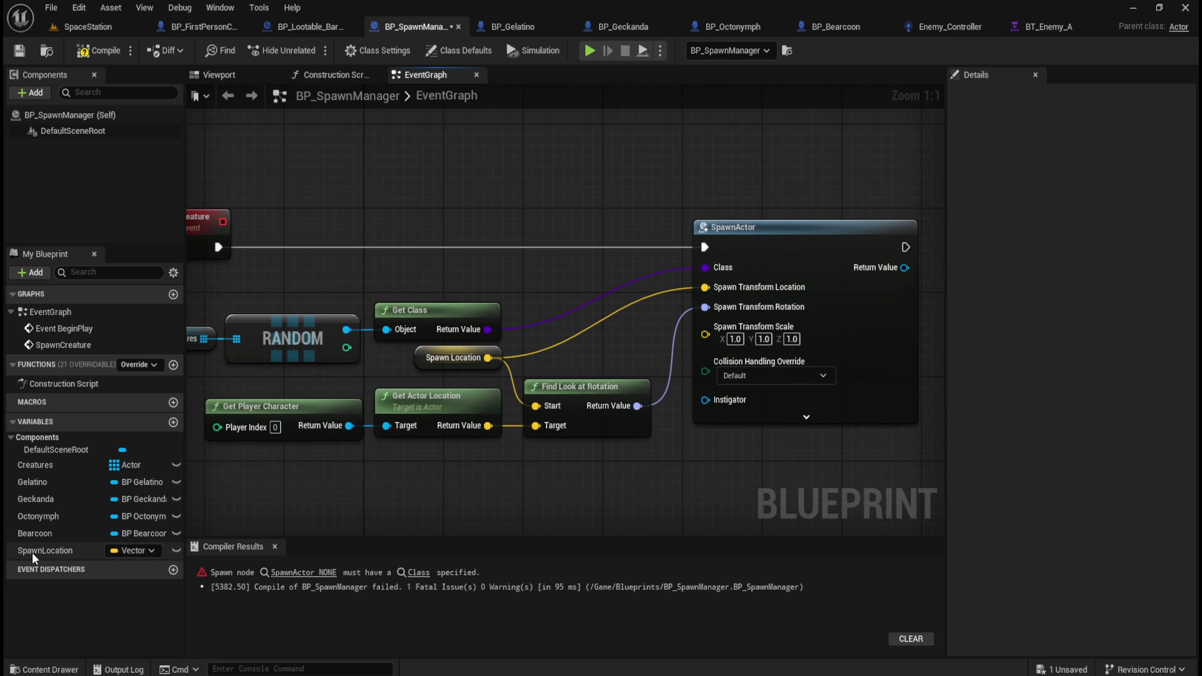
{"action": "left_click", "coordinate": [311, 26]}
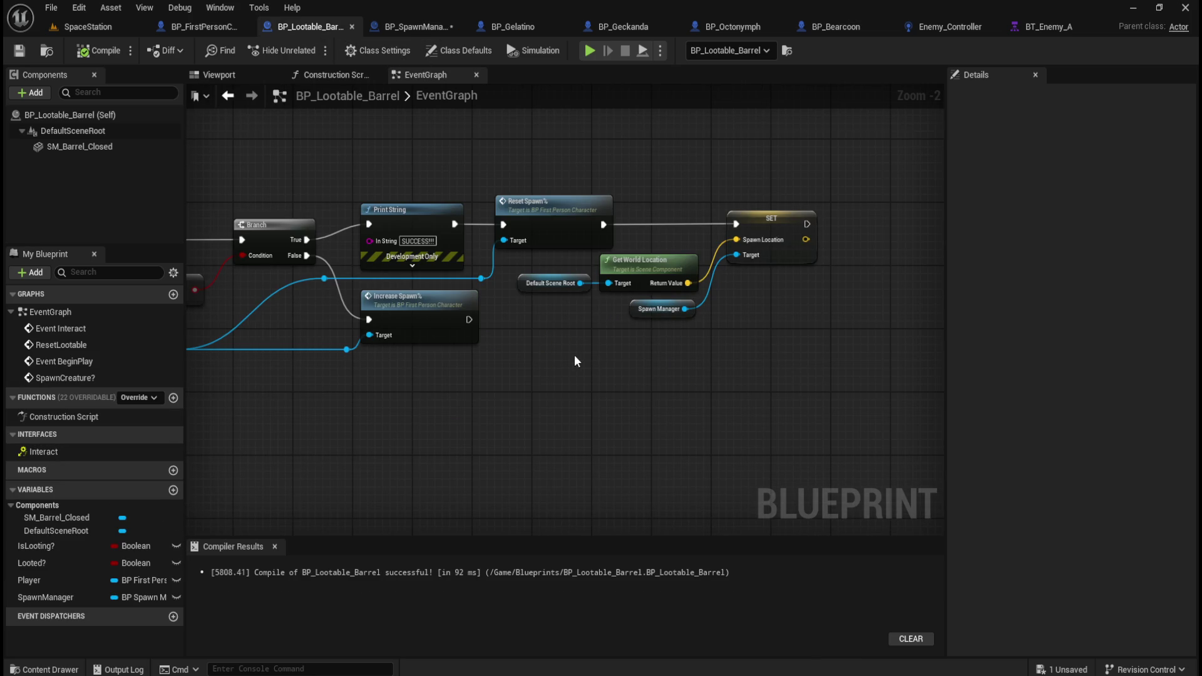
{"action": "left_click", "coordinate": [419, 28]}
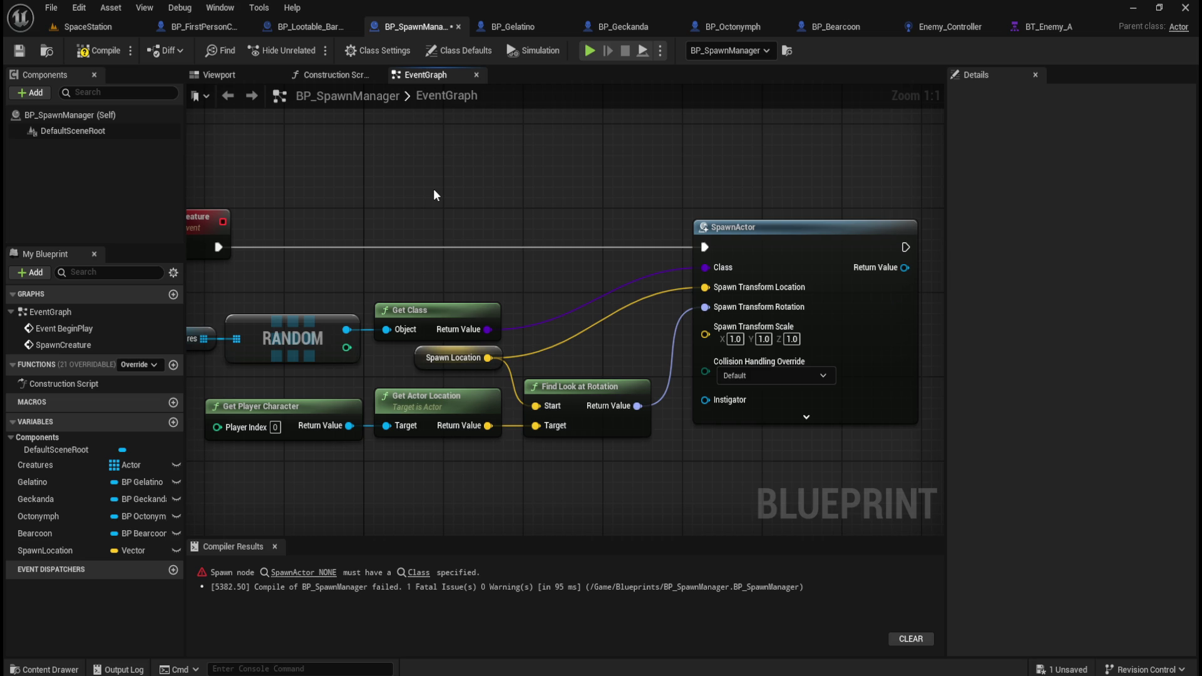
- Compile and save BP_SpawnManager
{"action": "mouse_move", "coordinate": [544, 194]}
{"action": "left_mouse_down"}
{"action": "mouse_move", "coordinate": [667, 188]}
{"action": "mouse_move", "coordinate": [398, 168]}
{"action": "left_mouse_up"}
{"action": "left_click_drag", "start_coordinate": [669, 196], "coordinate": [822, 200]}
{"action": "left_click", "coordinate": [100, 51]}
{"action": "left_click", "coordinate": [19, 50]}
{"action": "scroll", "coordinate": [524, 272], "scroll_direction": "down", "scroll_amount": 4}
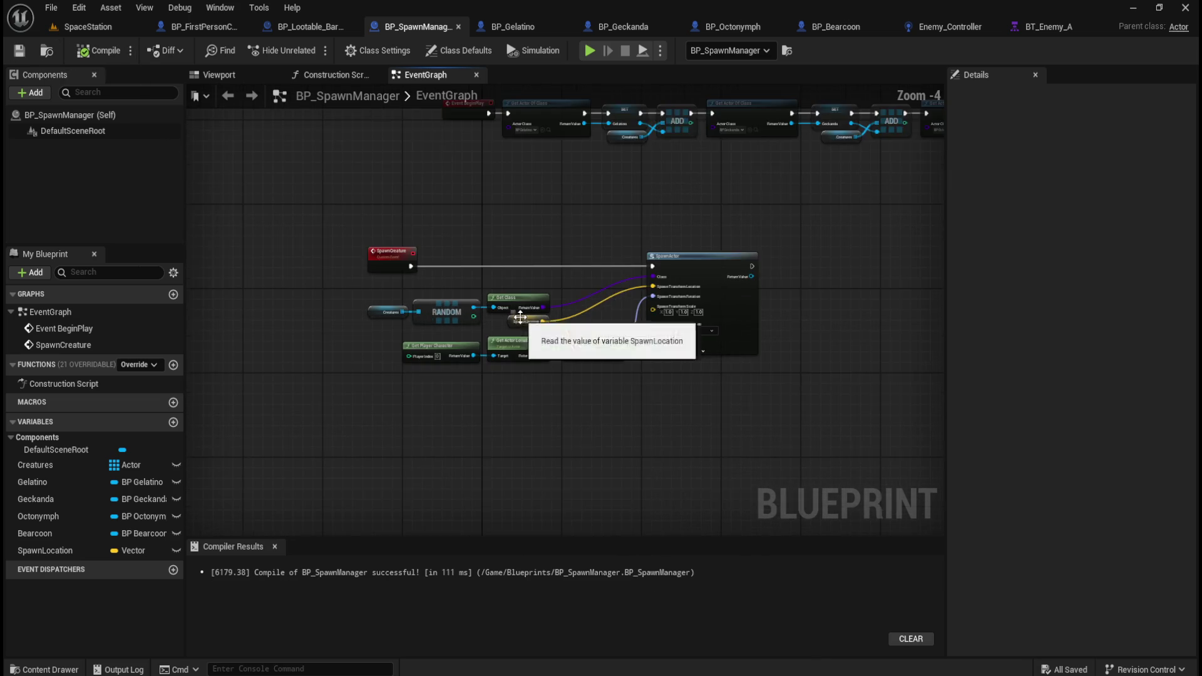
- Move the SpawnCreature node group up and align the BeginPlay row above it
{"action": "left_click_drag", "start_coordinate": [277, 265], "coordinate": [697, 464]}
{"action": "mouse_move", "coordinate": [645, 327]}
{"action": "left_mouse_down"}
{"action": "mouse_move", "coordinate": [741, 314]}
{"action": "mouse_move", "coordinate": [761, 283]}
{"action": "left_mouse_up"}
{"action": "scroll", "coordinate": [561, 255], "scroll_direction": "down", "scroll_amount": 2}
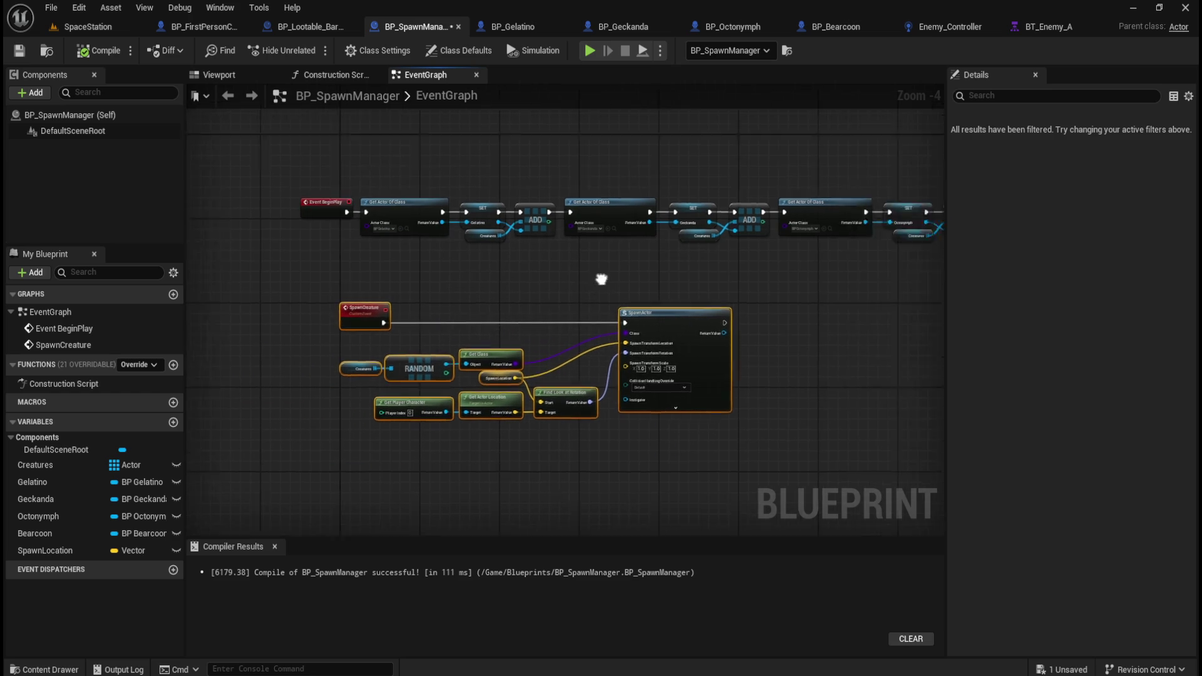
{"action": "left_click_drag", "start_coordinate": [277, 213], "coordinate": [787, 316]}
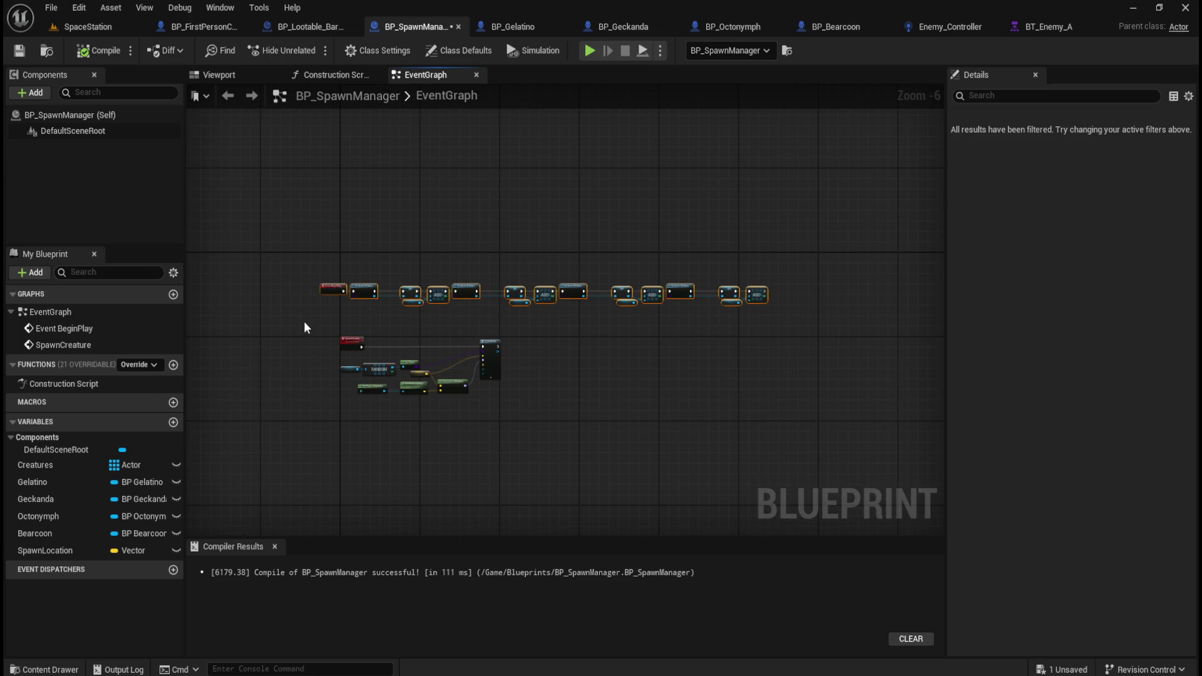
{"action": "scroll", "coordinate": [303, 321], "scroll_direction": "up", "scroll_amount": 3}
{"action": "mouse_move", "coordinate": [409, 253]}
{"action": "left_mouse_down"}
{"action": "mouse_move", "coordinate": [409, 269]}
{"action": "mouse_move", "coordinate": [409, 225]}
{"action": "left_mouse_up"}
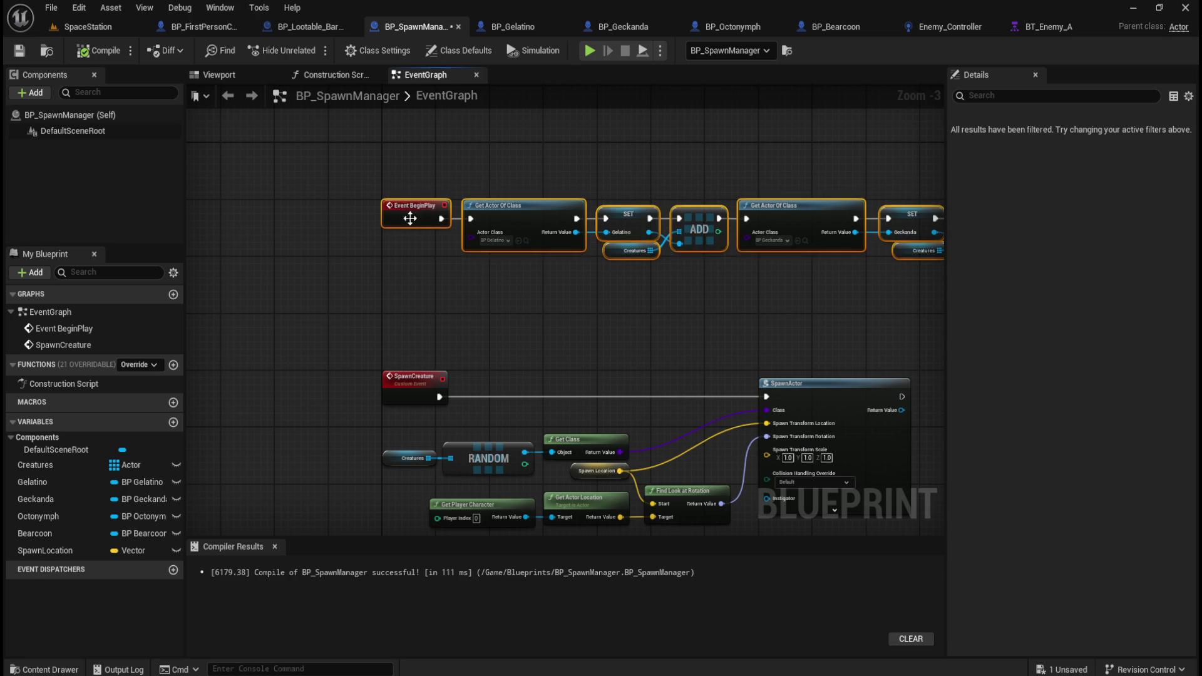
{"action": "left_click", "coordinate": [571, 330]}
{"action": "scroll", "coordinate": [571, 329], "scroll_direction": "down", "scroll_amount": 2}
{"action": "mouse_move", "coordinate": [210, 202]}
{"action": "left_mouse_down"}
{"action": "mouse_move", "coordinate": [852, 300]}
{"action": "mouse_move", "coordinate": [911, 292]}
{"action": "left_mouse_up"}
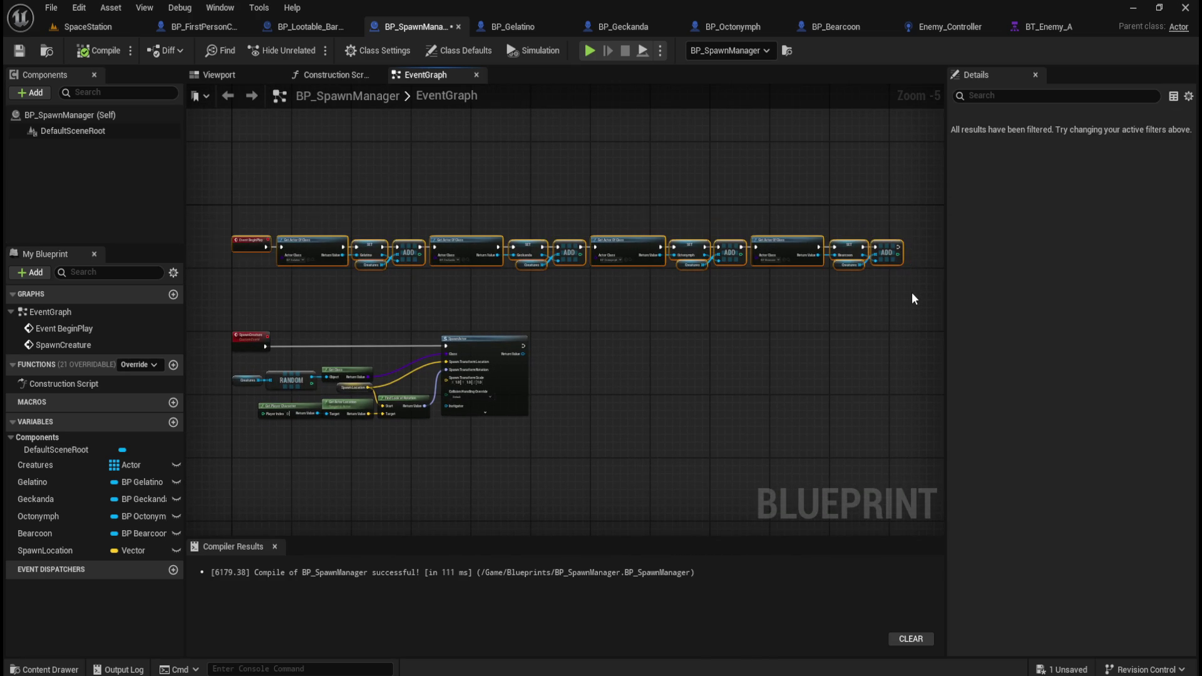
- Add a comment around the BeginPlay row, comparing against BP_Lootable_Barrel's comments
{"action": "type", "text": "cSet"}
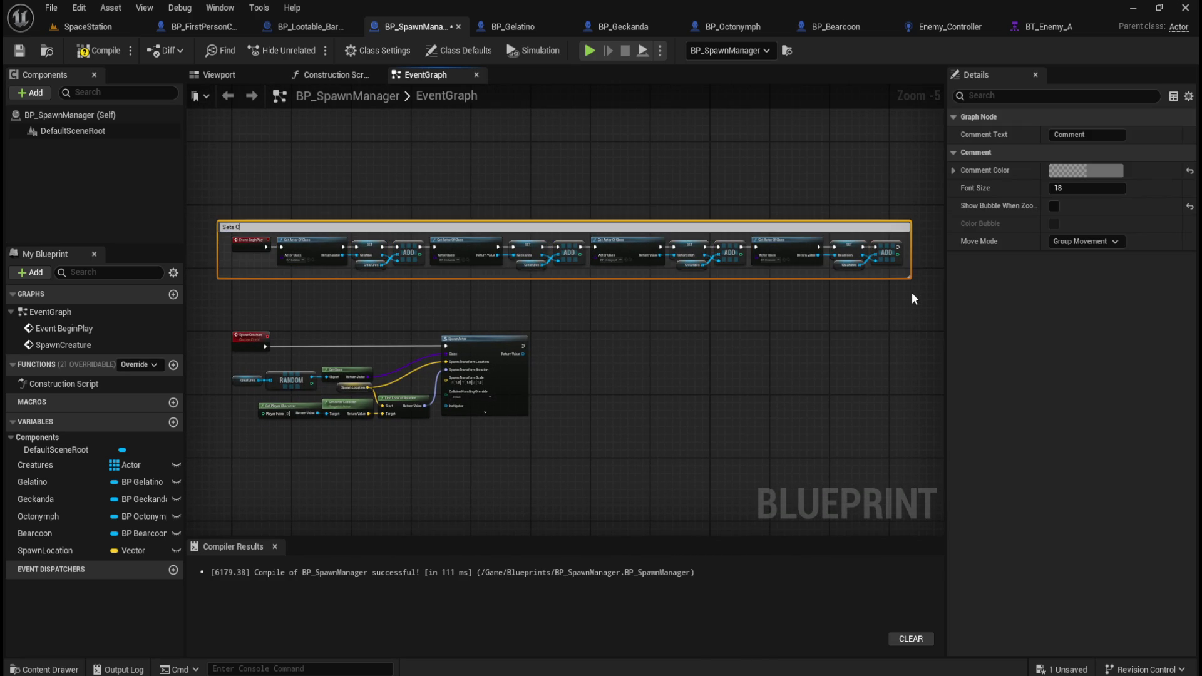
{"action": "type", "text": "ure referenc"}
{"action": "type", "text": "ame"}
{"action": "type", "text": "egin pl"}
{"action": "left_click", "coordinate": [329, 30]}
{"action": "scroll", "coordinate": [606, 409], "scroll_direction": "down", "scroll_amount": 4}
{"action": "scroll", "coordinate": [520, 224], "scroll_direction": "up", "scroll_amount": 5}
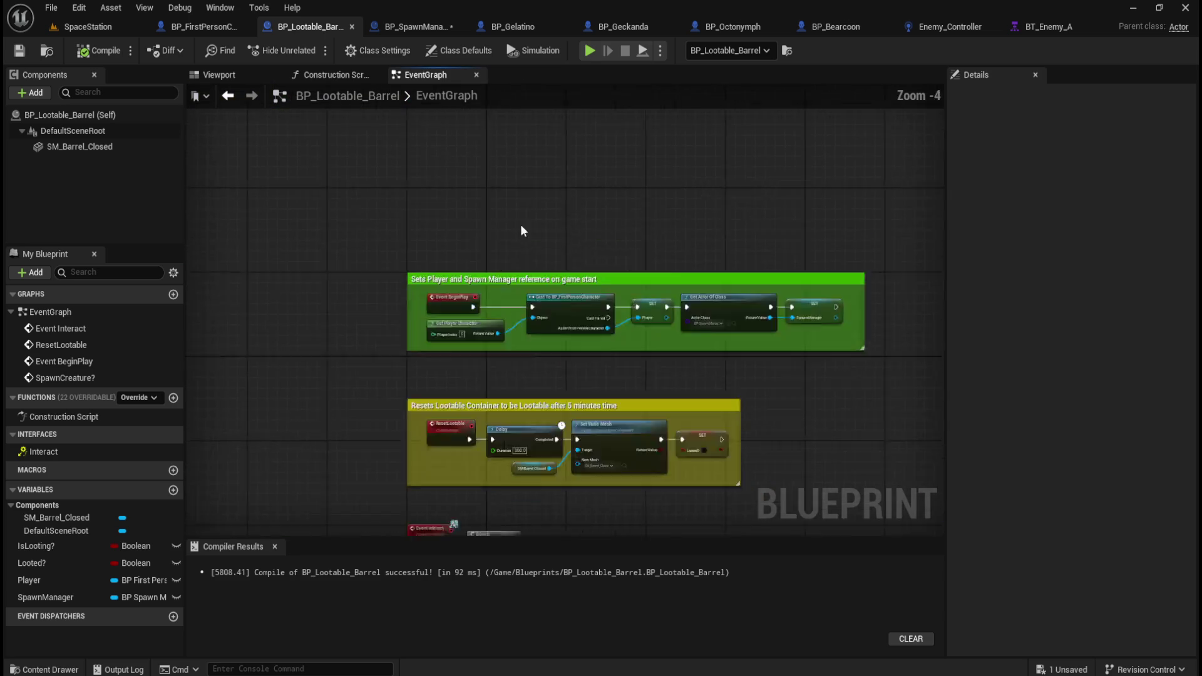
{"action": "left_click", "coordinate": [408, 28]}
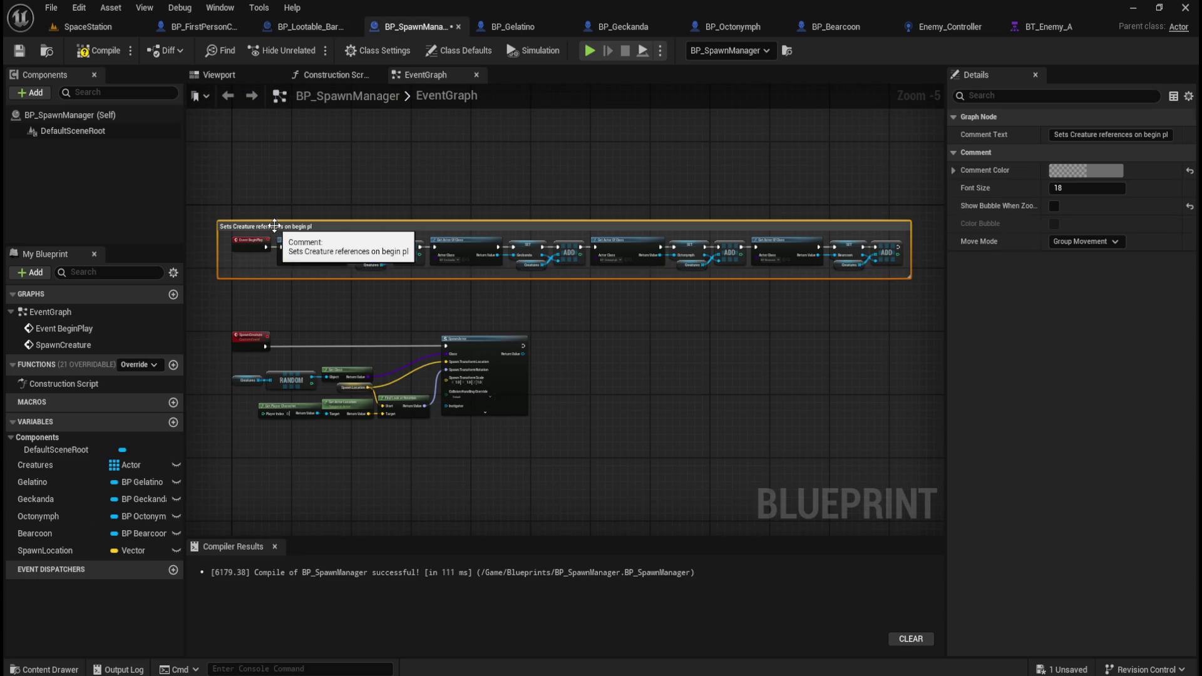
- Finish the title 'Sets Creature references on game start and adds each Creature to an array'
{"action": "double_click", "coordinate": [300, 226]}
{"action": "left_click", "coordinate": [387, 222]}
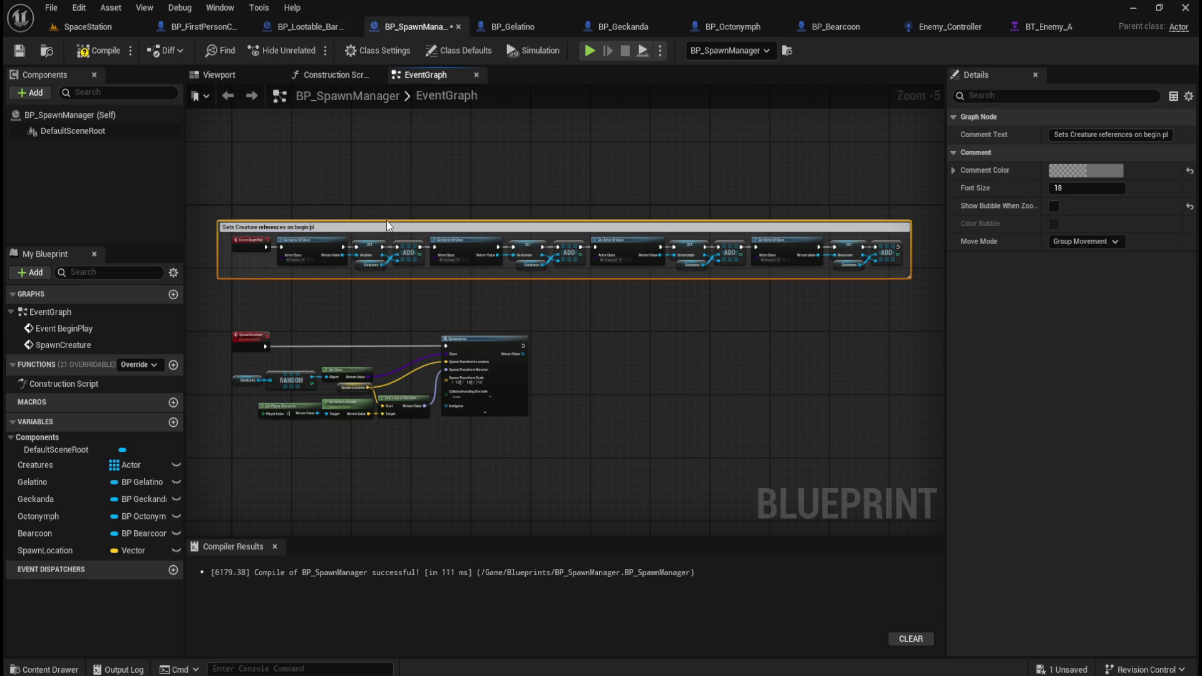
{"action": "key", "text": "shift+End"}
{"action": "type", "text": "game start and adds"}
{"action": "left_click", "coordinate": [489, 189]}
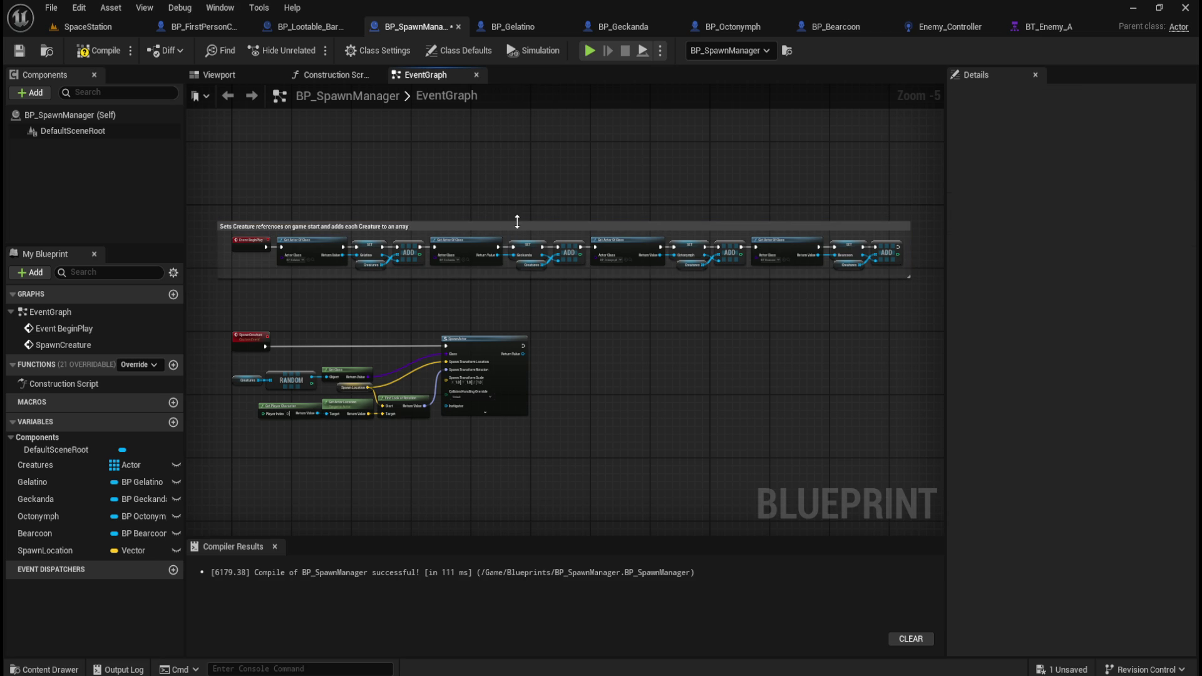
{"action": "left_click", "coordinate": [306, 28]}
{"action": "left_click", "coordinate": [683, 299]}
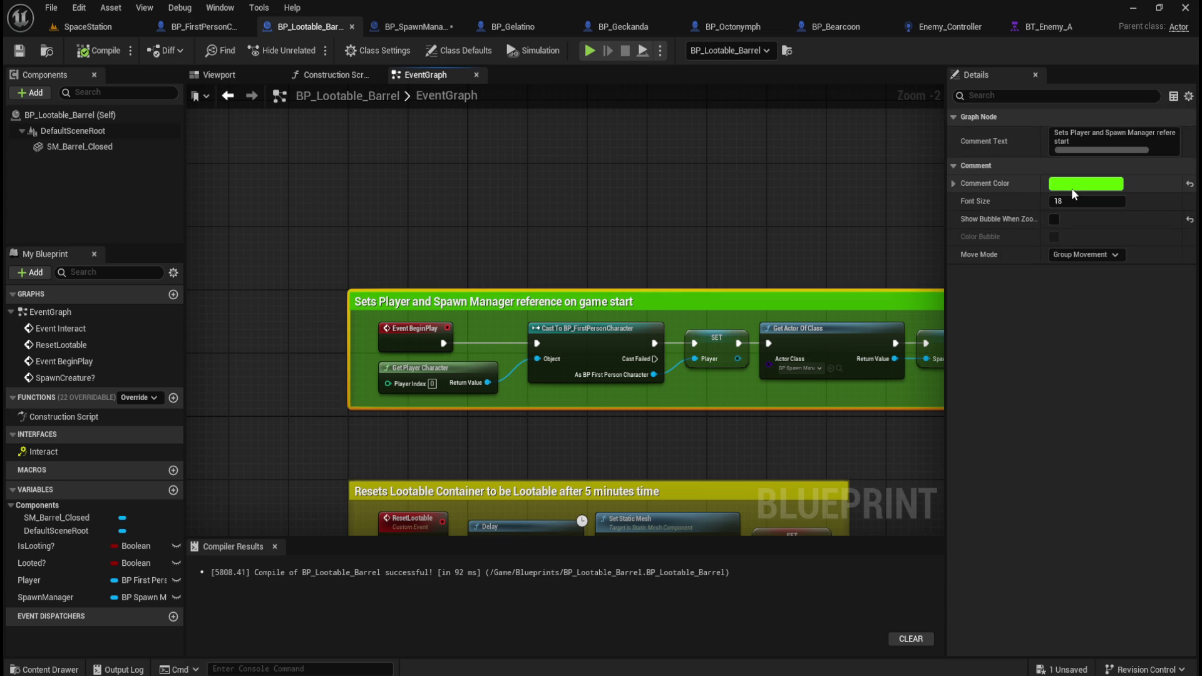
- Recolour the creature-references comment to the barrel comment's green, 19FF00FF
{"action": "left_click", "coordinate": [1076, 186]}
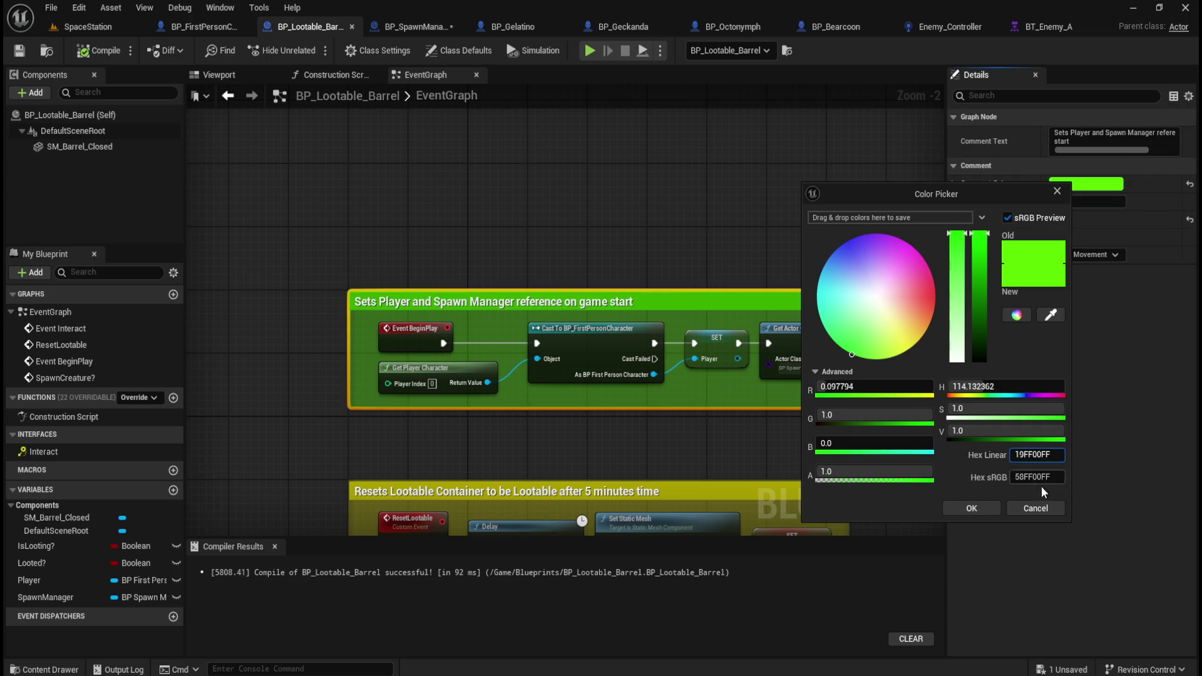
{"action": "left_click", "coordinate": [1026, 509]}
{"action": "left_click", "coordinate": [410, 27]}
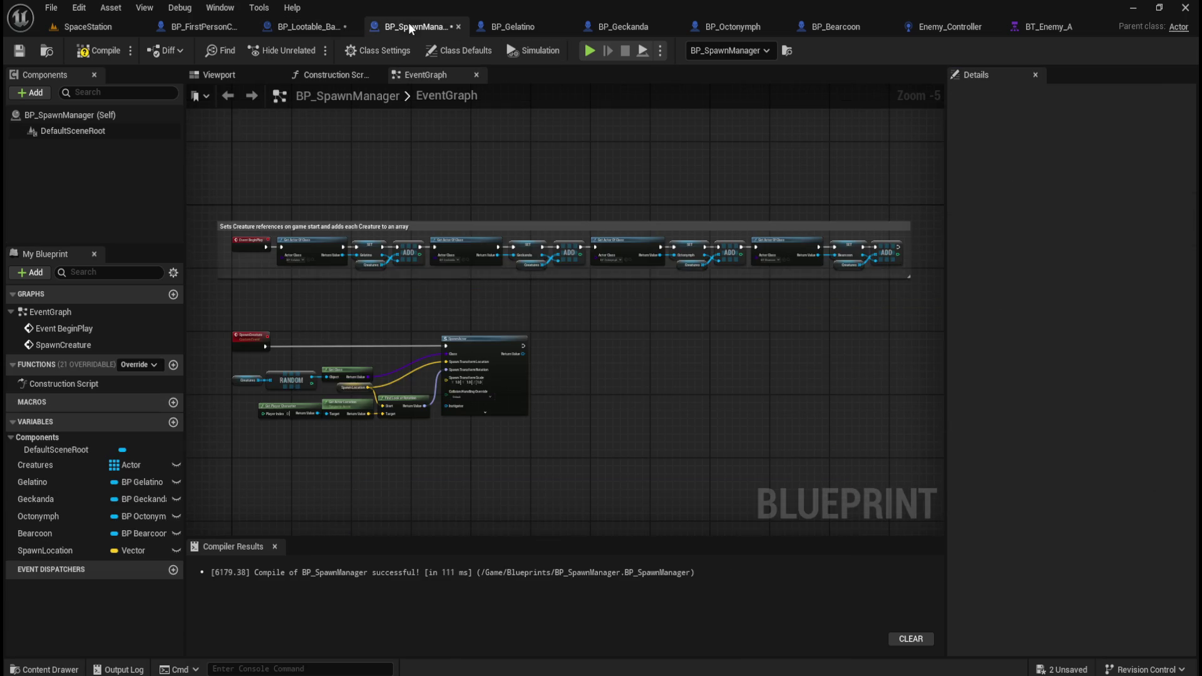
{"action": "left_click", "coordinate": [479, 227]}
{"action": "left_click", "coordinate": [1092, 184]}
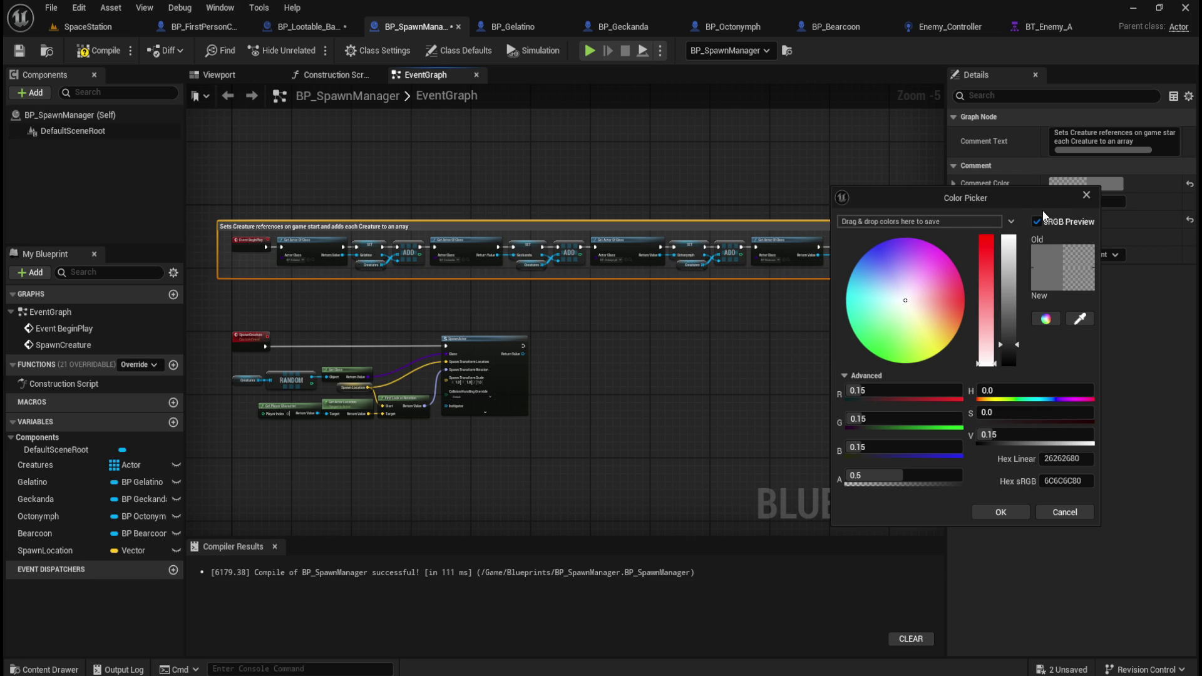
{"action": "left_click", "coordinate": [1065, 459]}
{"action": "type", "text": "19FF00FF"}
{"action": "left_click", "coordinate": [1011, 511]}
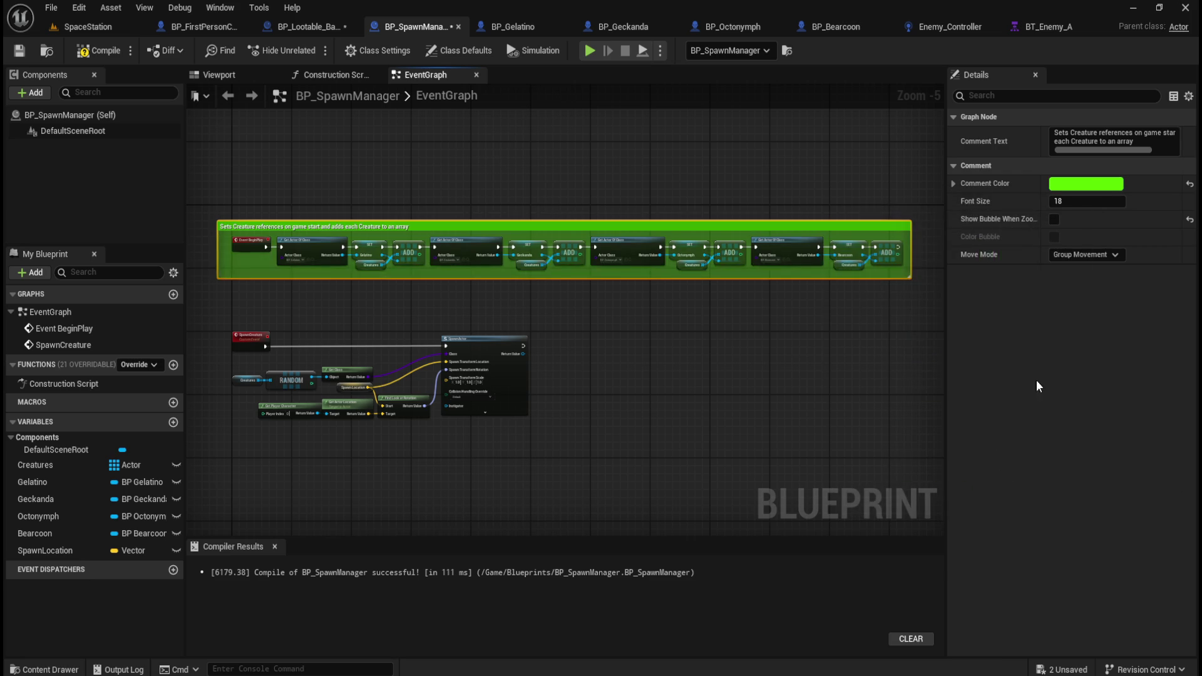
- Look over the green comment in the graph and compile BP_SpawnManager
{"action": "left_click", "coordinate": [518, 160]}
{"action": "scroll", "coordinate": [217, 198], "scroll_direction": "up", "scroll_amount": 1}
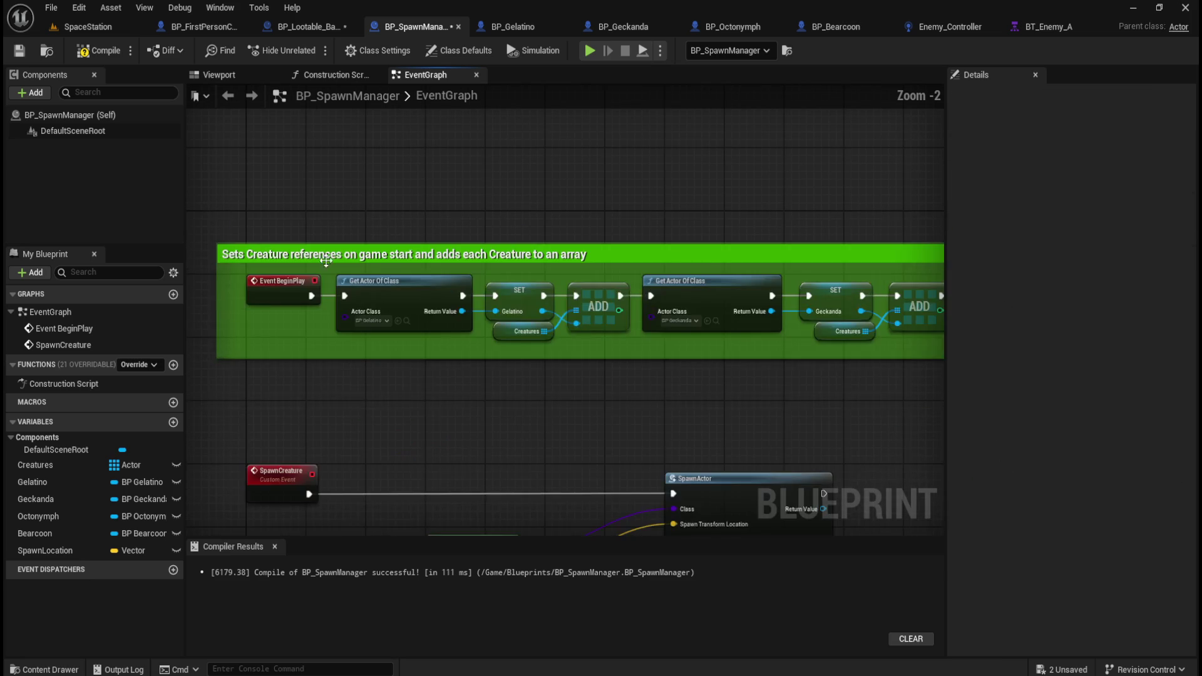
{"action": "left_click", "coordinate": [393, 260]}
{"action": "scroll", "coordinate": [393, 261], "scroll_direction": "up", "scroll_amount": 2}
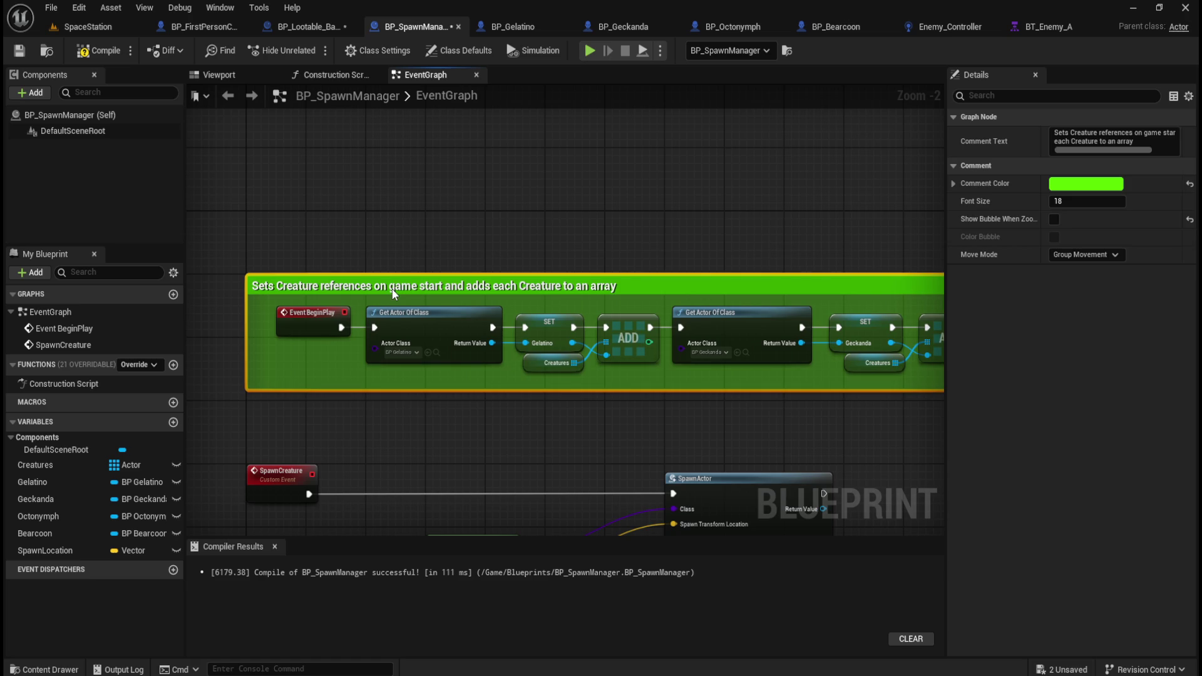
{"action": "left_click", "coordinate": [387, 225]}
{"action": "scroll", "coordinate": [401, 284], "scroll_direction": "down", "scroll_amount": 4}
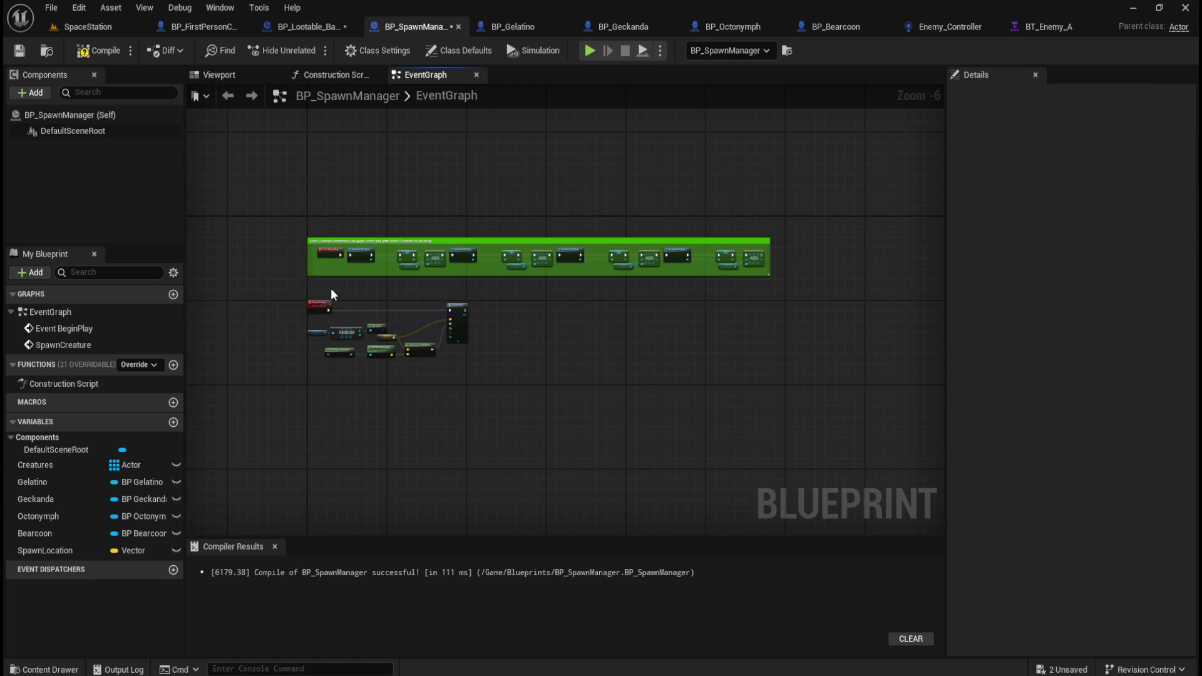
{"action": "scroll", "coordinate": [347, 303], "scroll_direction": "up", "scroll_amount": 4}
{"action": "scroll", "coordinate": [306, 306], "scroll_direction": "down", "scroll_amount": 4}
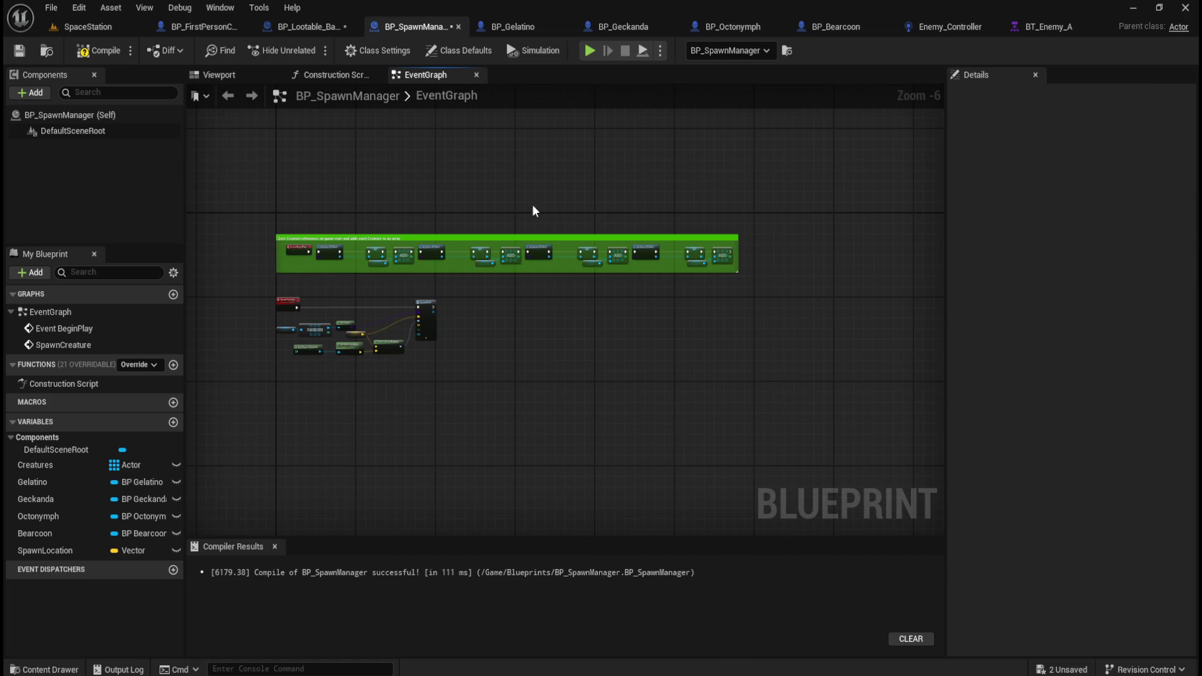
{"action": "scroll", "coordinate": [495, 206], "scroll_direction": "up", "scroll_amount": 1}
{"action": "scroll", "coordinate": [671, 241], "scroll_direction": "down", "scroll_amount": 1}
{"action": "scroll", "coordinate": [469, 241], "scroll_direction": "up", "scroll_amount": 1}
{"action": "scroll", "coordinate": [574, 255], "scroll_direction": "down", "scroll_amount": 1}
{"action": "scroll", "coordinate": [706, 249], "scroll_direction": "up", "scroll_amount": 1}
{"action": "scroll", "coordinate": [568, 263], "scroll_direction": "down", "scroll_amount": 1}
{"action": "scroll", "coordinate": [529, 323], "scroll_direction": "up", "scroll_amount": 1}
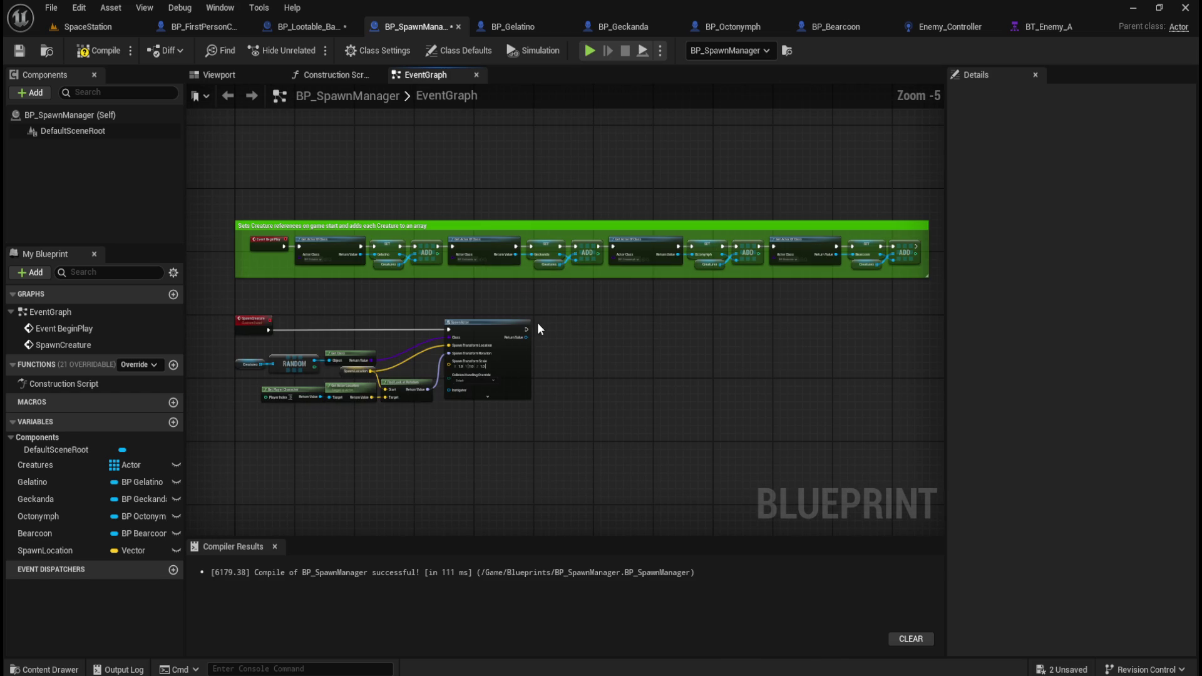
{"action": "left_click", "coordinate": [77, 55]}
{"action": "left_click", "coordinate": [19, 50]}
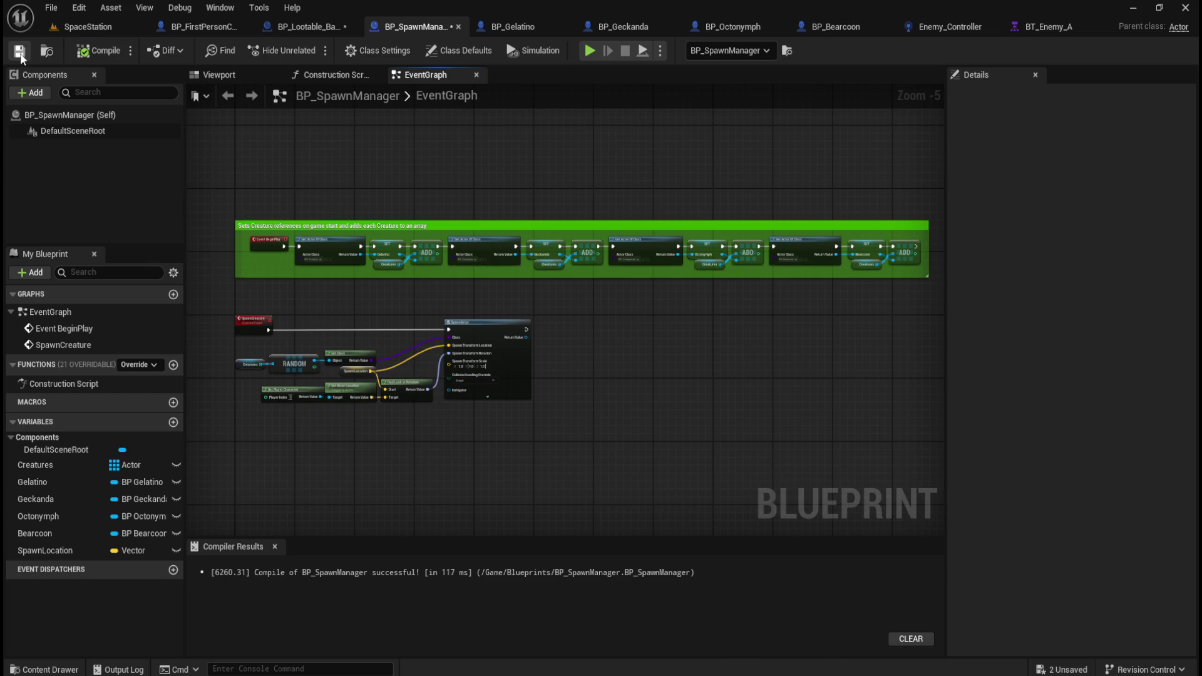
- Compile and save BP_Lootable_Barrel
{"action": "left_click", "coordinate": [303, 26]}
{"action": "left_click", "coordinate": [84, 55]}
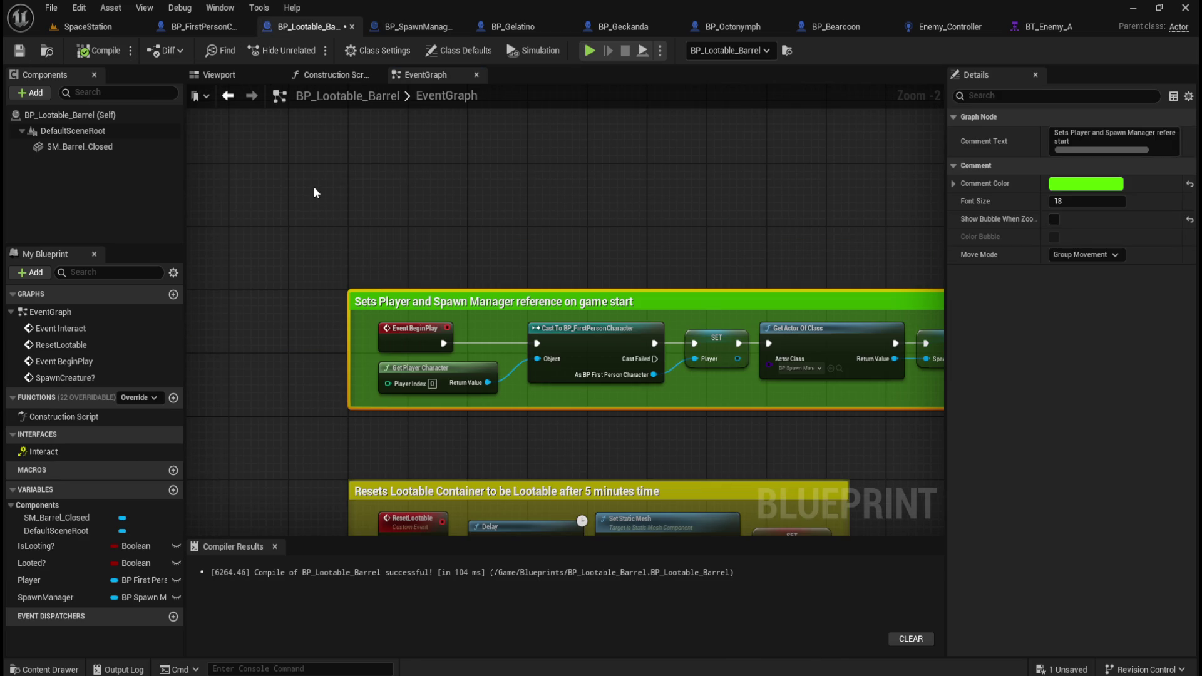
{"action": "scroll", "coordinate": [313, 186], "scroll_direction": "down", "scroll_amount": 3}
{"action": "left_click", "coordinate": [19, 50]}
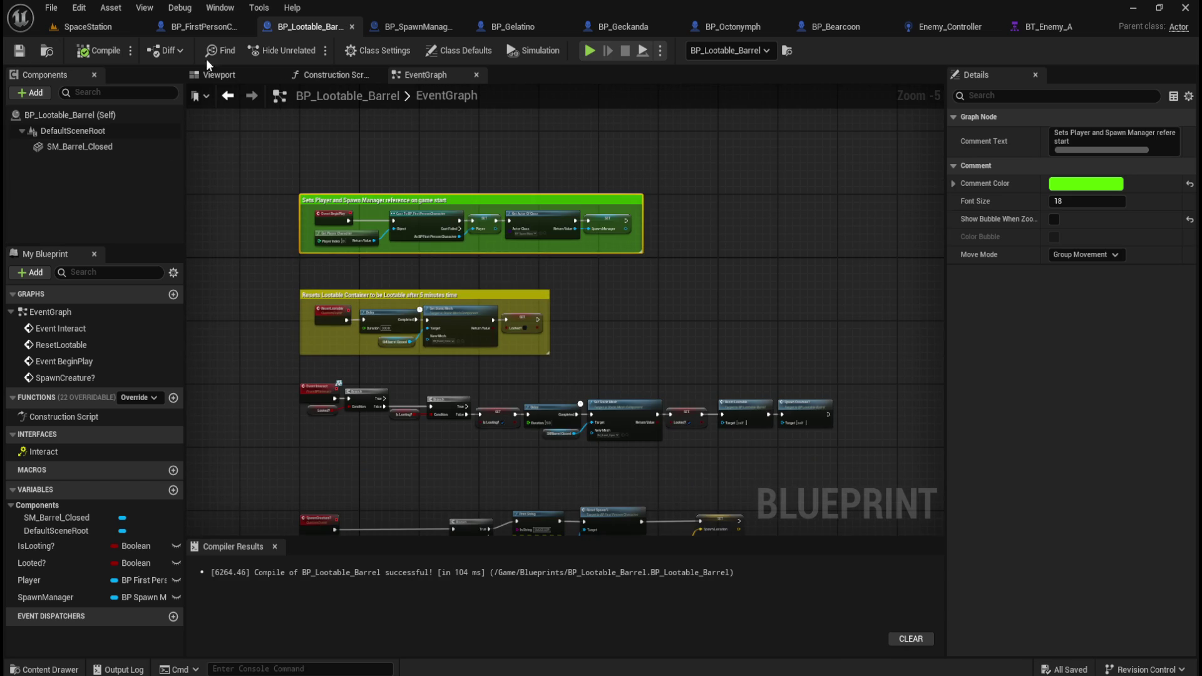
- Compare the manager's SpawnCreature event with the barrel's Spawn Location SET nodes
{"action": "left_click", "coordinate": [198, 25]}
{"action": "left_click", "coordinate": [305, 27]}
{"action": "left_click", "coordinate": [413, 26]}
{"action": "scroll", "coordinate": [315, 366], "scroll_direction": "up", "scroll_amount": 4}
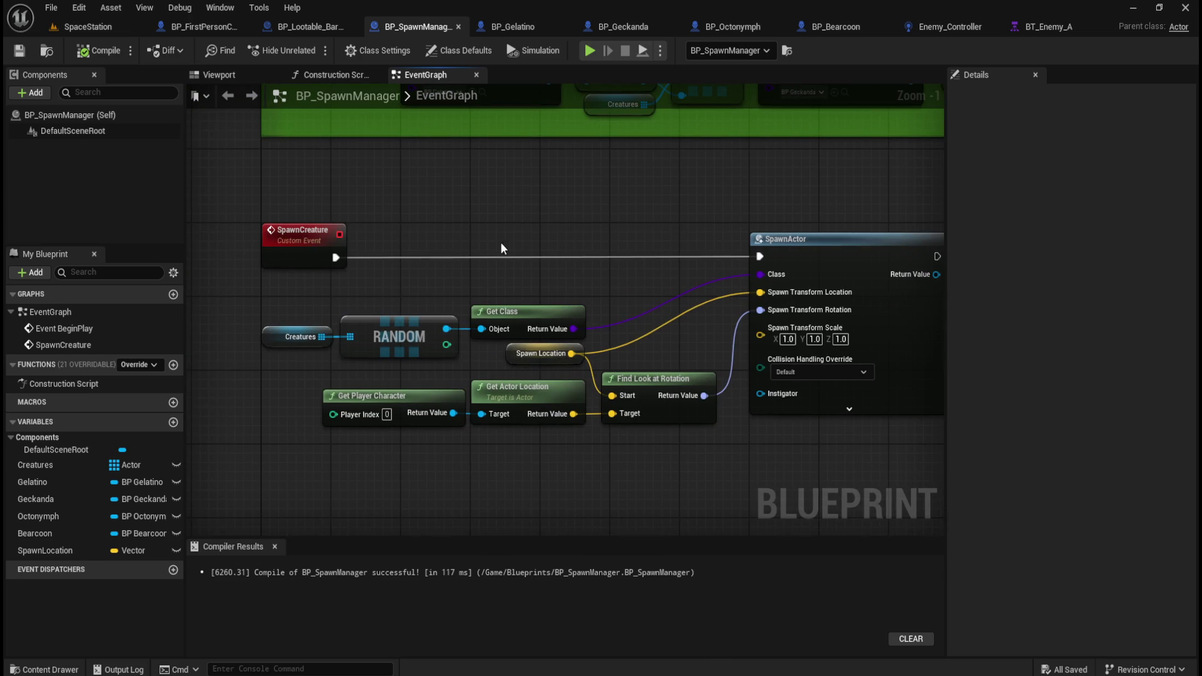
{"action": "left_click", "coordinate": [319, 27]}
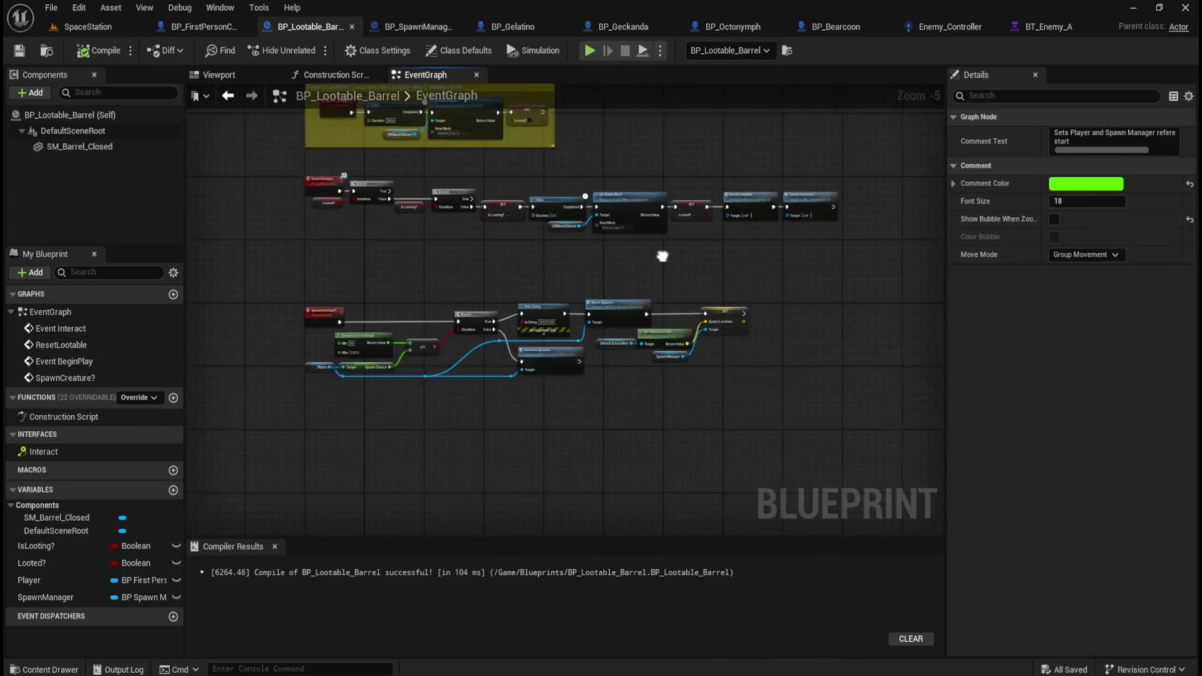
{"action": "scroll", "coordinate": [764, 273], "scroll_direction": "up", "scroll_amount": 3}
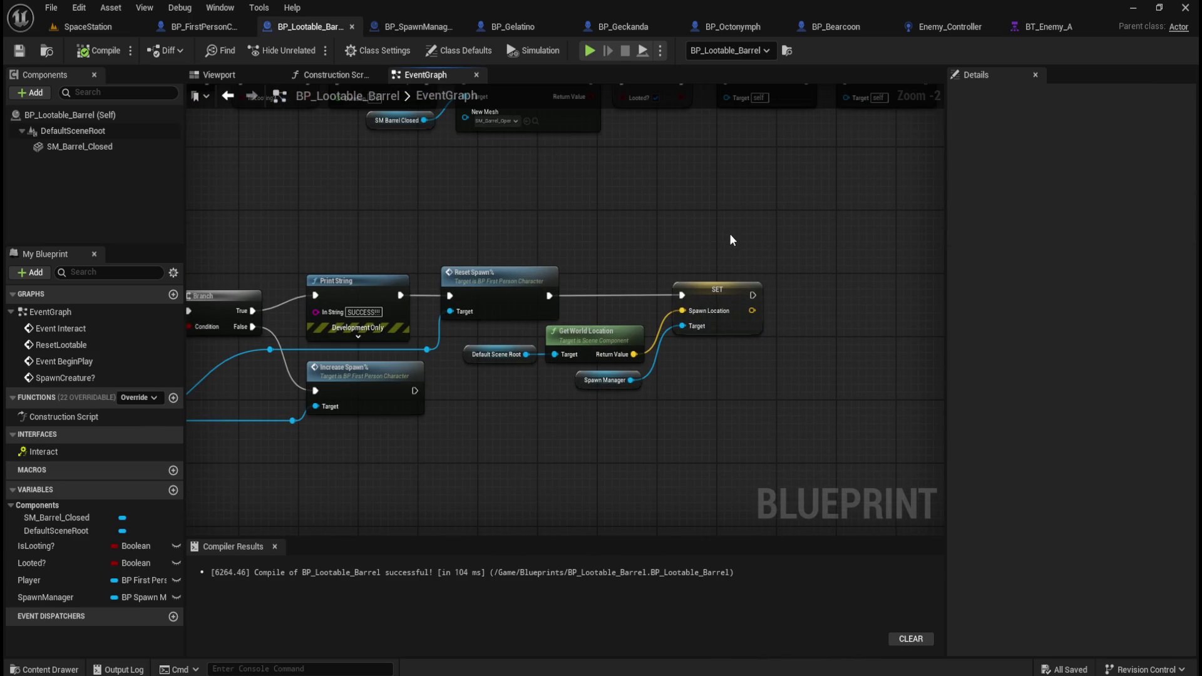
{"action": "left_click_drag", "start_coordinate": [750, 230], "coordinate": [619, 230]}
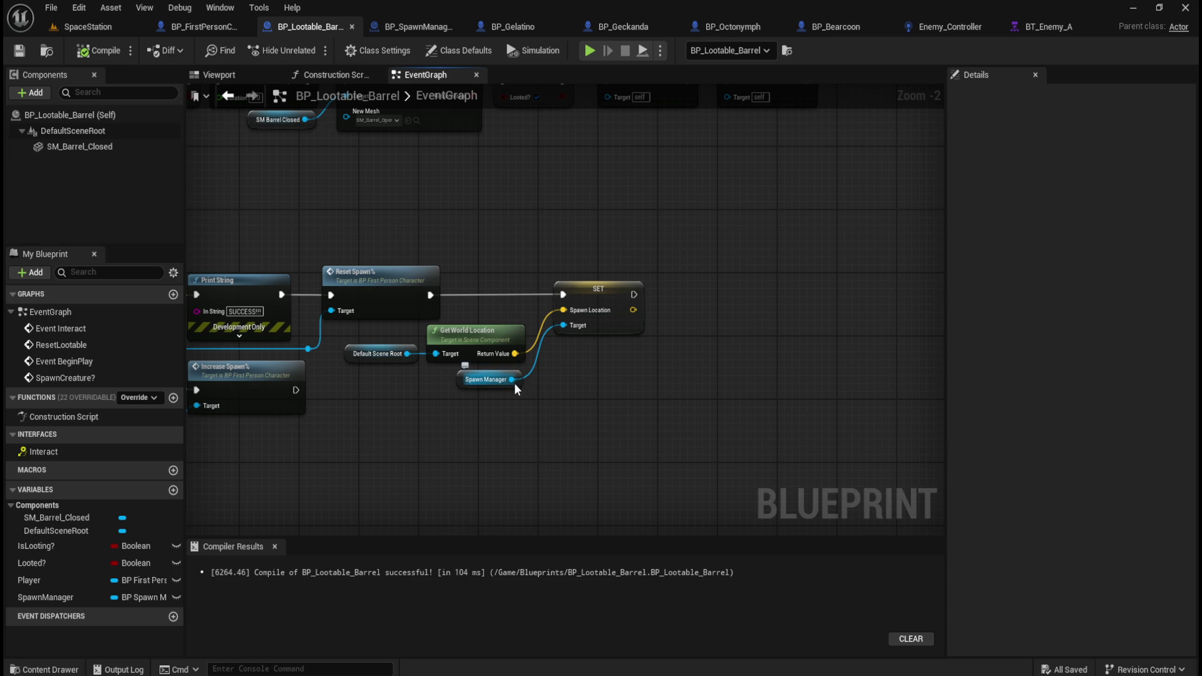
{"action": "left_click", "coordinate": [416, 30]}
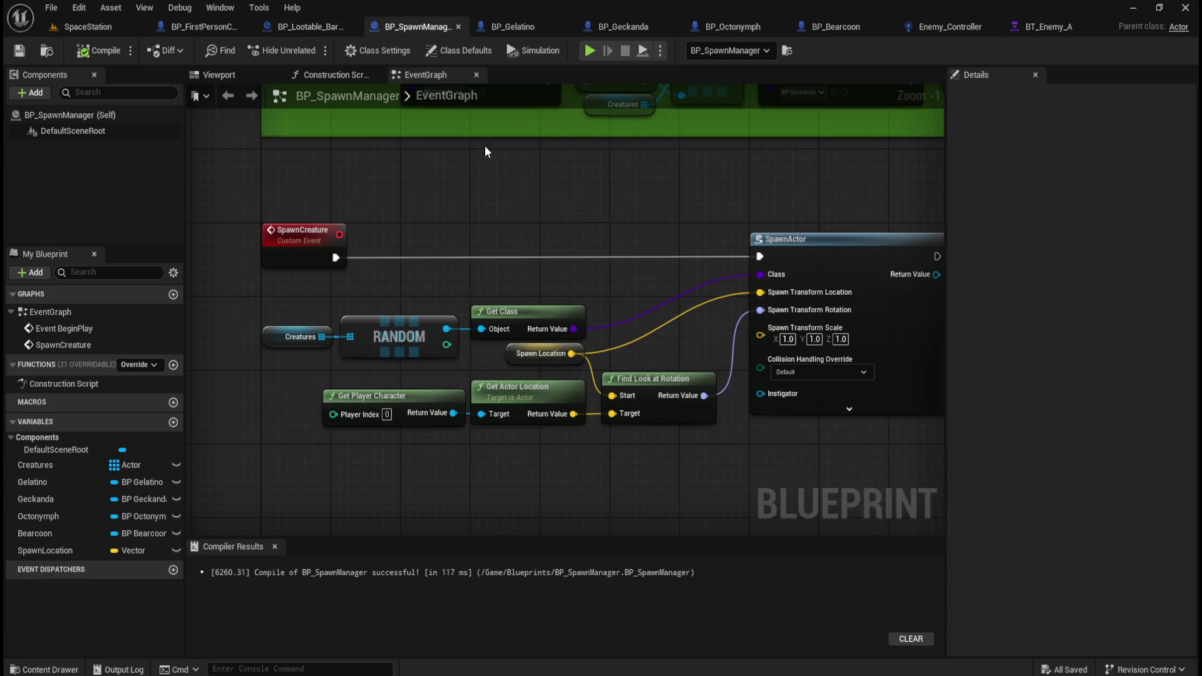
{"action": "left_click", "coordinate": [313, 27]}
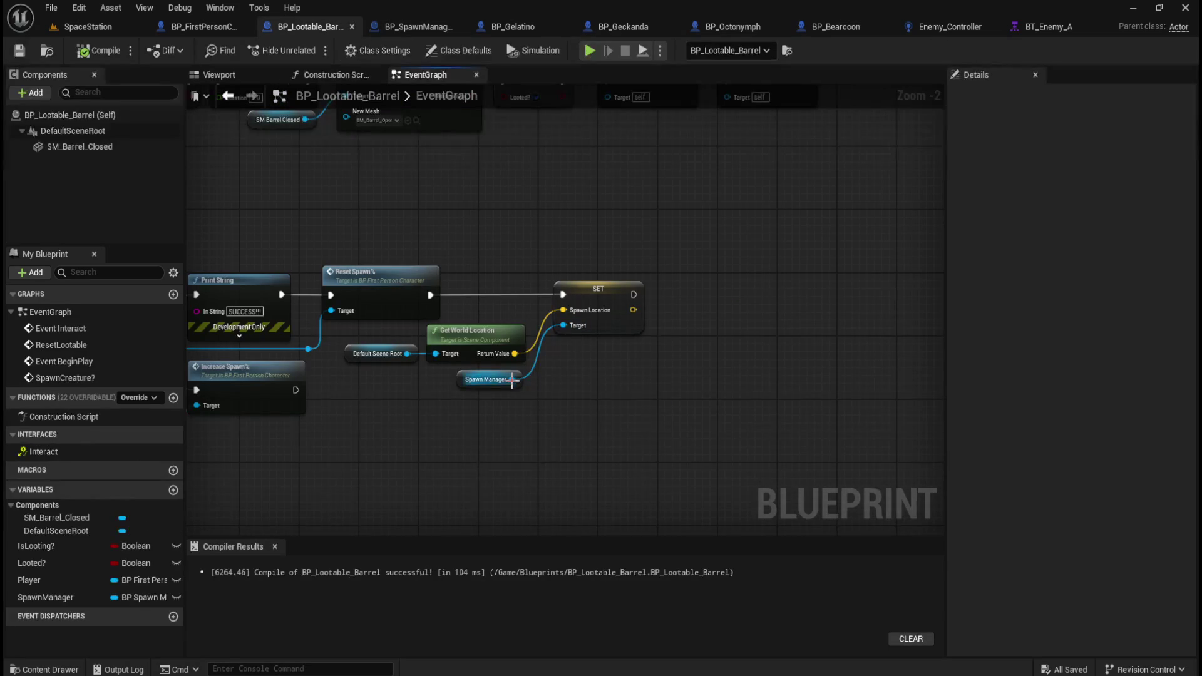
- Add a Spawn Creature call on Spawn Manager after the SET node, wired through a reroute
{"action": "left_click_drag", "start_coordinate": [512, 380], "coordinate": [611, 374]}
{"action": "type", "text": "spawn creat"}
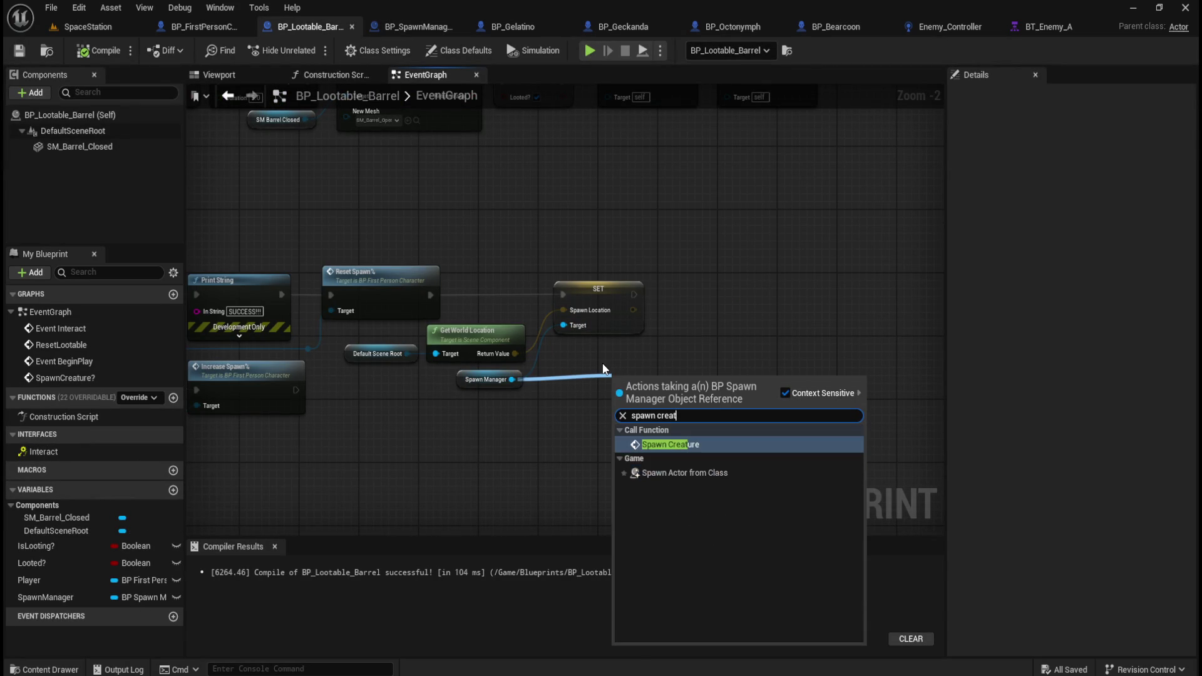
{"action": "key", "text": "Return"}
{"action": "mouse_move", "coordinate": [640, 375]}
{"action": "left_mouse_down"}
{"action": "mouse_move", "coordinate": [662, 374]}
{"action": "mouse_move", "coordinate": [701, 292]}
{"action": "mouse_move", "coordinate": [696, 274]}
{"action": "mouse_move", "coordinate": [675, 294]}
{"action": "mouse_move", "coordinate": [722, 273]}
{"action": "left_mouse_up"}
{"action": "left_click", "coordinate": [647, 379]}
{"action": "double_click", "coordinate": [655, 310]}
{"action": "left_click_drag", "start_coordinate": [654, 316], "coordinate": [655, 385]}
{"action": "mouse_move", "coordinate": [402, 429]}
{"action": "left_mouse_down"}
{"action": "mouse_move", "coordinate": [701, 374]}
{"action": "mouse_move", "coordinate": [712, 390]}
{"action": "mouse_move", "coordinate": [654, 376]}
{"action": "left_mouse_up"}
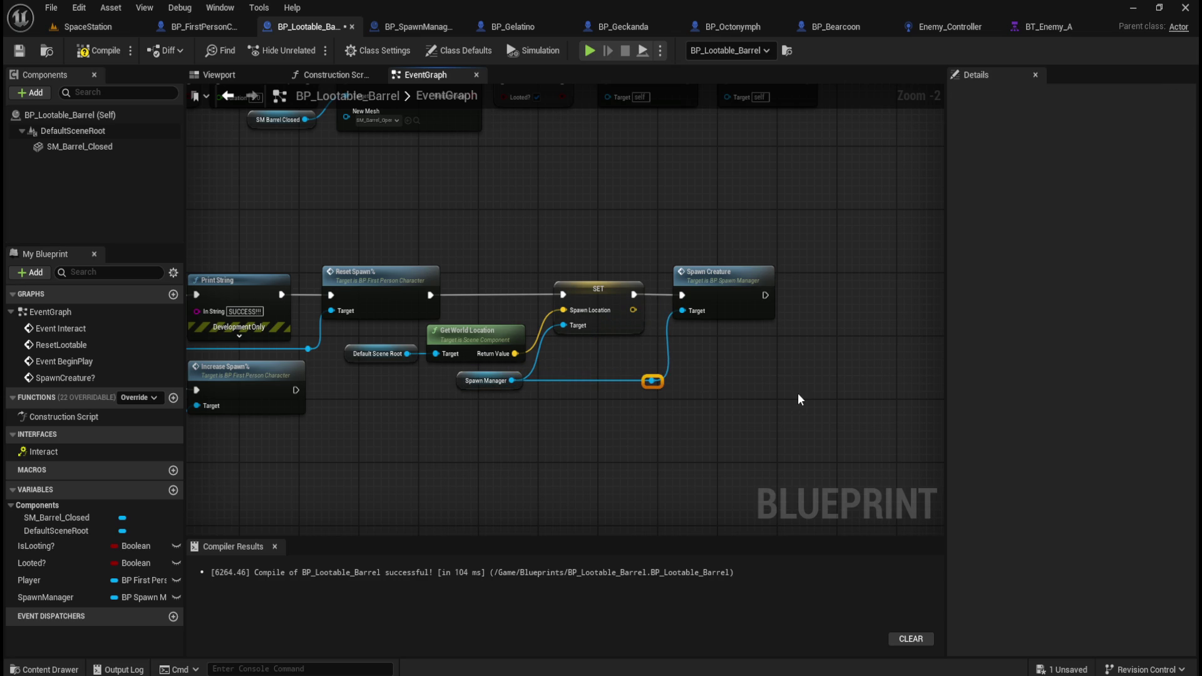
{"action": "left_click", "coordinate": [796, 395]}
- Compile and save BP_Lootable_Barrel, then return to the SpaceStation level
{"action": "left_click", "coordinate": [100, 50]}
{"action": "left_click", "coordinate": [20, 51]}
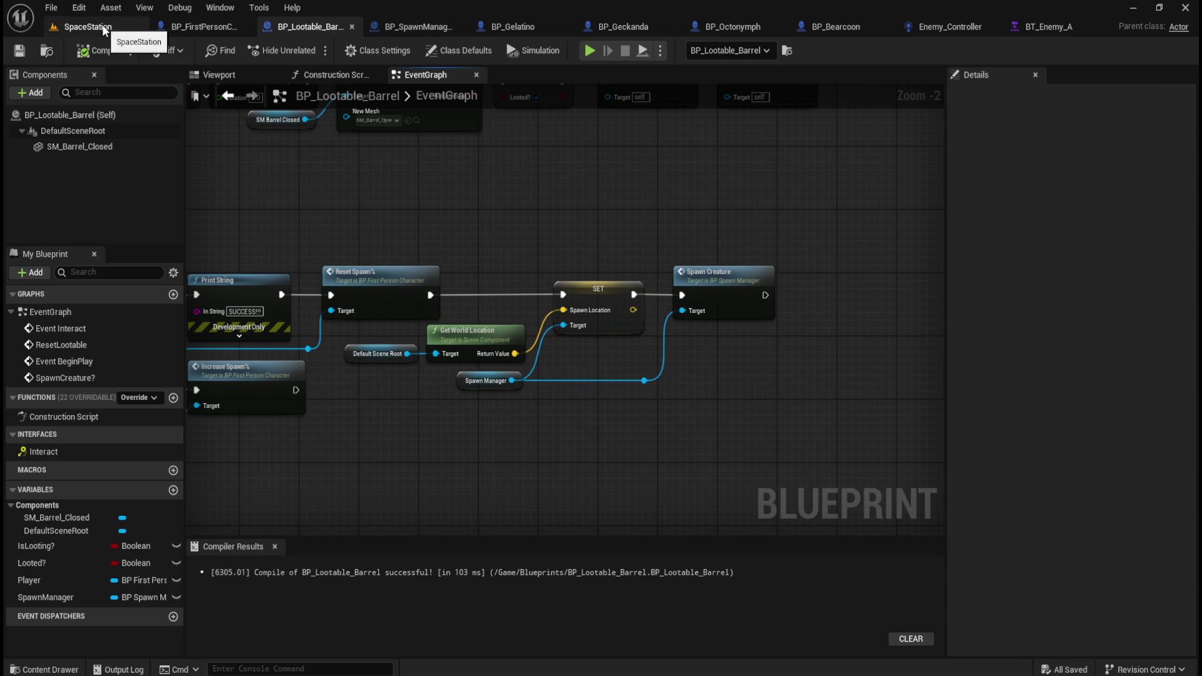
{"action": "left_click", "coordinate": [101, 26]}
{"action": "left_click", "coordinate": [313, 52]}
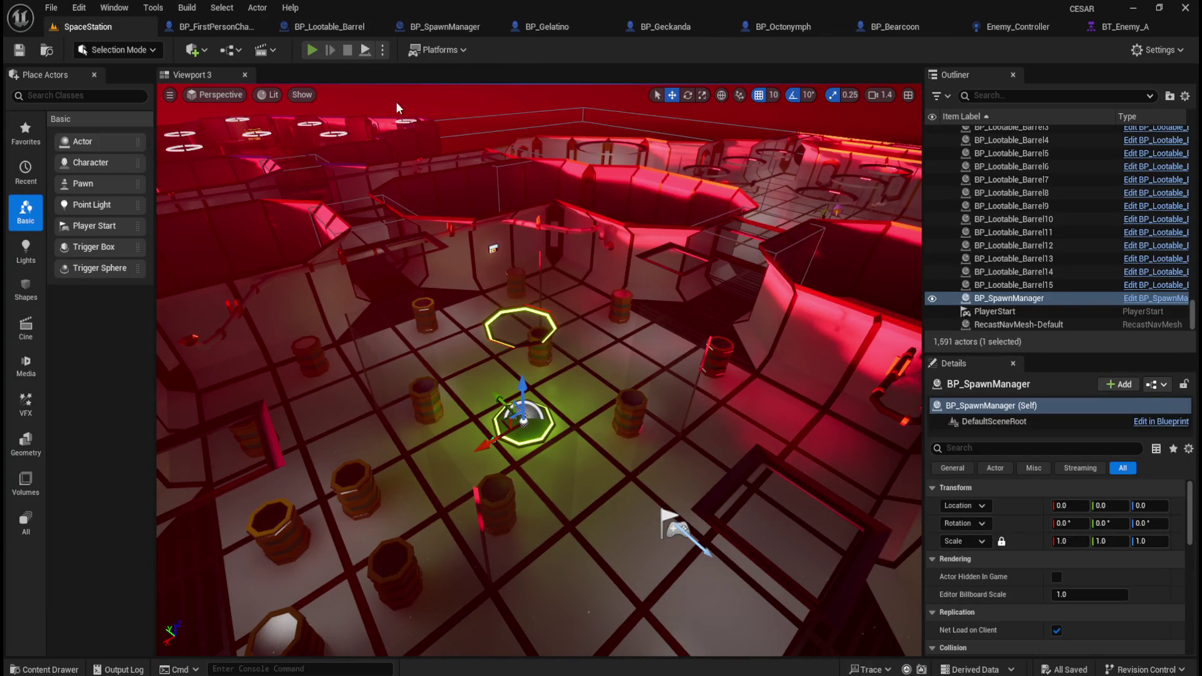
- In play mode, walk up to a barrel and loot it to trigger a creature spawn
{"action": "key", "text": "w"}
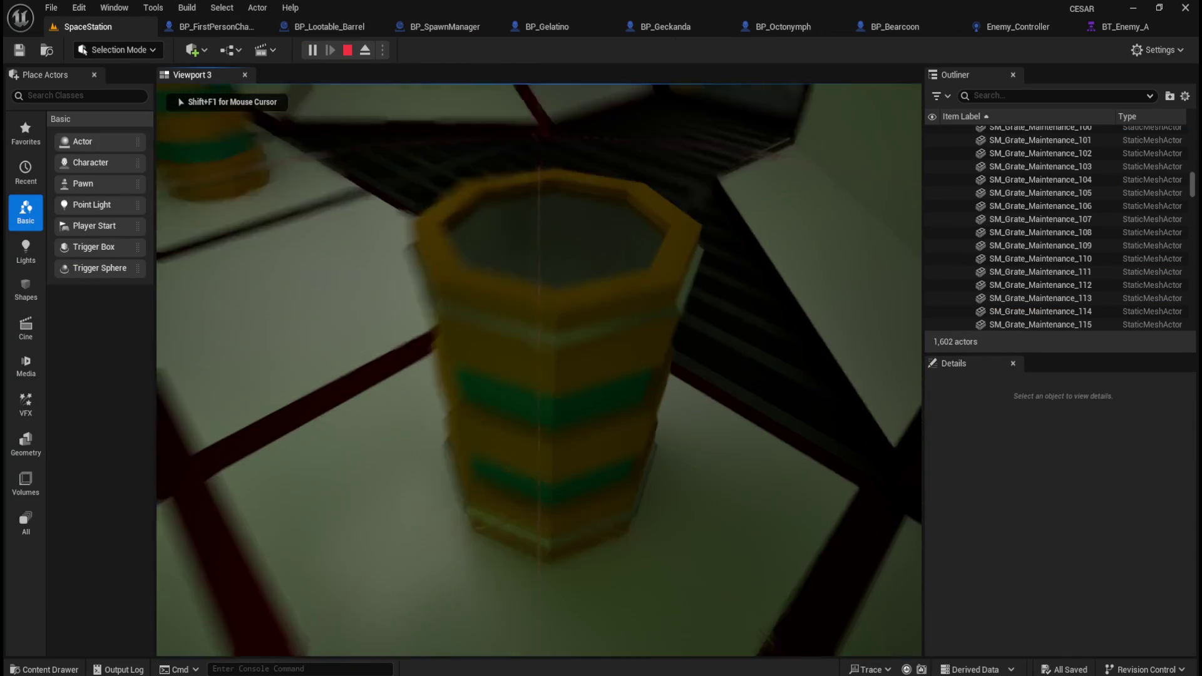
{"action": "key", "text": "e"}
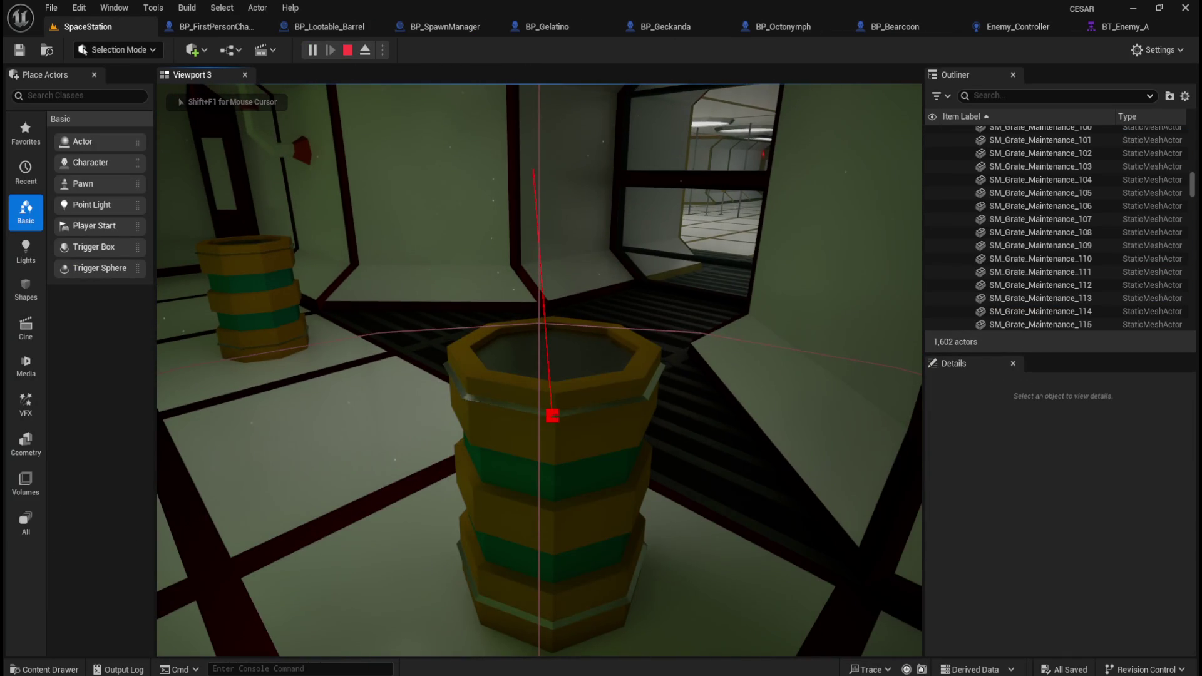
{"action": "key", "text": "s"}
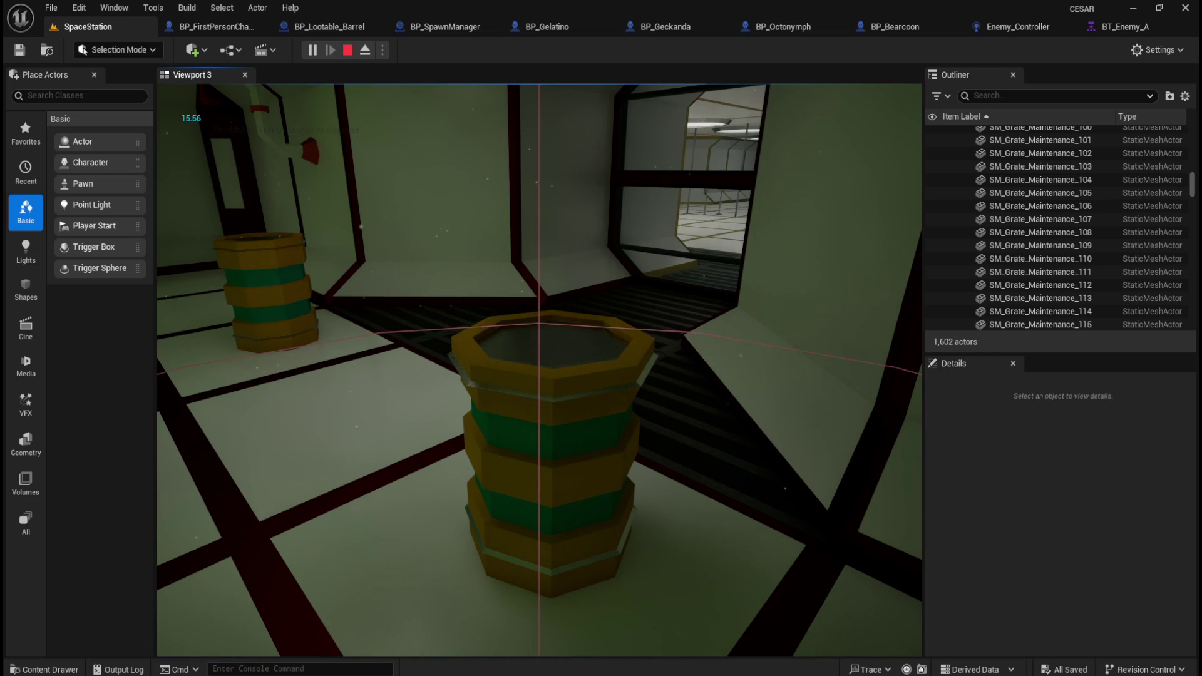
{"action": "key", "text": "w"}
{"action": "key", "text": "e"}
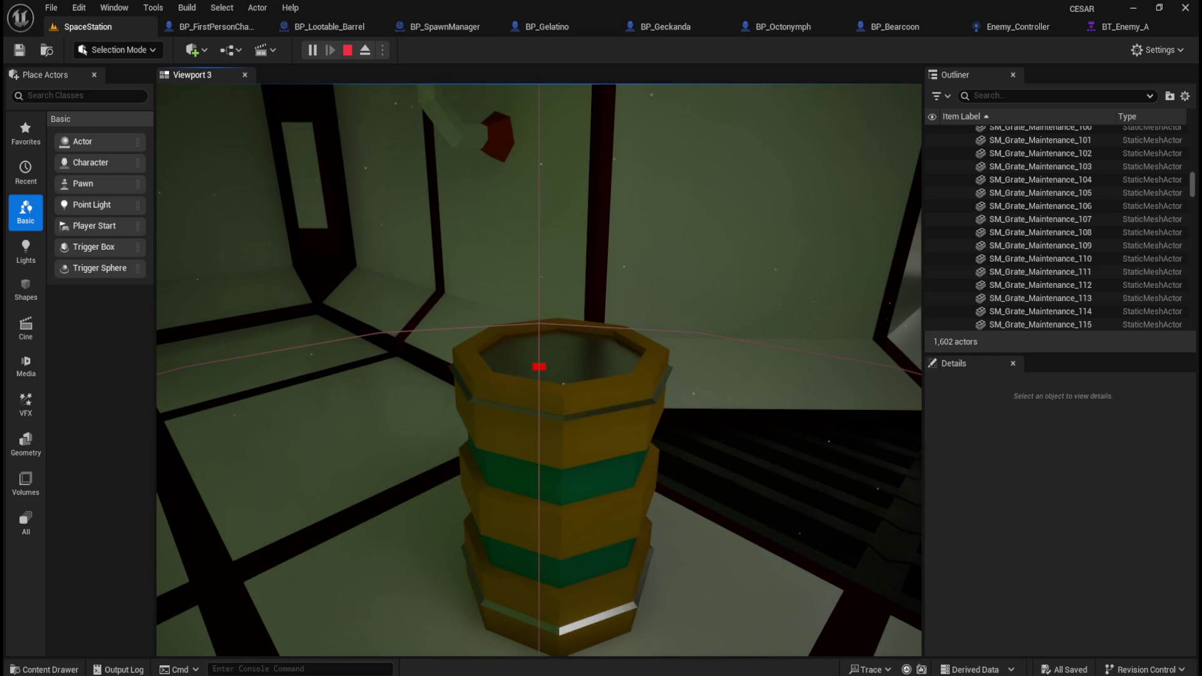
{"action": "key", "text": "d"}
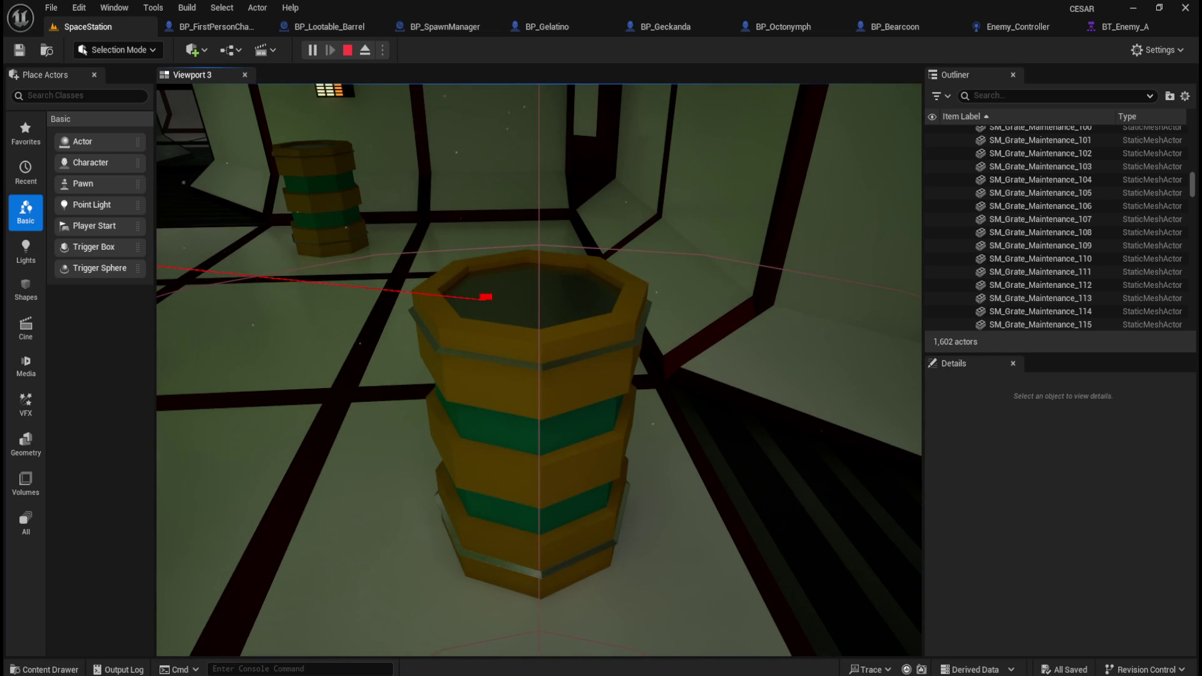
{"action": "key", "text": "s"}
{"action": "key", "text": "w"}
{"action": "key", "text": "s"}
{"action": "key", "text": "e"}
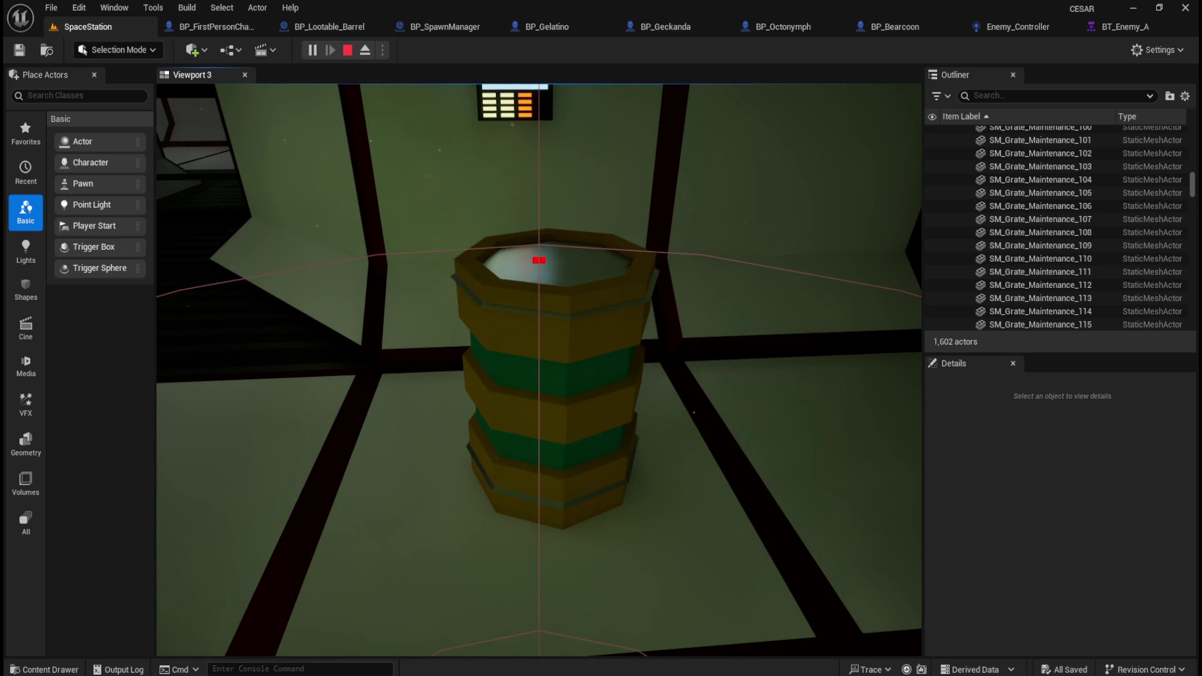
{"action": "key", "text": "e"}
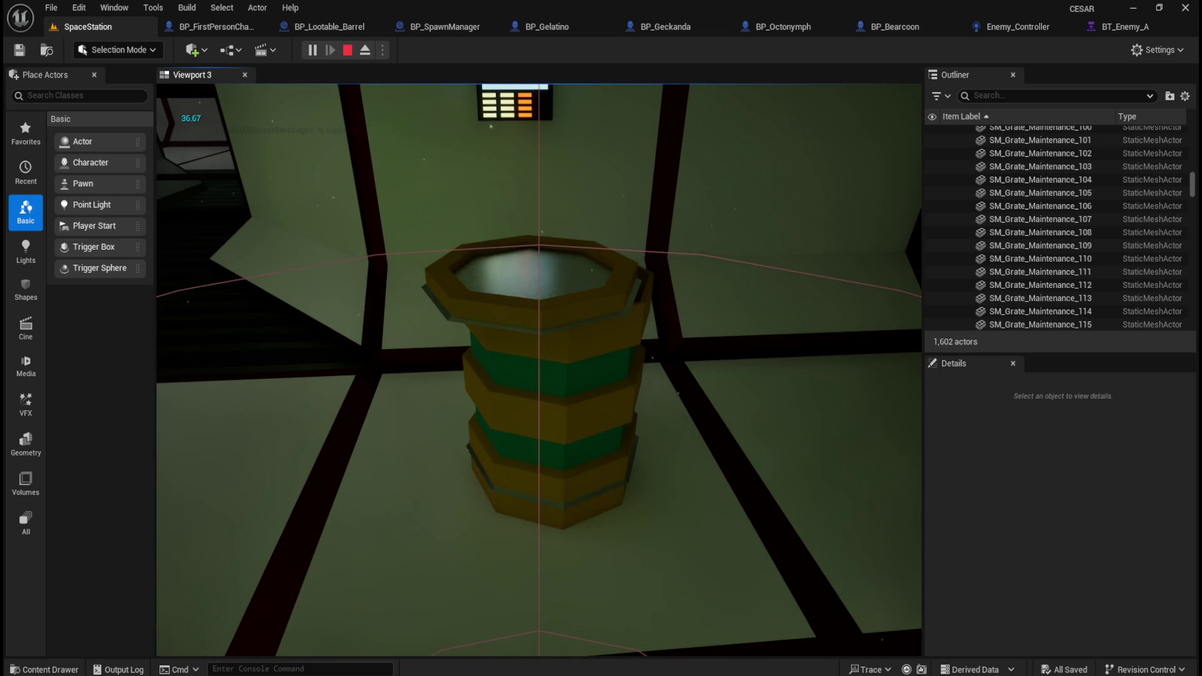
- Loot the barrel twice more to test spawning, then head to another group of barrels
{"action": "key", "text": "w"}
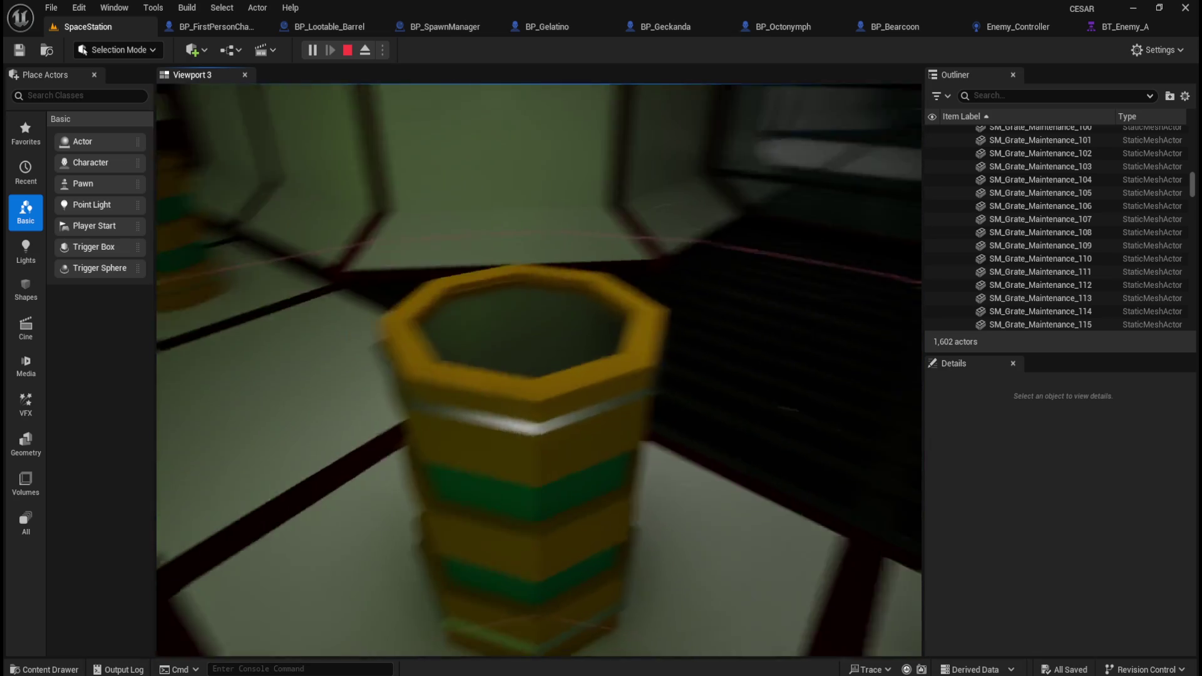
{"action": "key", "text": "s"}
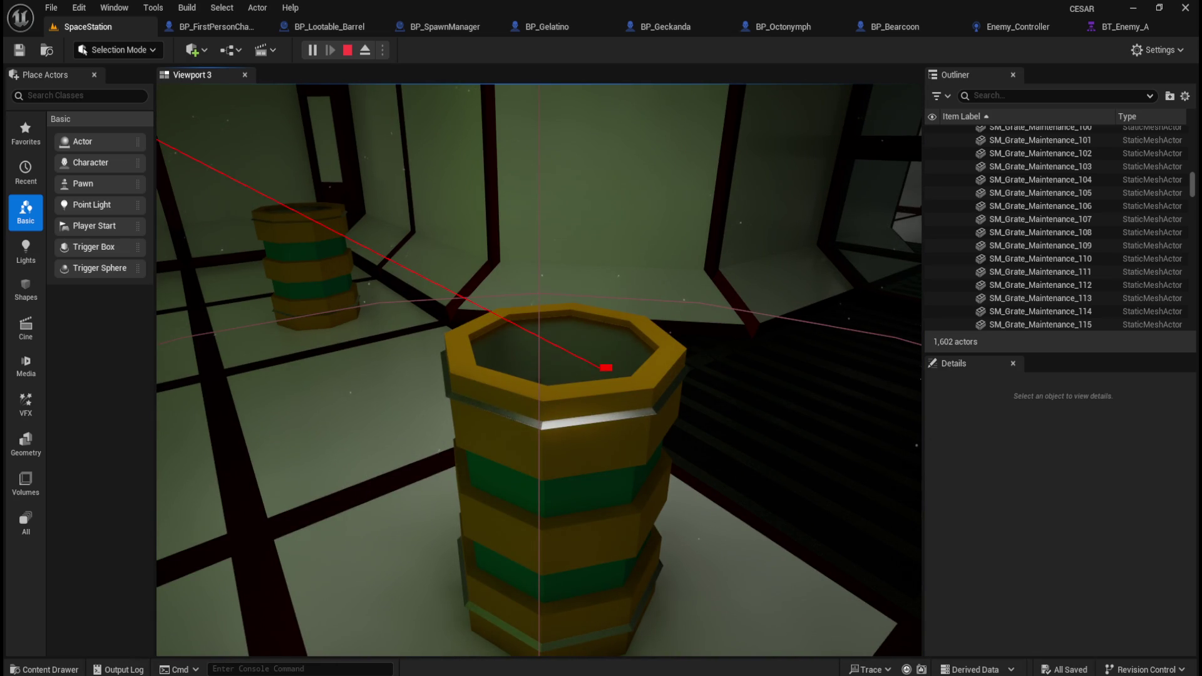
{"action": "key", "text": "e"}
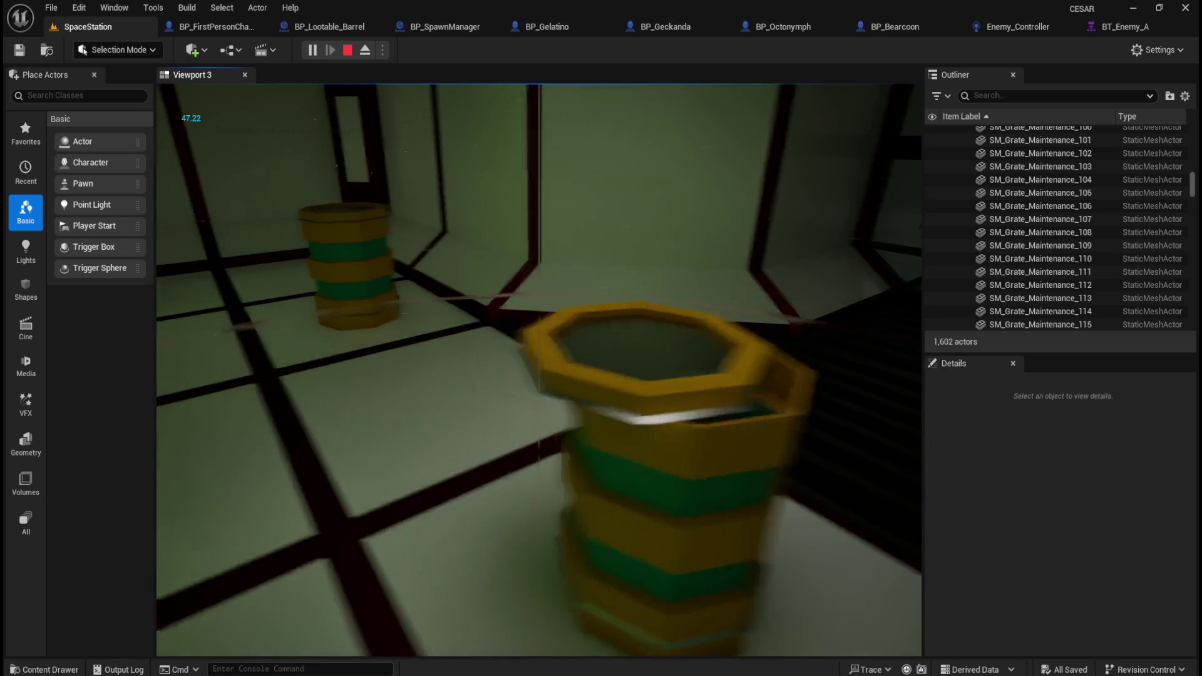
{"action": "key", "text": "e"}
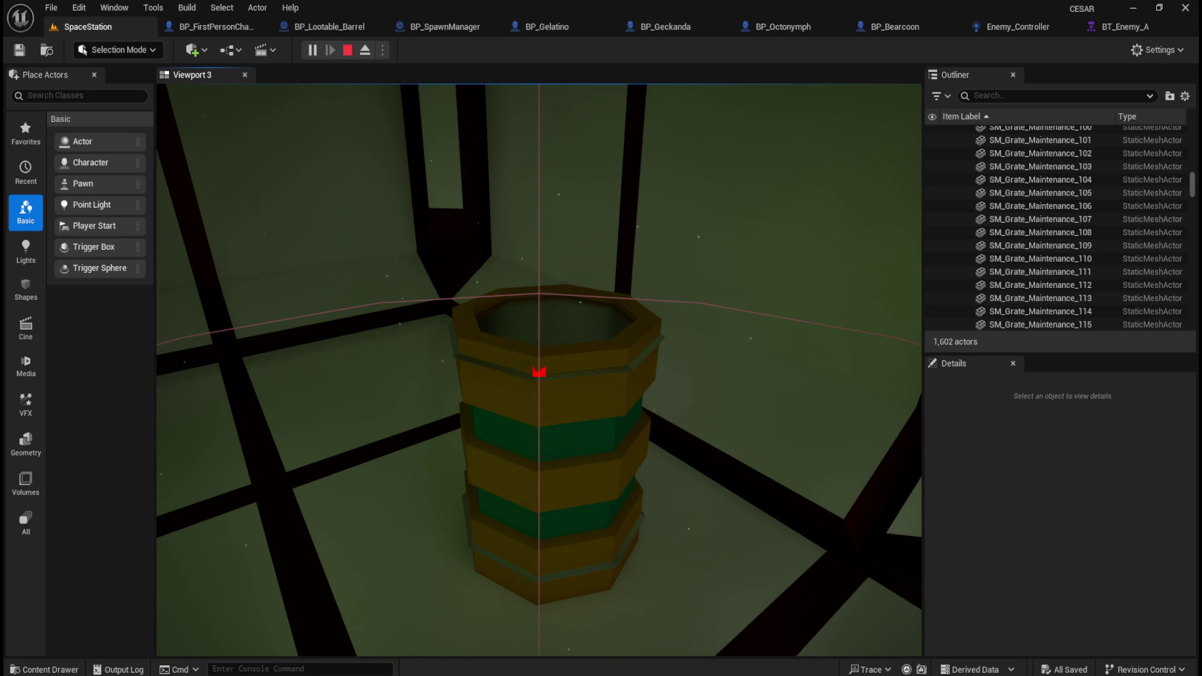
{"action": "key", "text": "e"}
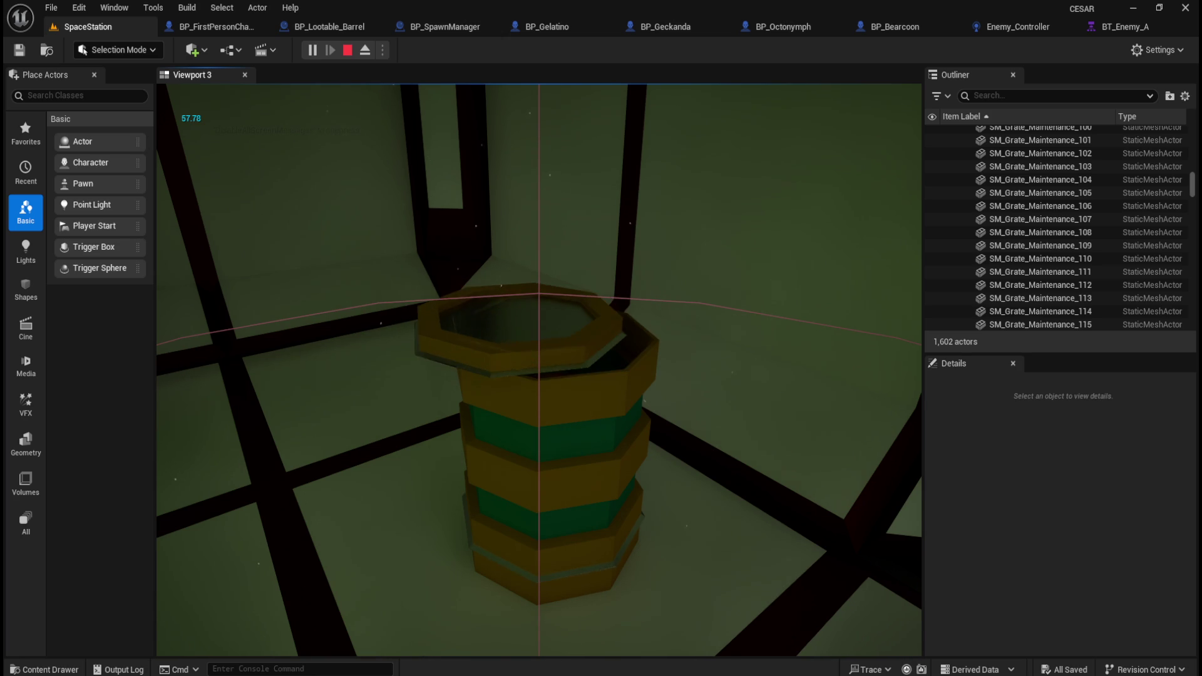
{"action": "key", "text": "s"}
{"action": "key", "text": "w"}
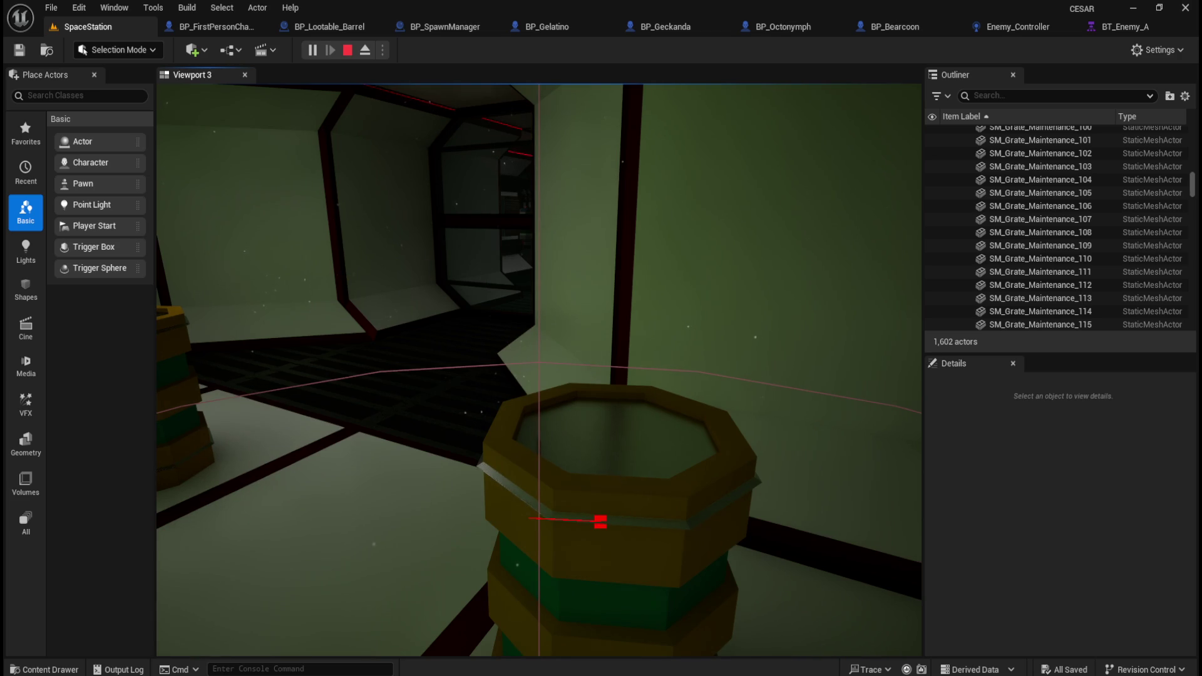
{"action": "key", "text": "e"}
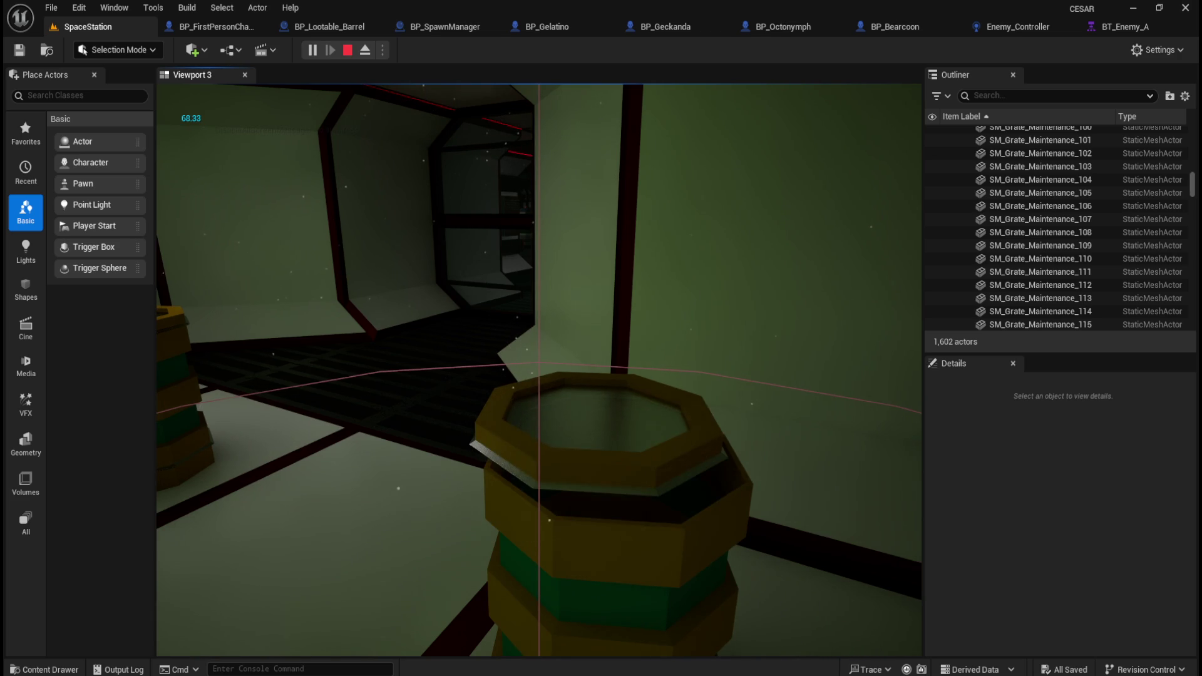
{"action": "key", "text": "s"}
{"action": "key", "text": "w"}
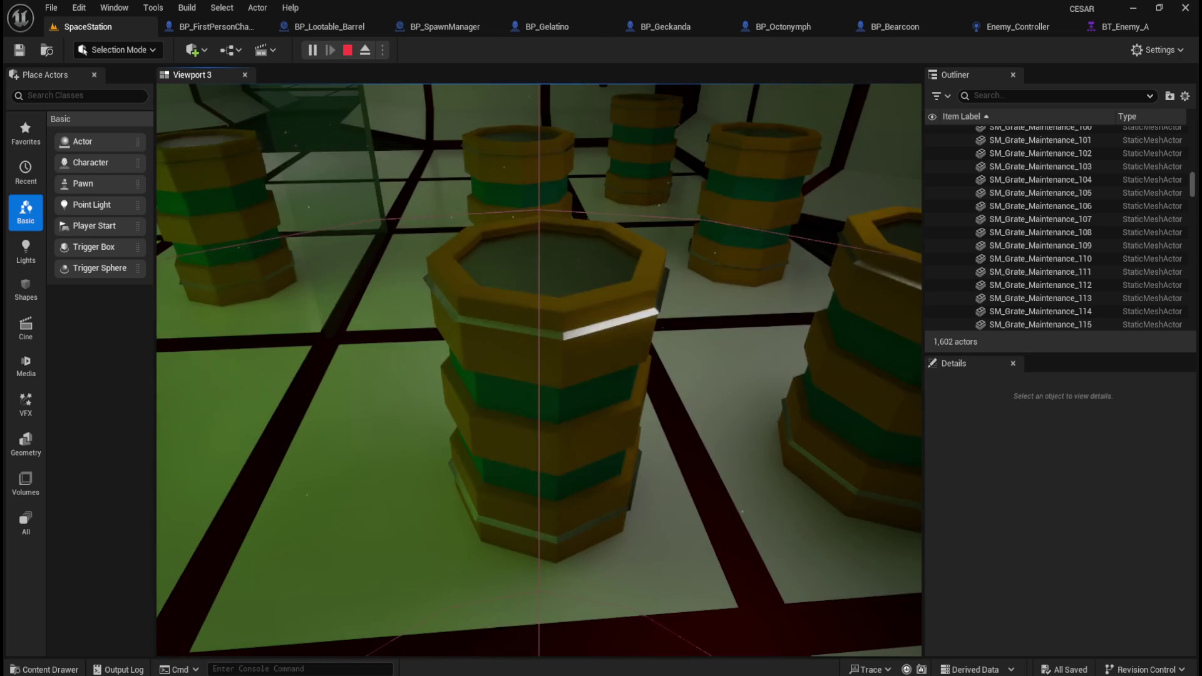
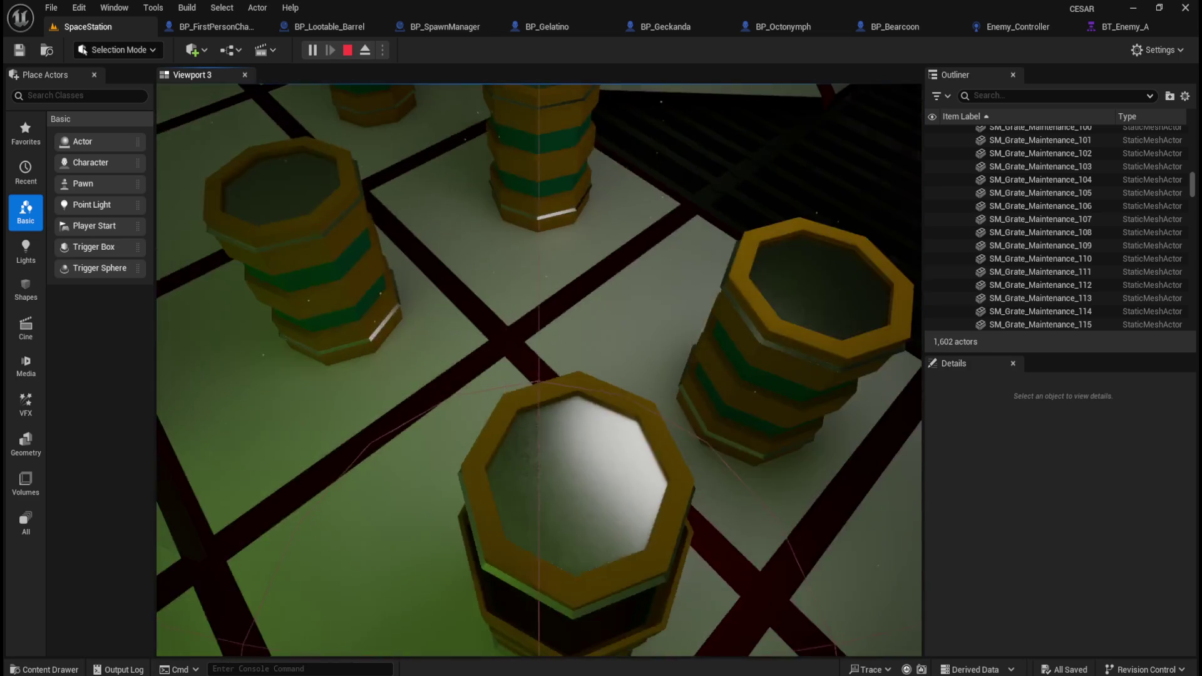
- Stop the play session and bring up the BP_SpawnManager event graph
{"action": "key", "text": "Escape"}
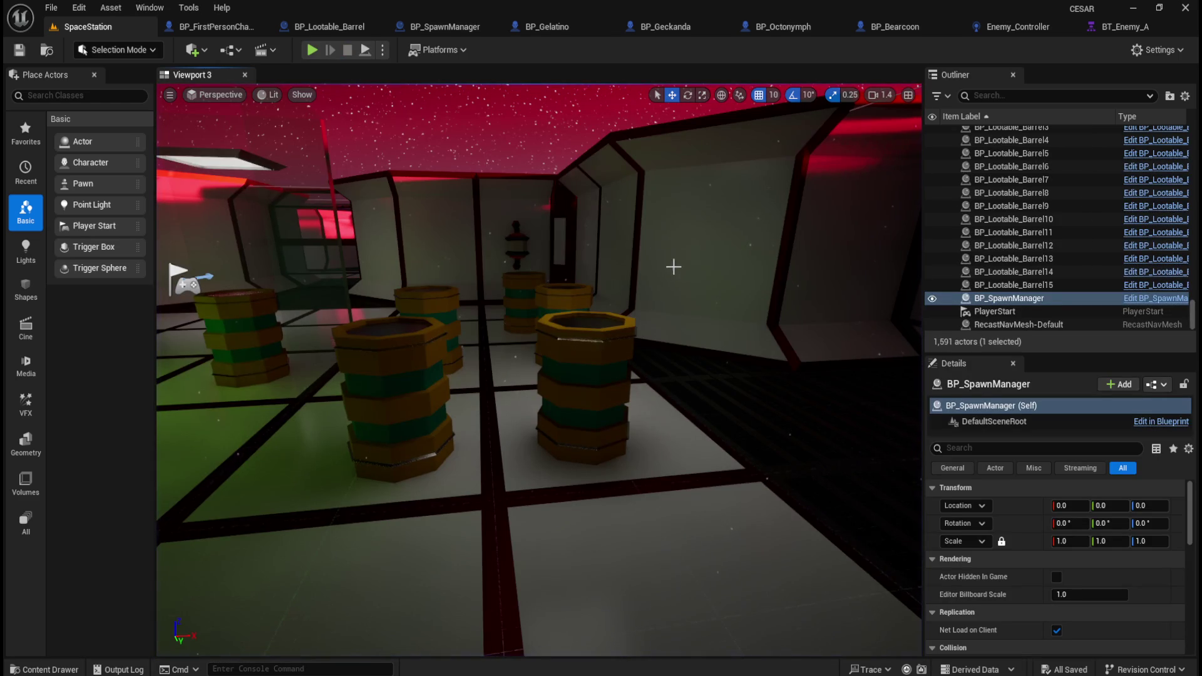
{"action": "left_click", "coordinate": [455, 27]}
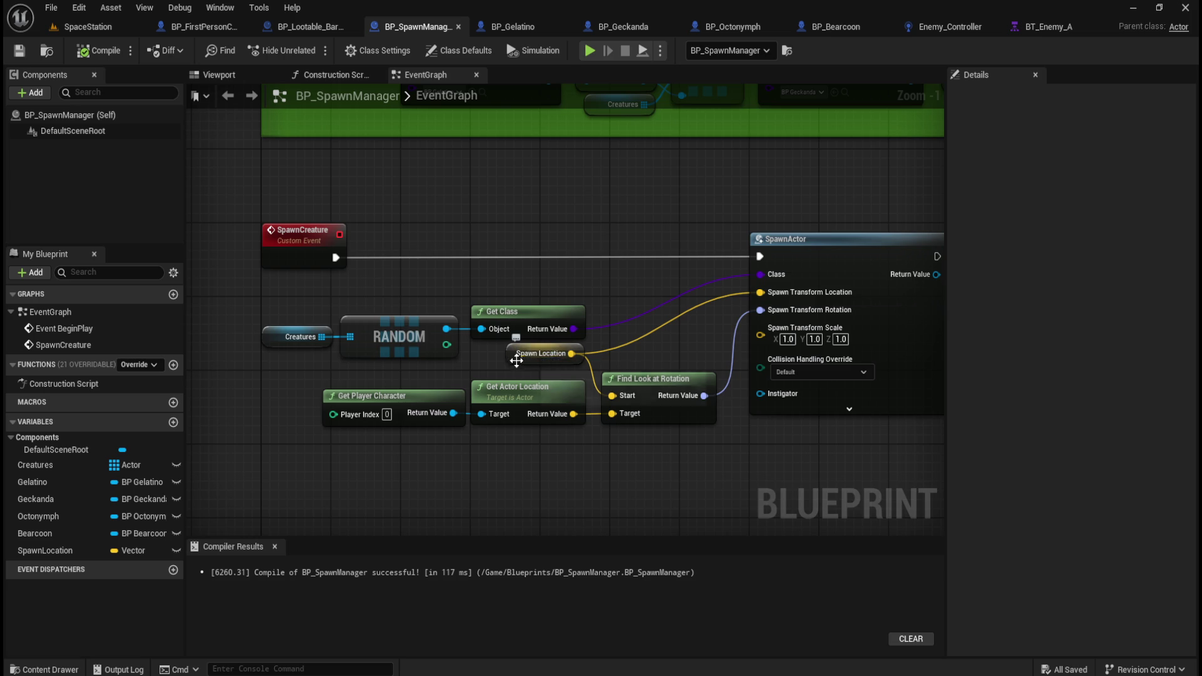
- Switch to BP_Lootable_Barrel, check its class defaults, and pan the graph to the Branch node
{"action": "left_click", "coordinate": [306, 27]}
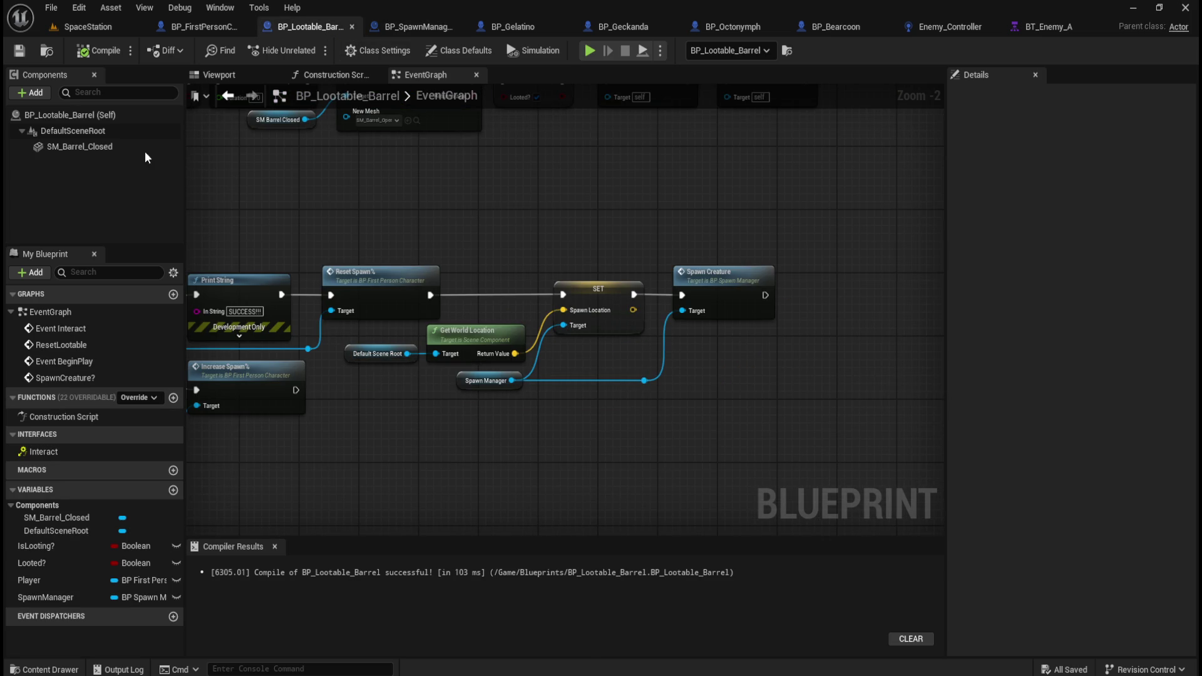
{"action": "left_click", "coordinate": [115, 132]}
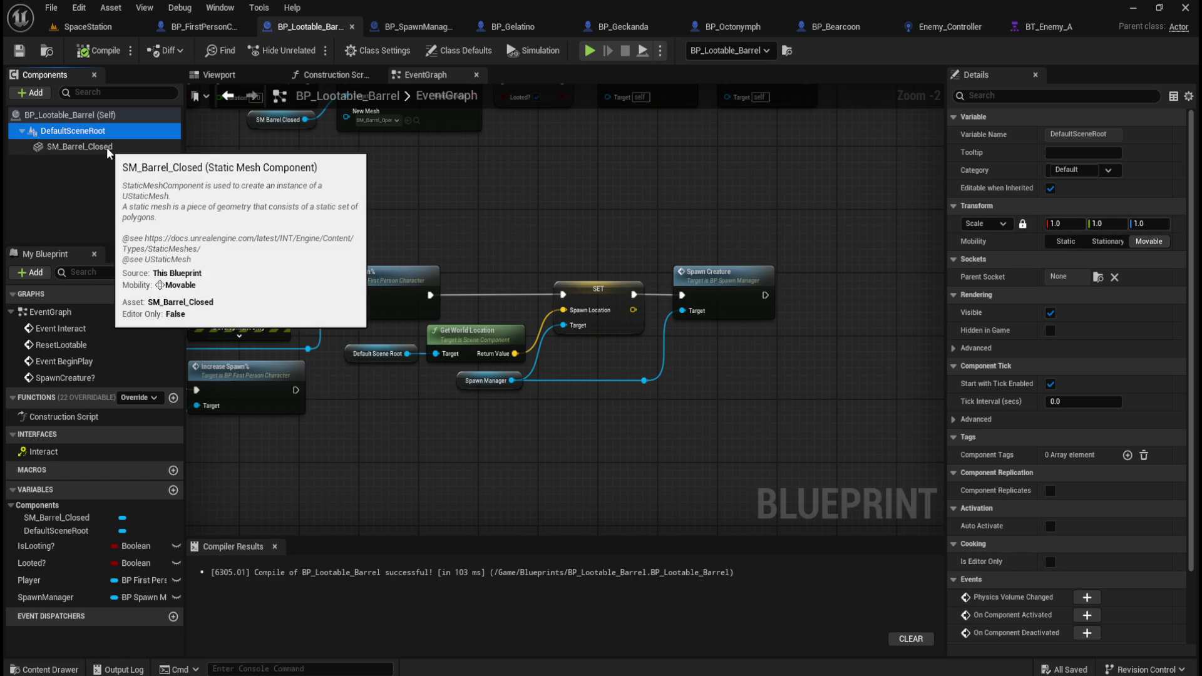
{"action": "left_click", "coordinate": [99, 119]}
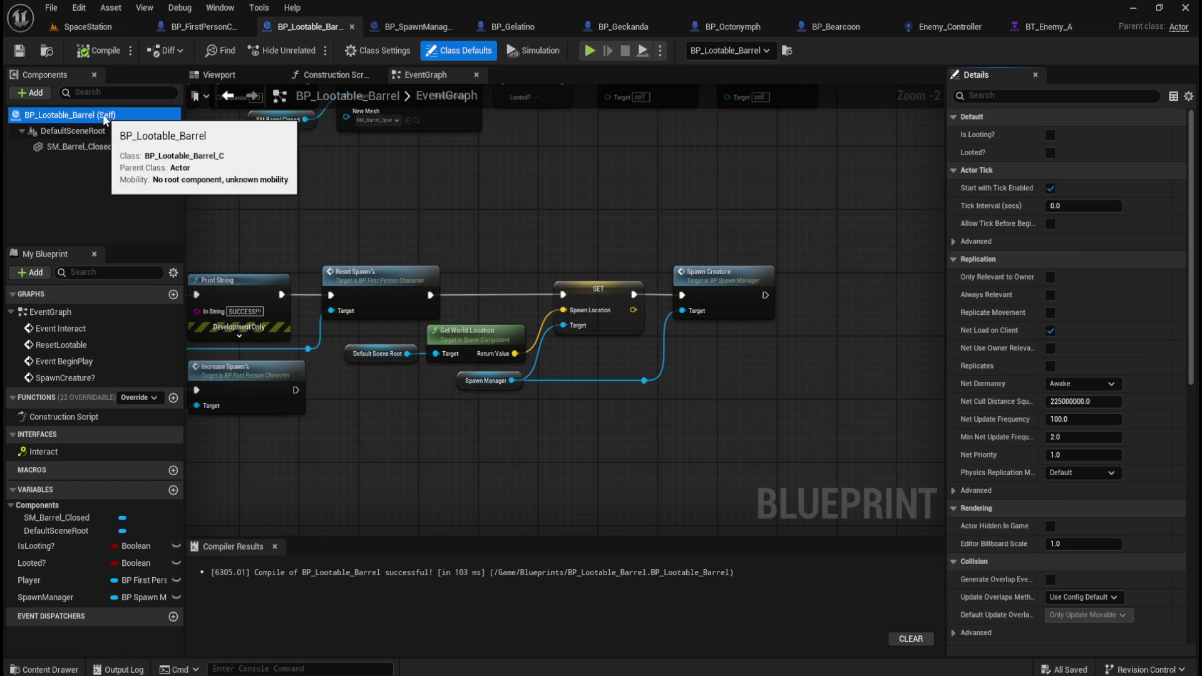
{"action": "left_click", "coordinate": [441, 442]}
{"action": "left_click_drag", "start_coordinate": [403, 448], "coordinate": [527, 462]}
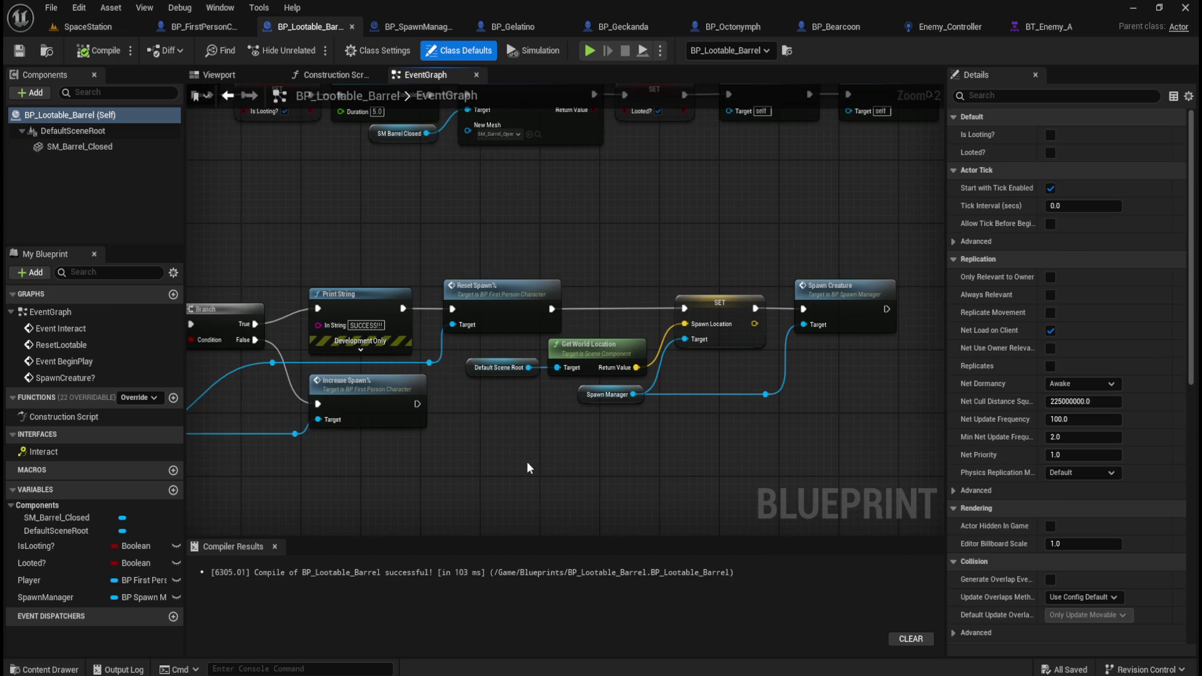
{"action": "right_click", "coordinate": [509, 475]}
- Add a Get Actor Location node in BP_Lootable_Barrel and wire it into SET Spawn Location
{"action": "left_click", "coordinate": [472, 497]}
{"action": "left_click", "coordinate": [431, 27]}
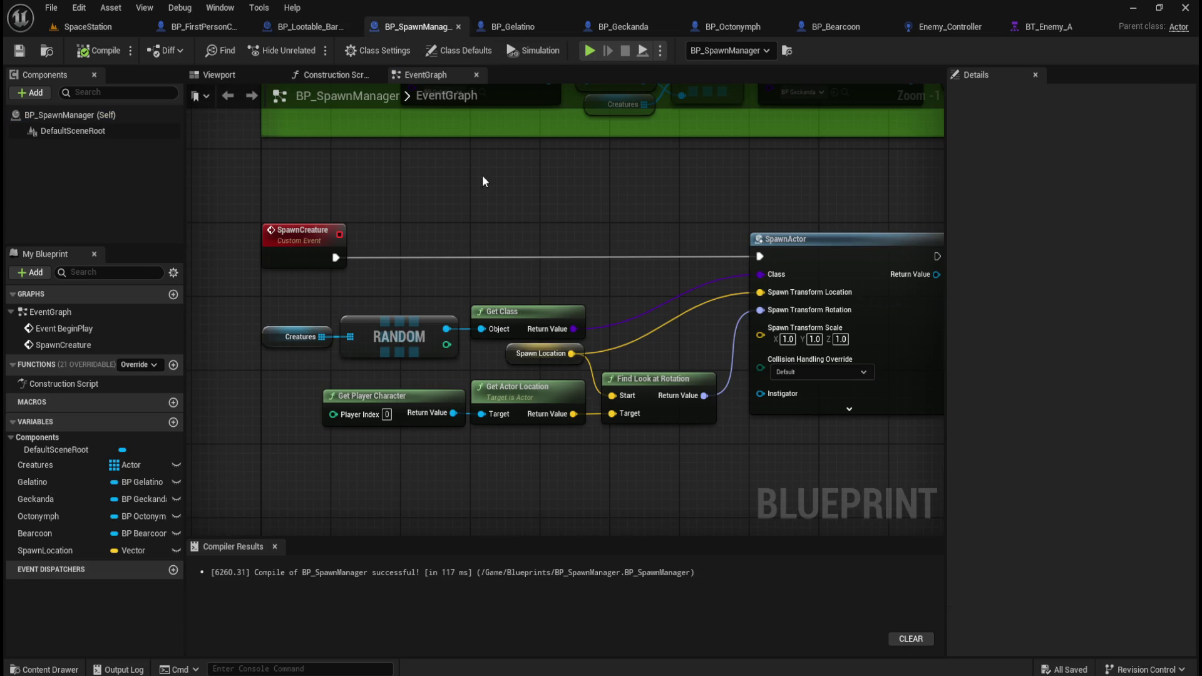
{"action": "left_click", "coordinate": [319, 28]}
{"action": "right_click", "coordinate": [501, 480]}
{"action": "type", "text": "get actor location"}
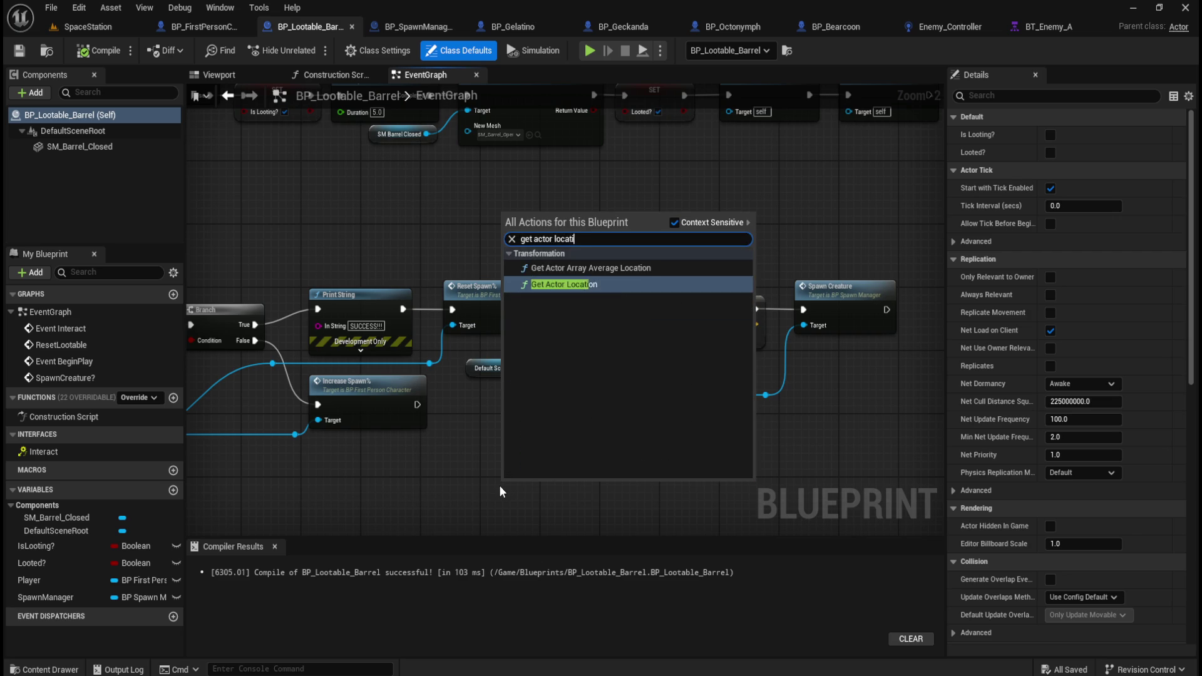
{"action": "key", "text": "Return"}
{"action": "mouse_move", "coordinate": [567, 486]}
{"action": "left_mouse_down"}
{"action": "mouse_move", "coordinate": [537, 456]}
{"action": "mouse_move", "coordinate": [554, 474]}
{"action": "mouse_move", "coordinate": [553, 382]}
{"action": "mouse_move", "coordinate": [617, 465]}
{"action": "left_mouse_up"}
{"action": "left_click", "coordinate": [530, 370], "text": "alt"}
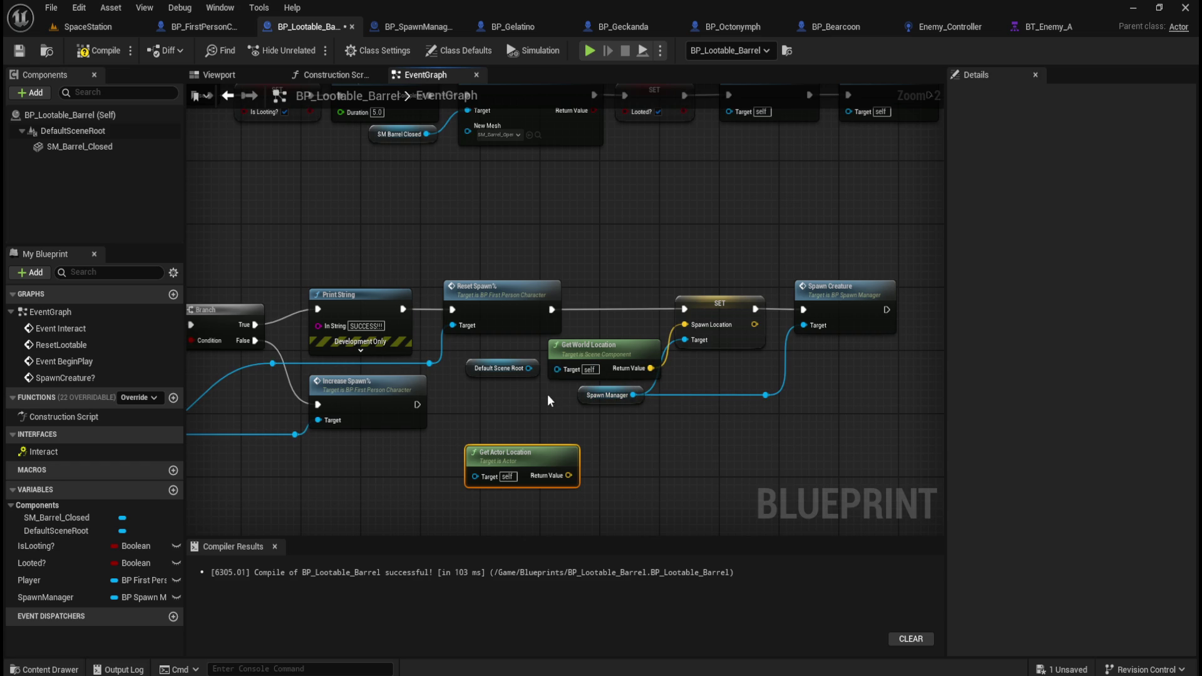
{"action": "key", "text": "ctrl+z"}
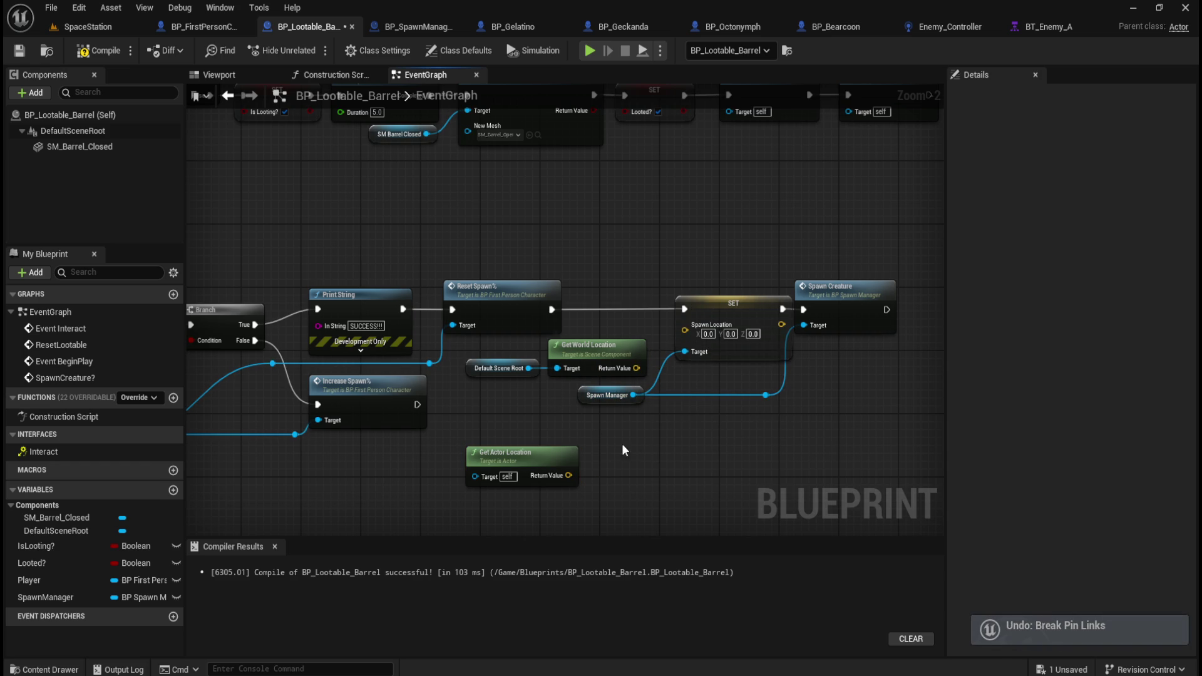
{"action": "left_click_drag", "start_coordinate": [569, 475], "coordinate": [685, 329]}
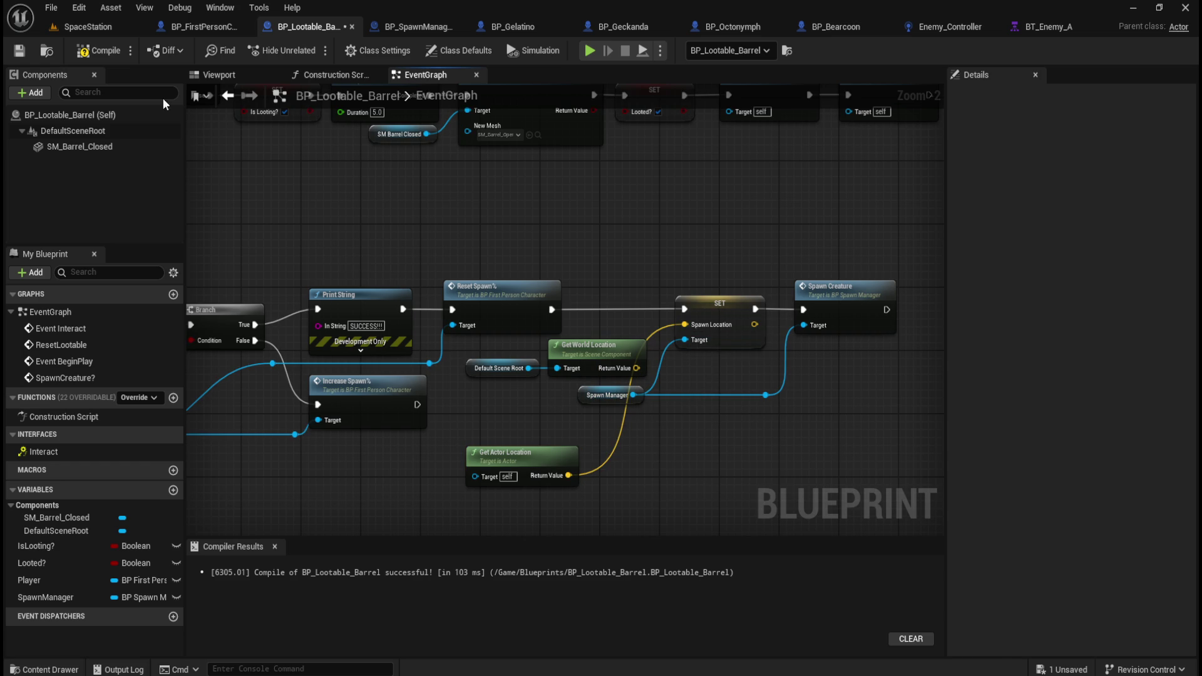
- Compile and save the barrel blueprint, then return to the SpaceStation level
{"action": "left_click", "coordinate": [113, 51]}
{"action": "left_click", "coordinate": [19, 50]}
{"action": "left_click", "coordinate": [108, 29]}
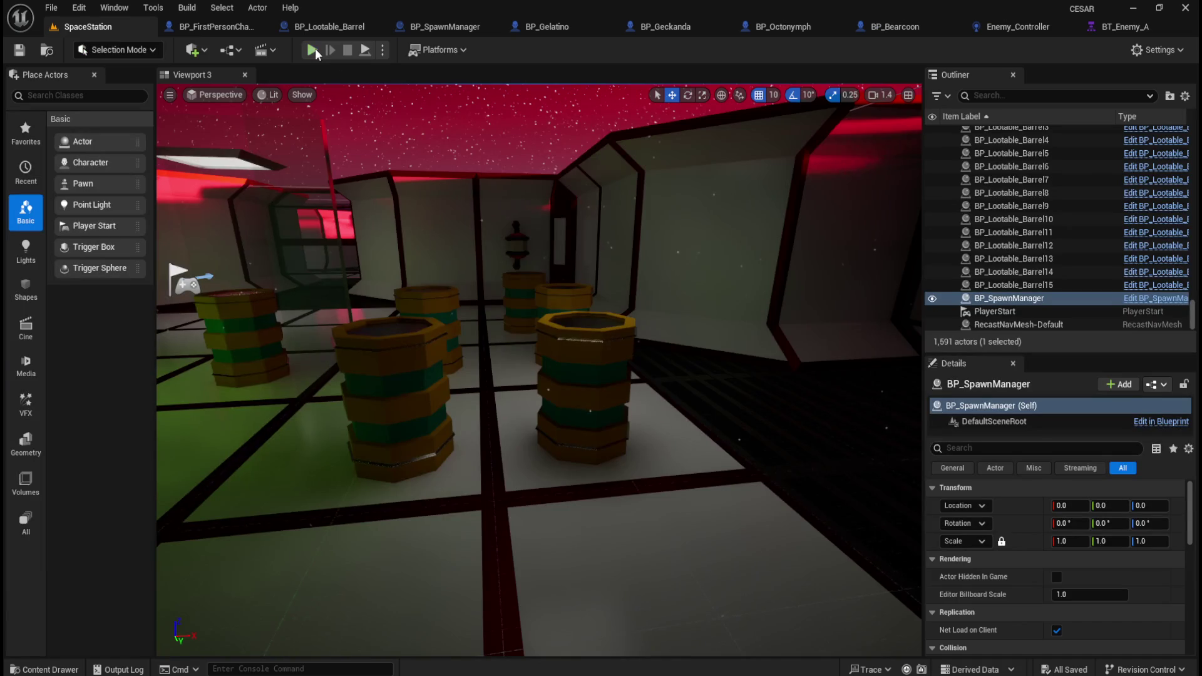
{"action": "left_click", "coordinate": [313, 50]}
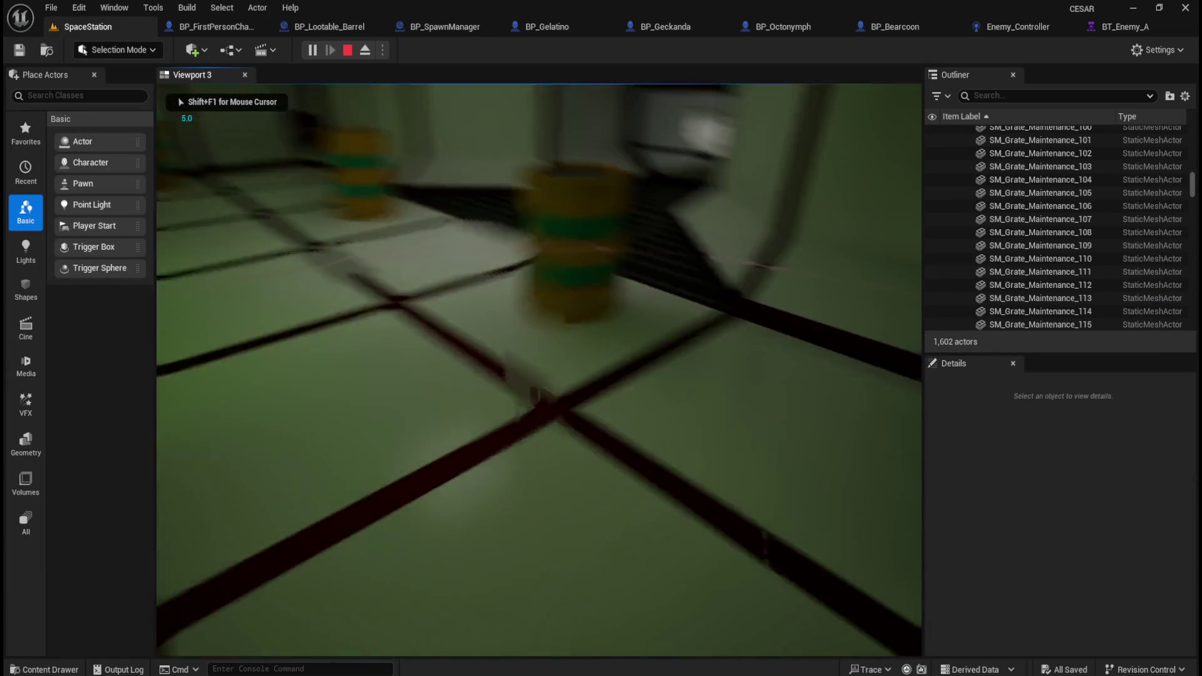
{"action": "key", "text": "e"}
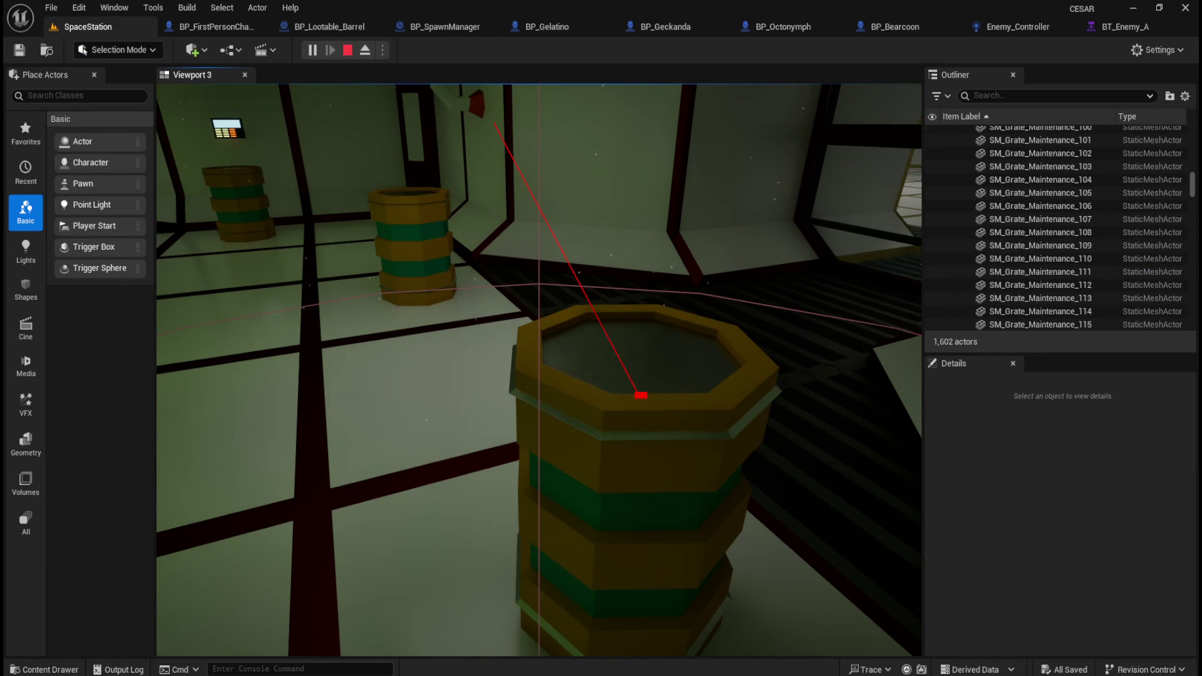
{"action": "key", "text": "w"}
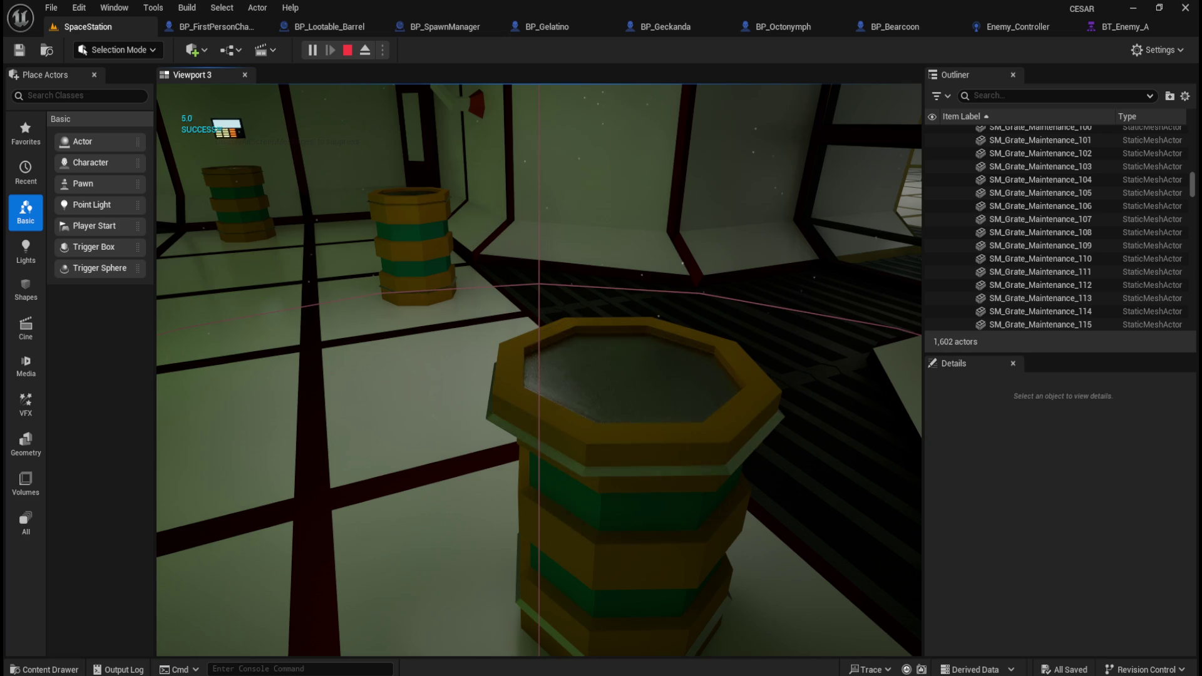
{"action": "key", "text": "s"}
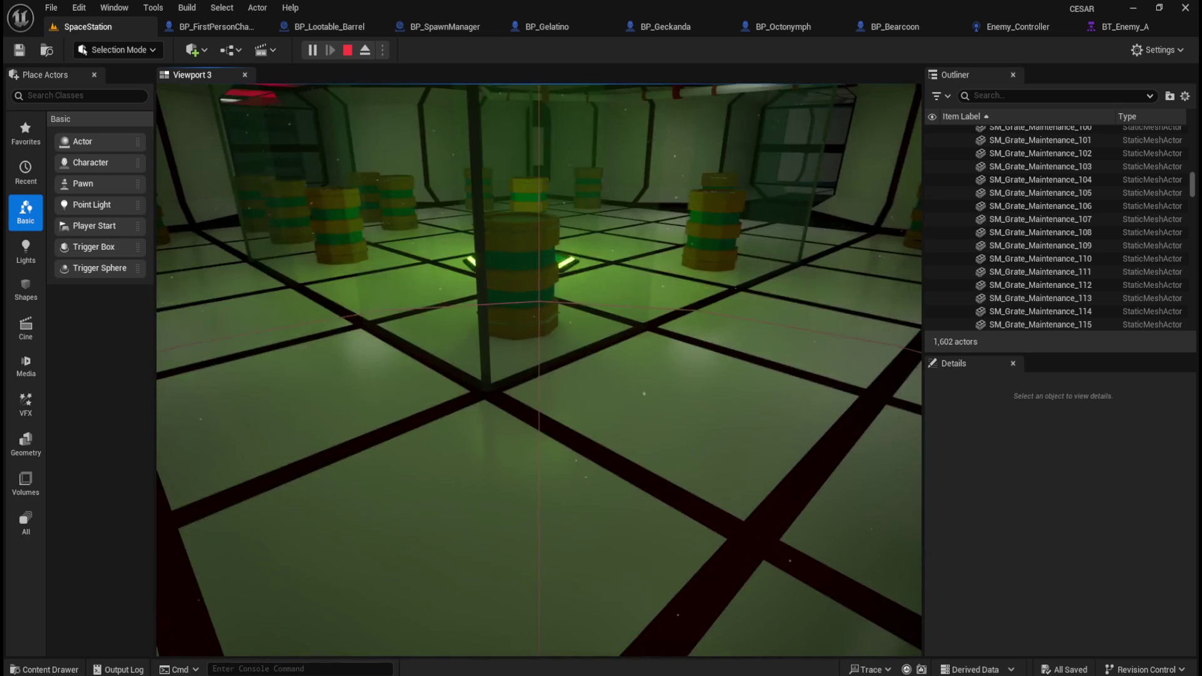
{"action": "key", "text": "w"}
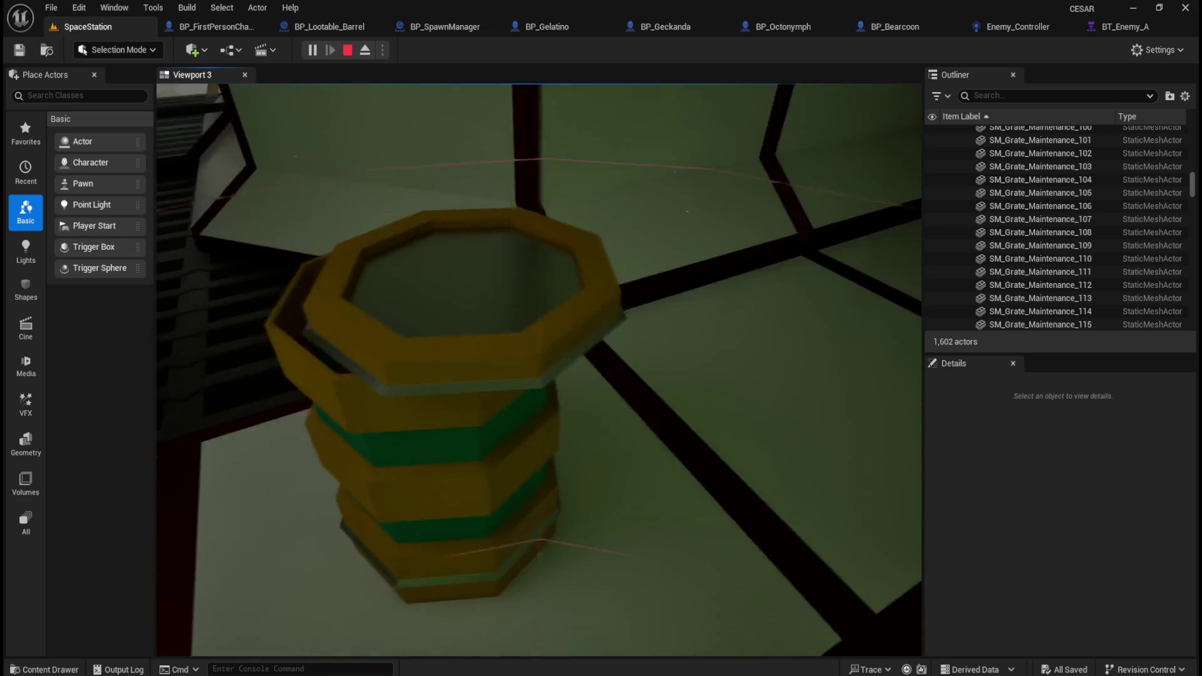
{"action": "key", "text": "s"}
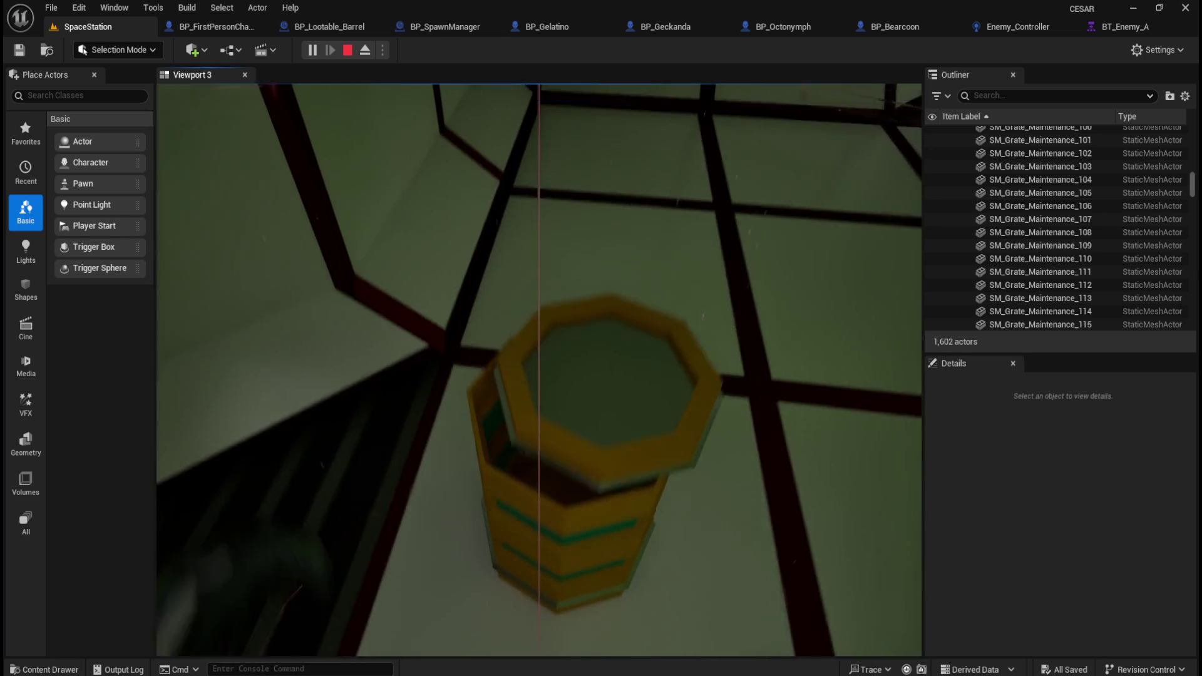
{"action": "key", "text": "s"}
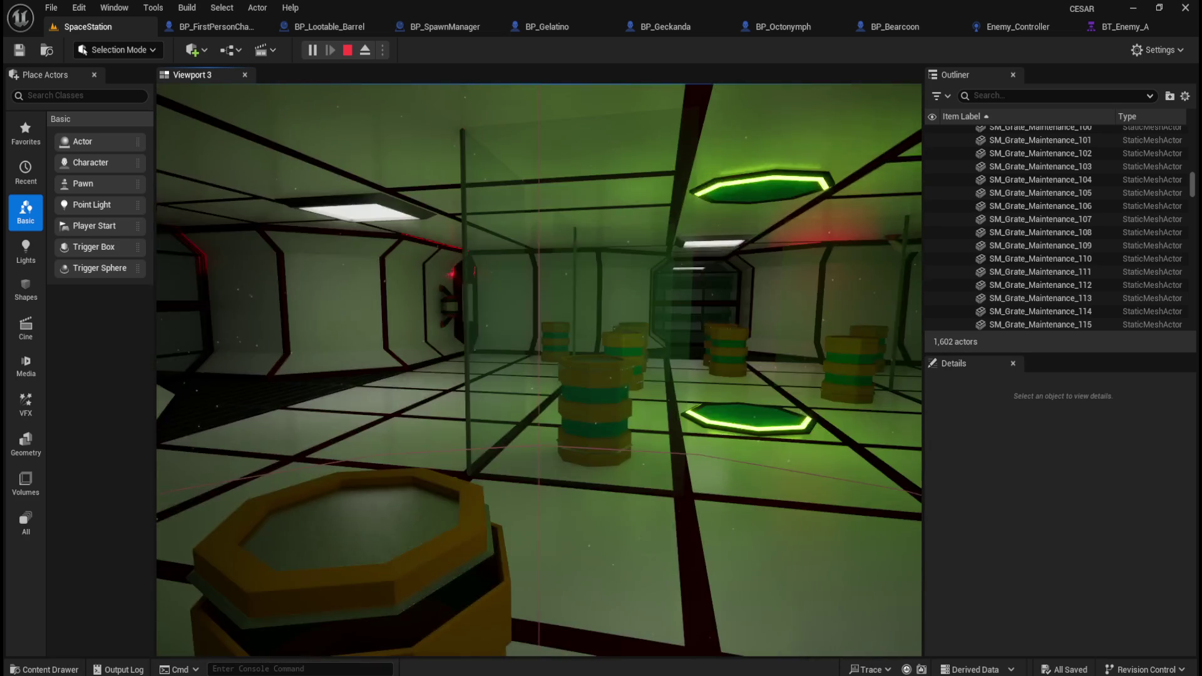
{"action": "key", "text": "w"}
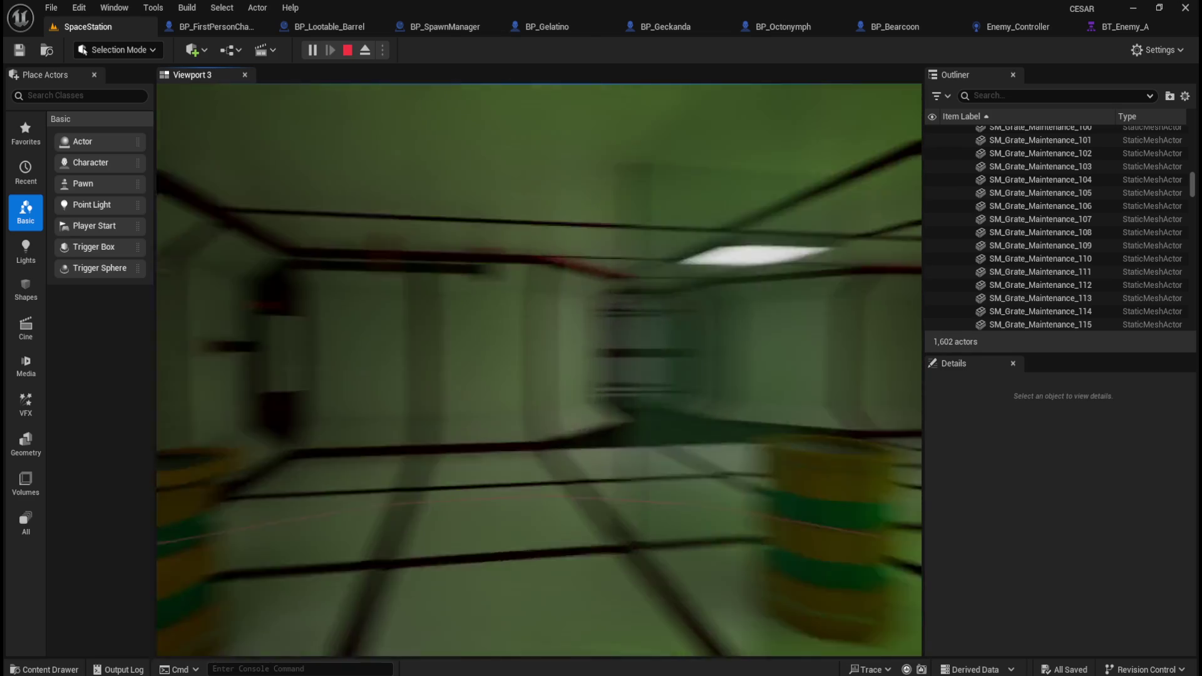
{"action": "key", "text": "w"}
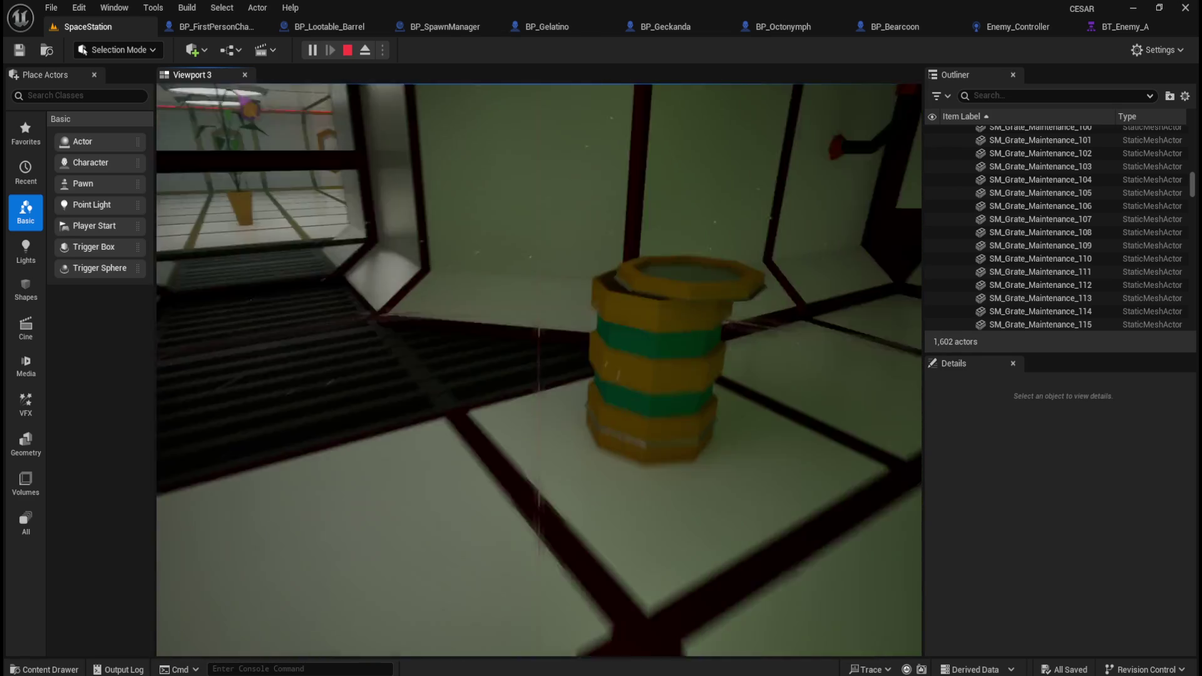
{"action": "key", "text": "w"}
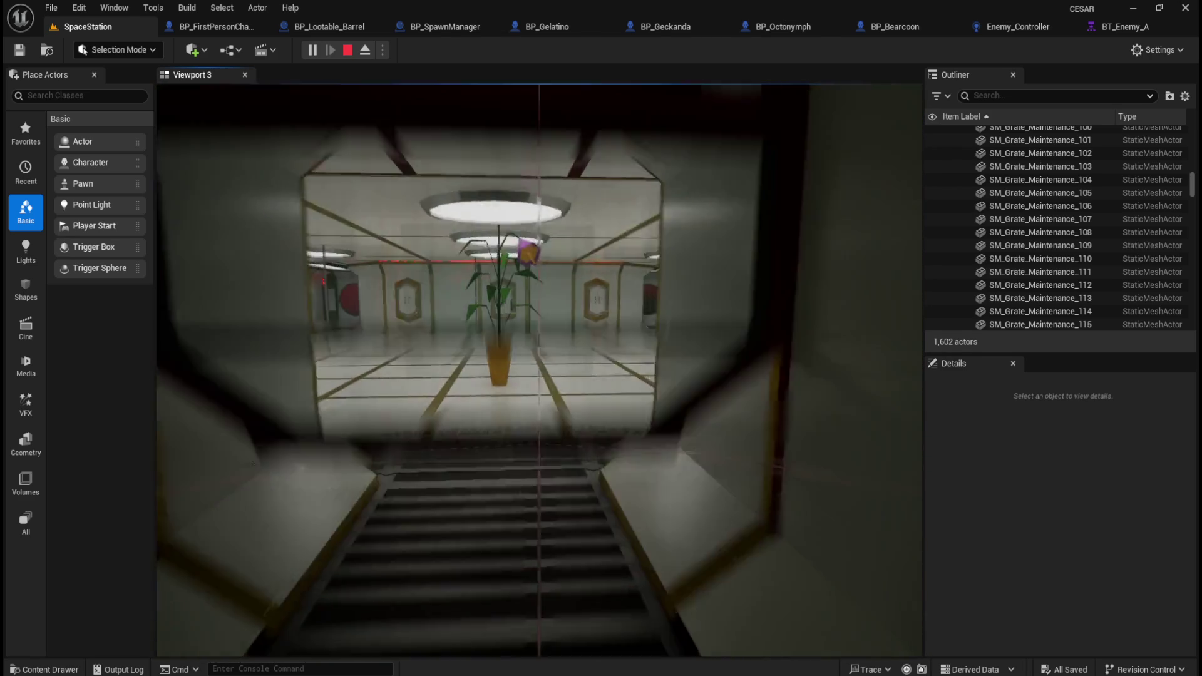
{"action": "key", "text": "w"}
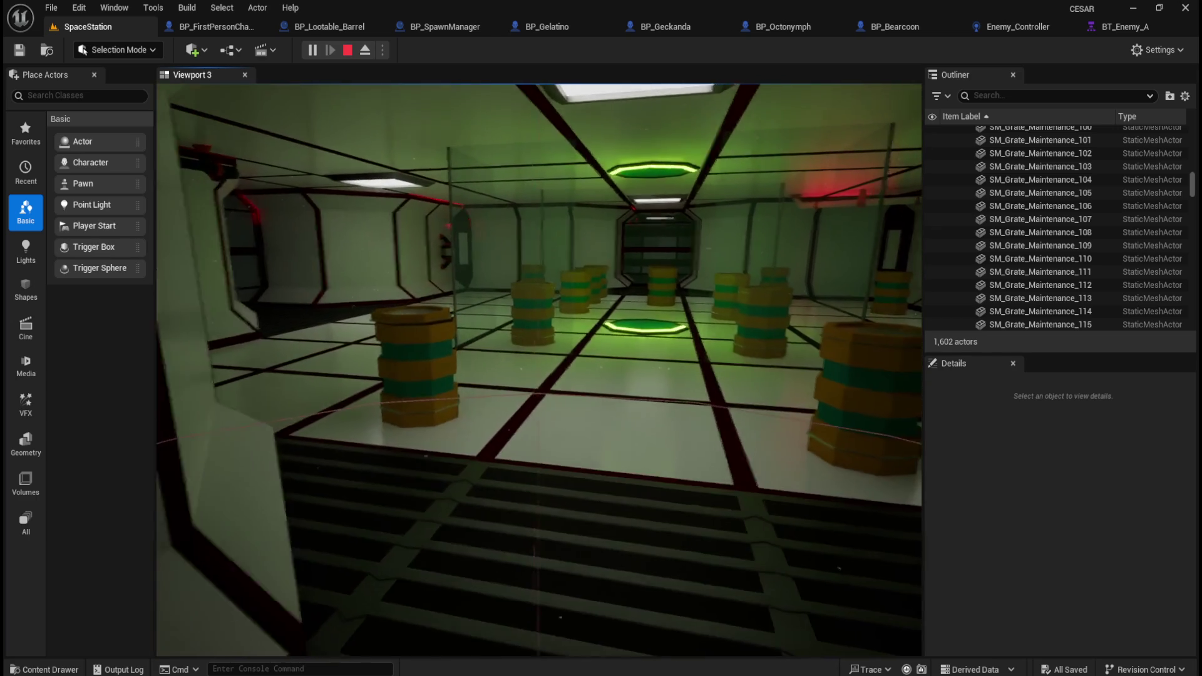
{"action": "key", "text": "w"}
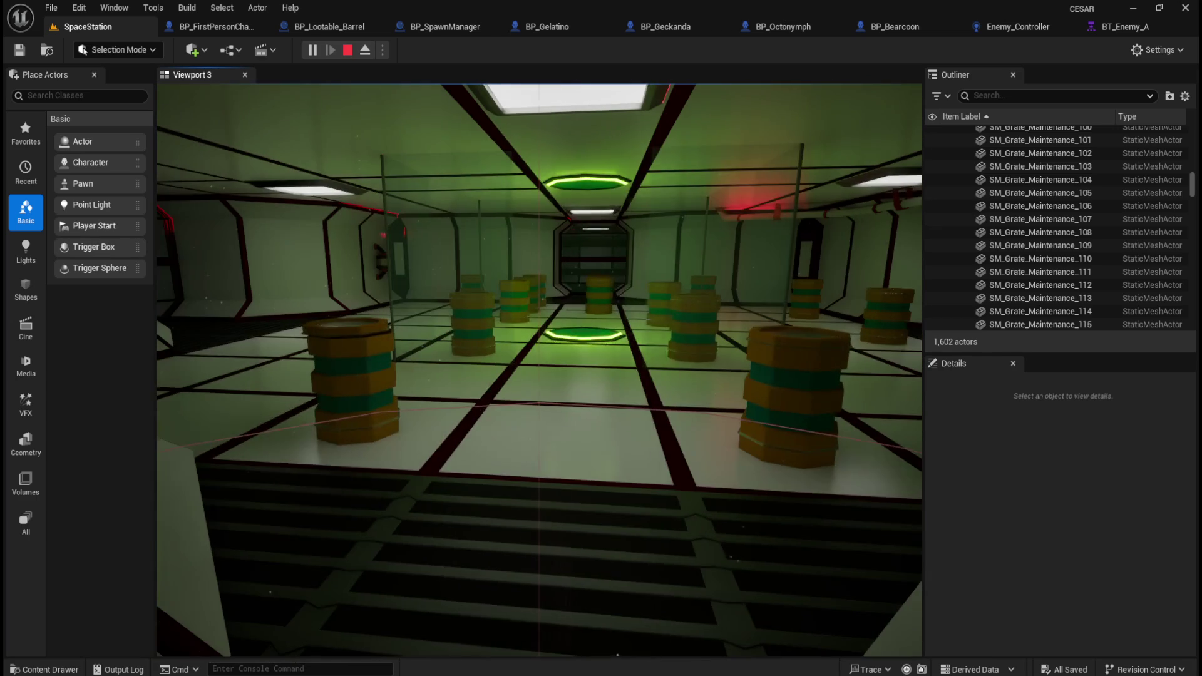
{"action": "key", "text": "w"}
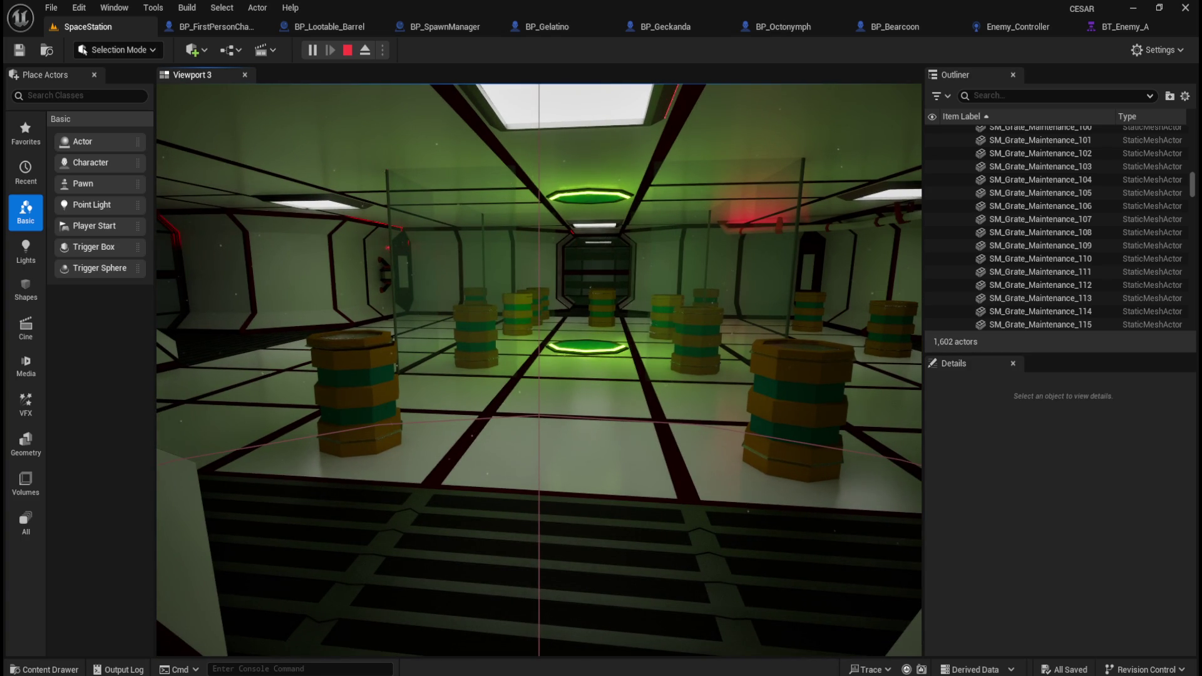
{"action": "key", "text": "w"}
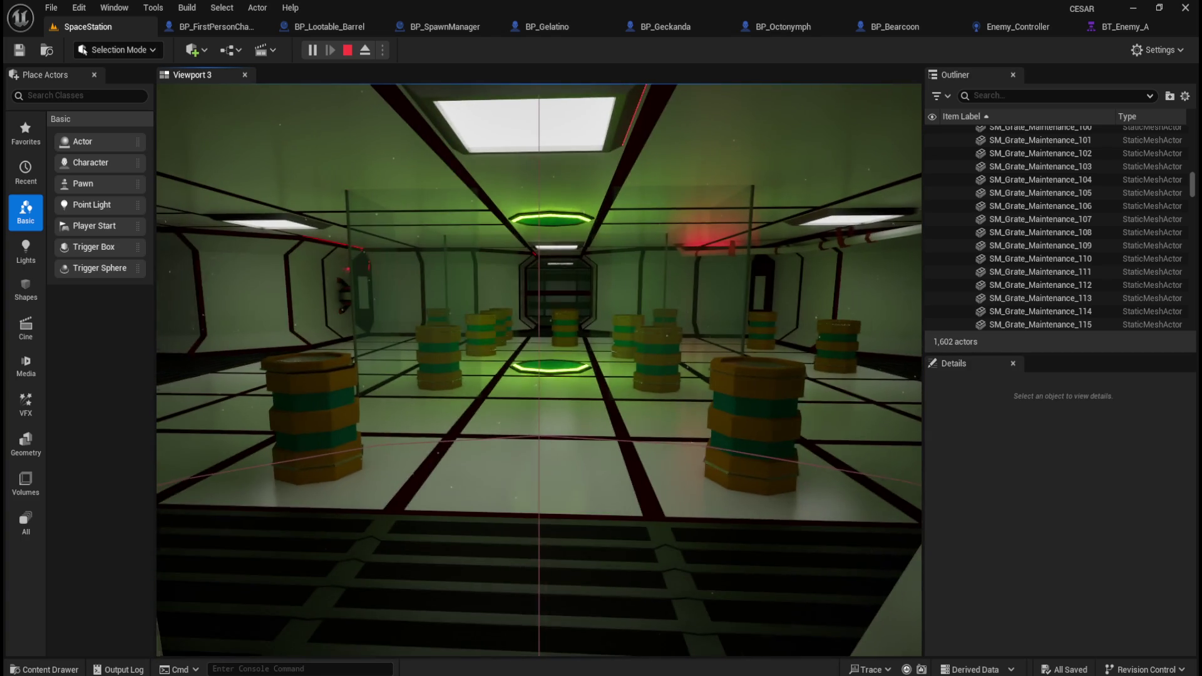
{"action": "key", "text": "w"}
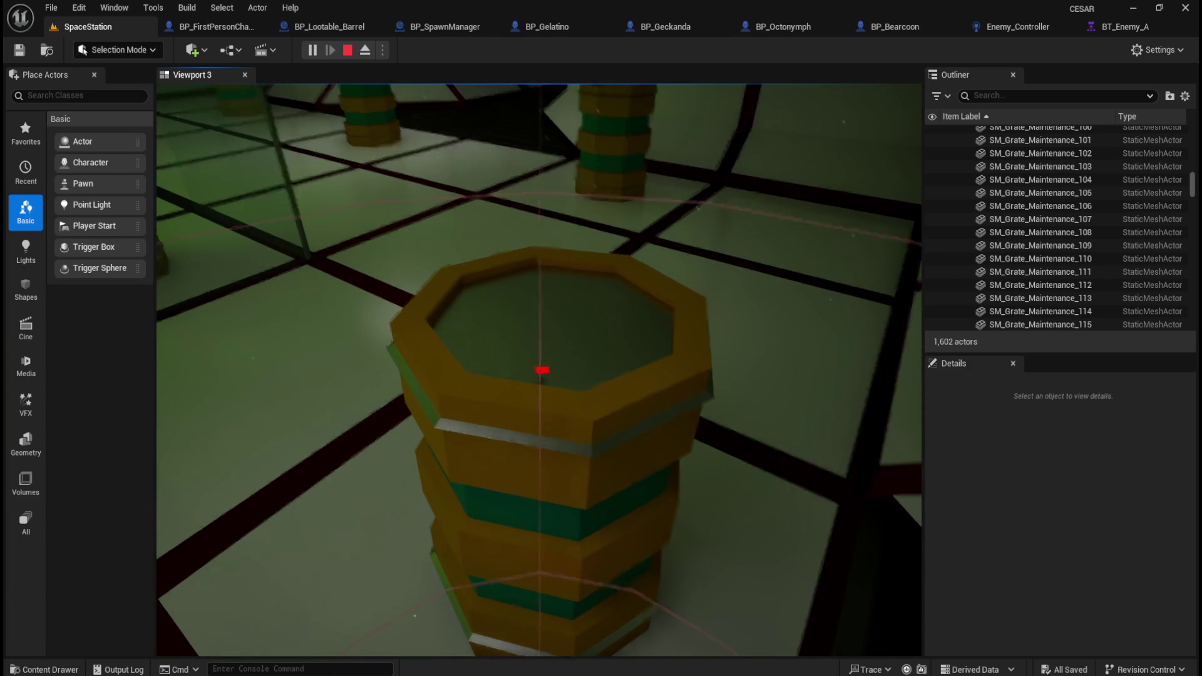
{"action": "key", "text": "w"}
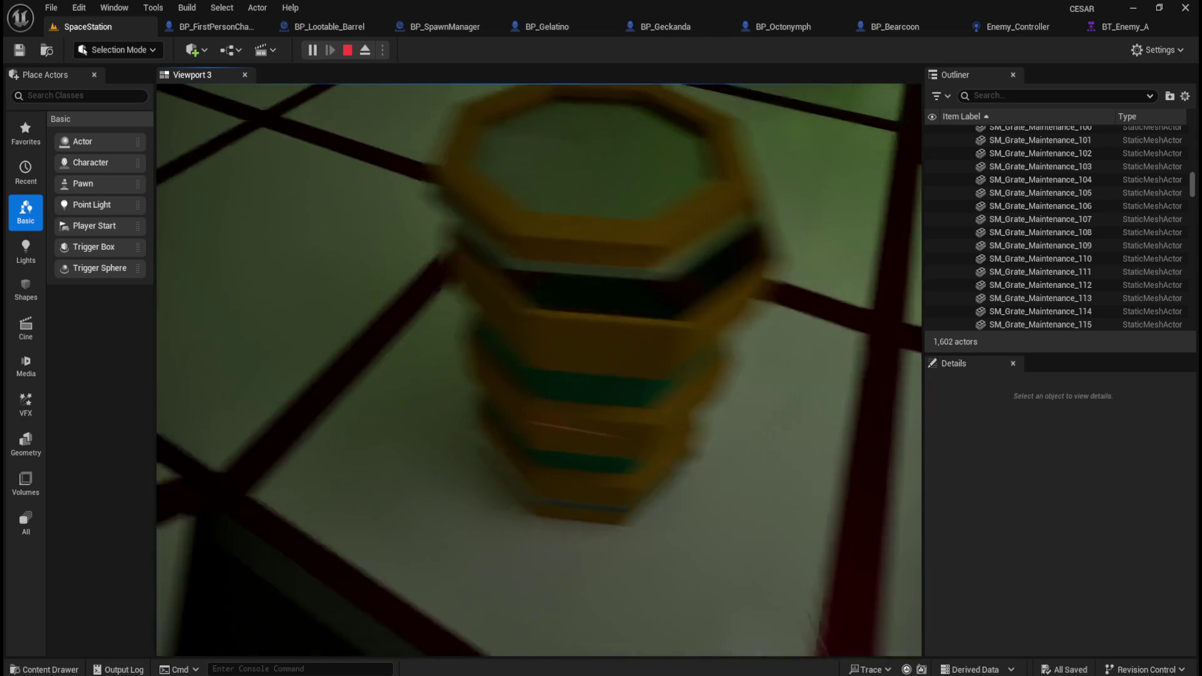
{"action": "key", "text": "Escape"}
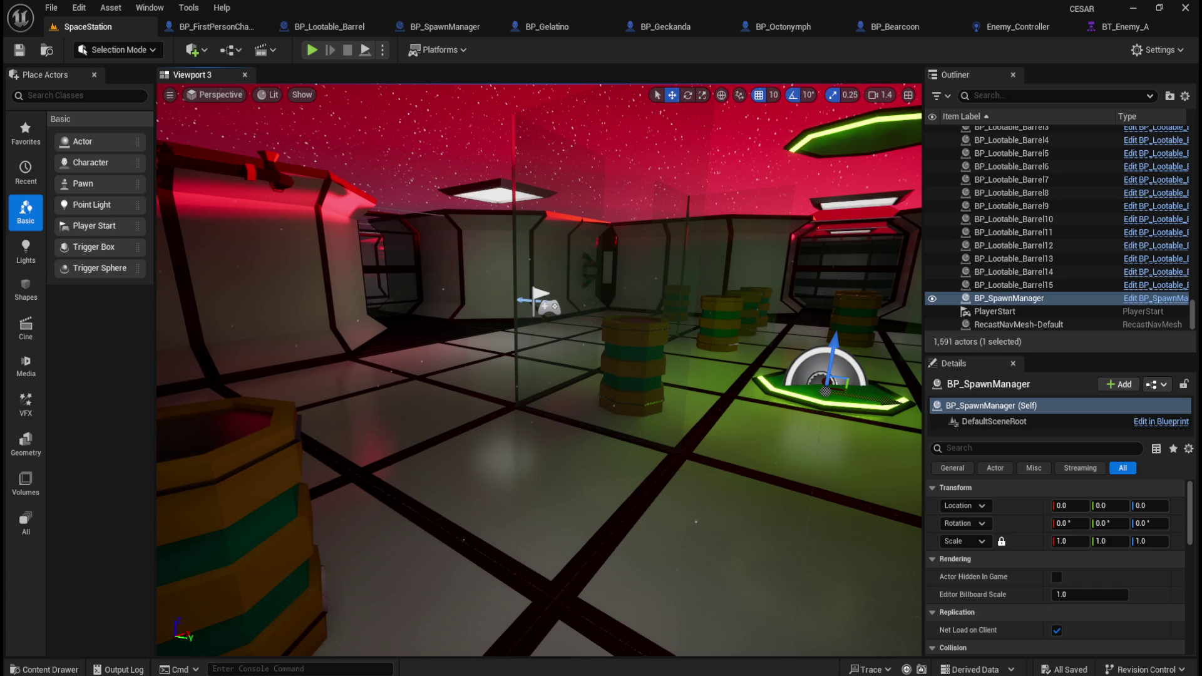
{"action": "left_click", "coordinate": [382, 49]}
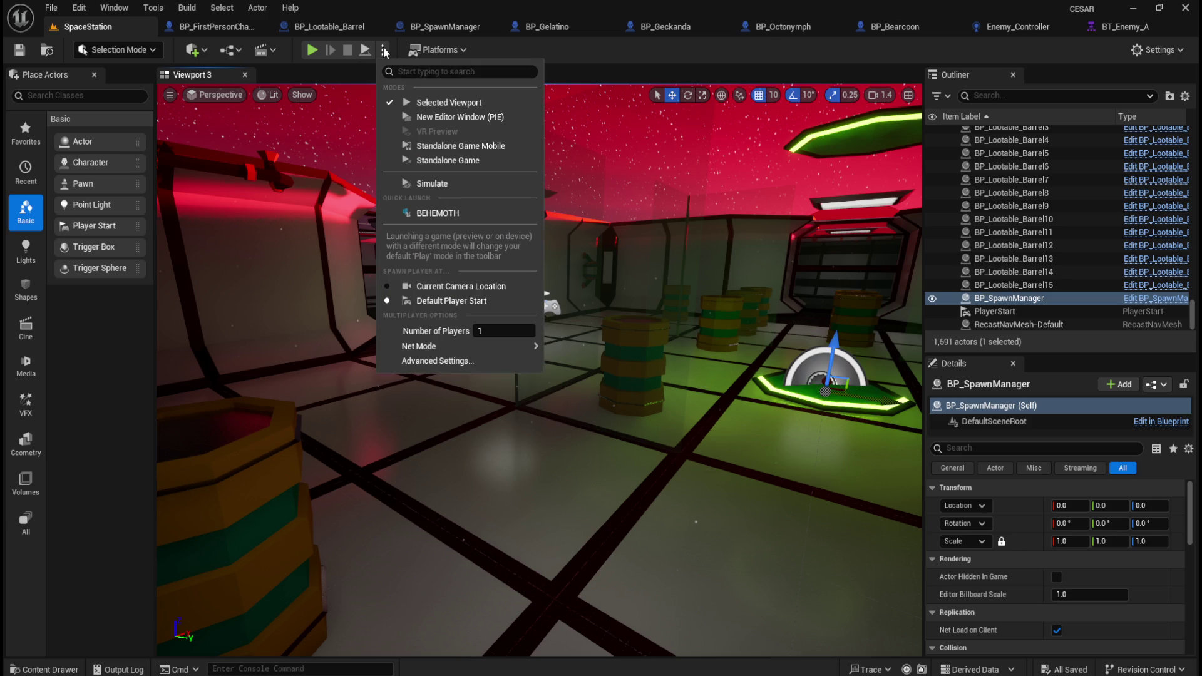
- Launch the level in a separate preview window and resize it alongside the editor
{"action": "left_click", "coordinate": [466, 121]}
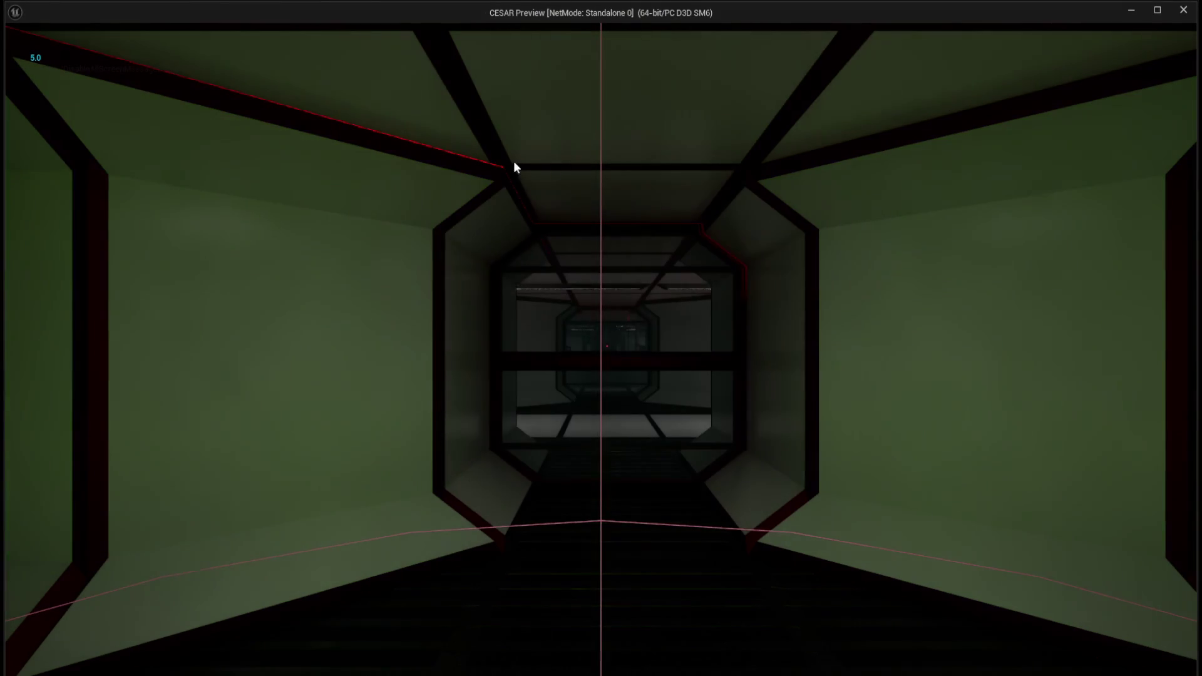
{"action": "double_click", "coordinate": [768, 17]}
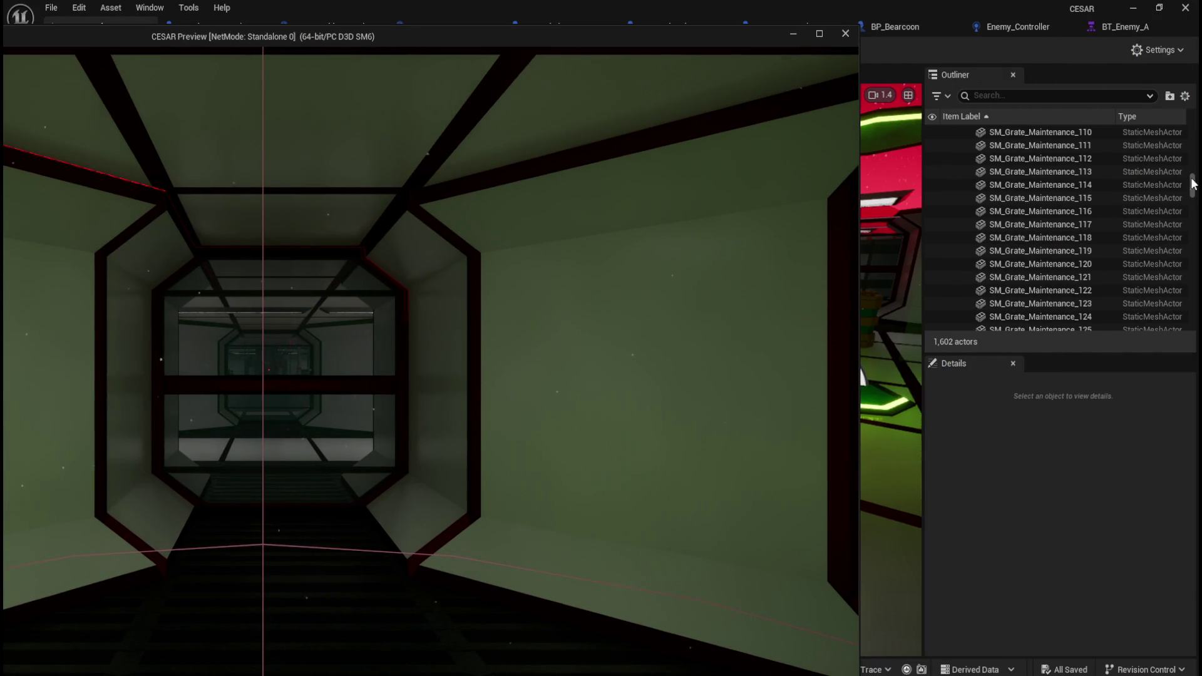
{"action": "left_click_drag", "start_coordinate": [1191, 184], "coordinate": [1191, 316]}
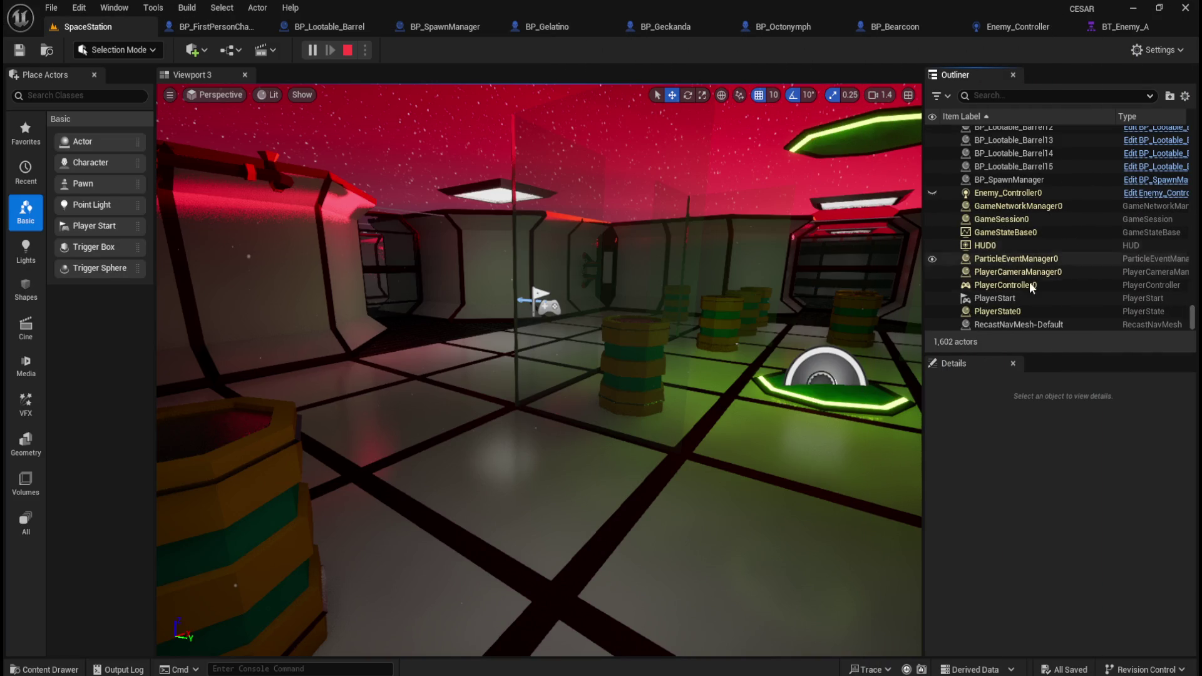
{"action": "mouse_move", "coordinate": [764, 673]}
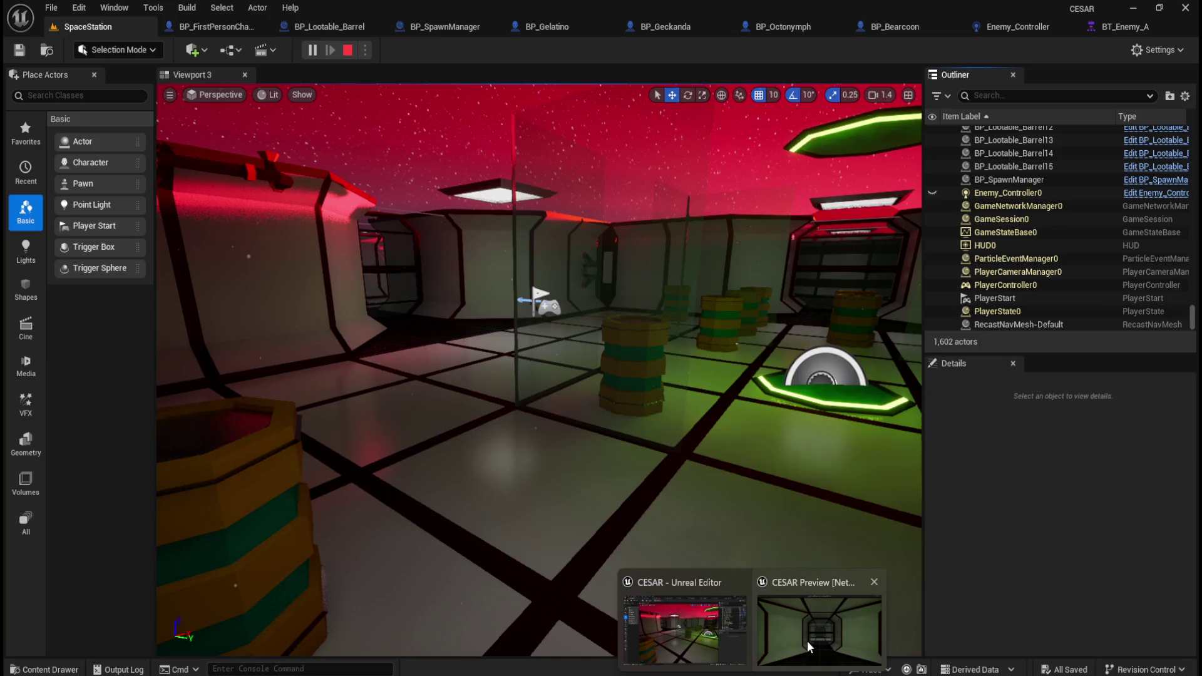
{"action": "left_click", "coordinate": [775, 596]}
- Walk the player up to and around the barrels, then end the preview
{"action": "key", "text": "w"}
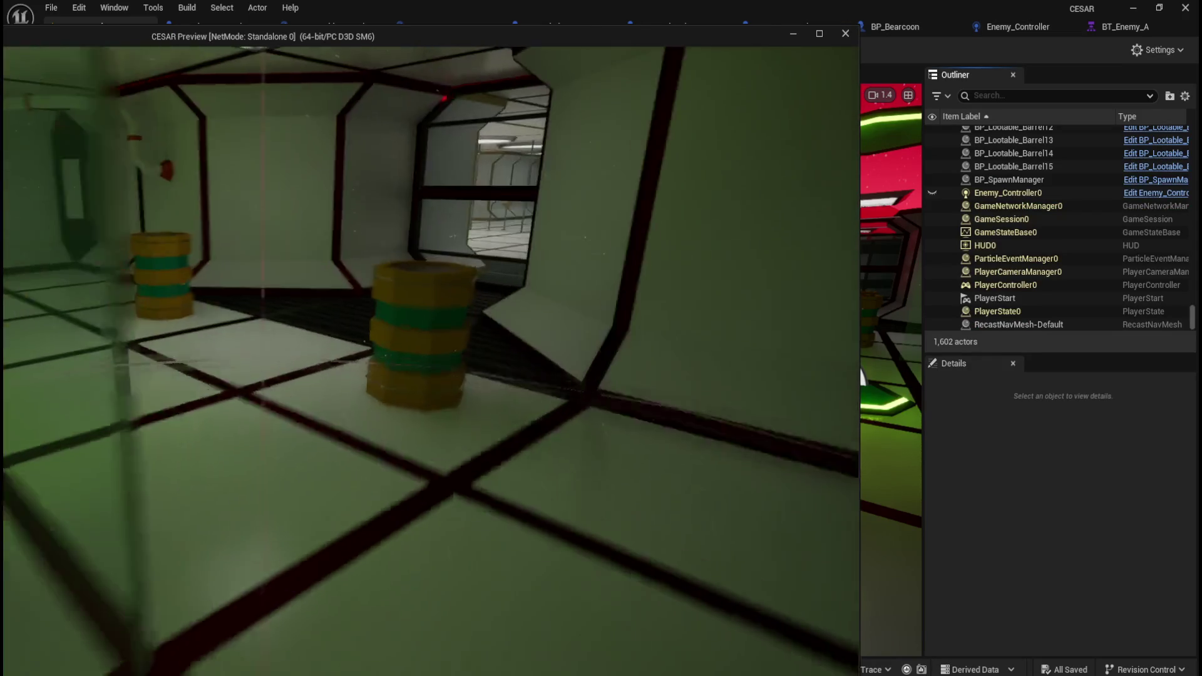
{"action": "key", "text": "s"}
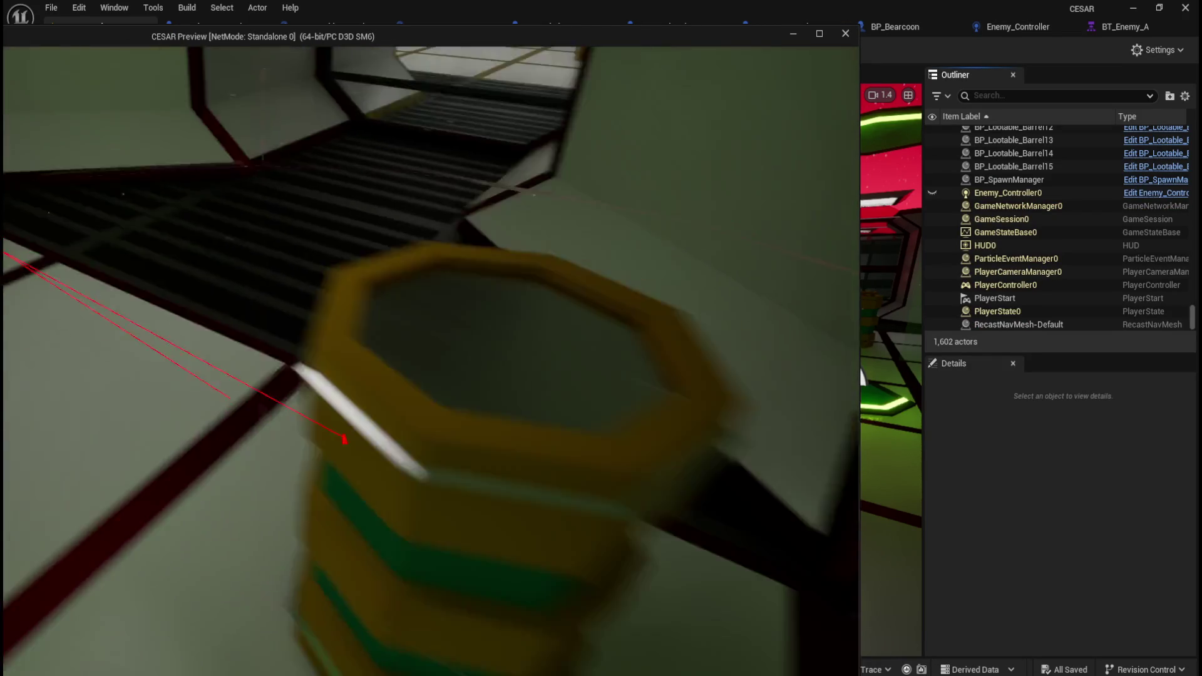
{"action": "key", "text": "a"}
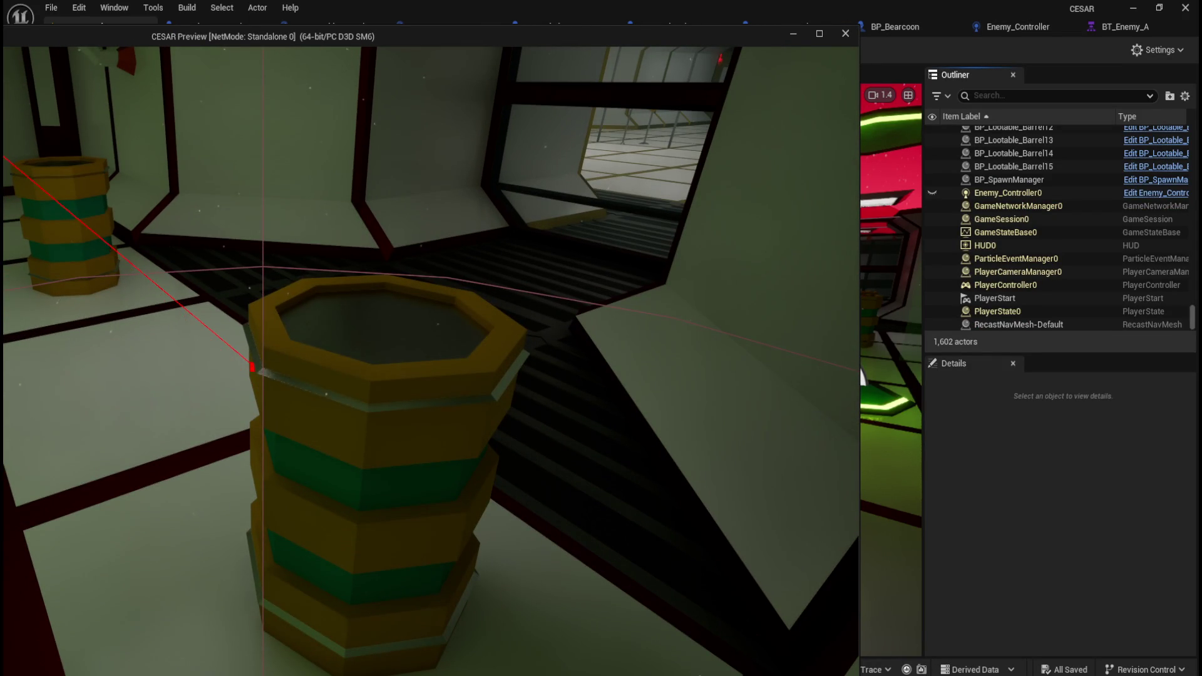
{"action": "key", "text": "w"}
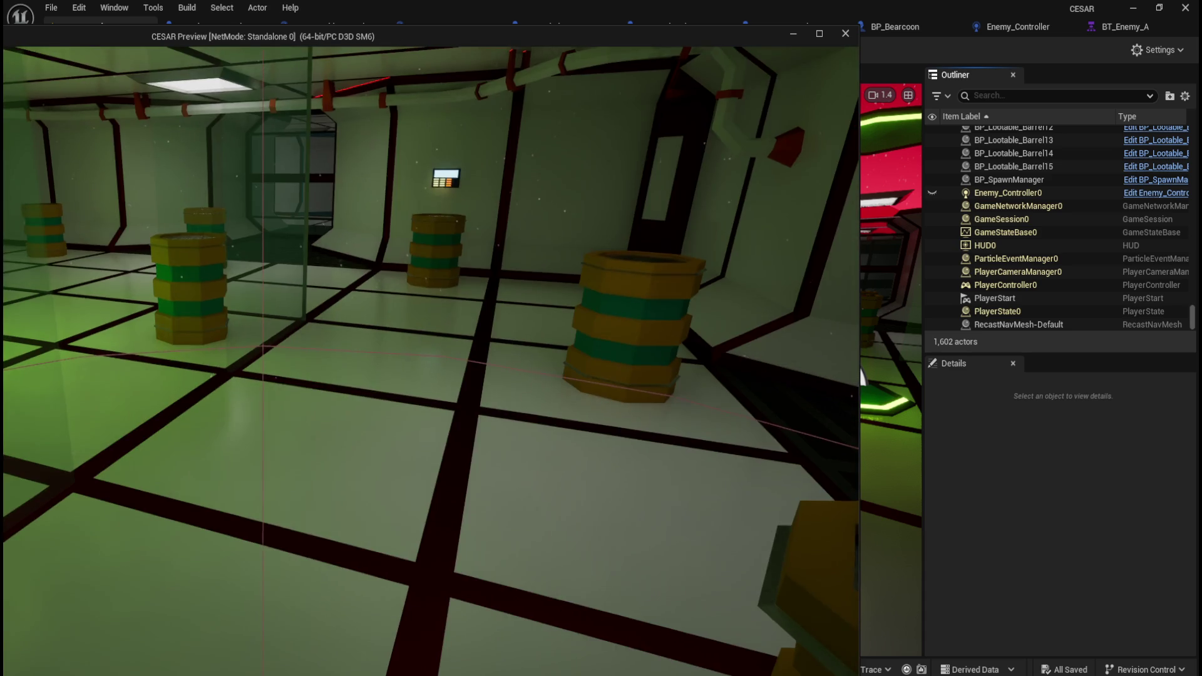
{"action": "key", "text": "w"}
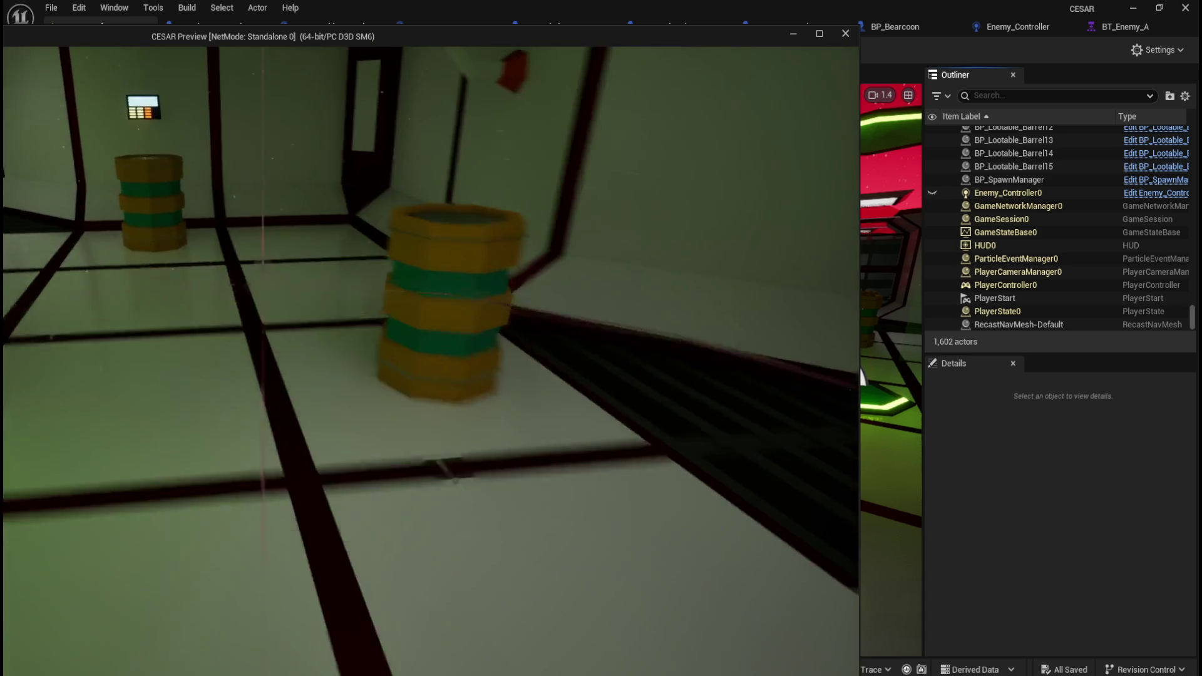
{"action": "key", "text": "s"}
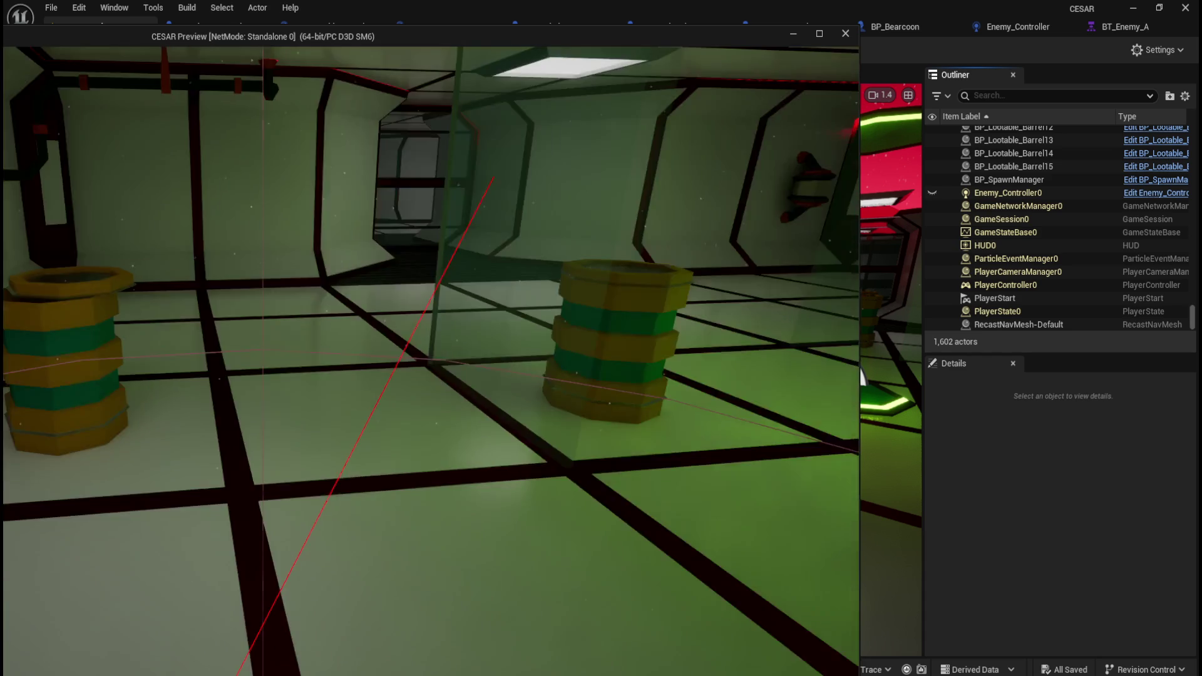
{"action": "key", "text": "w"}
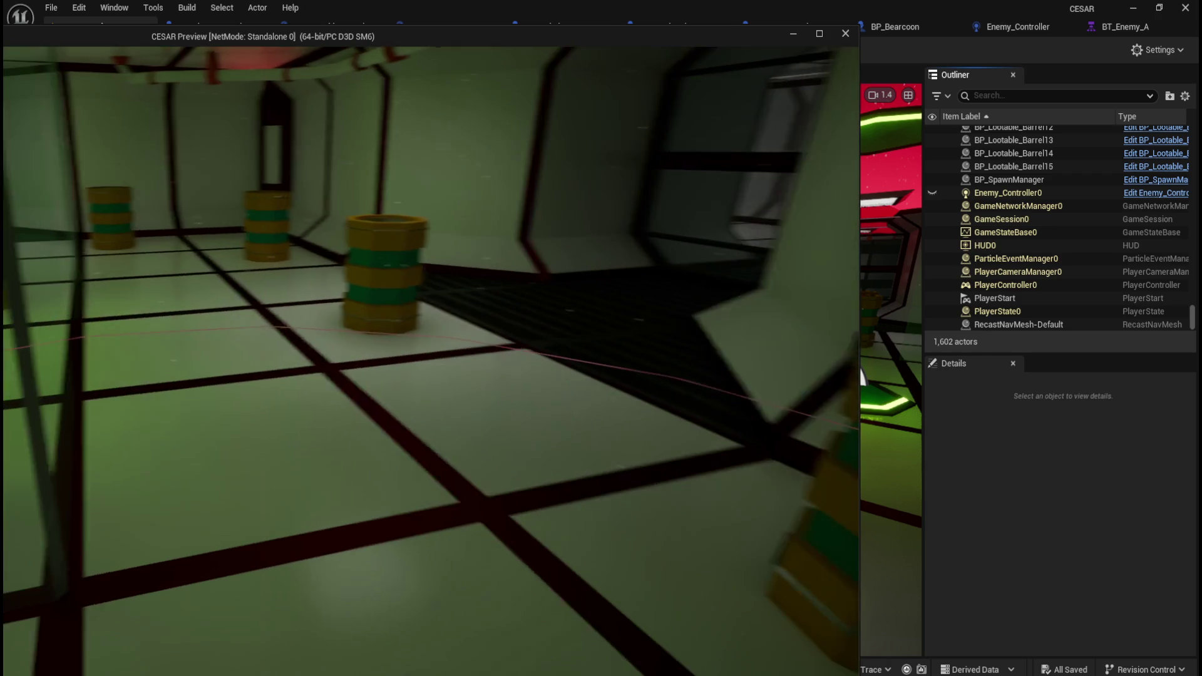
{"action": "key", "text": "Escape"}
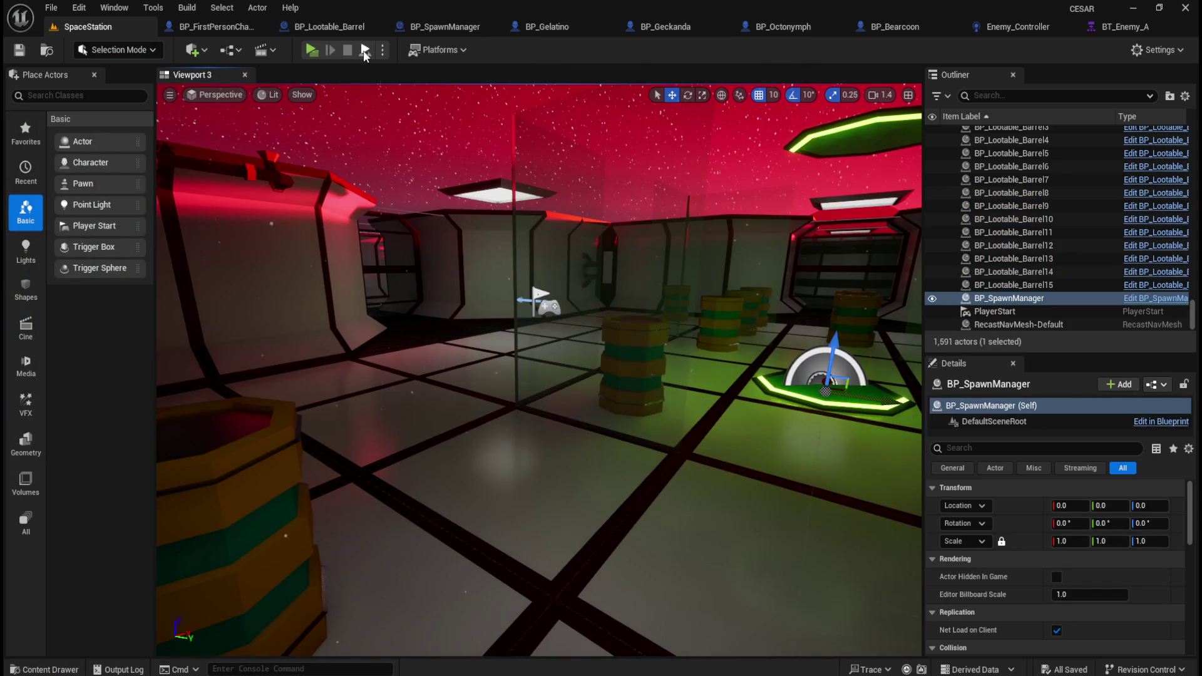
{"action": "left_click", "coordinate": [381, 48]}
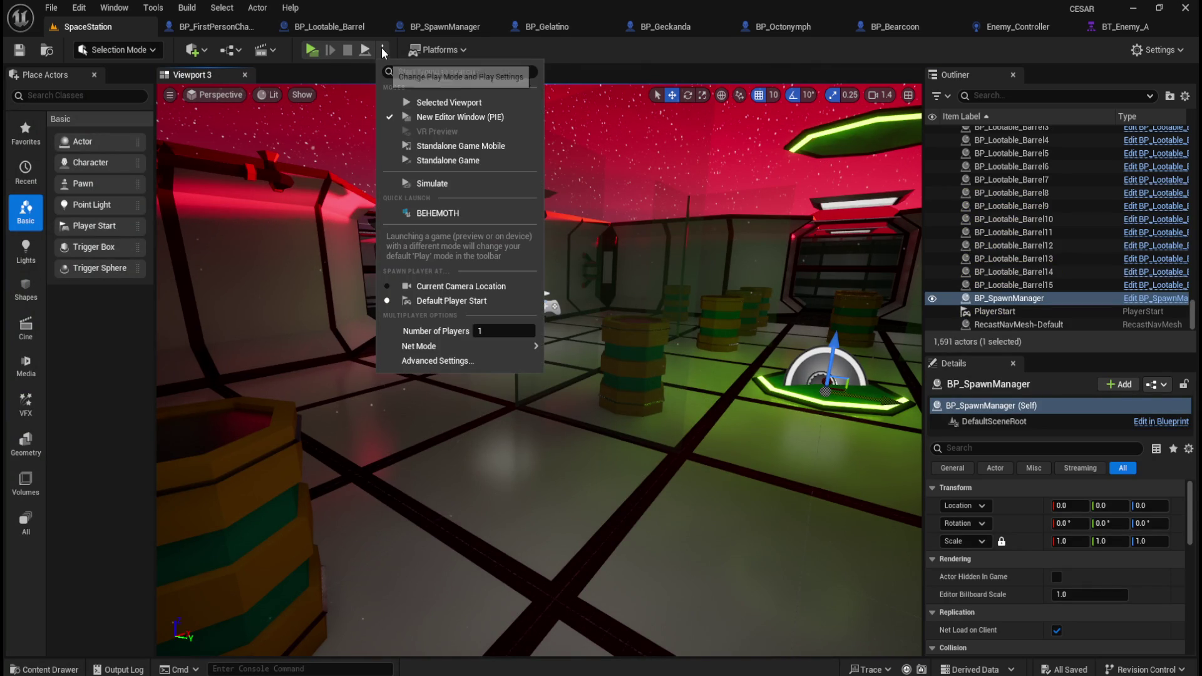
- Run a Standalone Game, loot barrels with E until one opens, then Alt-Tab back
{"action": "left_click", "coordinate": [382, 46]}
{"action": "left_click", "coordinate": [364, 50]}
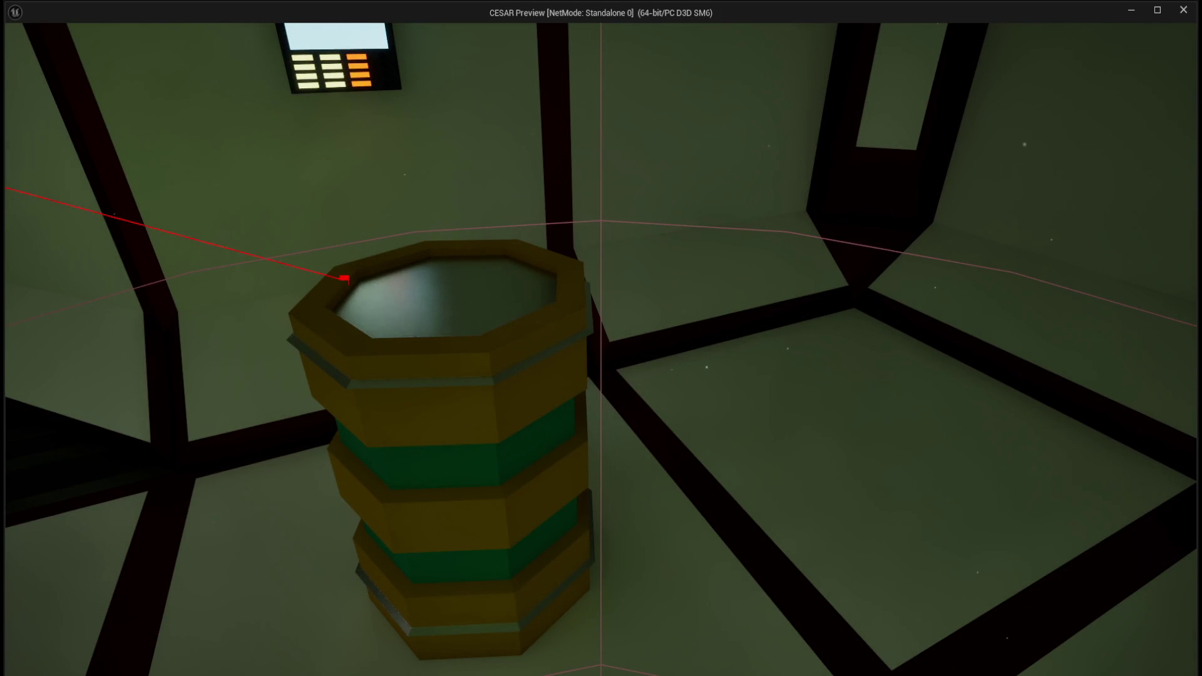
{"action": "key", "text": "e"}
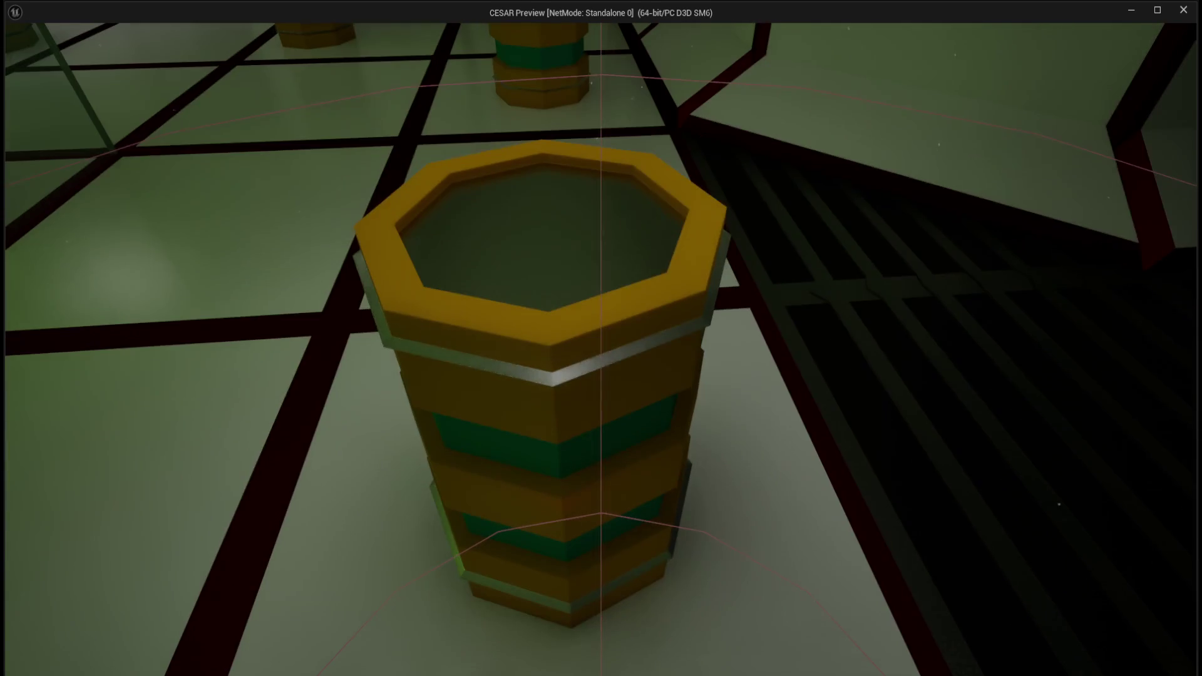
{"action": "left_click", "coordinate": [601, 338]}
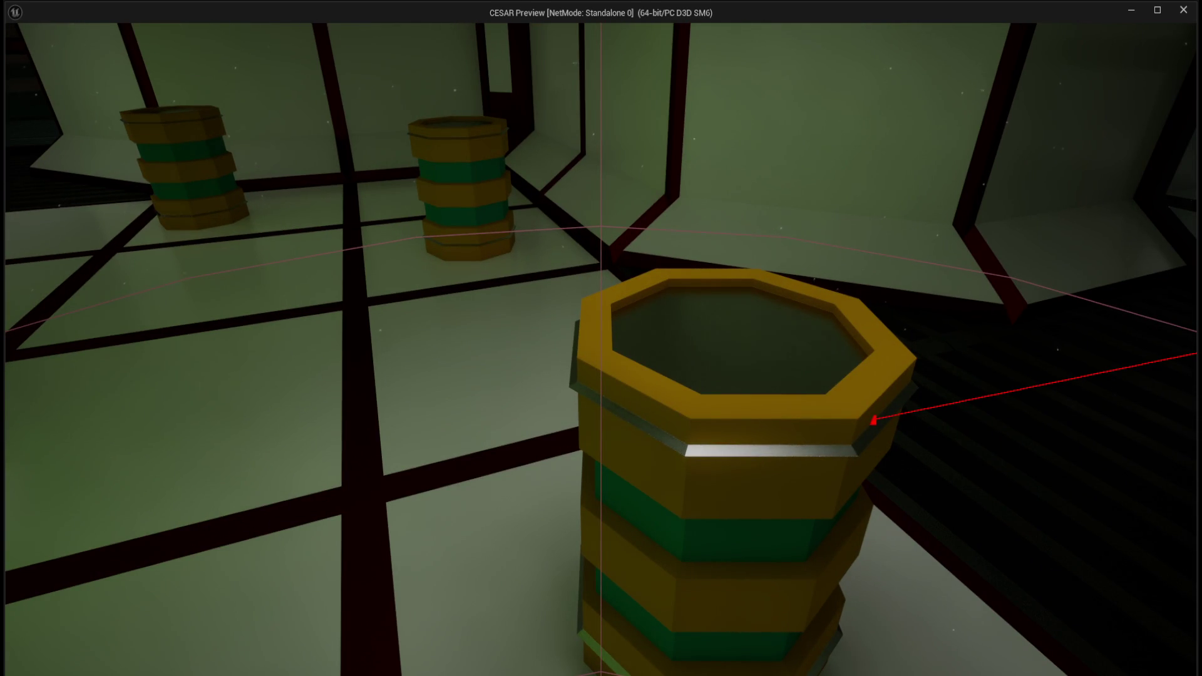
{"action": "left_click", "coordinate": [601, 338]}
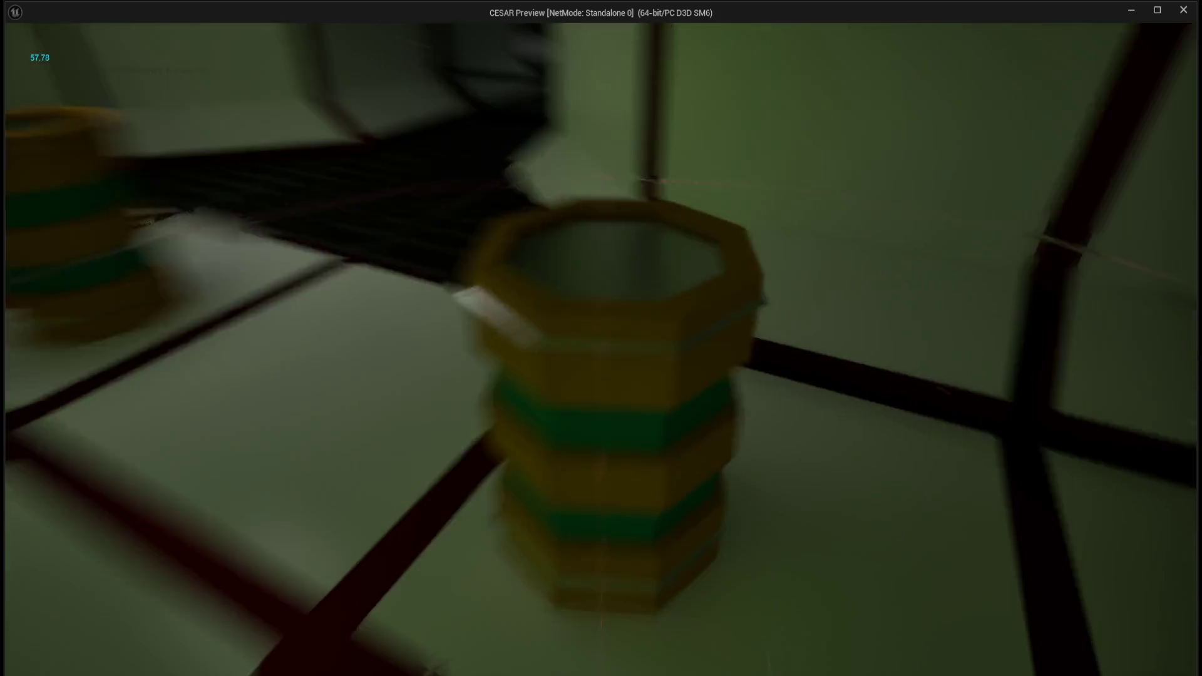
{"action": "left_click", "coordinate": [601, 338]}
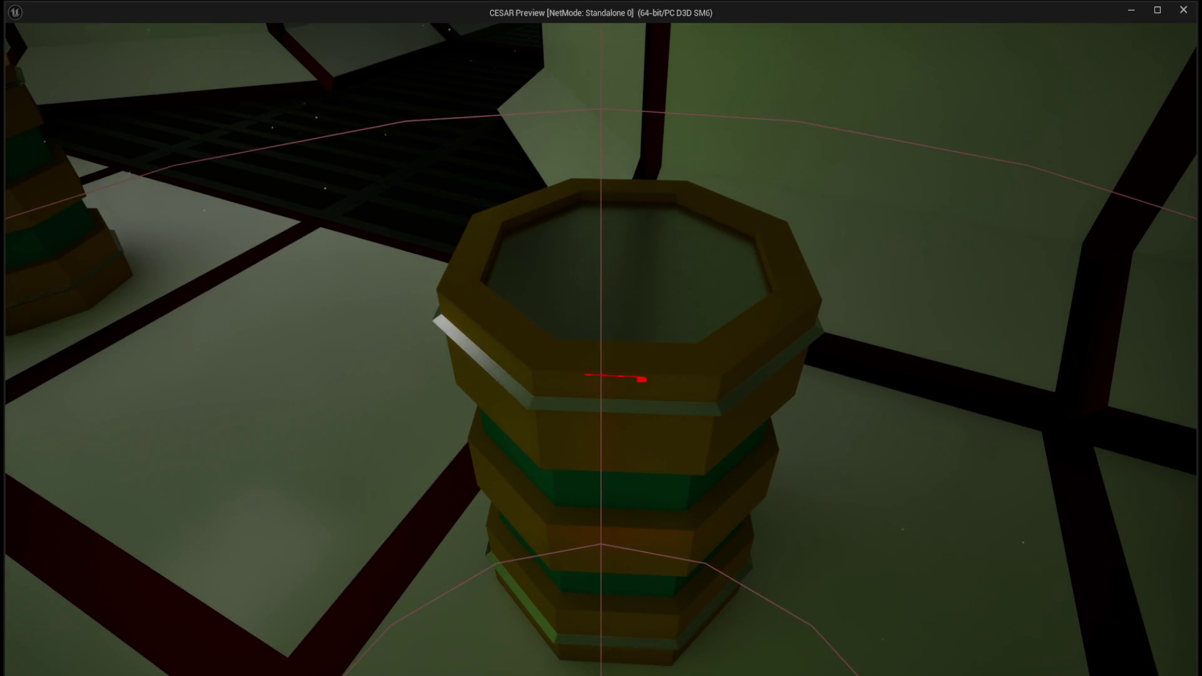
{"action": "key", "text": "e"}
{"action": "key", "text": "alt+Tab"}
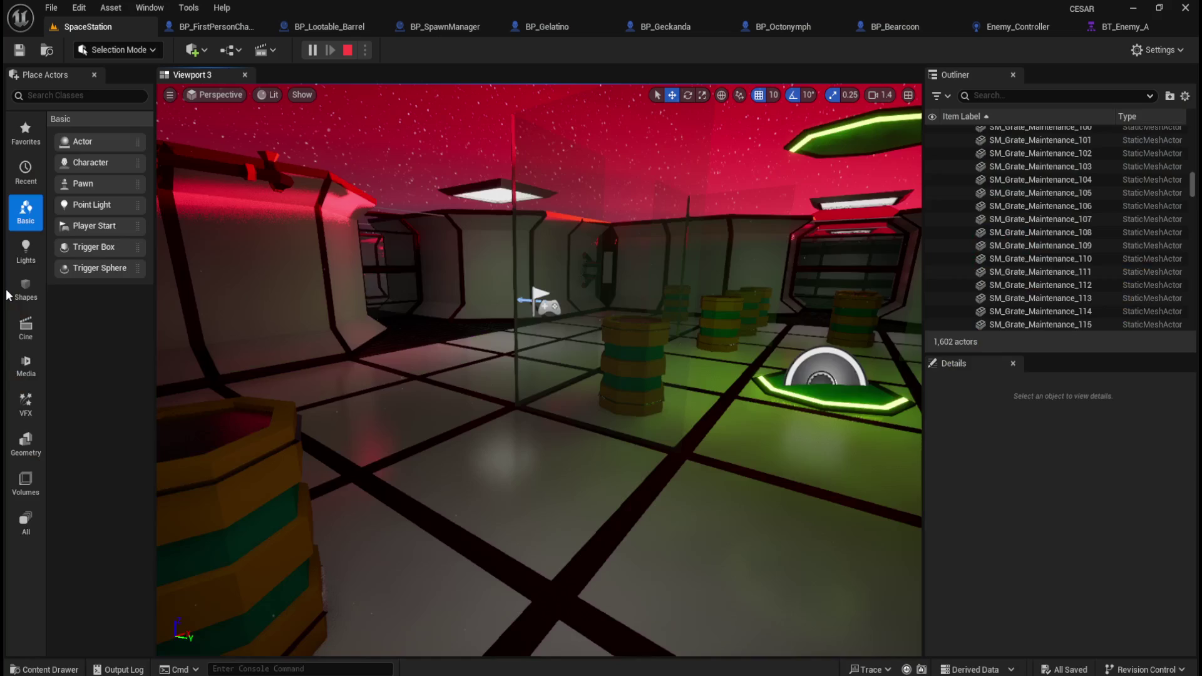
- Orbit to an overhead view of the station, close the standalone game, and open BP_SpawnManager
{"action": "left_click_drag", "start_coordinate": [1193, 185], "coordinate": [1193, 319]}
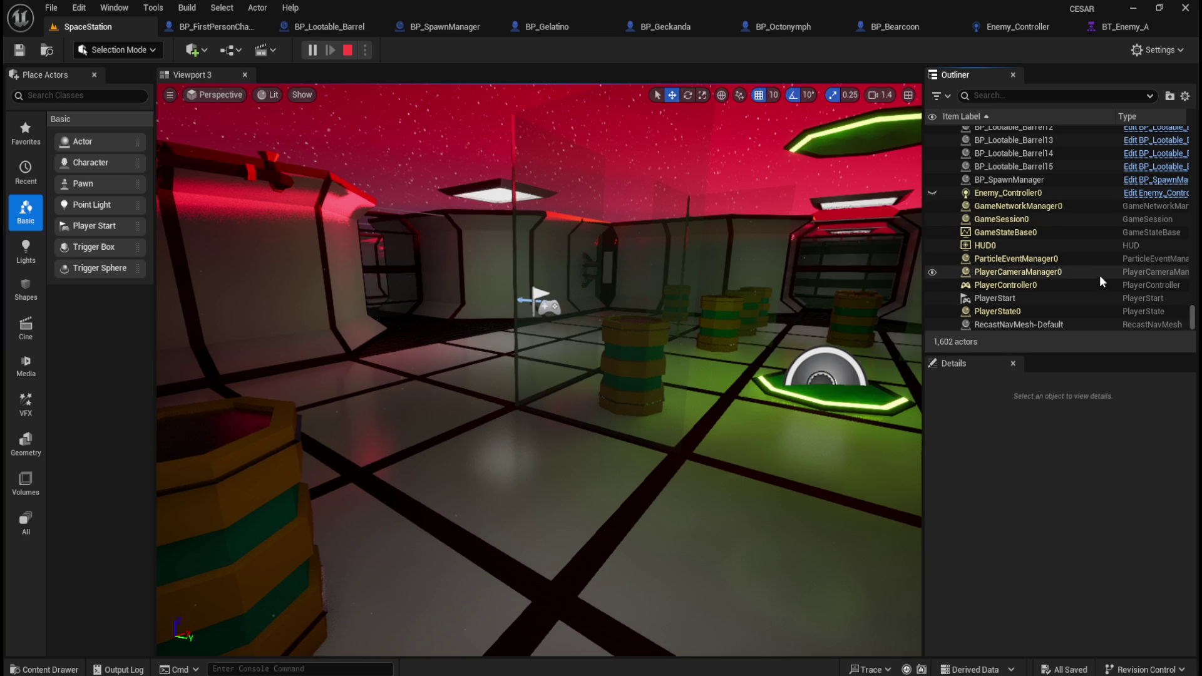
{"action": "mouse_move", "coordinate": [1191, 325]}
{"action": "left_mouse_down"}
{"action": "mouse_move", "coordinate": [1180, 143]}
{"action": "mouse_move", "coordinate": [1177, 332]}
{"action": "left_mouse_up"}
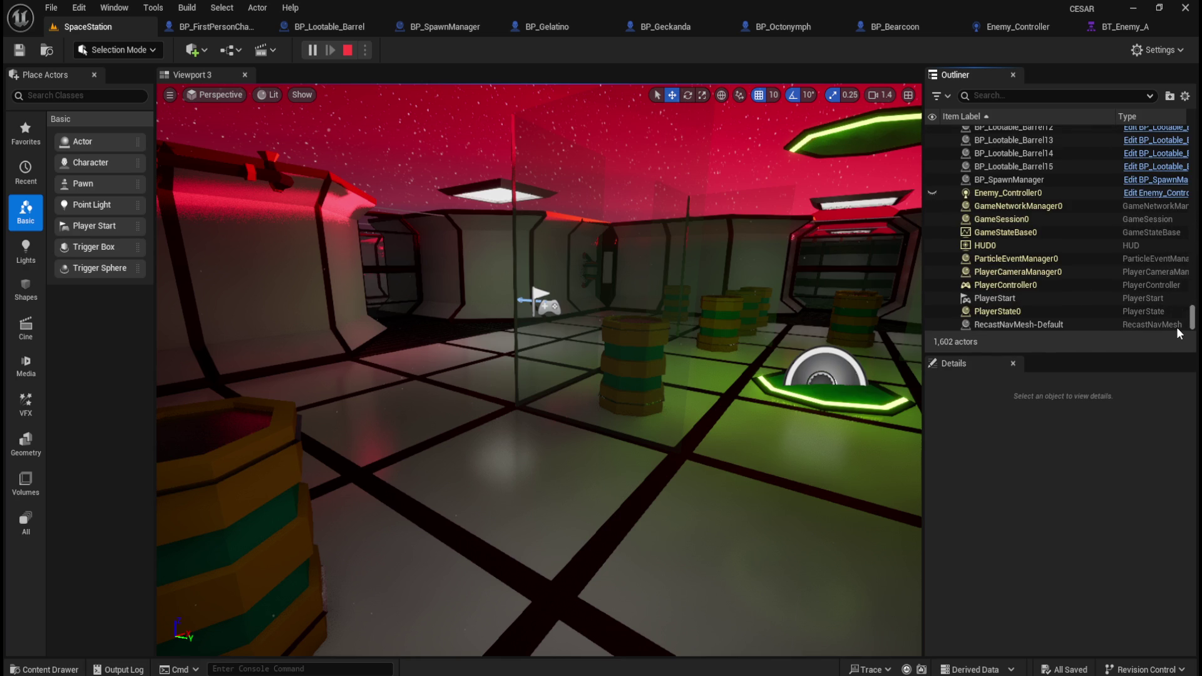
{"action": "mouse_move", "coordinate": [673, 429]}
{"action": "left_mouse_down"}
{"action": "mouse_move", "coordinate": [681, 413]}
{"action": "mouse_move", "coordinate": [670, 437]}
{"action": "left_mouse_up"}
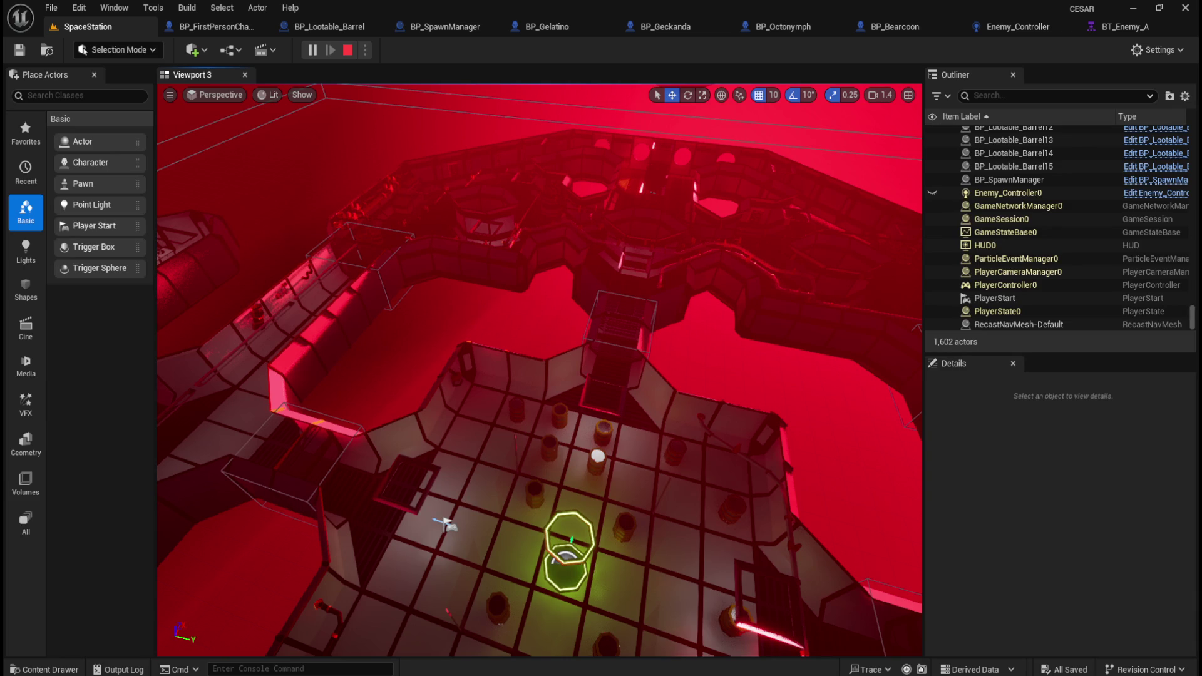
{"action": "left_click", "coordinate": [783, 644]}
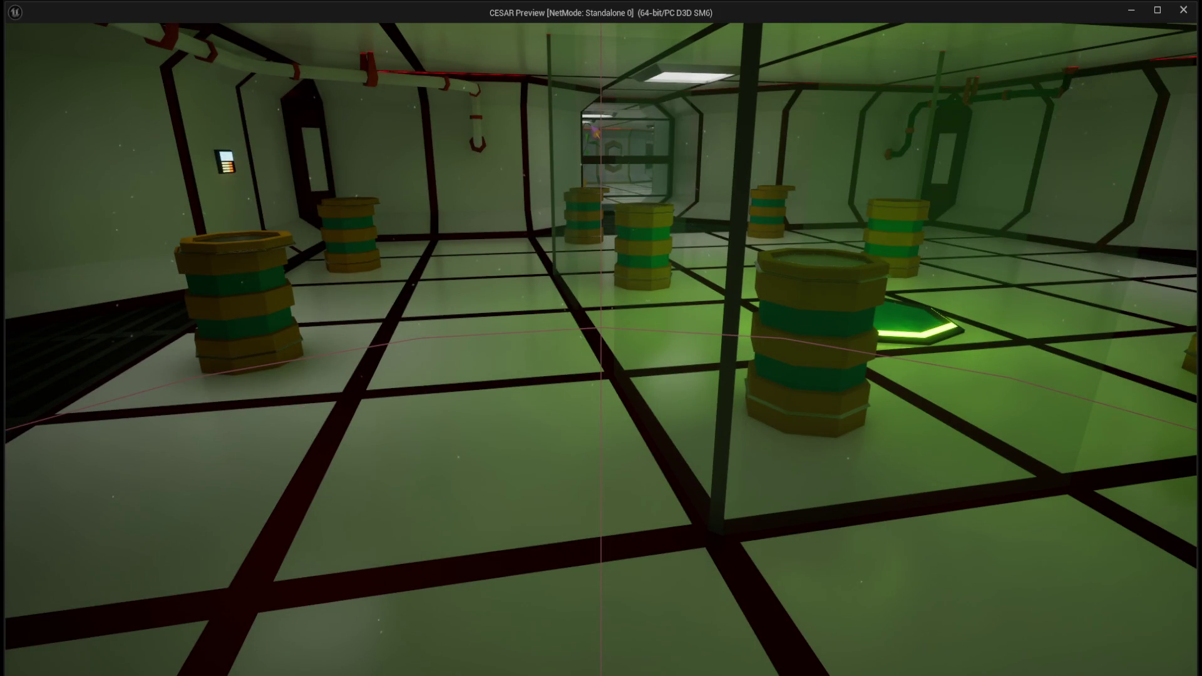
{"action": "key", "text": "Escape"}
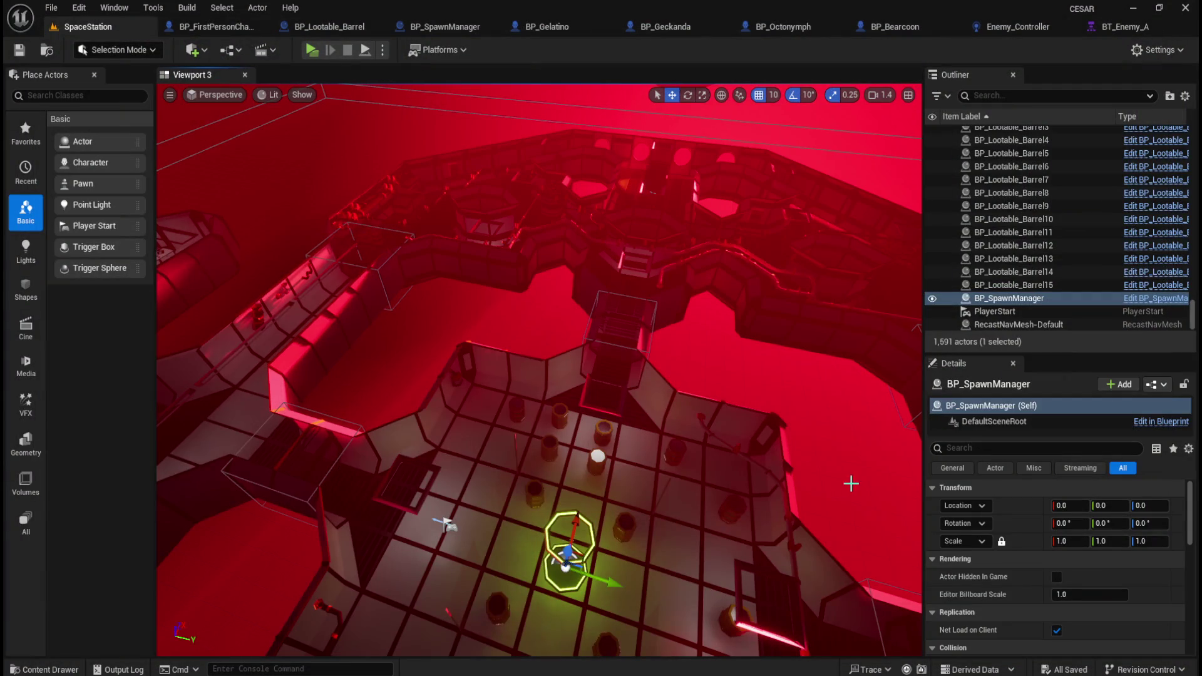
{"action": "scroll", "coordinate": [651, 236], "scroll_direction": "up", "scroll_amount": 2}
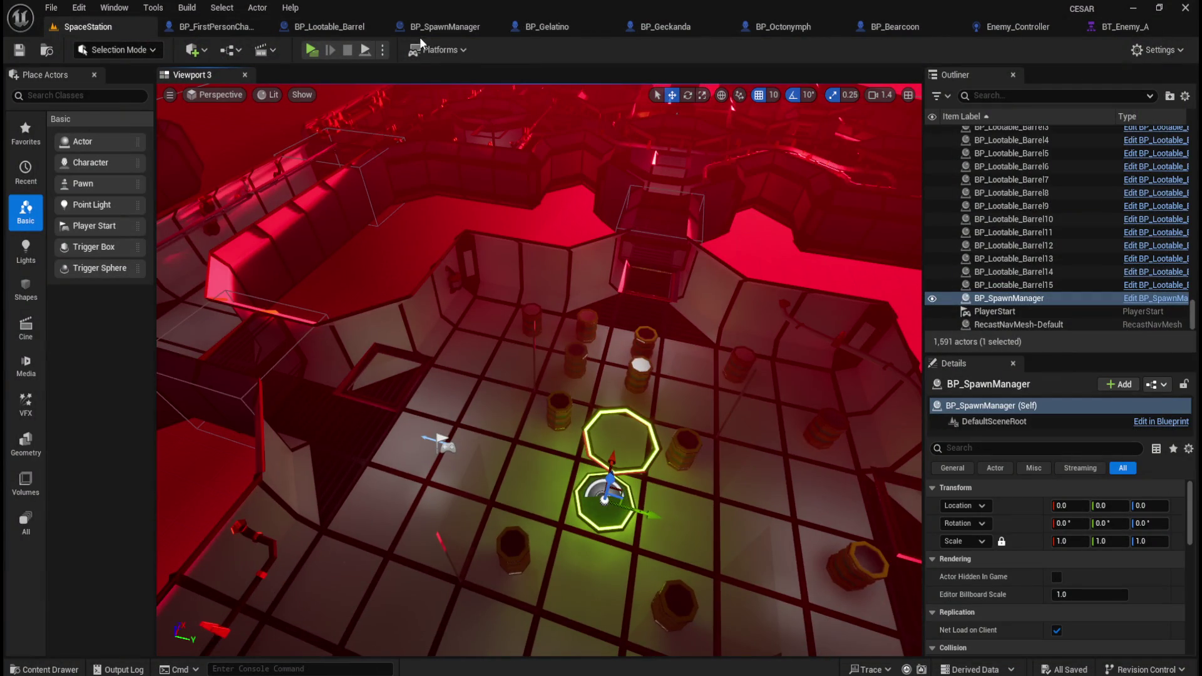
{"action": "left_click", "coordinate": [437, 27]}
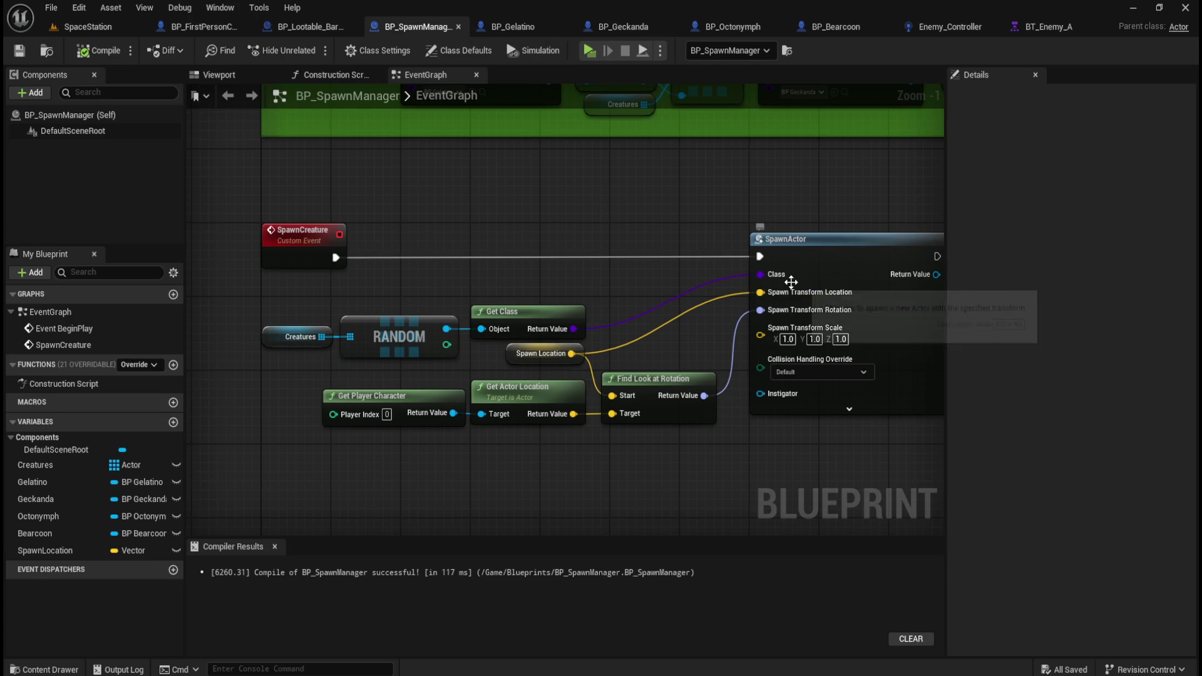
{"action": "left_click_drag", "start_coordinate": [649, 281], "coordinate": [463, 292]}
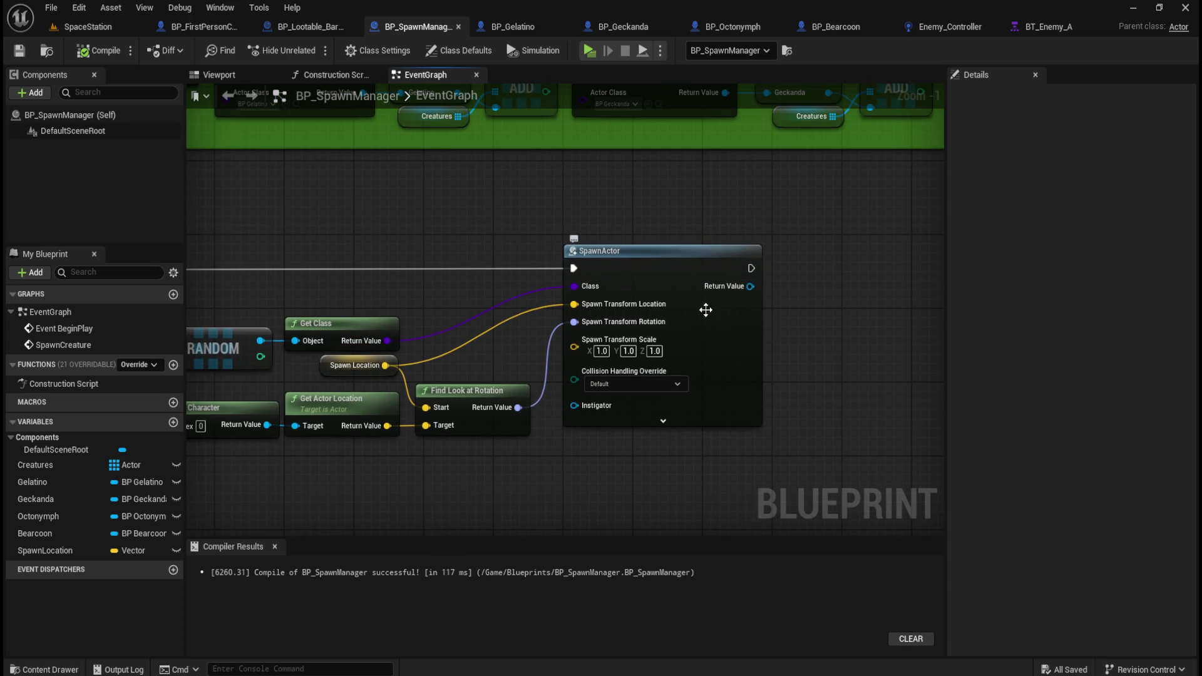
{"action": "left_click_drag", "start_coordinate": [421, 300], "coordinate": [601, 315]}
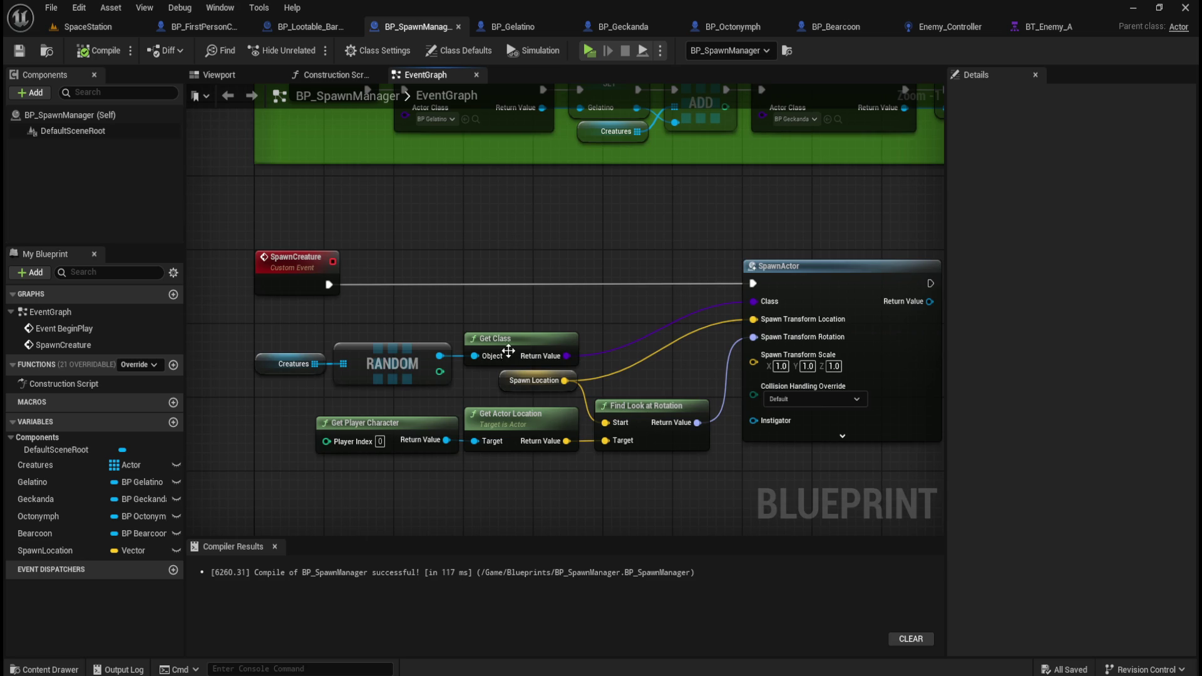
{"action": "left_click", "coordinate": [317, 28]}
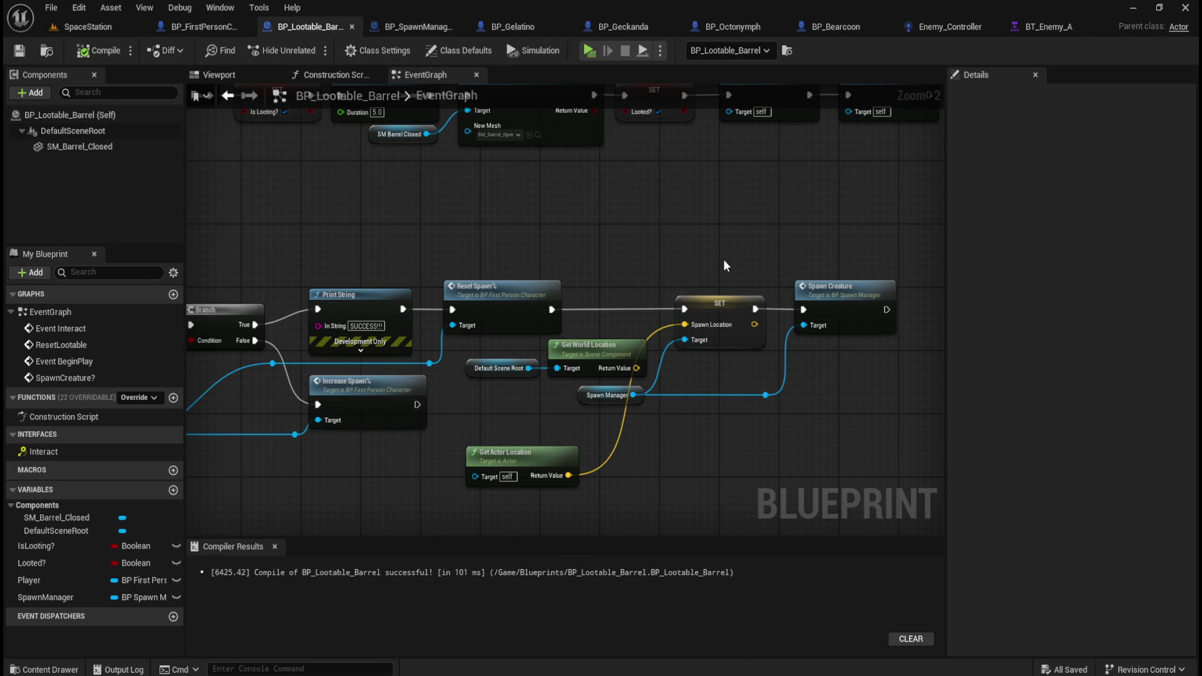
{"action": "left_click", "coordinate": [419, 26]}
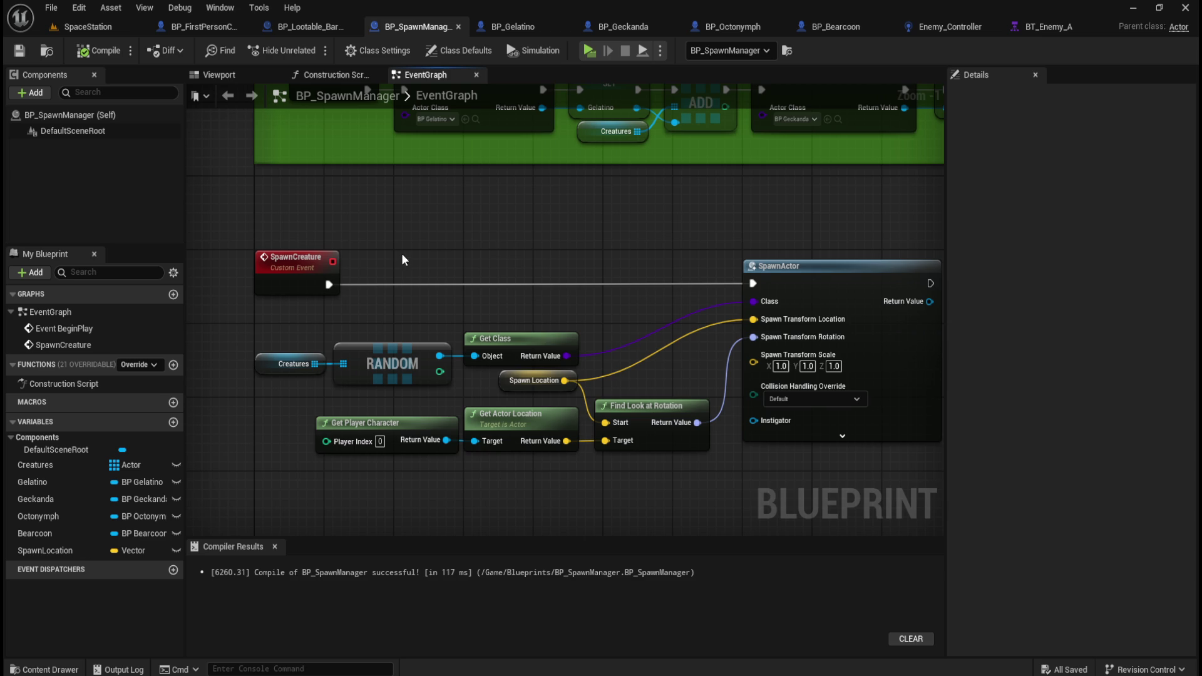
{"action": "left_click_drag", "start_coordinate": [651, 242], "coordinate": [313, 217]}
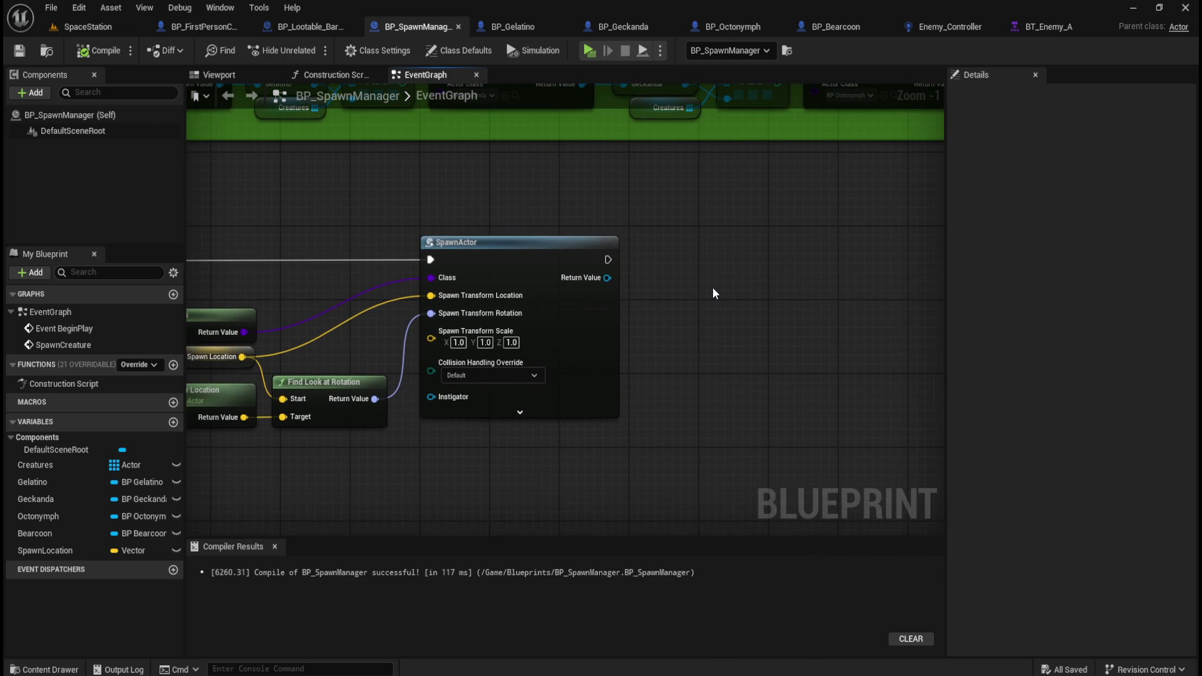
{"action": "left_click_drag", "start_coordinate": [674, 308], "coordinate": [720, 307]}
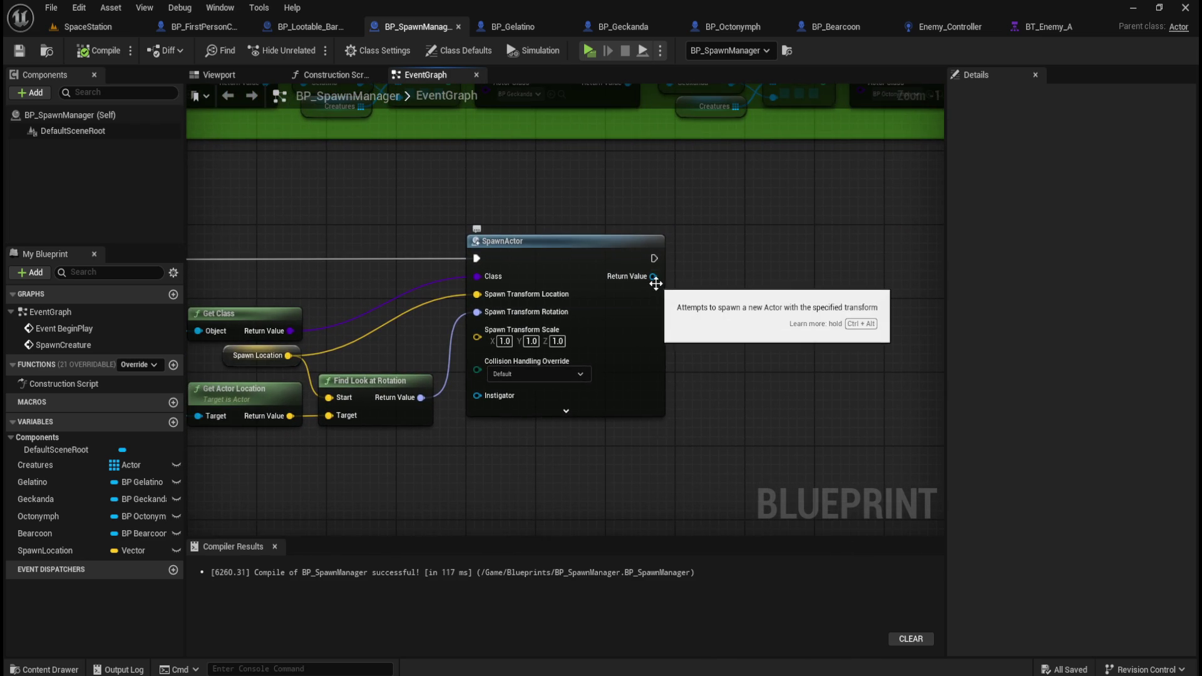
- Feed SpawnActor's Return Value through Get Actor Location into a Print String node
{"action": "left_click_drag", "start_coordinate": [653, 276], "coordinate": [738, 306]}
{"action": "type", "text": "getactorlocation"}
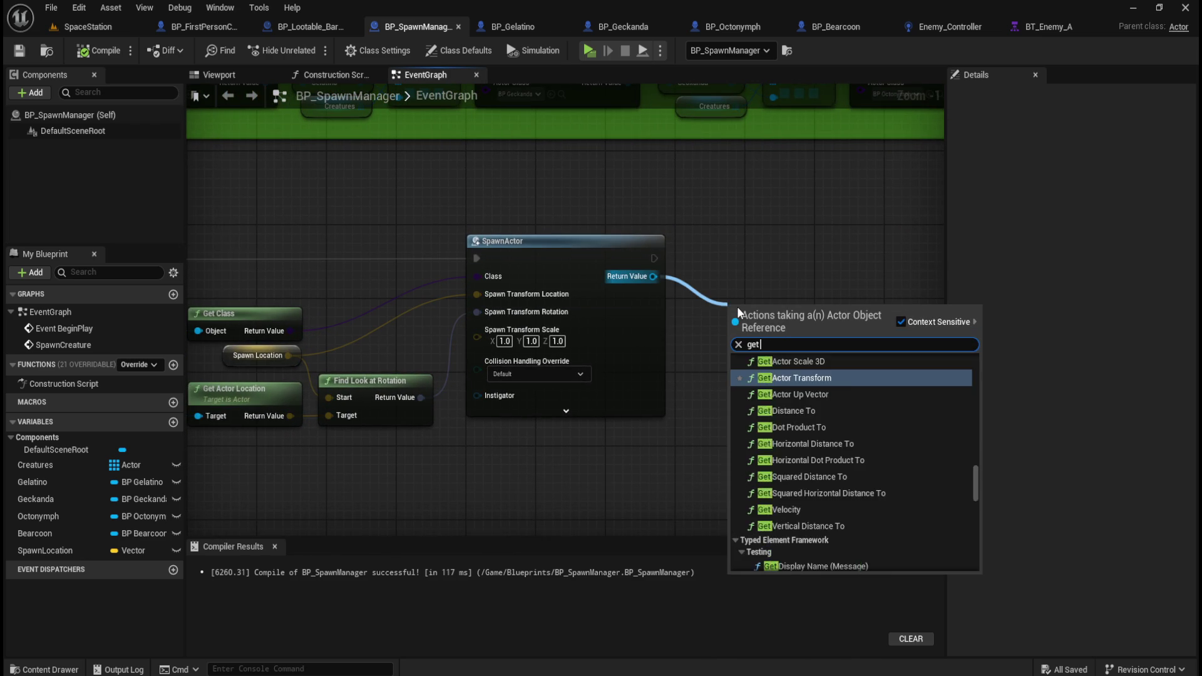
{"action": "key", "text": "Return"}
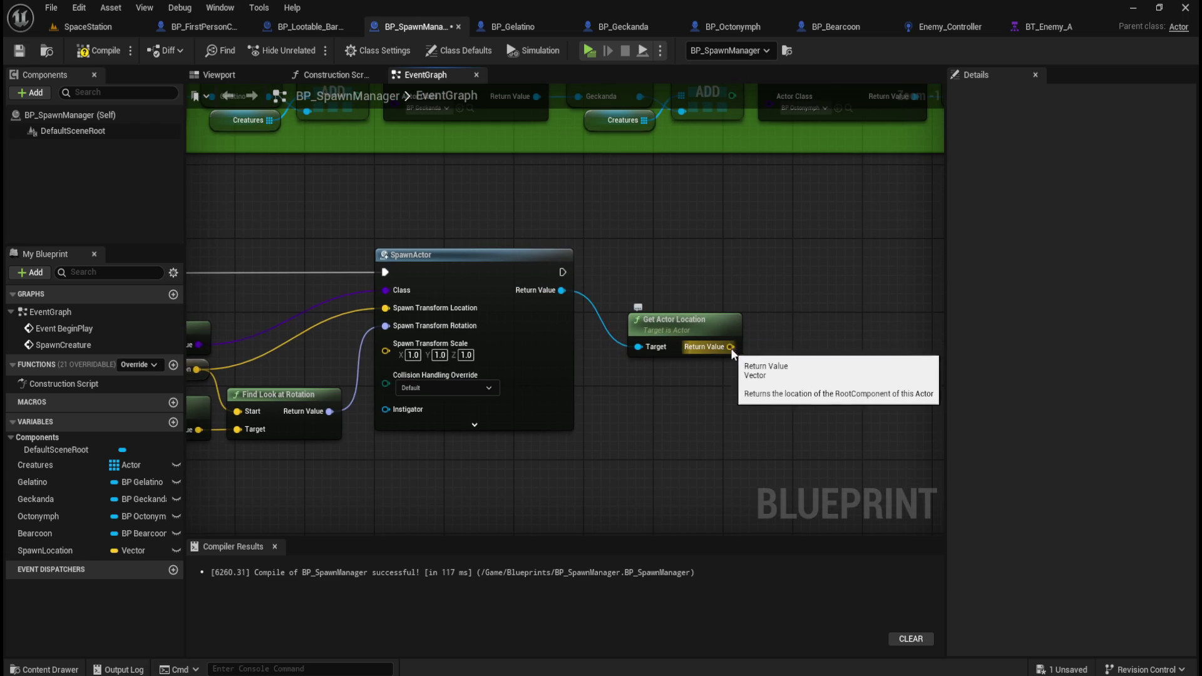
{"action": "left_click_drag", "start_coordinate": [734, 350], "coordinate": [779, 350]}
{"action": "type", "text": "print"}
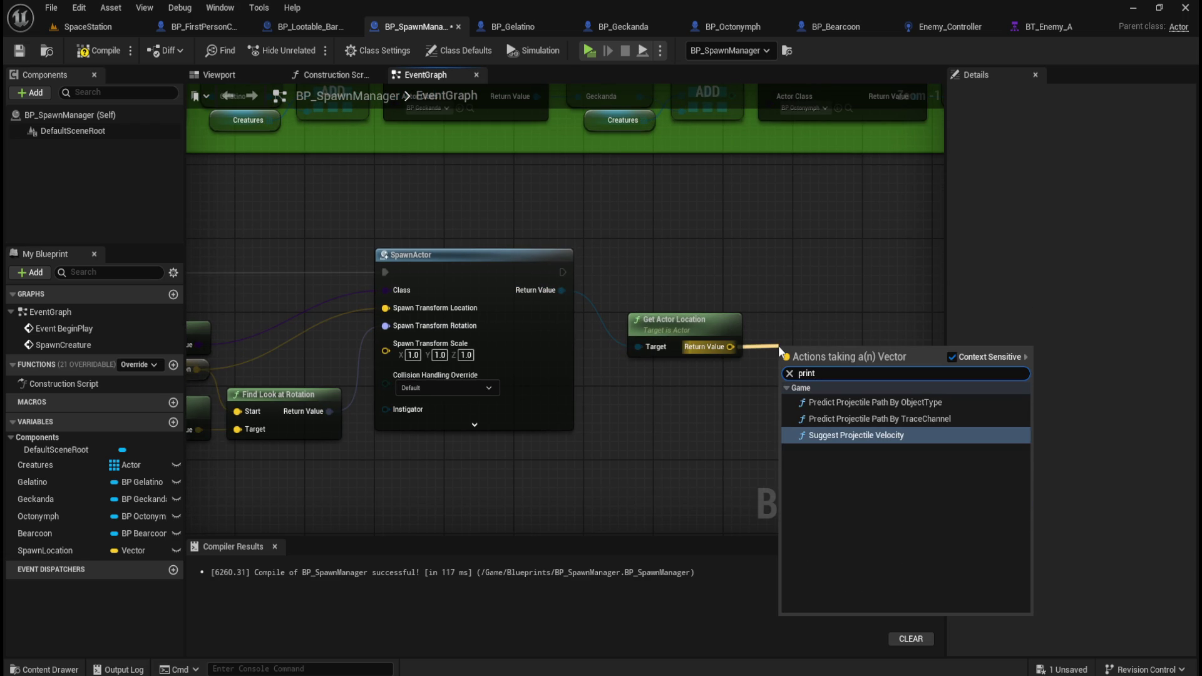
{"action": "key", "text": "Escape"}
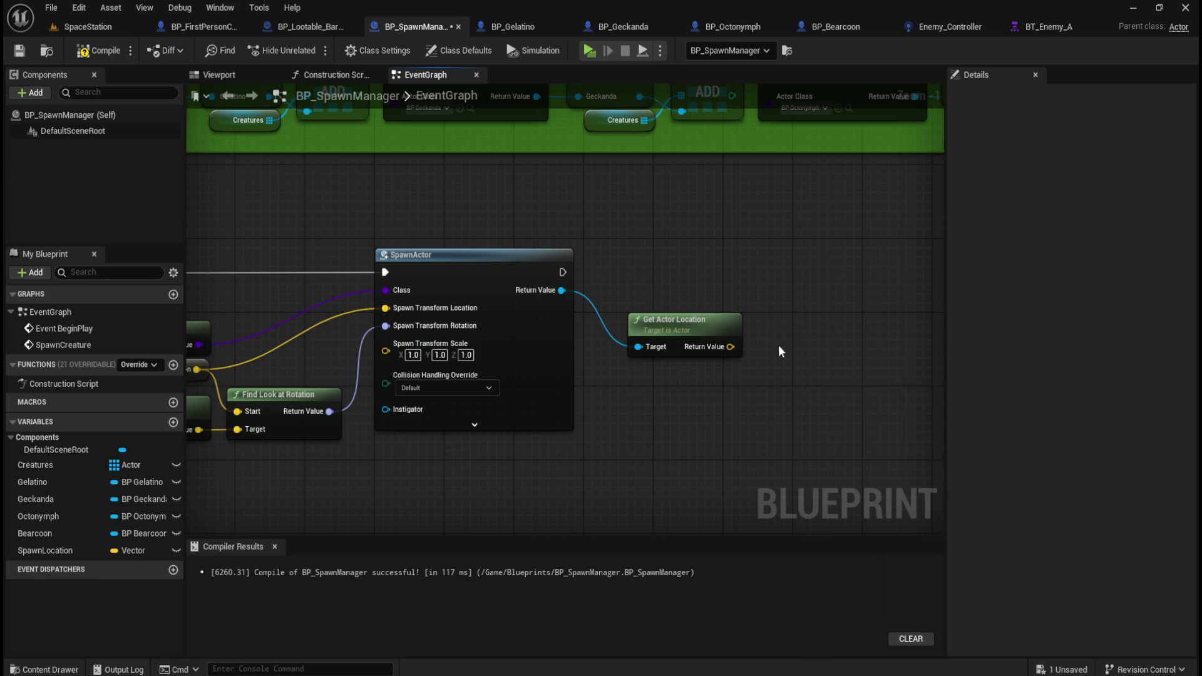
{"action": "right_click", "coordinate": [802, 313]}
{"action": "type", "text": "print"}
{"action": "key", "text": "Return"}
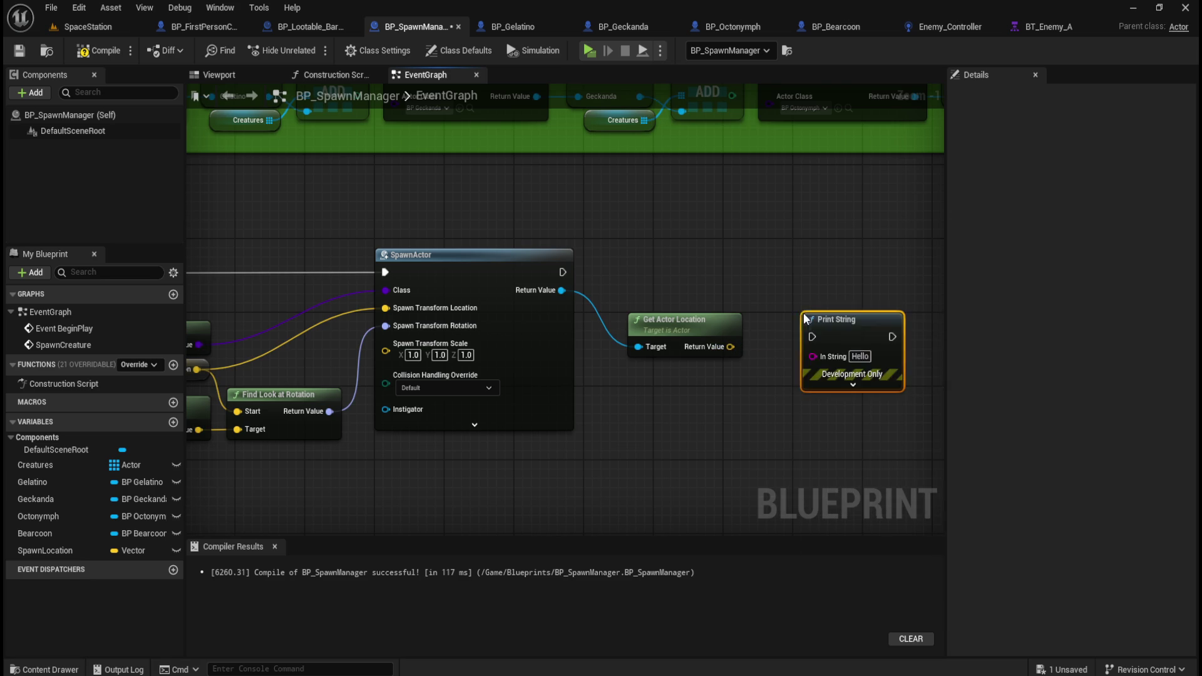
{"action": "left_click_drag", "start_coordinate": [730, 347], "coordinate": [812, 357]}
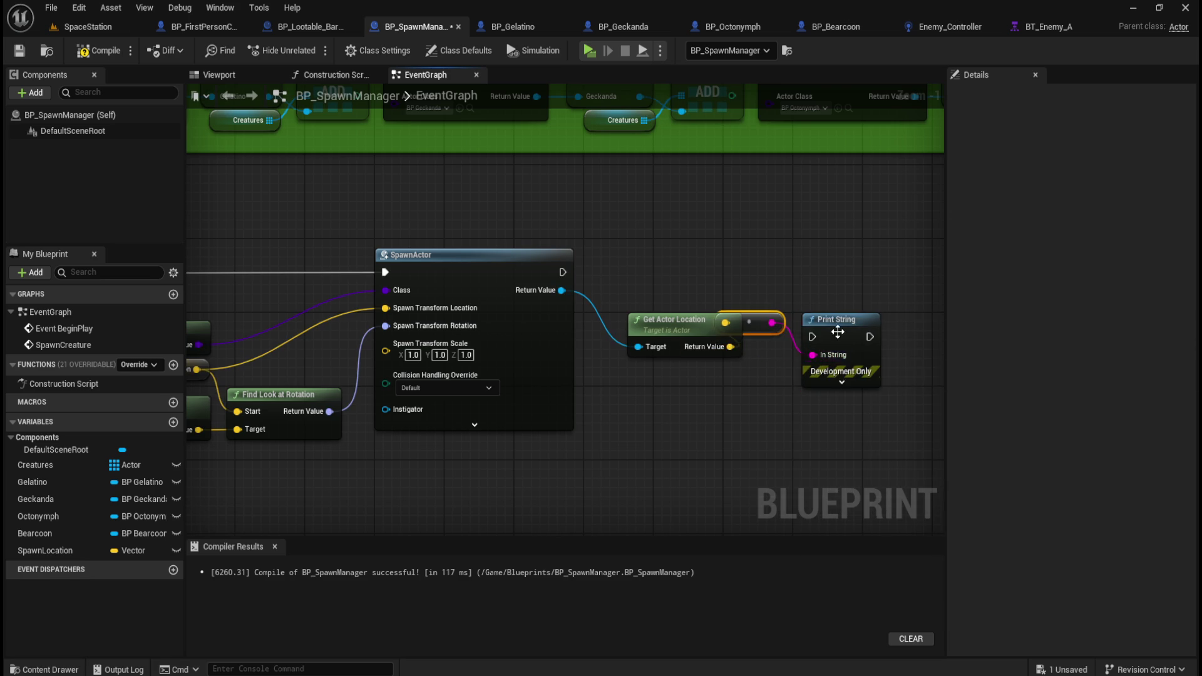
{"action": "left_click_drag", "start_coordinate": [852, 321], "coordinate": [896, 248]}
{"action": "mouse_move", "coordinate": [764, 322]}
{"action": "left_mouse_down"}
{"action": "mouse_move", "coordinate": [805, 341]}
{"action": "mouse_move", "coordinate": [714, 378]}
{"action": "left_mouse_up"}
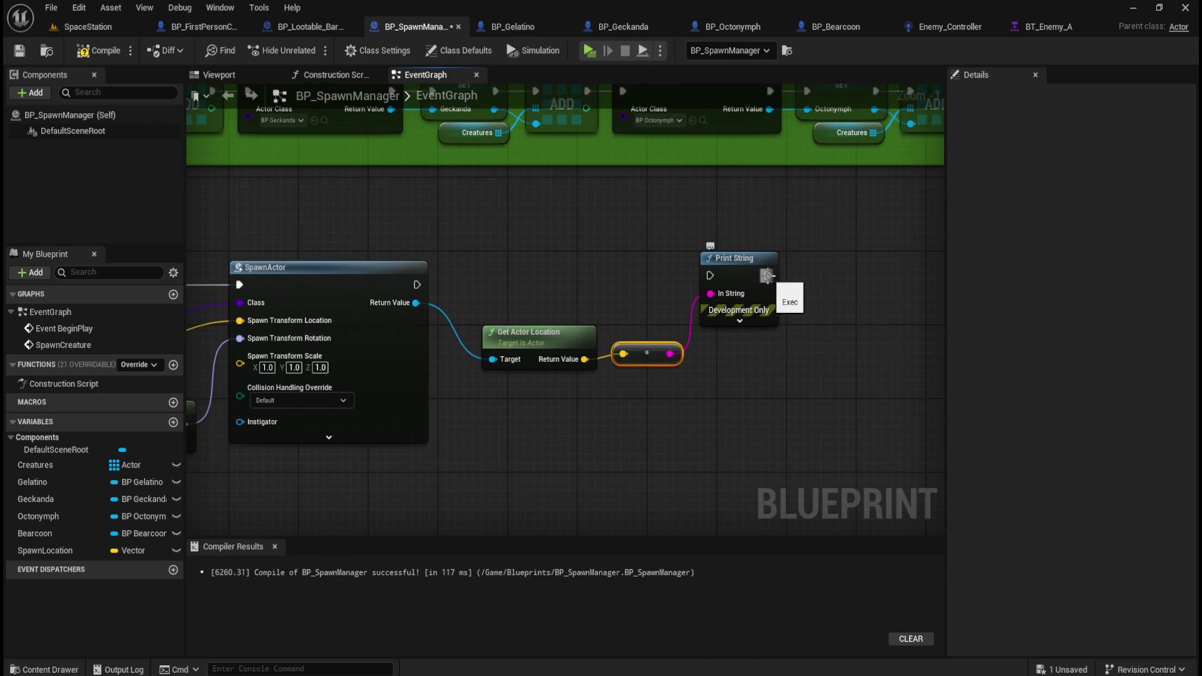
- Add a second Print String with the message "I've spawned here"
{"action": "right_click", "coordinate": [831, 285]}
{"action": "type", "text": "print"}
{"action": "key", "text": "Return"}
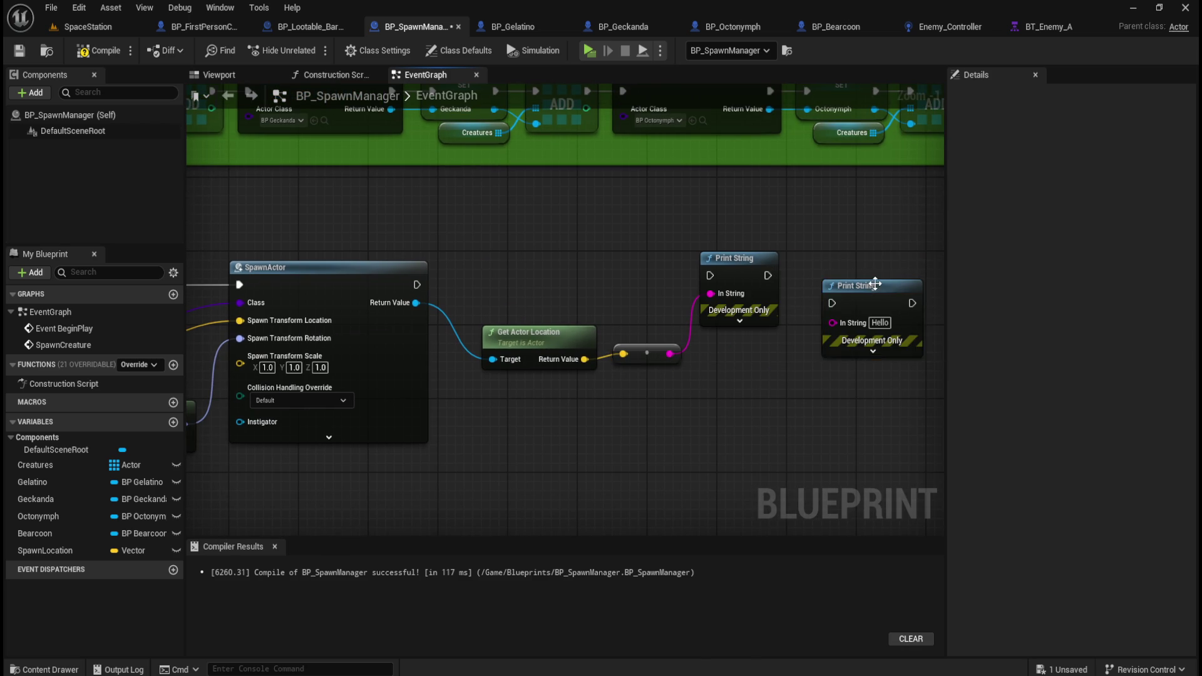
{"action": "mouse_move", "coordinate": [878, 287]}
{"action": "left_mouse_down"}
{"action": "mouse_move", "coordinate": [671, 243]}
{"action": "mouse_move", "coordinate": [641, 254]}
{"action": "mouse_move", "coordinate": [619, 238]}
{"action": "left_mouse_up"}
{"action": "left_click", "coordinate": [613, 276]}
{"action": "key", "text": "BackSpace"}
{"action": "type", "text": "I've h"}
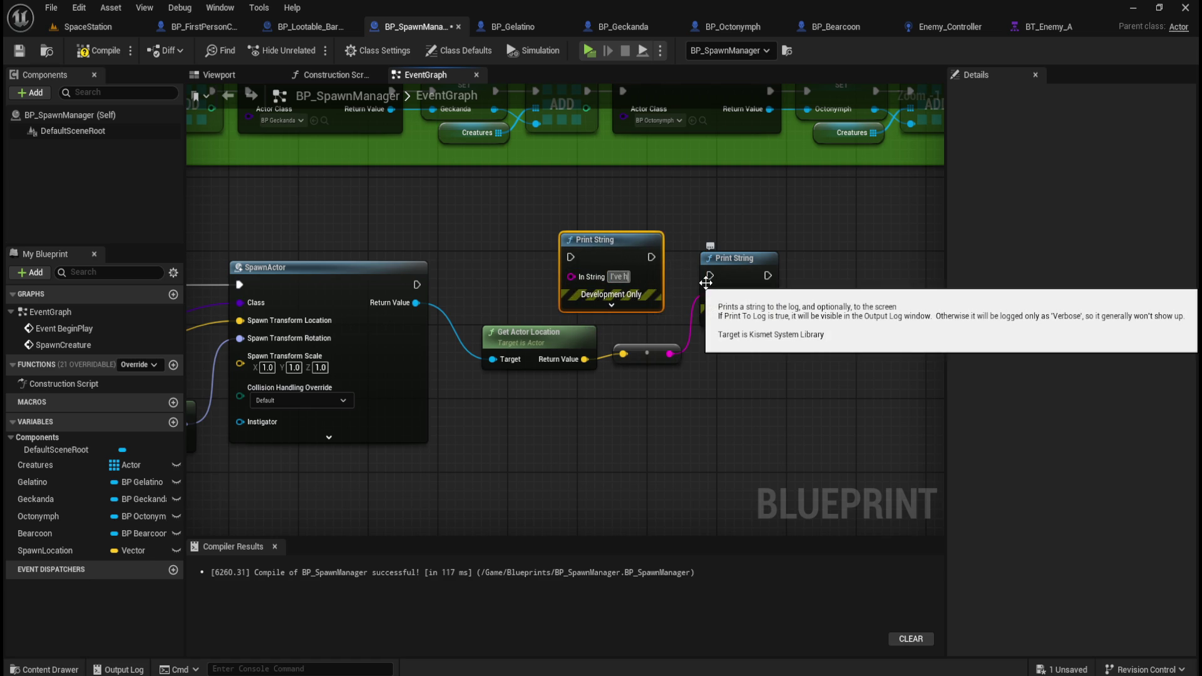
{"action": "key", "text": "BackSpace"}
{"action": "type", "text": "spawned here"}
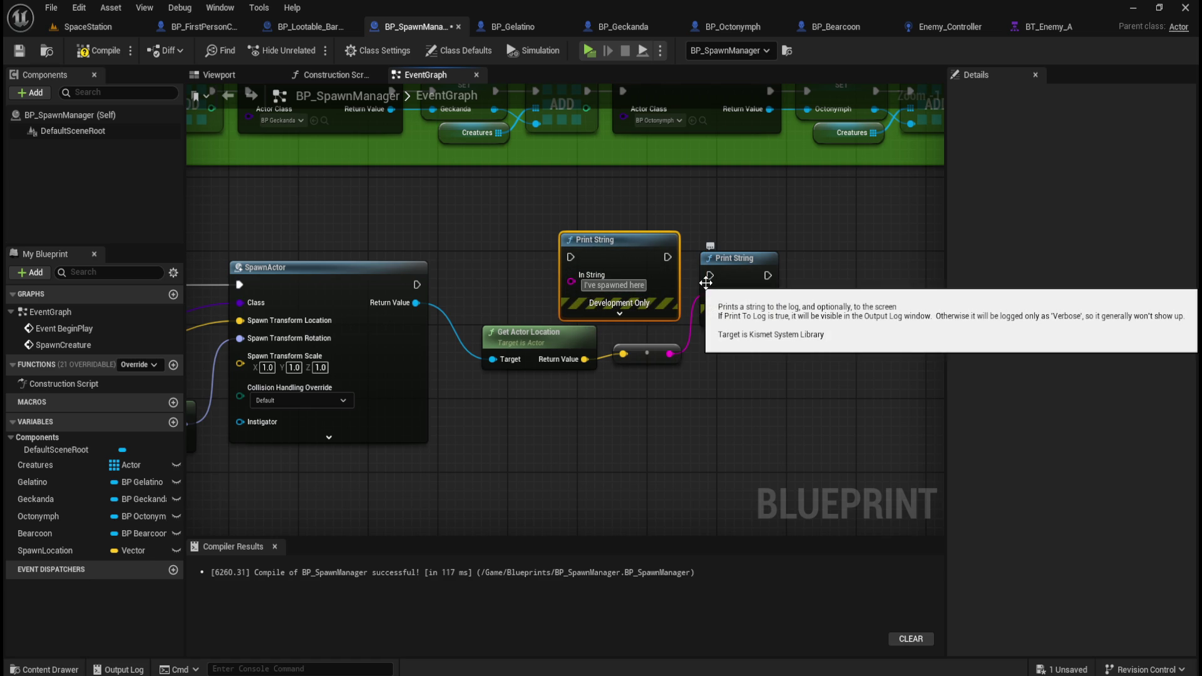
{"action": "left_click_drag", "start_coordinate": [639, 244], "coordinate": [612, 244]}
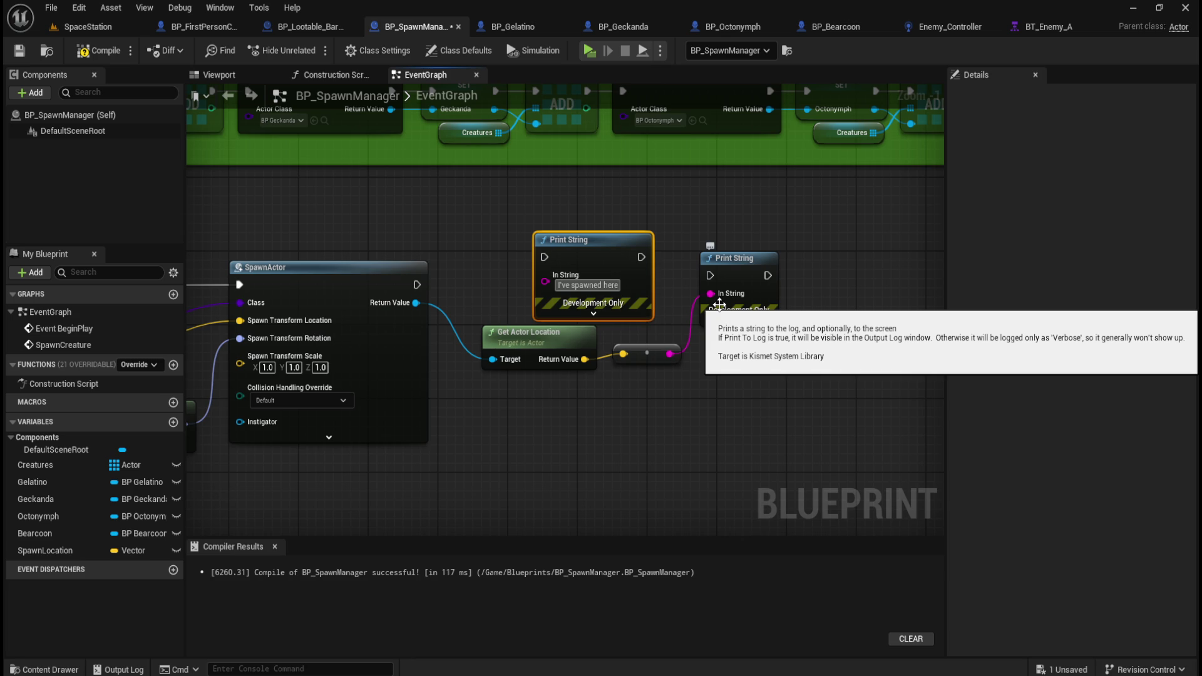
{"action": "type", "text": ":"}
- Chain the message print after SpawnActor and before the location print, then compile
{"action": "left_click_drag", "start_coordinate": [417, 284], "coordinate": [545, 267]}
{"action": "left_click_drag", "start_coordinate": [643, 258], "coordinate": [710, 275]}
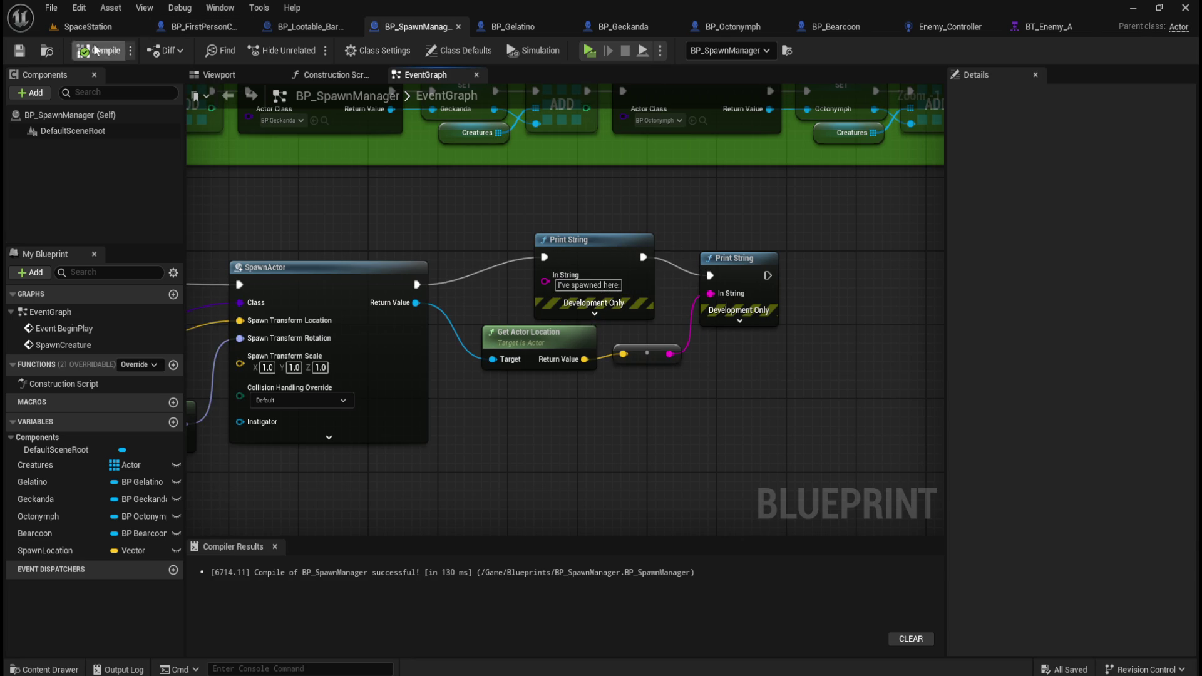
{"action": "left_click", "coordinate": [87, 26]}
{"action": "left_click", "coordinate": [526, 263]}
- Start a play test and loot the first barrel to trigger a creature spawn
{"action": "left_click", "coordinate": [486, 216]}
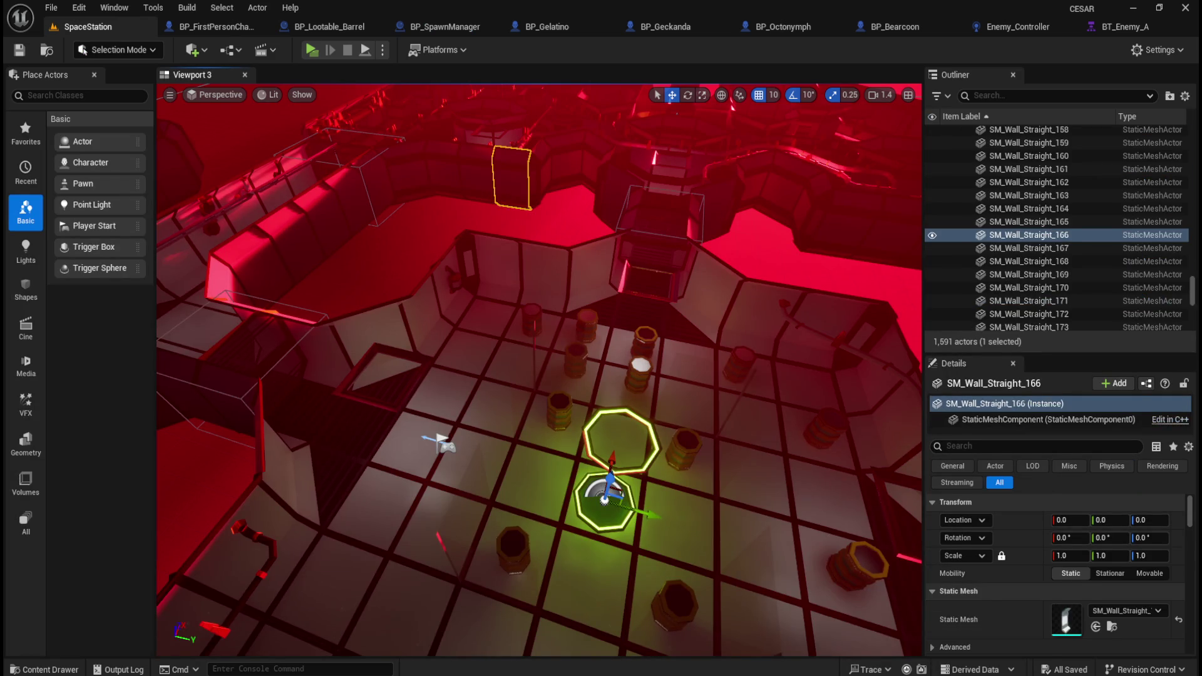
{"action": "left_click", "coordinate": [533, 220]}
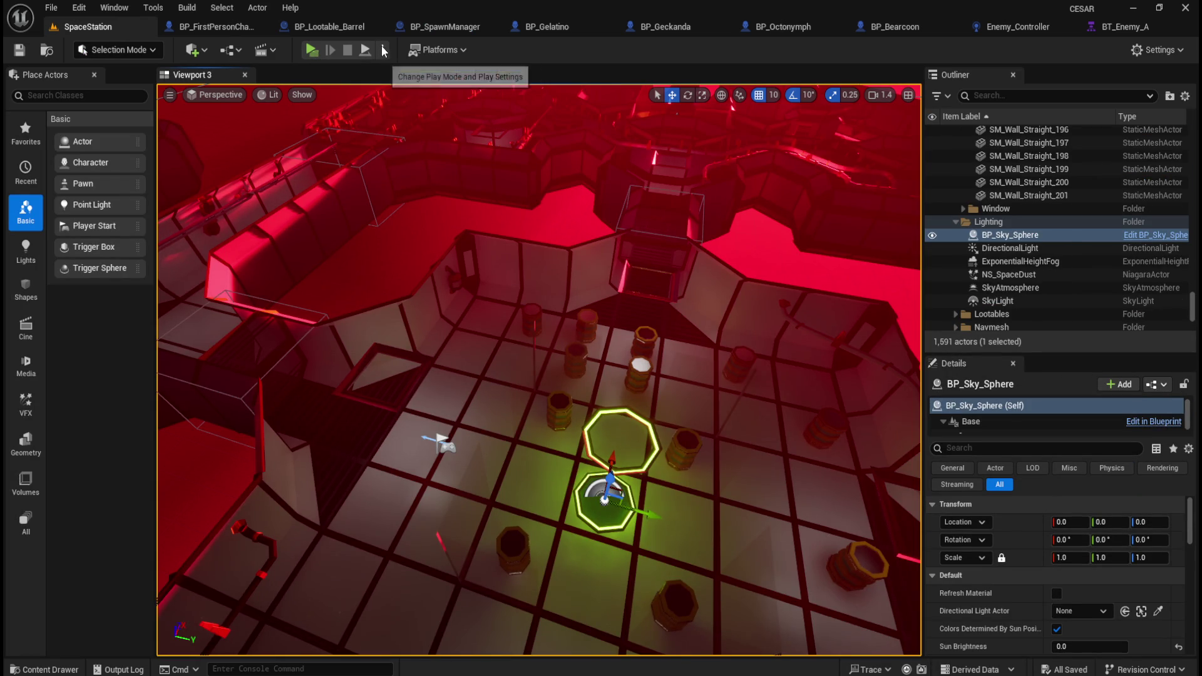
{"action": "left_click", "coordinate": [309, 51]}
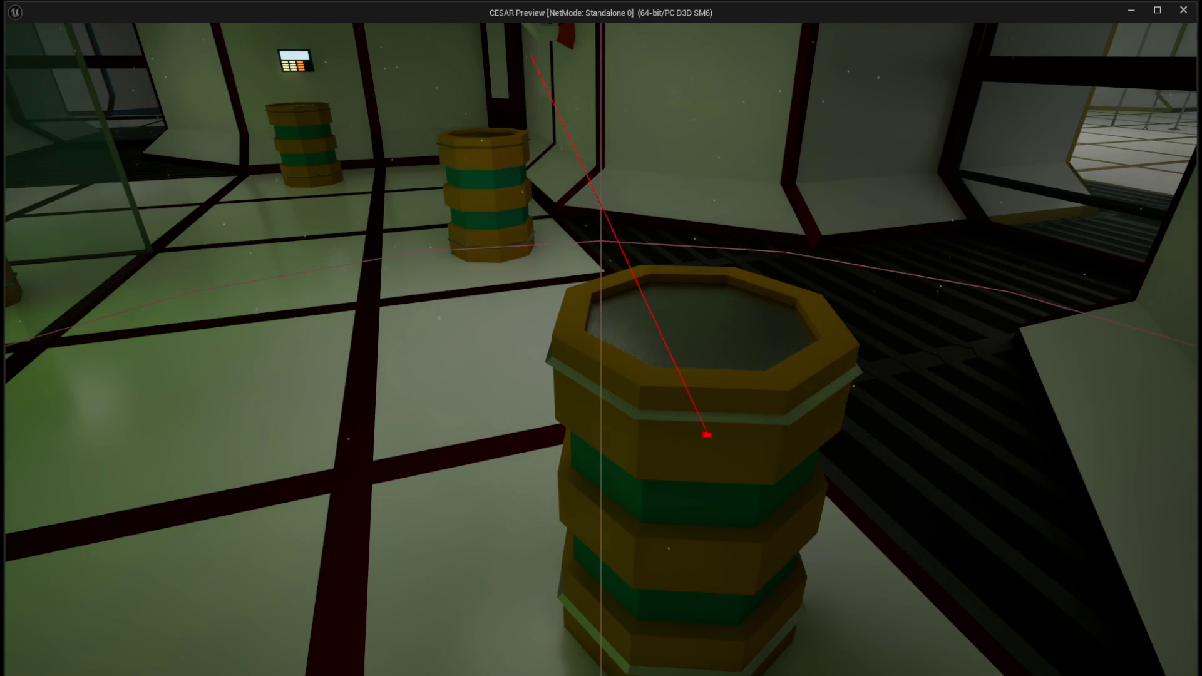
{"action": "key", "text": "w"}
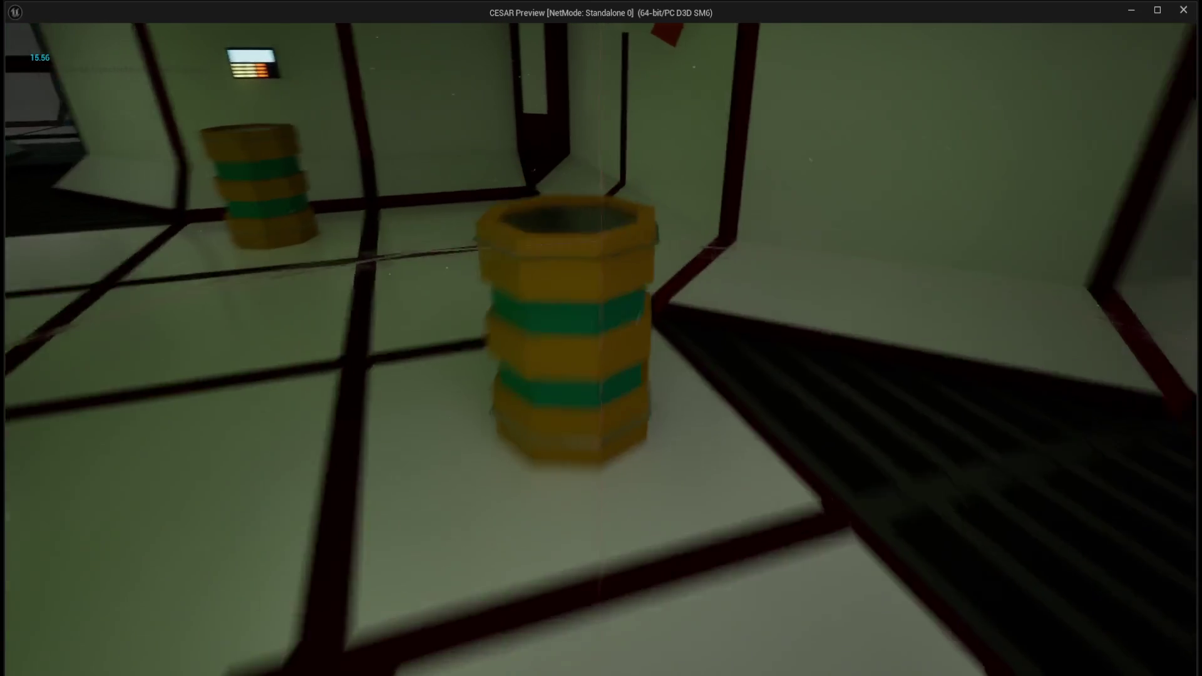
{"action": "key", "text": "w"}
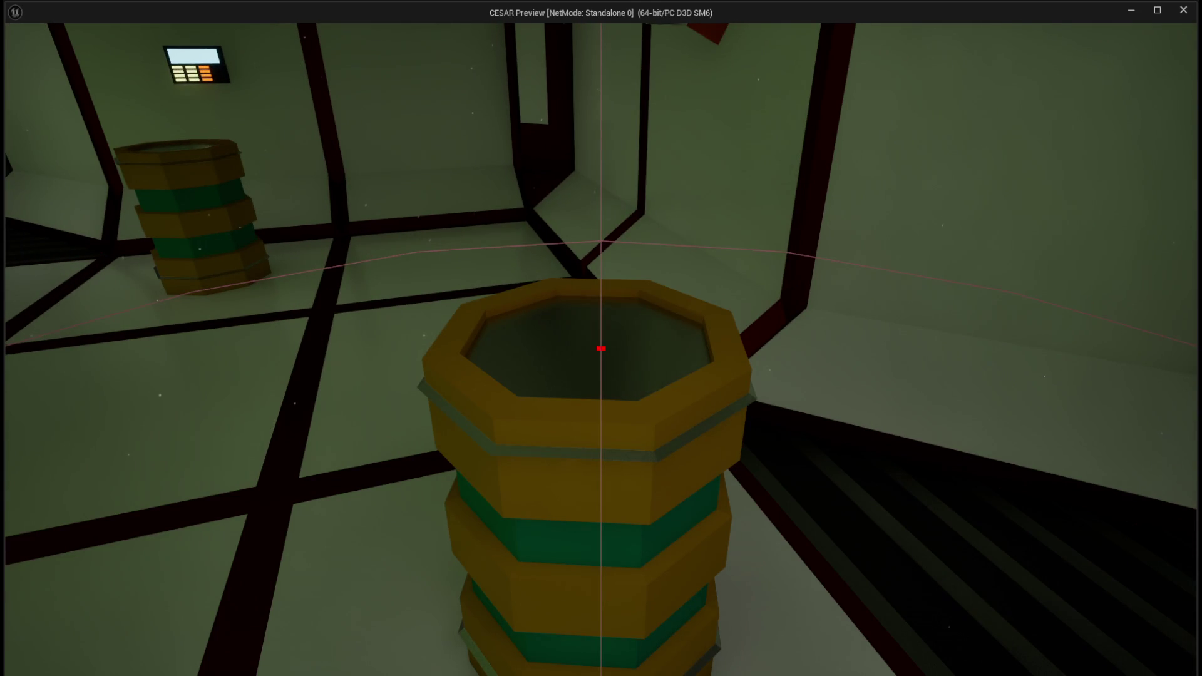
{"action": "key", "text": "s"}
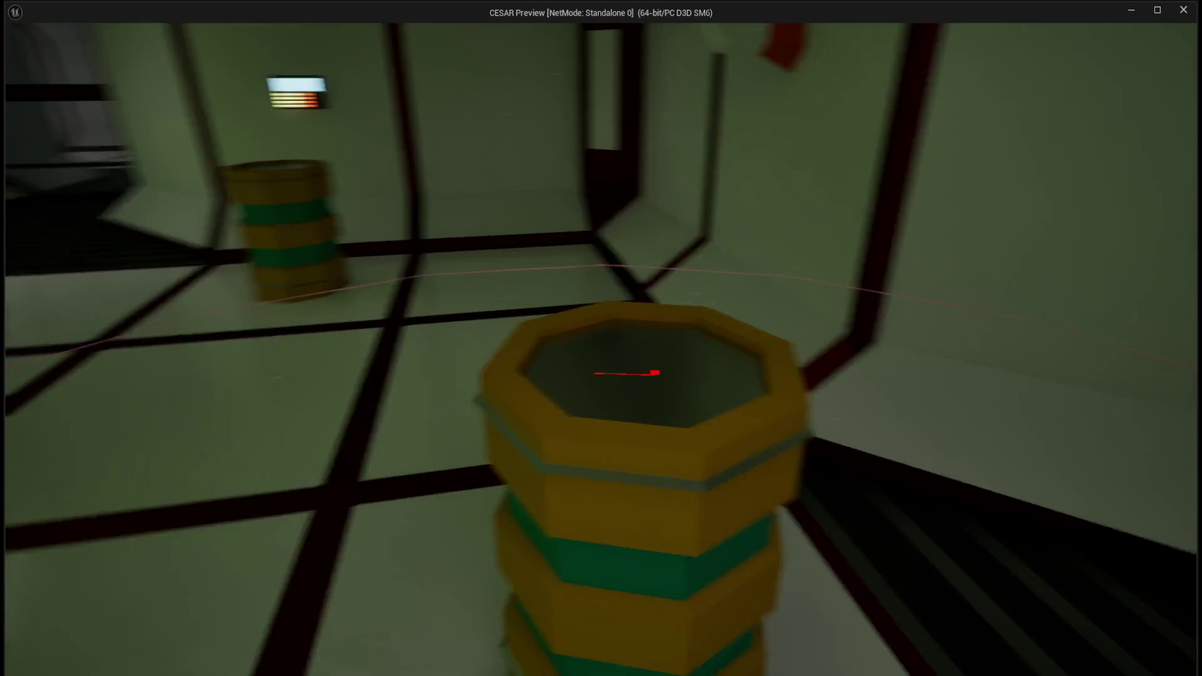
{"action": "key", "text": "e"}
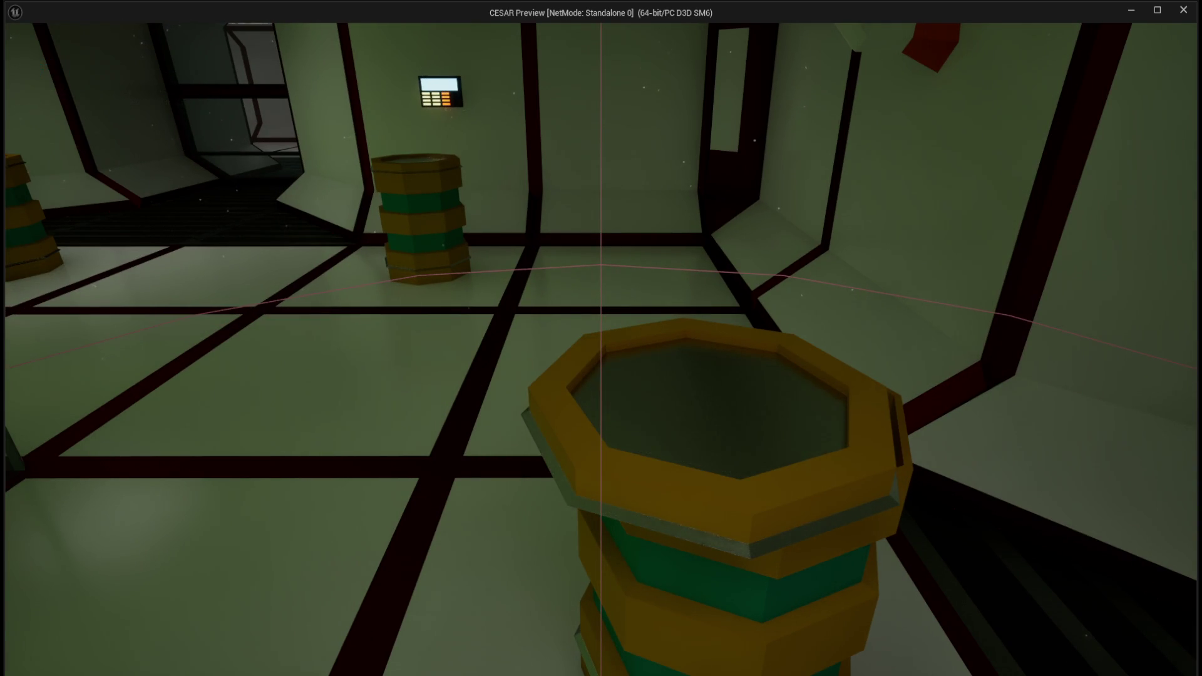
- Walk through the barrel room, loot another barrel, then stop the session
{"action": "key", "text": "e"}
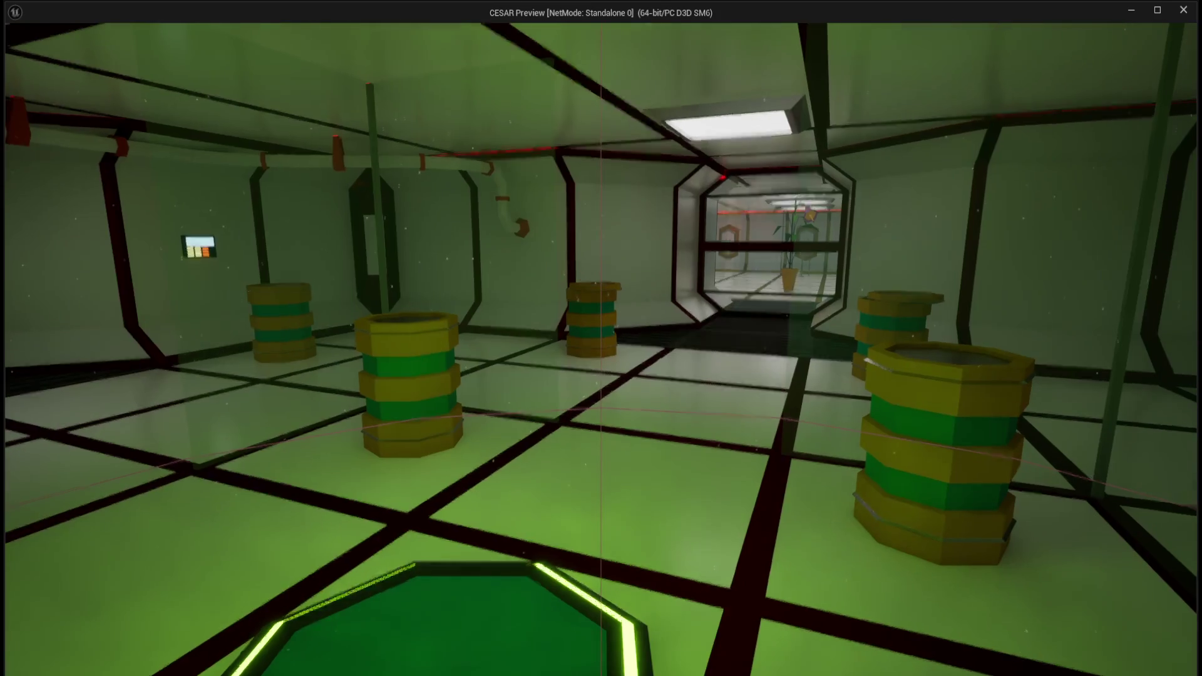
{"action": "key", "text": "w"}
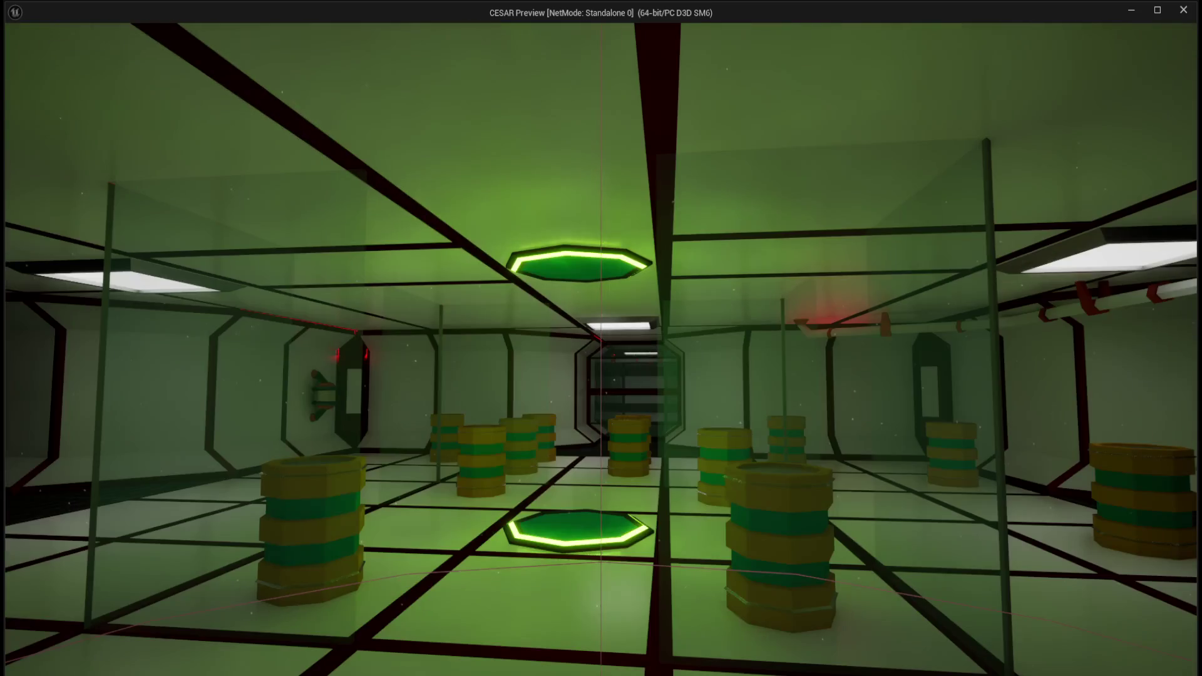
{"action": "key", "text": "w"}
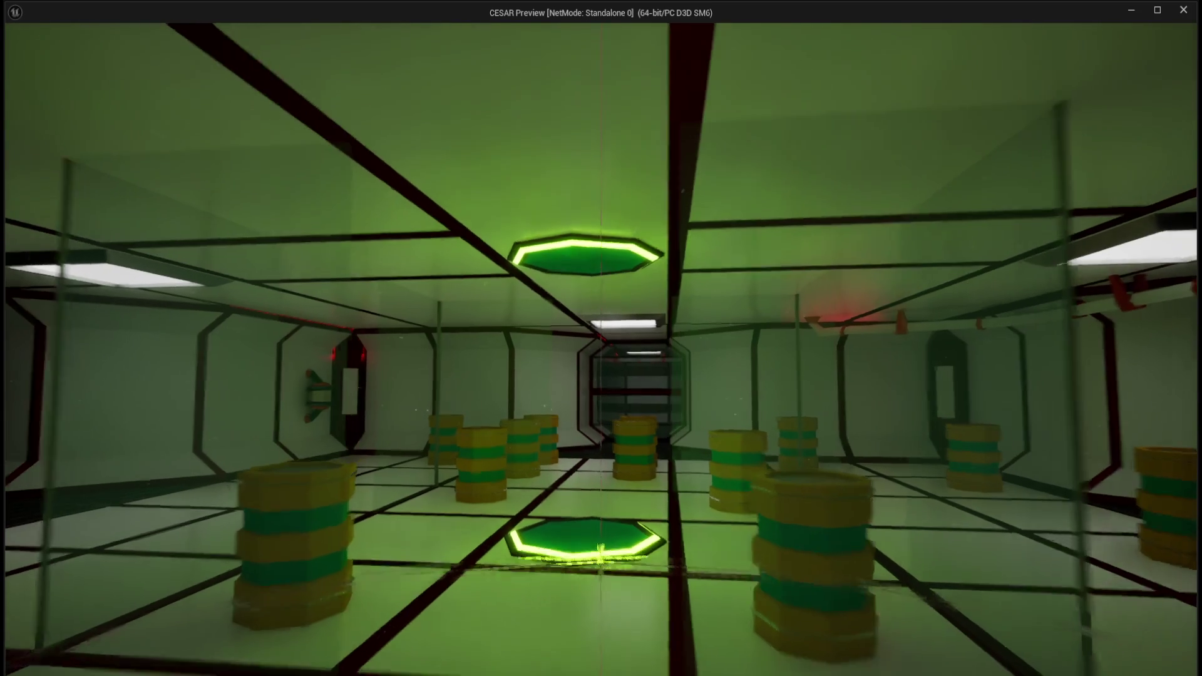
{"action": "key", "text": "w"}
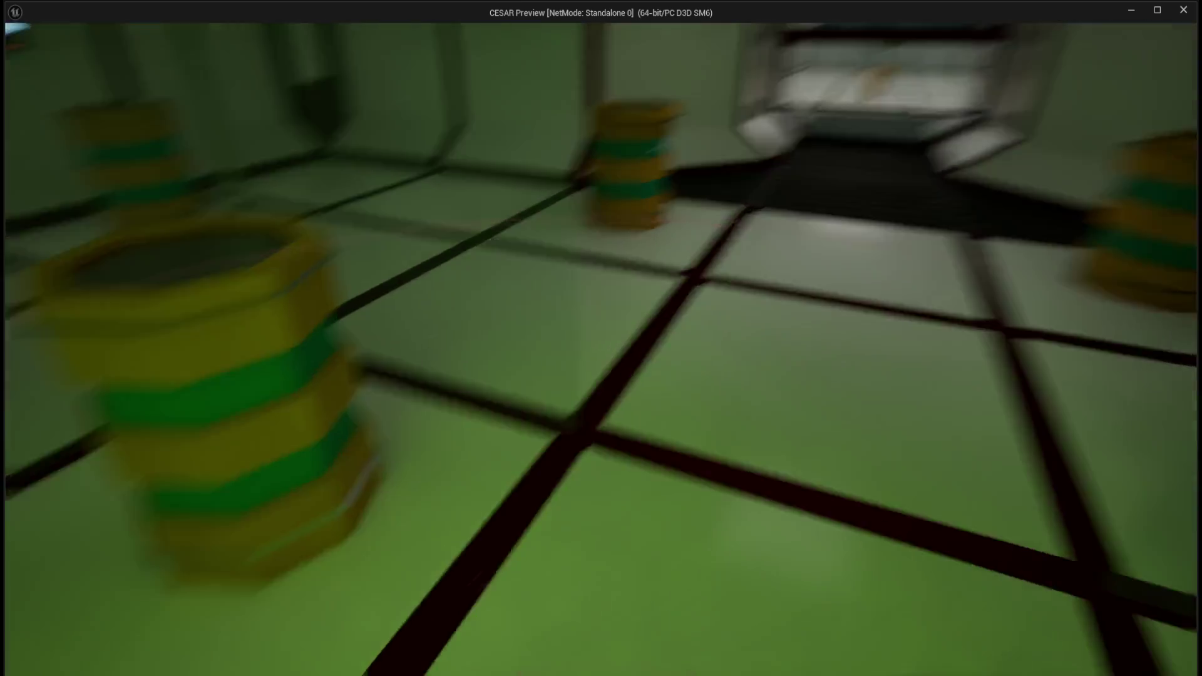
{"action": "key", "text": "w"}
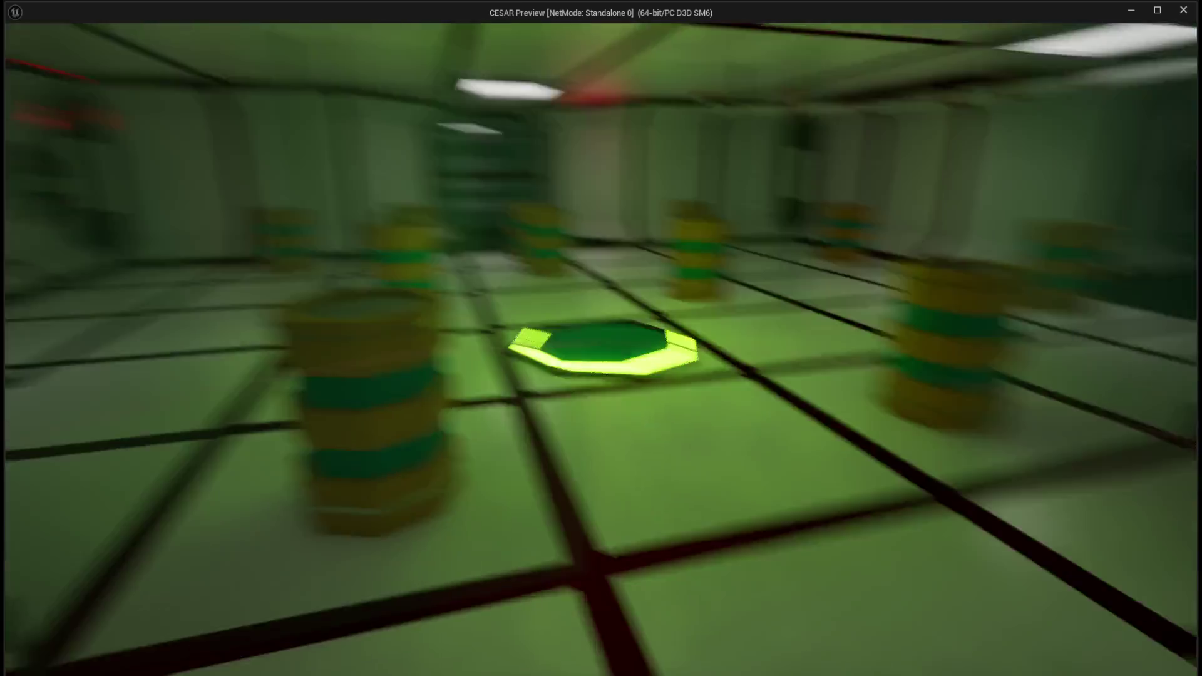
{"action": "key", "text": "w"}
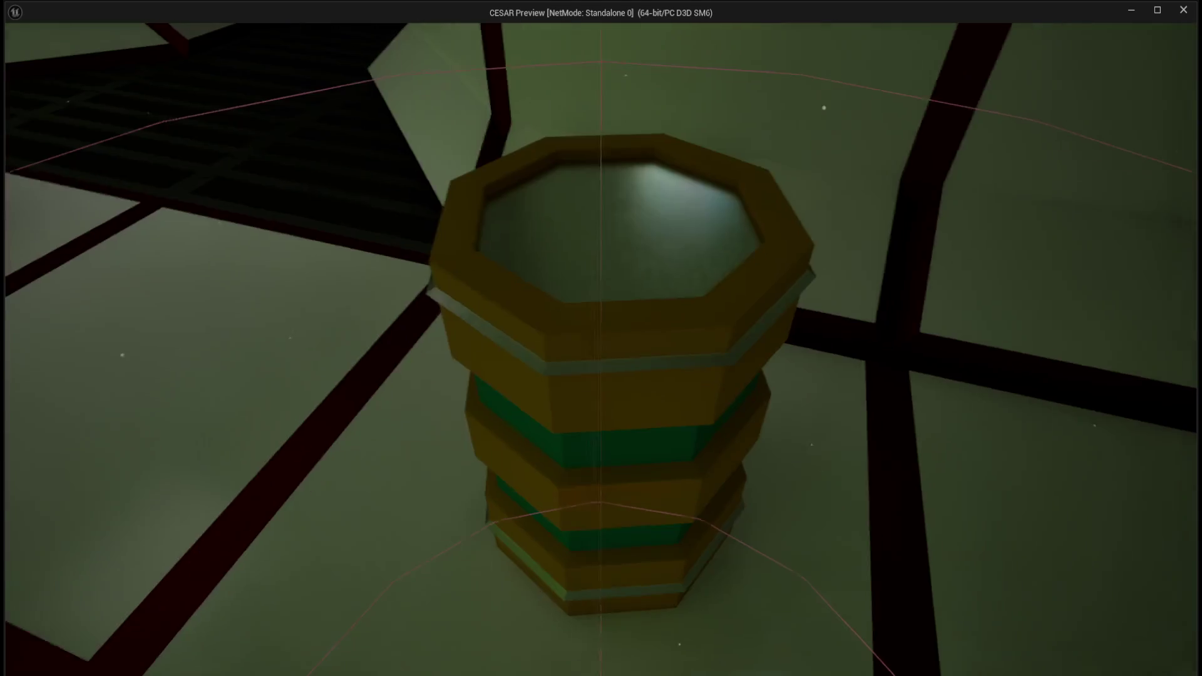
{"action": "key", "text": "a"}
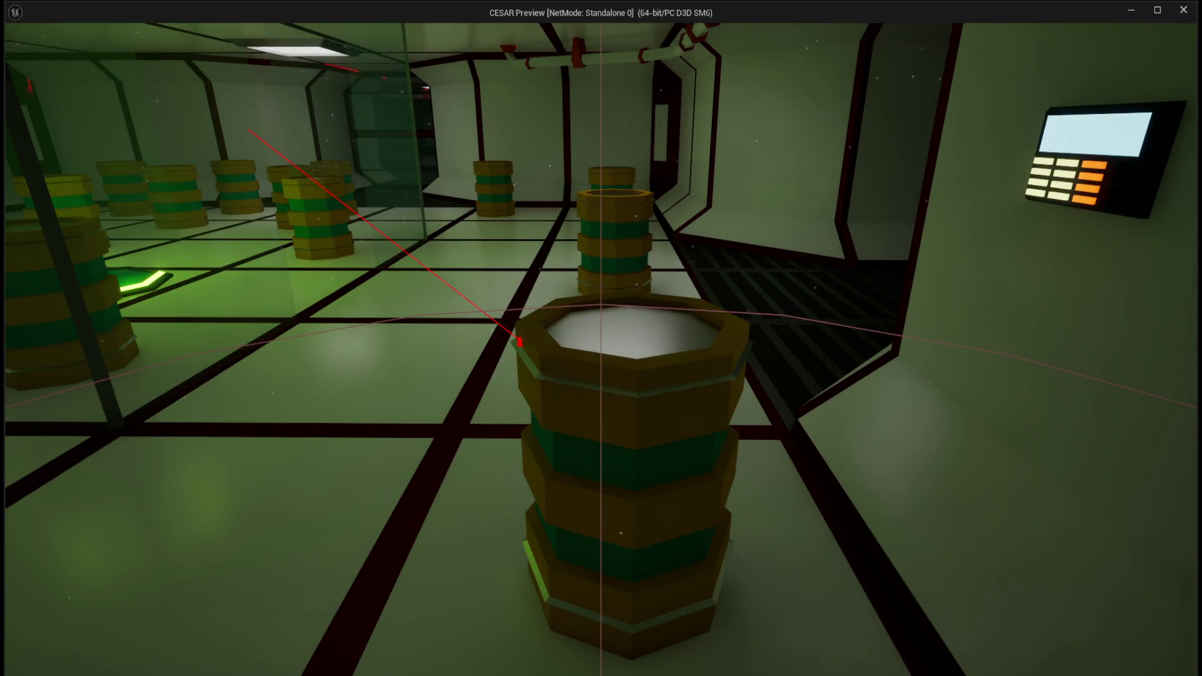
{"action": "key", "text": "w"}
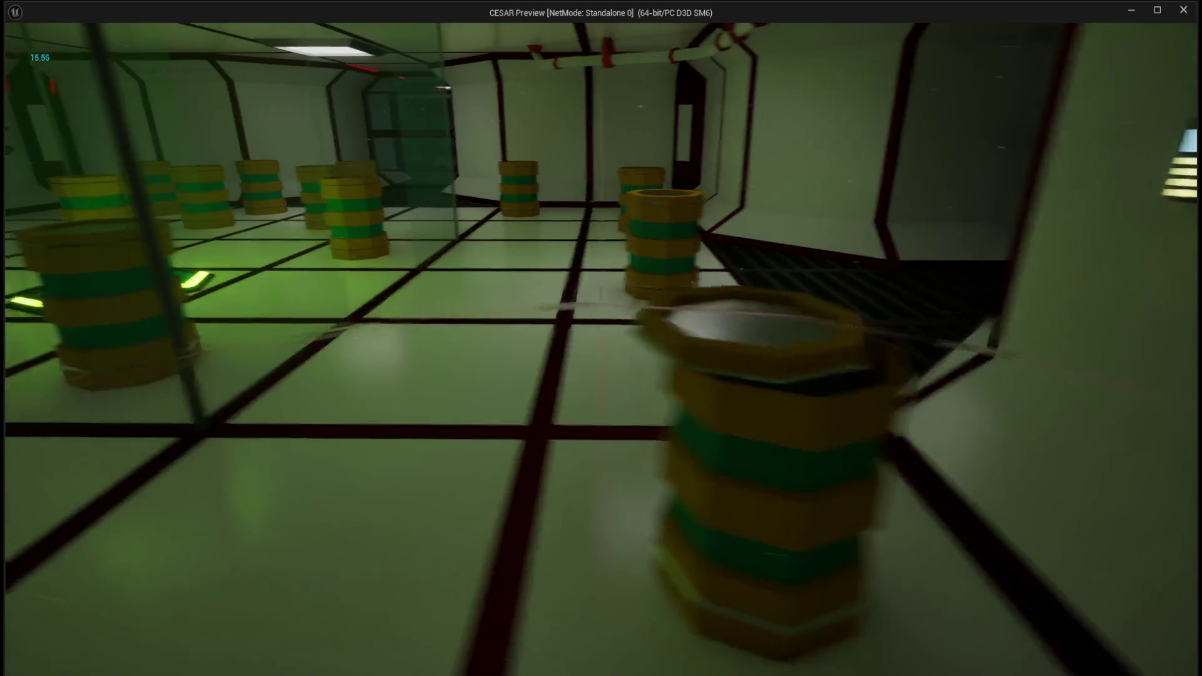
{"action": "key", "text": "s"}
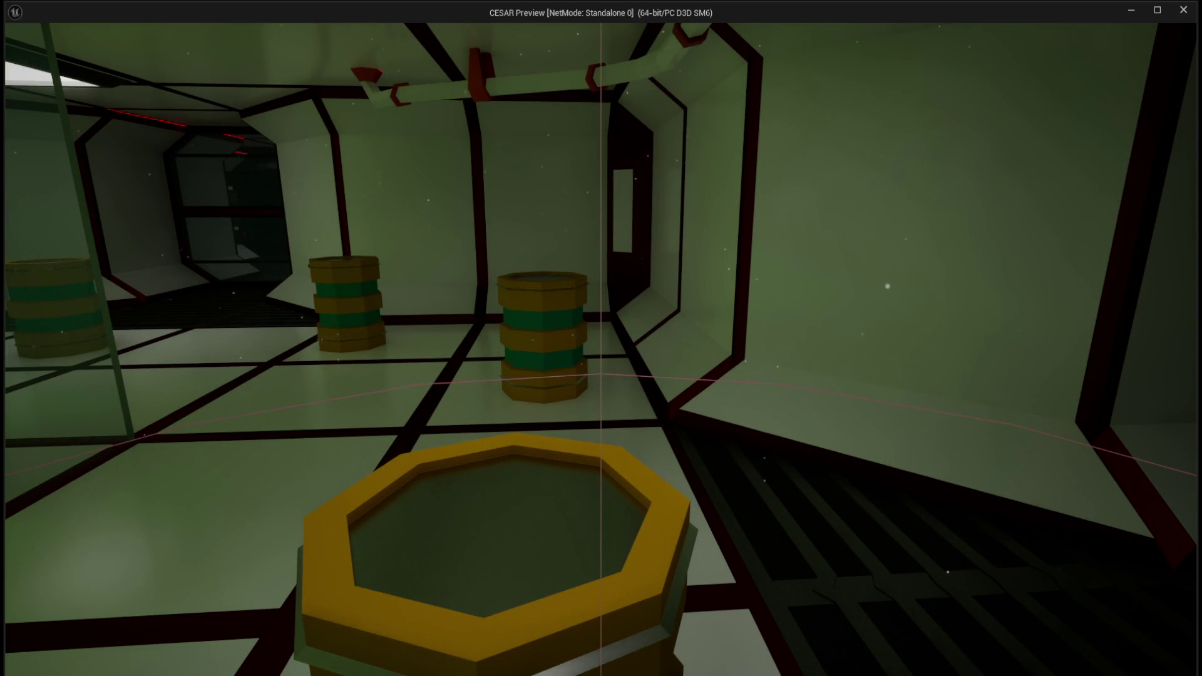
{"action": "key", "text": "w"}
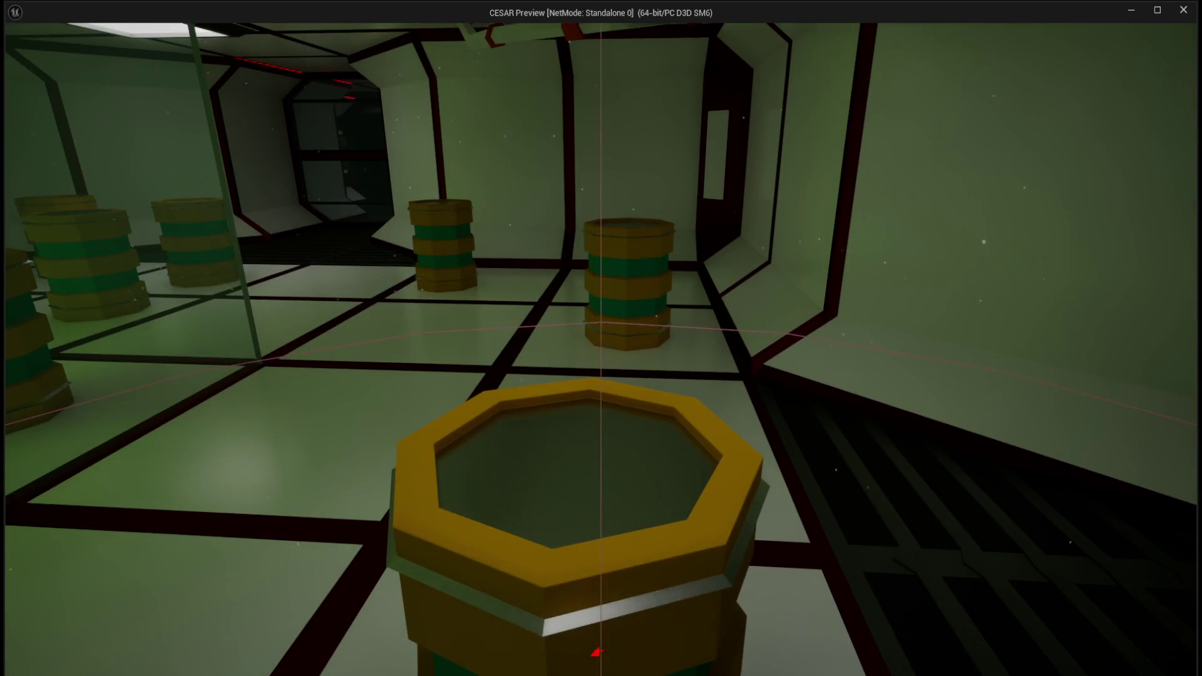
{"action": "key", "text": "s"}
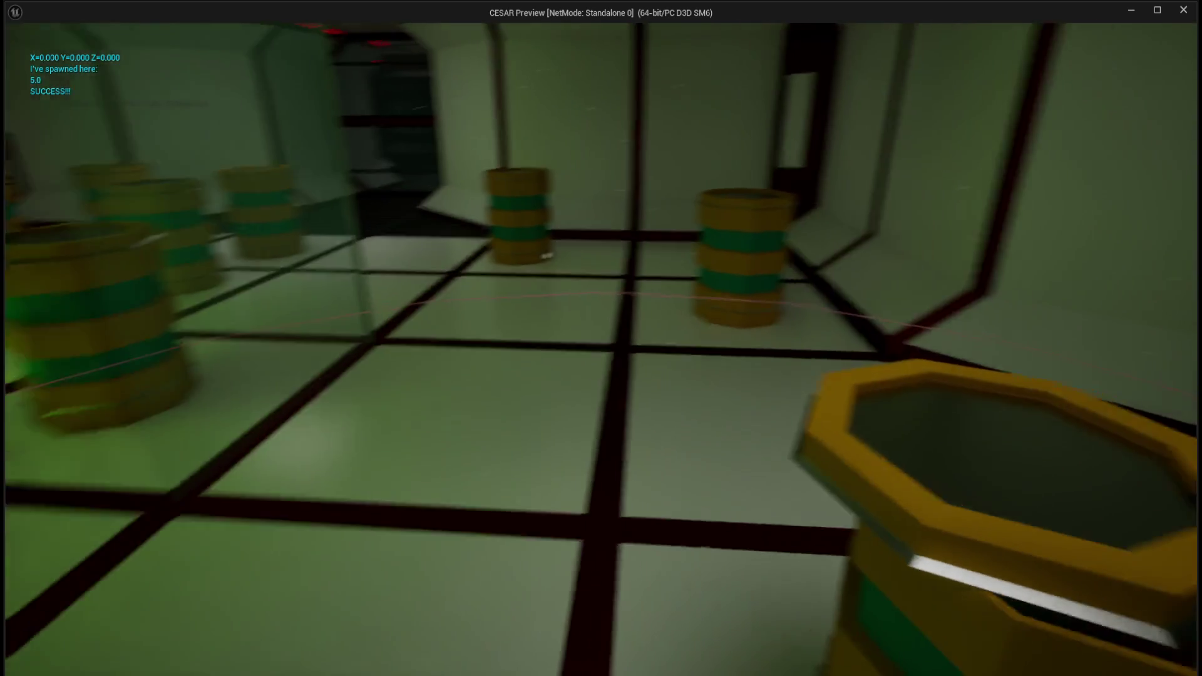
{"action": "key", "text": "Escape"}
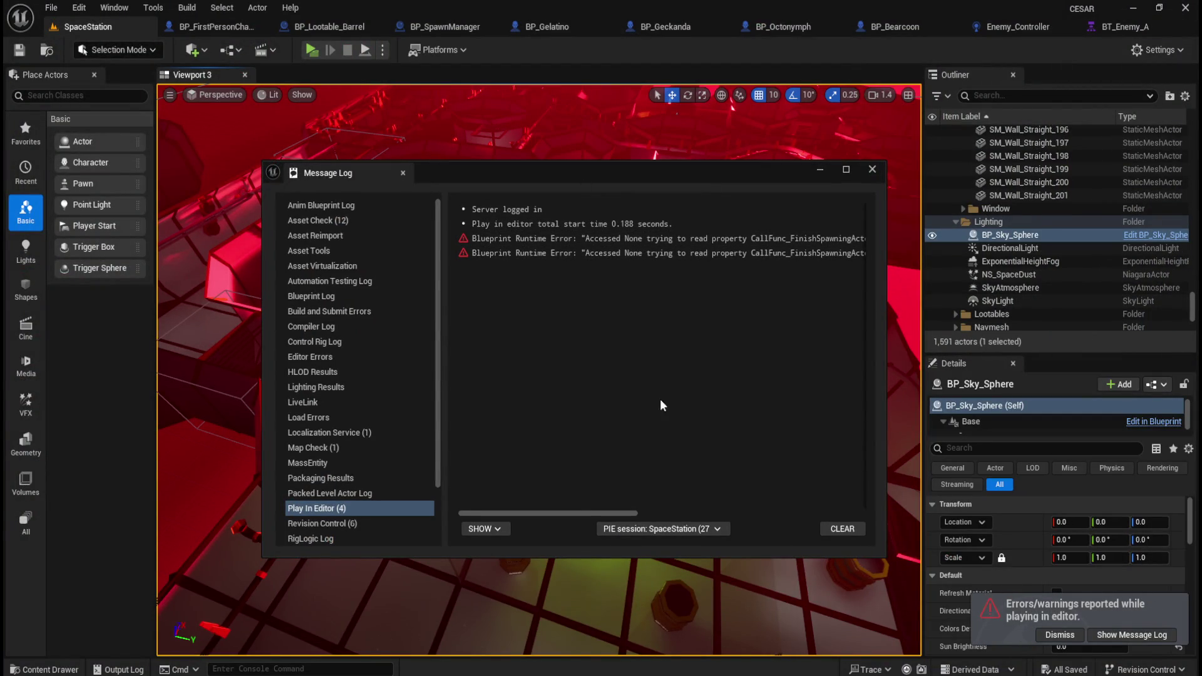
- Scroll through the Accessed None errors tracing to BP_SpawnManager's Print String, then close the Message Log
{"action": "mouse_move", "coordinate": [579, 512]}
{"action": "left_mouse_down"}
{"action": "mouse_move", "coordinate": [649, 515]}
{"action": "mouse_move", "coordinate": [553, 509]}
{"action": "mouse_move", "coordinate": [682, 468]}
{"action": "mouse_move", "coordinate": [800, 453]}
{"action": "left_mouse_up"}
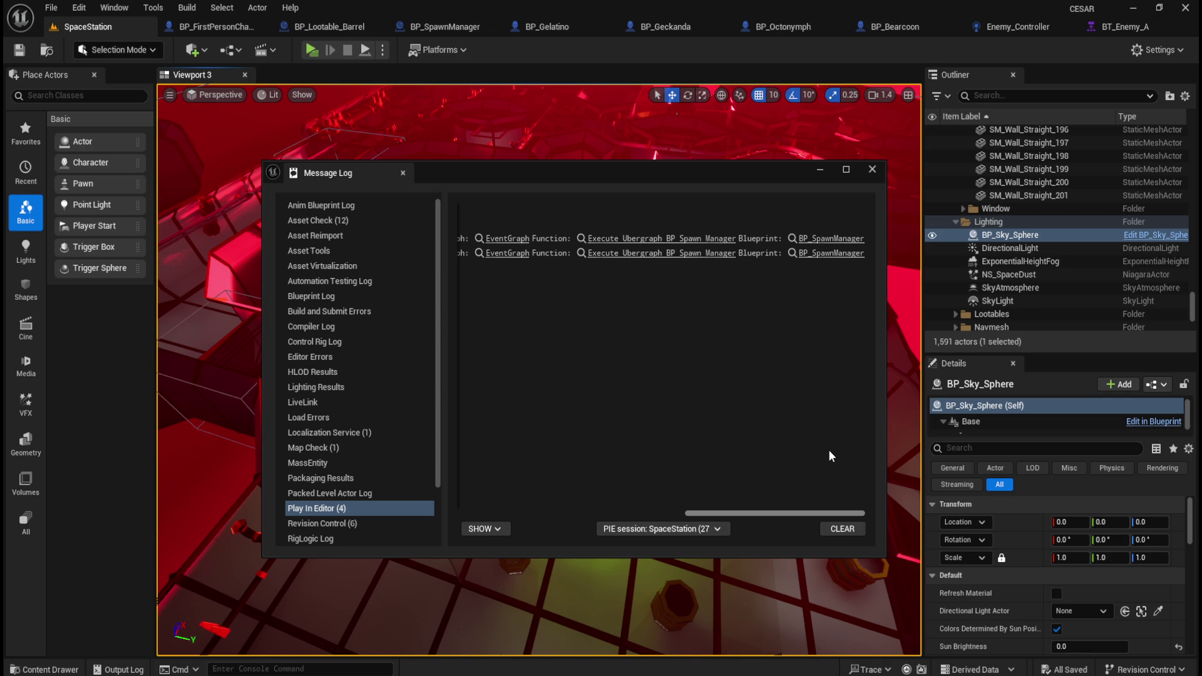
{"action": "left_click", "coordinate": [871, 175]}
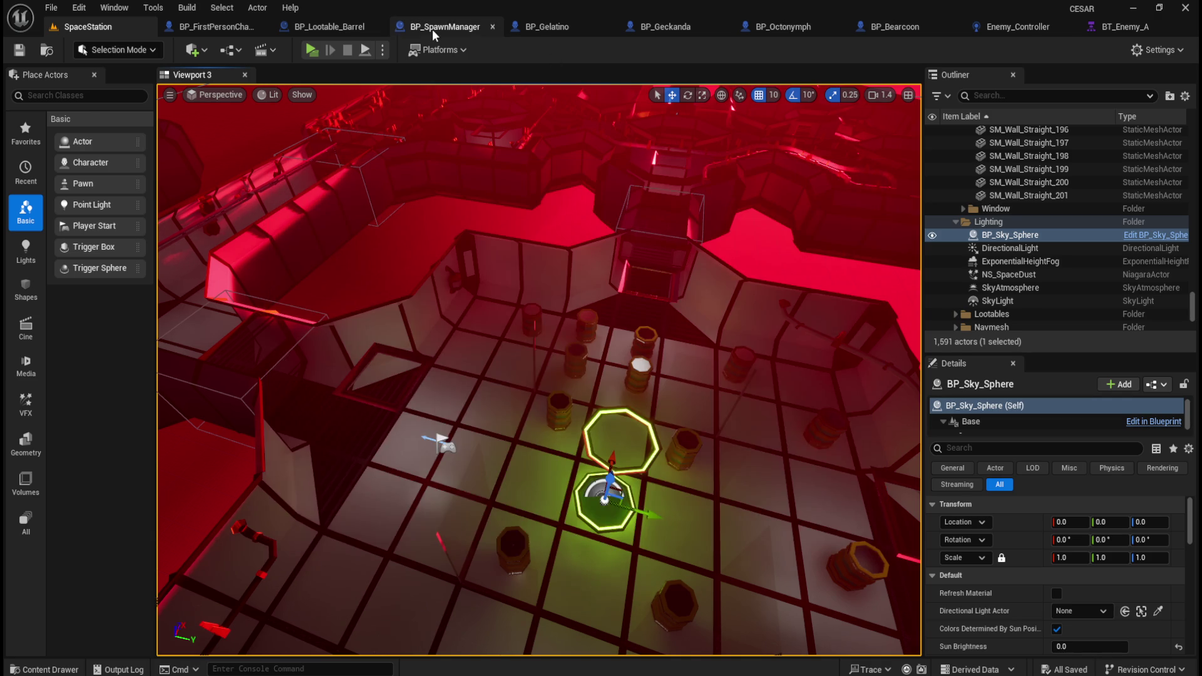
{"action": "left_click", "coordinate": [432, 29]}
{"action": "left_click_drag", "start_coordinate": [529, 464], "coordinate": [812, 455]}
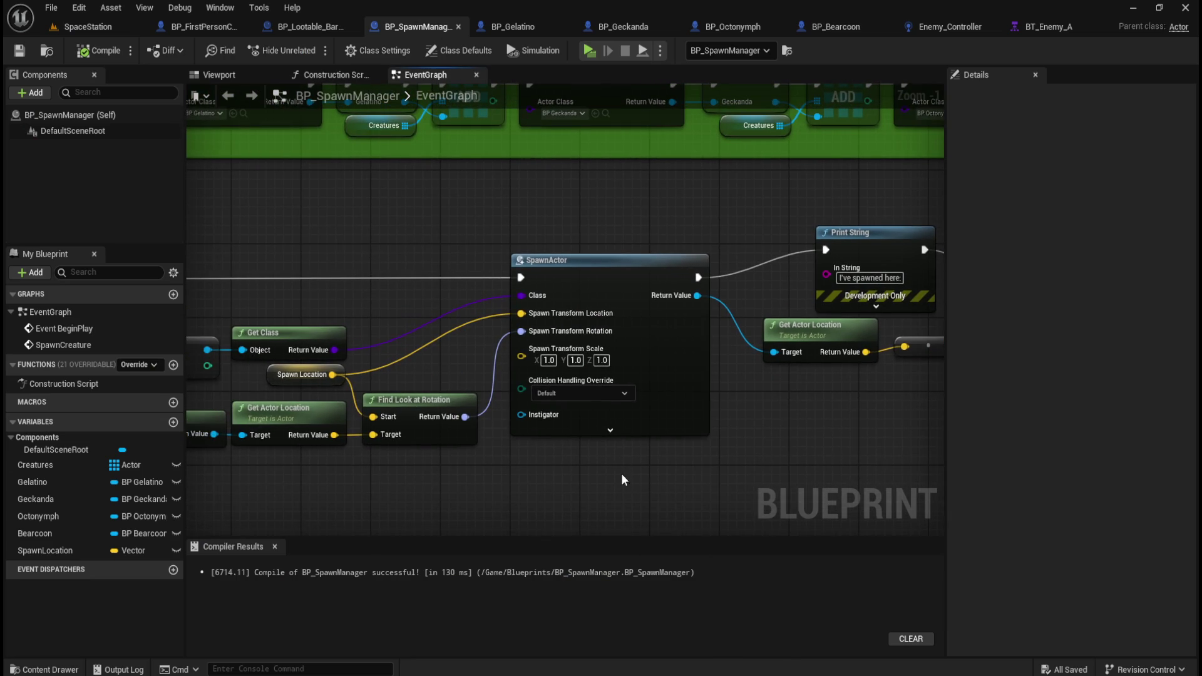
{"action": "left_click_drag", "start_coordinate": [551, 481], "coordinate": [664, 466]}
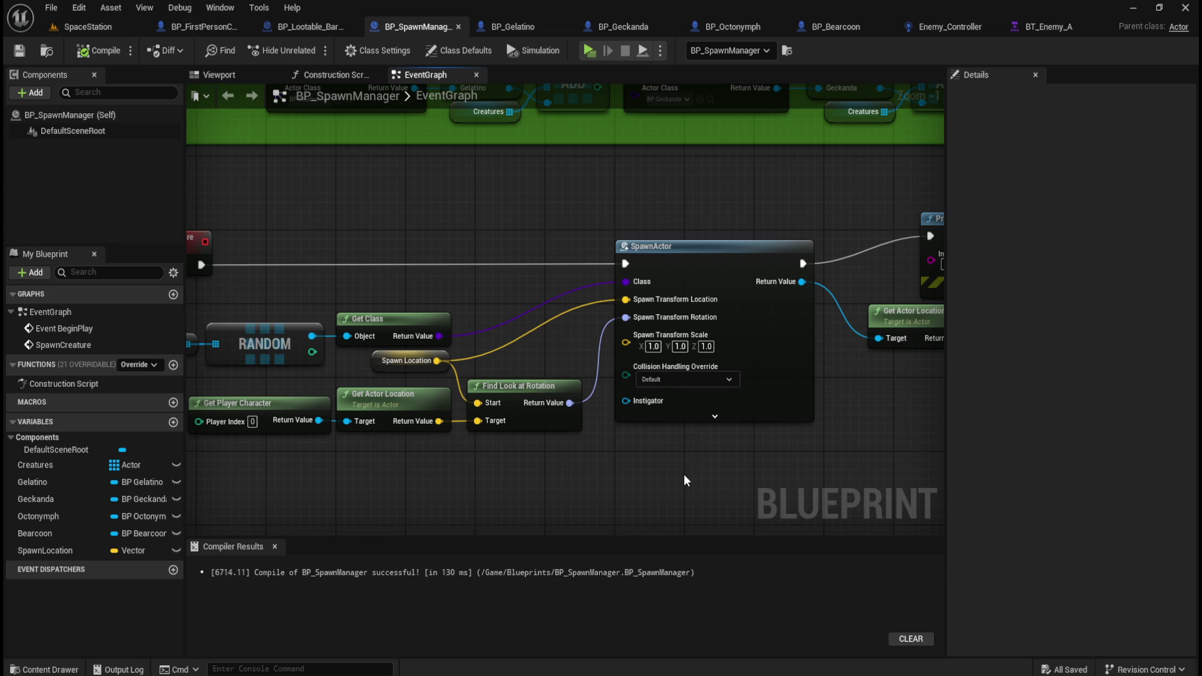
{"action": "left_click_drag", "start_coordinate": [697, 486], "coordinate": [676, 446]}
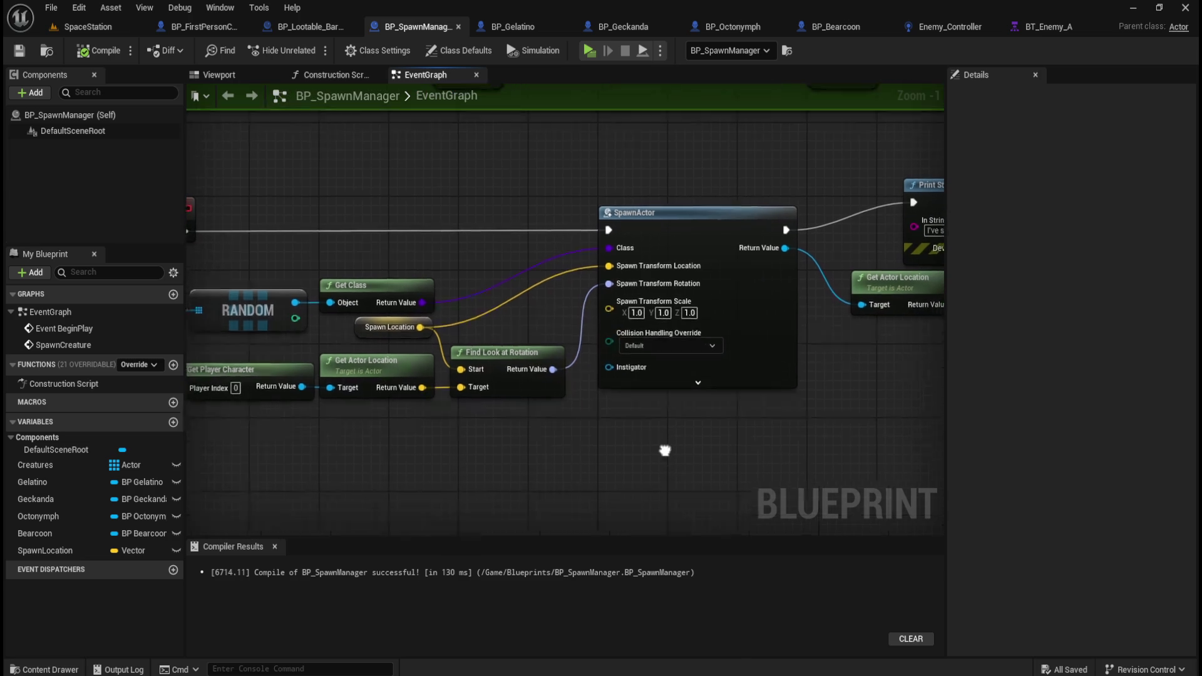
- Add a Spawn Actor from Class node with its class set to BP_Gelatino
{"action": "right_click", "coordinate": [635, 457]}
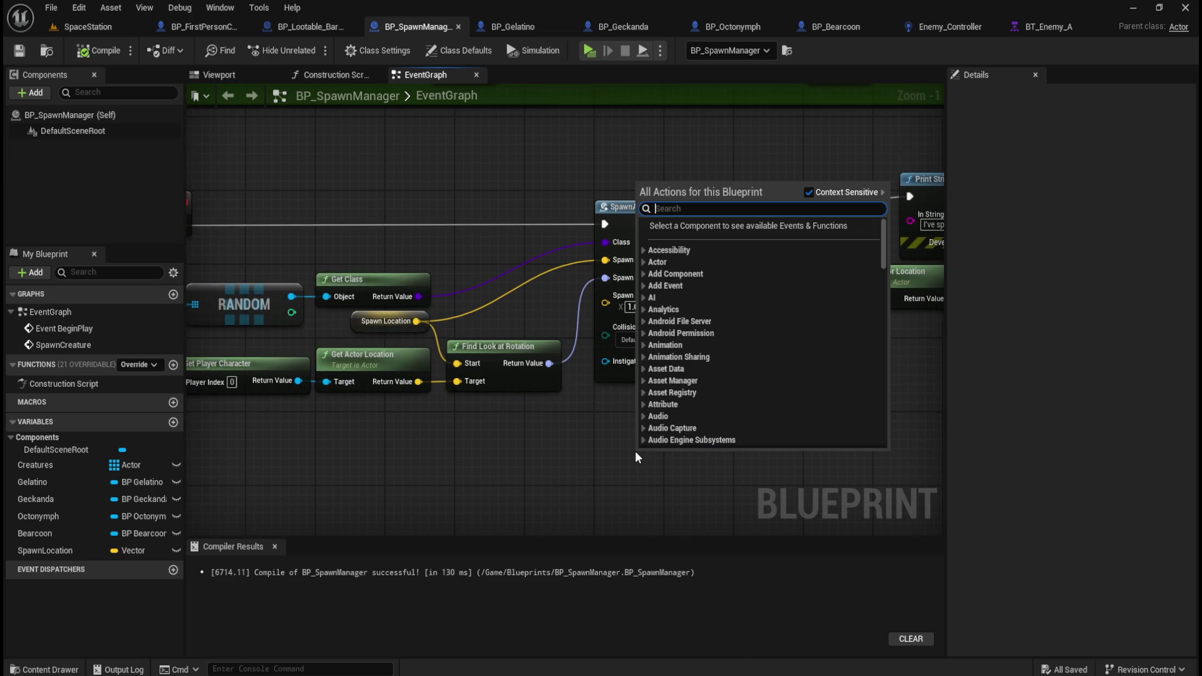
{"action": "type", "text": "spawn"}
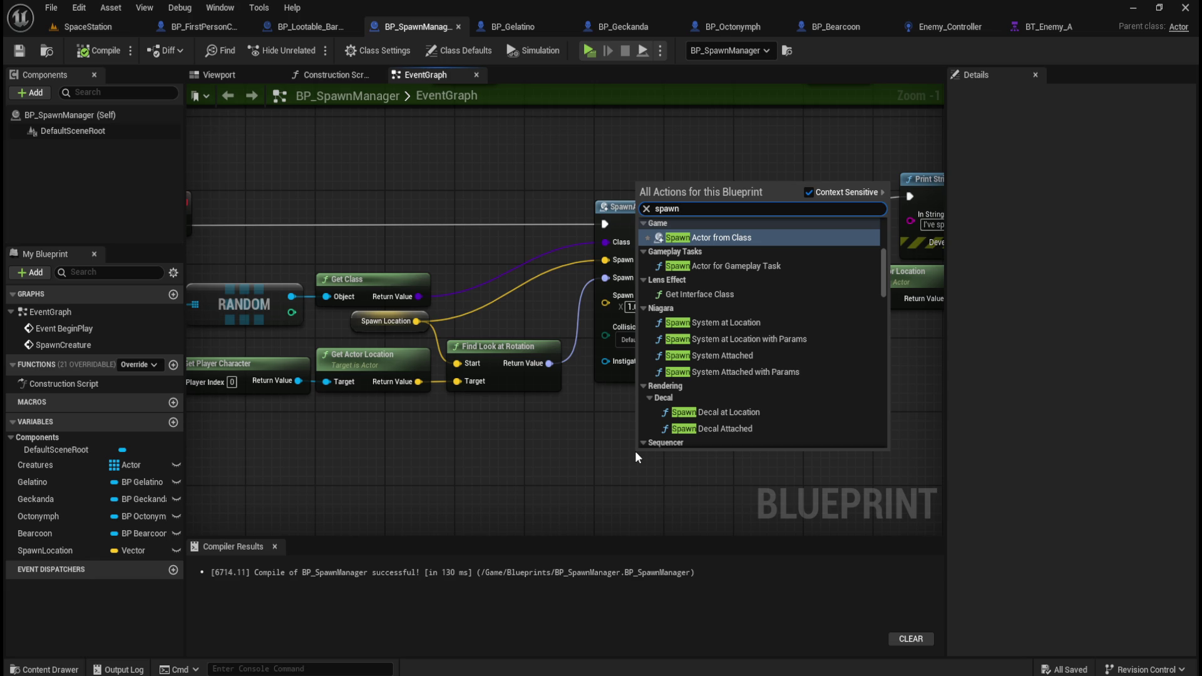
{"action": "key", "text": "Return"}
{"action": "mouse_move", "coordinate": [688, 428]}
{"action": "left_mouse_down"}
{"action": "mouse_move", "coordinate": [651, 388]}
{"action": "mouse_move", "coordinate": [722, 332]}
{"action": "left_mouse_up"}
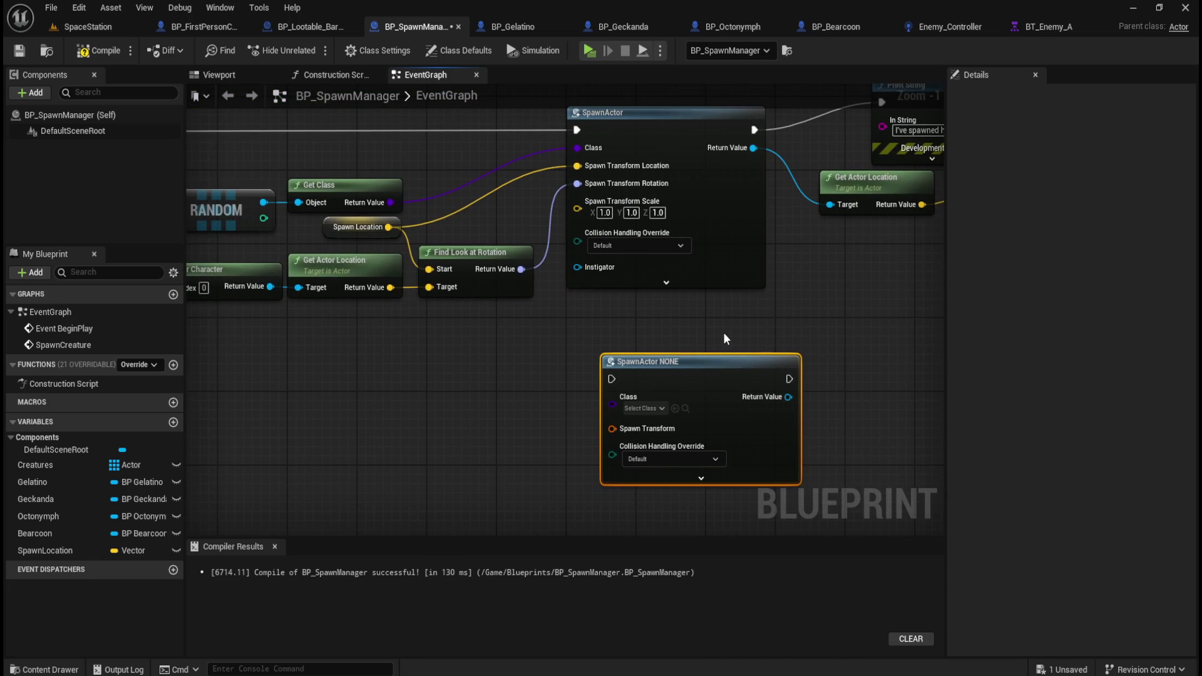
{"action": "left_click", "coordinate": [647, 409]}
{"action": "type", "text": "gelatino"}
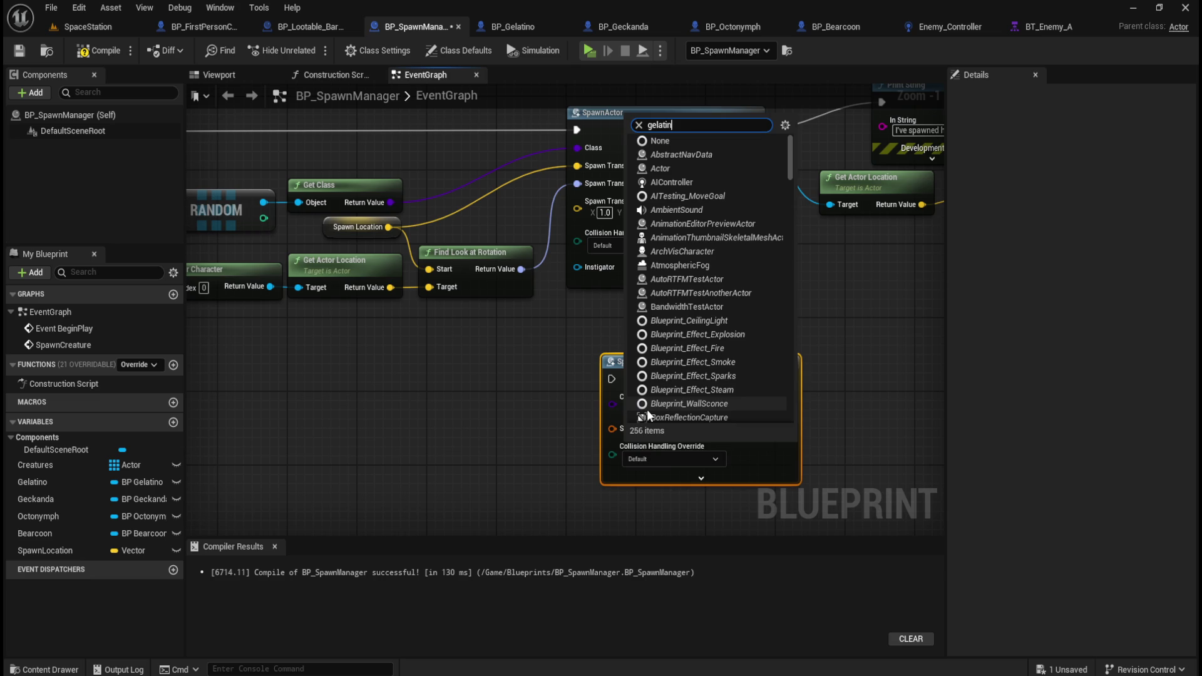
{"action": "left_click", "coordinate": [654, 456]}
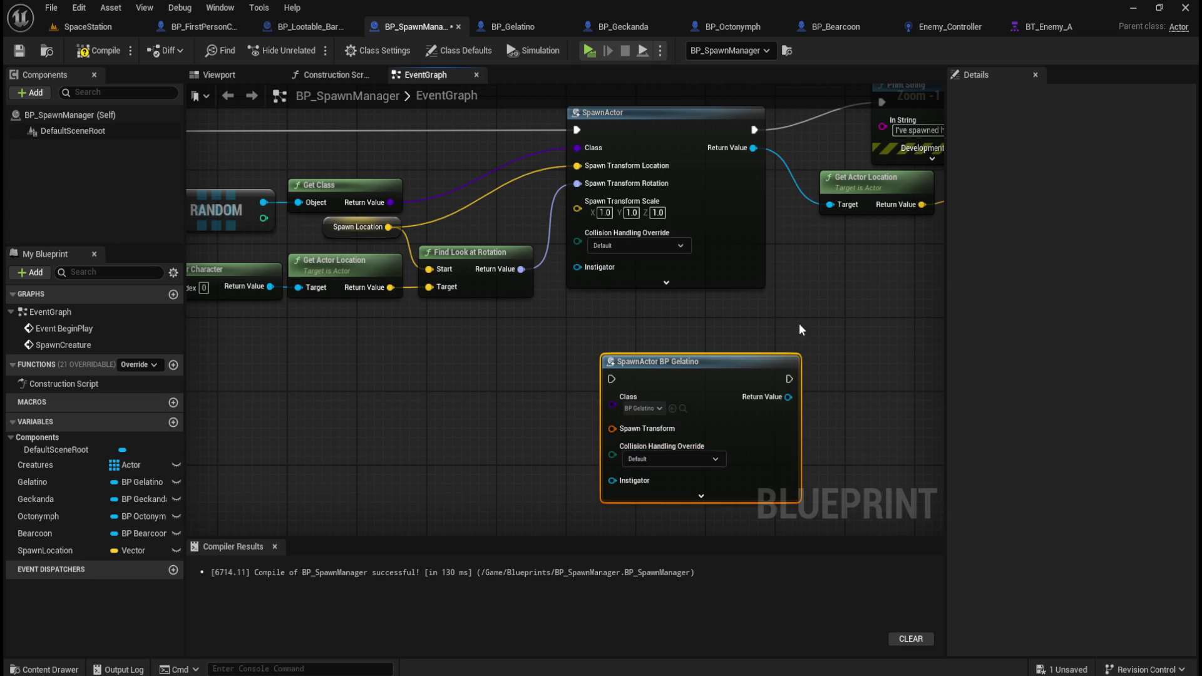
{"action": "mouse_move", "coordinate": [771, 323]}
{"action": "left_mouse_down"}
{"action": "mouse_move", "coordinate": [751, 330]}
{"action": "mouse_move", "coordinate": [803, 340]}
{"action": "left_mouse_up"}
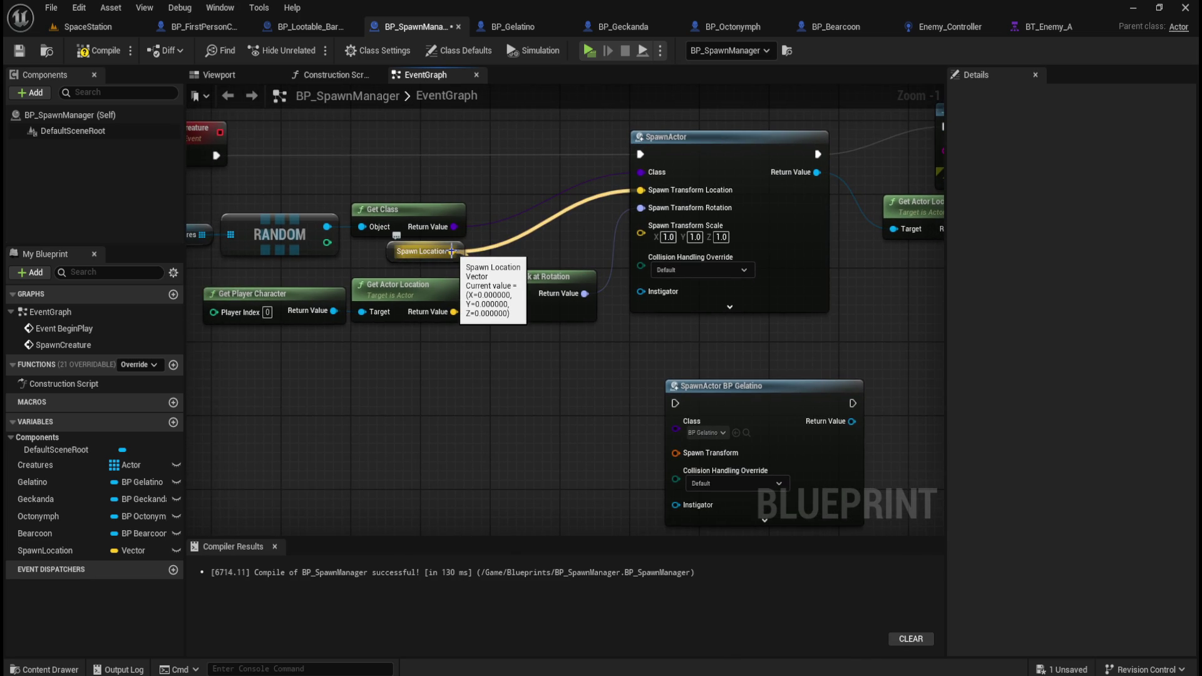
- Split its Spawn Transform and wire in Spawn Location and the look-at rotation
{"action": "right_click", "coordinate": [686, 453]}
{"action": "left_click", "coordinate": [701, 506]}
{"action": "left_click_drag", "start_coordinate": [539, 457], "coordinate": [492, 356]}
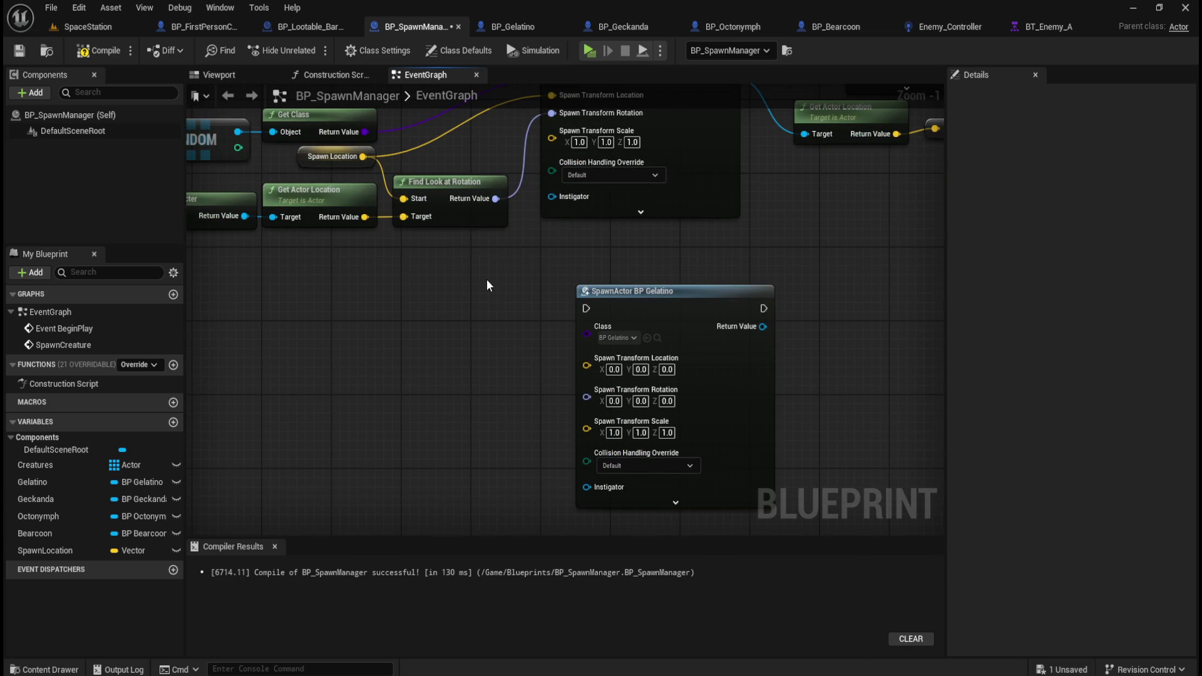
{"action": "mouse_move", "coordinate": [363, 156]}
{"action": "left_mouse_down"}
{"action": "mouse_move", "coordinate": [560, 360]}
{"action": "mouse_move", "coordinate": [592, 368]}
{"action": "left_mouse_up"}
{"action": "mouse_move", "coordinate": [495, 198]}
{"action": "left_mouse_down"}
{"action": "mouse_move", "coordinate": [508, 254]}
{"action": "mouse_move", "coordinate": [596, 389]}
{"action": "left_mouse_up"}
{"action": "left_click_drag", "start_coordinate": [639, 237], "coordinate": [693, 332]}
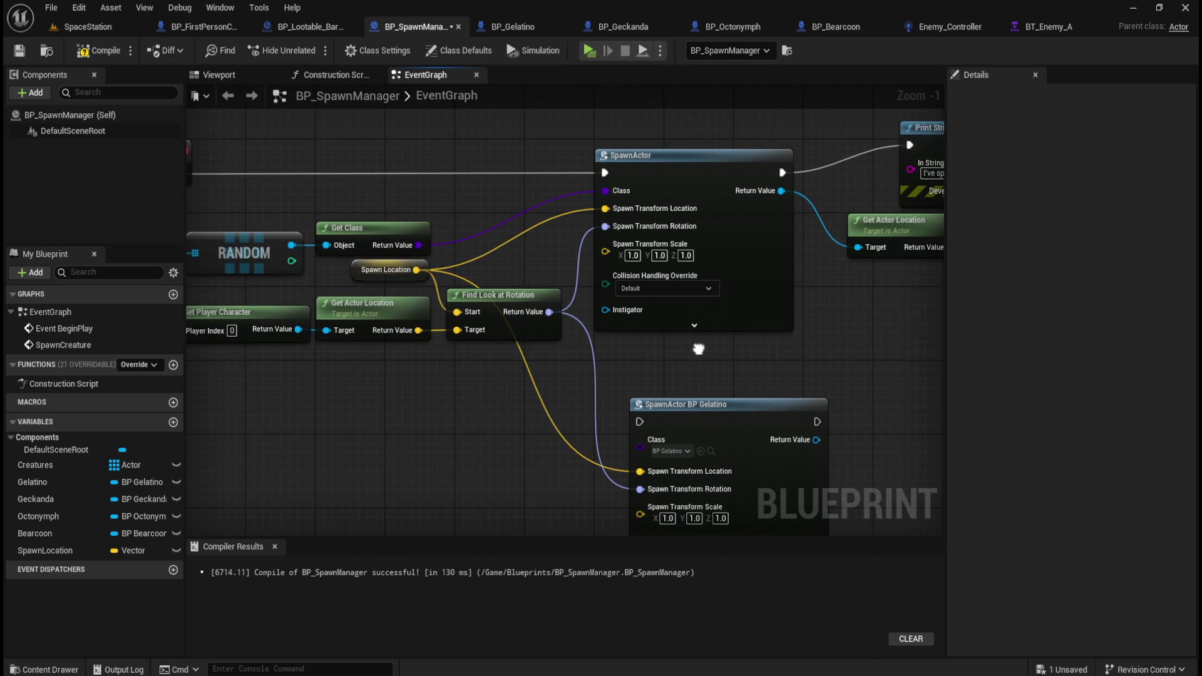
- Unhook the old SpawnActor and route SpawnCreature's execution through the Gelatino spawn to Print String and Get Actor Location
{"action": "left_click", "coordinate": [605, 172], "text": "alt"}
{"action": "left_click", "coordinate": [783, 172], "text": "alt"}
{"action": "left_click", "coordinate": [781, 190], "text": "alt"}
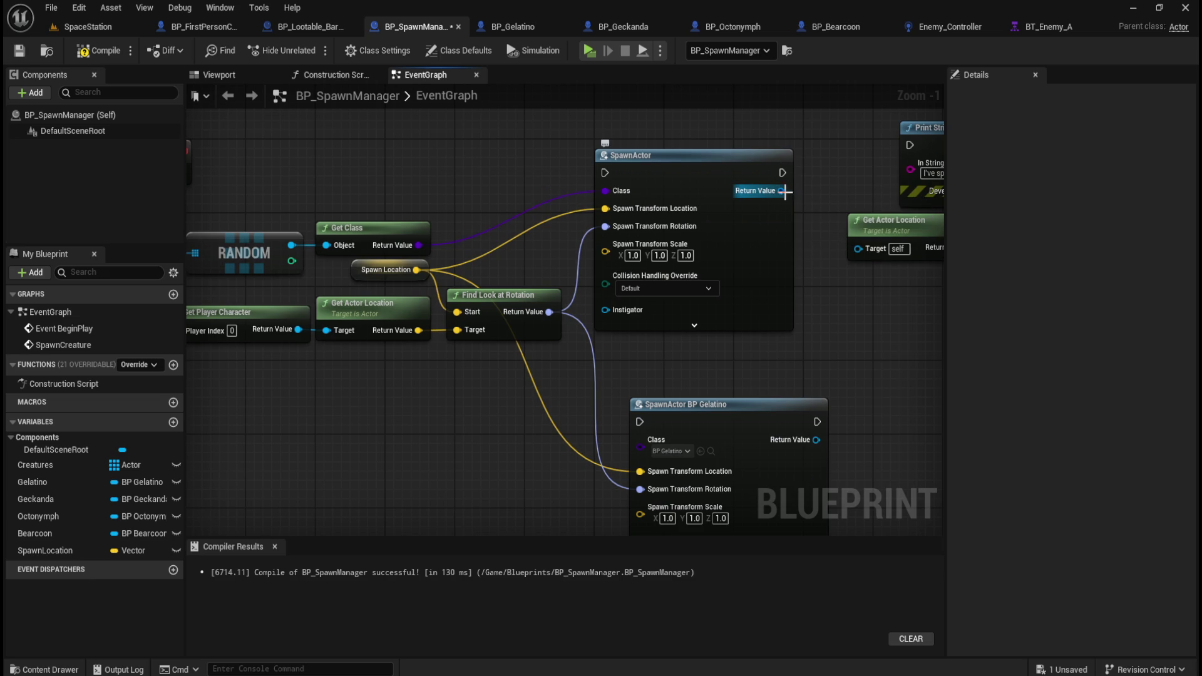
{"action": "mouse_move", "coordinate": [247, 167]}
{"action": "left_mouse_down"}
{"action": "mouse_move", "coordinate": [621, 384]}
{"action": "mouse_move", "coordinate": [712, 416]}
{"action": "left_mouse_up"}
{"action": "mouse_move", "coordinate": [635, 418]}
{"action": "left_mouse_down"}
{"action": "mouse_move", "coordinate": [692, 193]}
{"action": "mouse_move", "coordinate": [726, 141]}
{"action": "left_mouse_up"}
{"action": "left_click_drag", "start_coordinate": [633, 436], "coordinate": [676, 248]}
- Review the Creatures and RANDOM nodes, then compile BP_SpawnManager
{"action": "left_click_drag", "start_coordinate": [455, 374], "coordinate": [467, 338]}
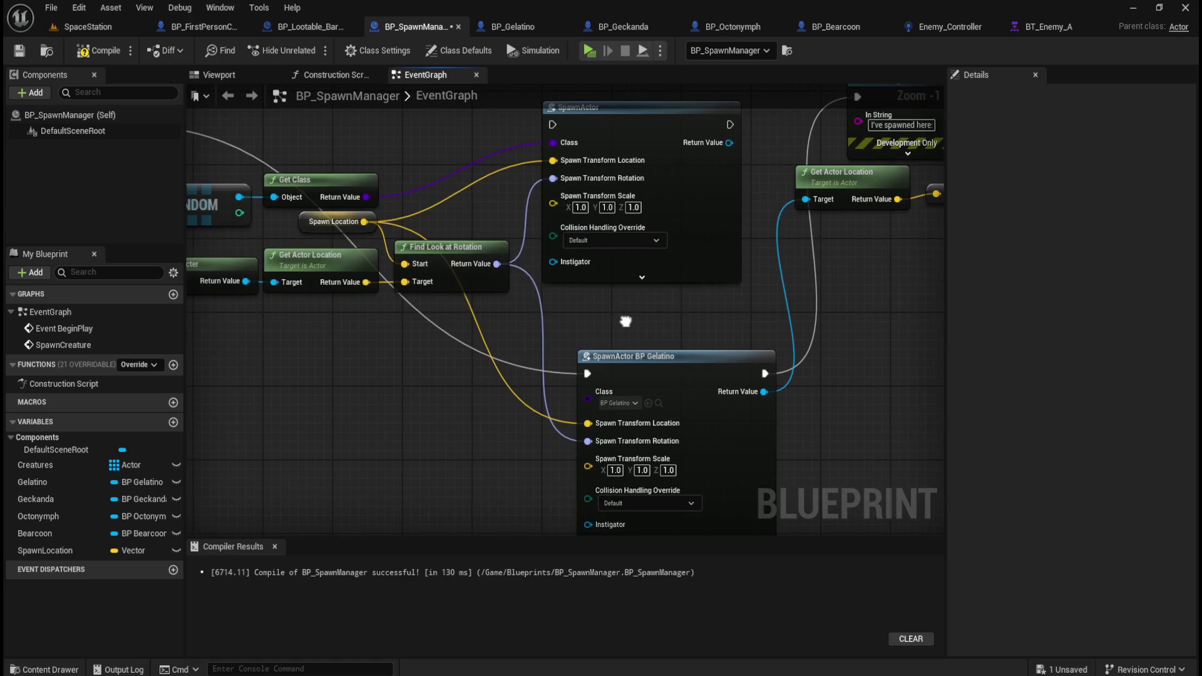
{"action": "left_click_drag", "start_coordinate": [335, 383], "coordinate": [502, 449]}
{"action": "mouse_move", "coordinate": [249, 221]}
{"action": "left_mouse_down"}
{"action": "mouse_move", "coordinate": [467, 247]}
{"action": "mouse_move", "coordinate": [430, 269]}
{"action": "left_mouse_up"}
{"action": "left_click", "coordinate": [98, 50]}
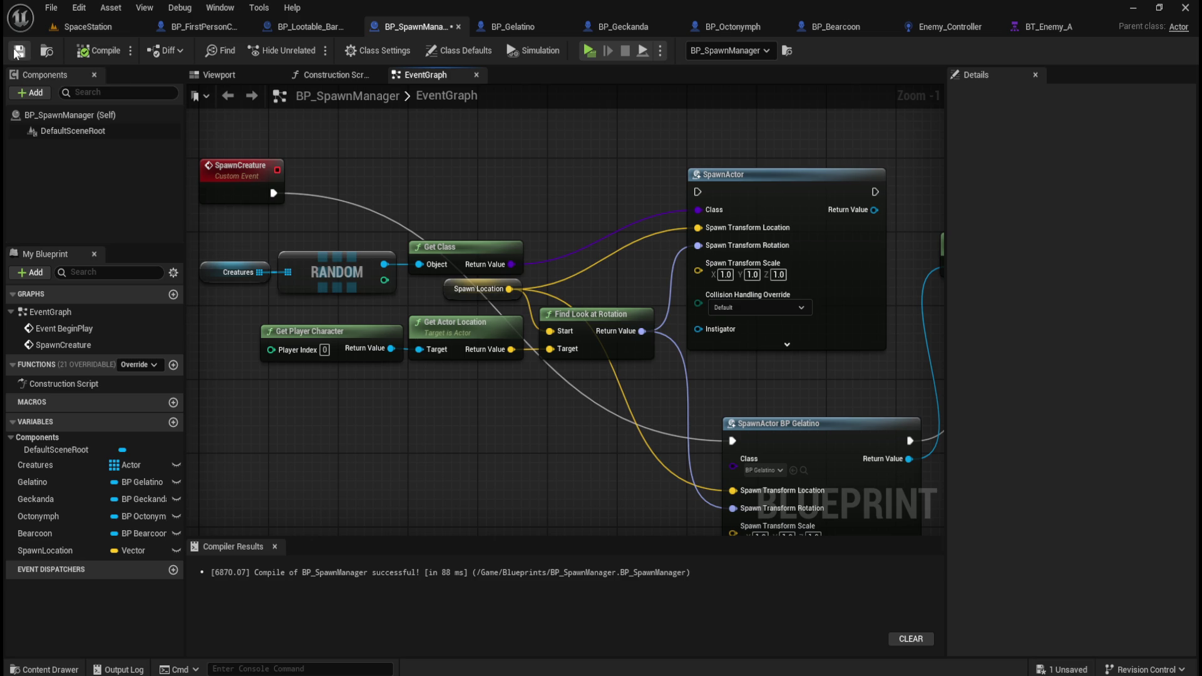
{"action": "left_click", "coordinate": [88, 26]}
- Play-test, read the BP_Gelatino_C_0 pending-kill error at Print String, and close the Message Log
{"action": "left_click", "coordinate": [314, 54]}
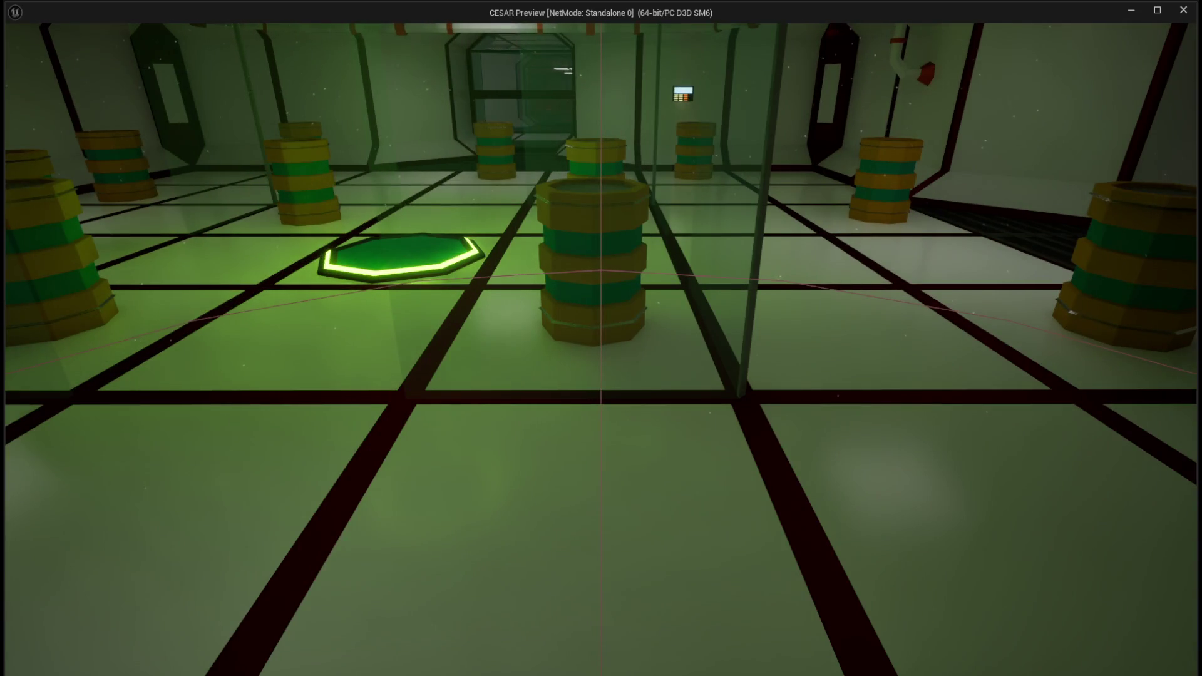
{"action": "key", "text": "Escape"}
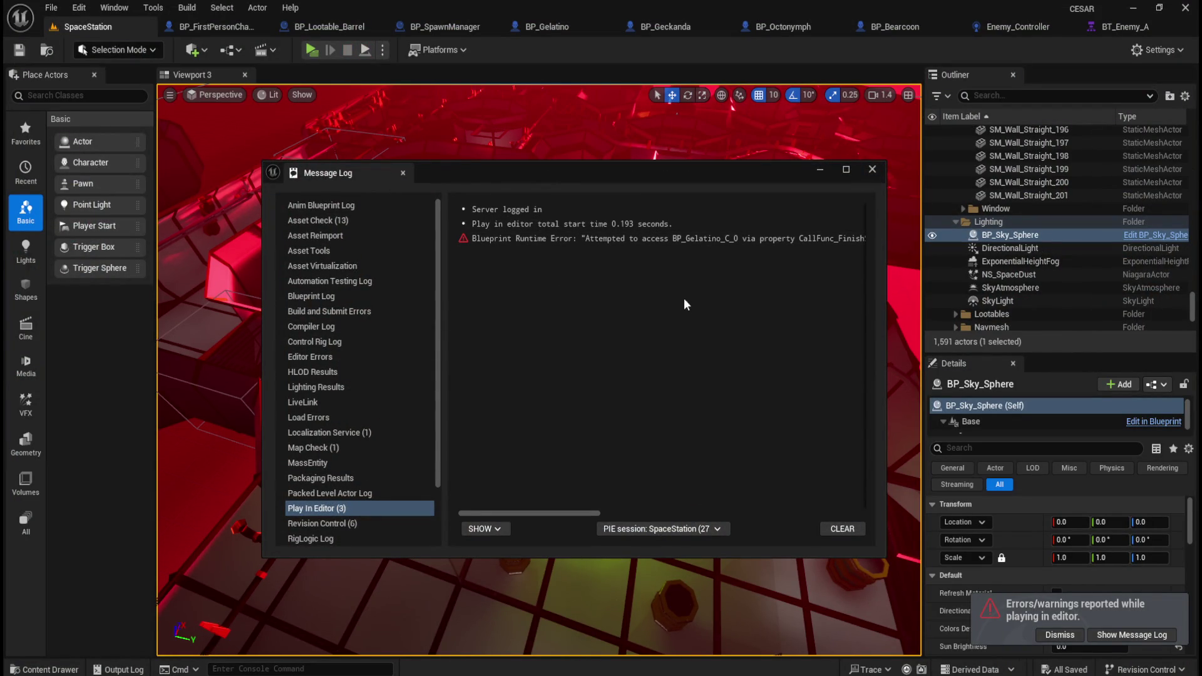
{"action": "left_click_drag", "start_coordinate": [567, 507], "coordinate": [823, 492]}
{"action": "left_click", "coordinate": [872, 170]}
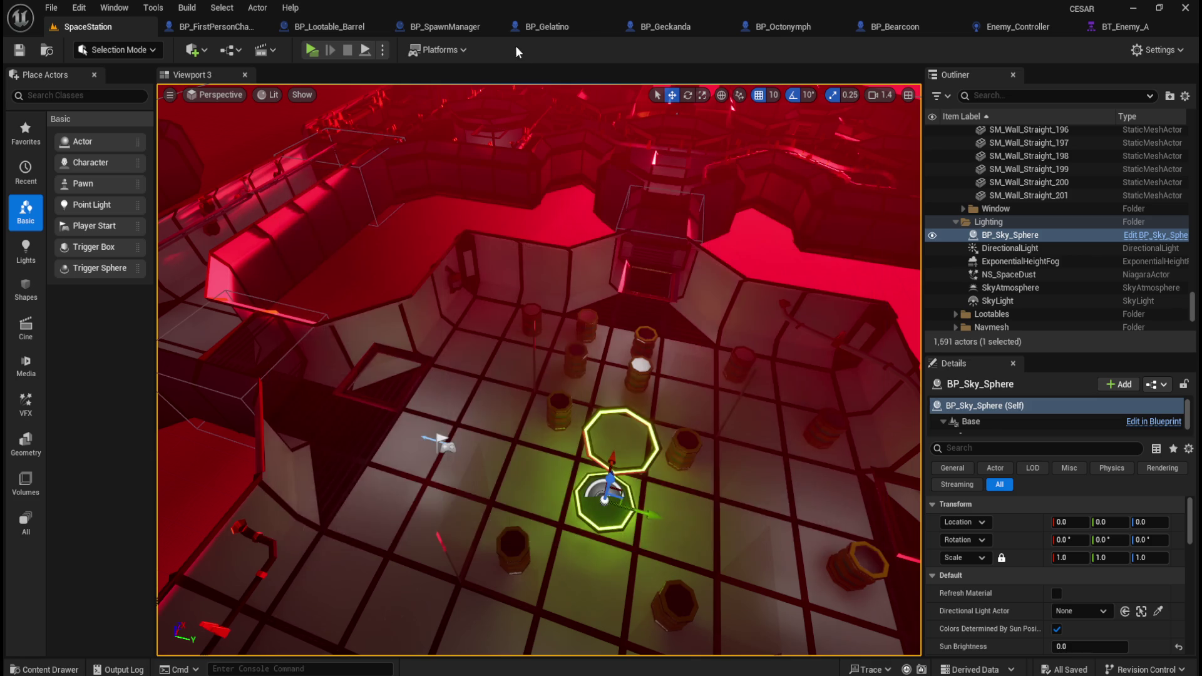
- Check the Gelatino spawn node, then view BP_Gelatino's empty event graph and 3D viewport
{"action": "left_click", "coordinate": [439, 27]}
{"action": "mouse_move", "coordinate": [761, 394]}
{"action": "left_mouse_down"}
{"action": "mouse_move", "coordinate": [644, 288]}
{"action": "mouse_move", "coordinate": [572, 351]}
{"action": "mouse_move", "coordinate": [580, 376]}
{"action": "mouse_move", "coordinate": [607, 325]}
{"action": "mouse_move", "coordinate": [535, 192]}
{"action": "left_mouse_up"}
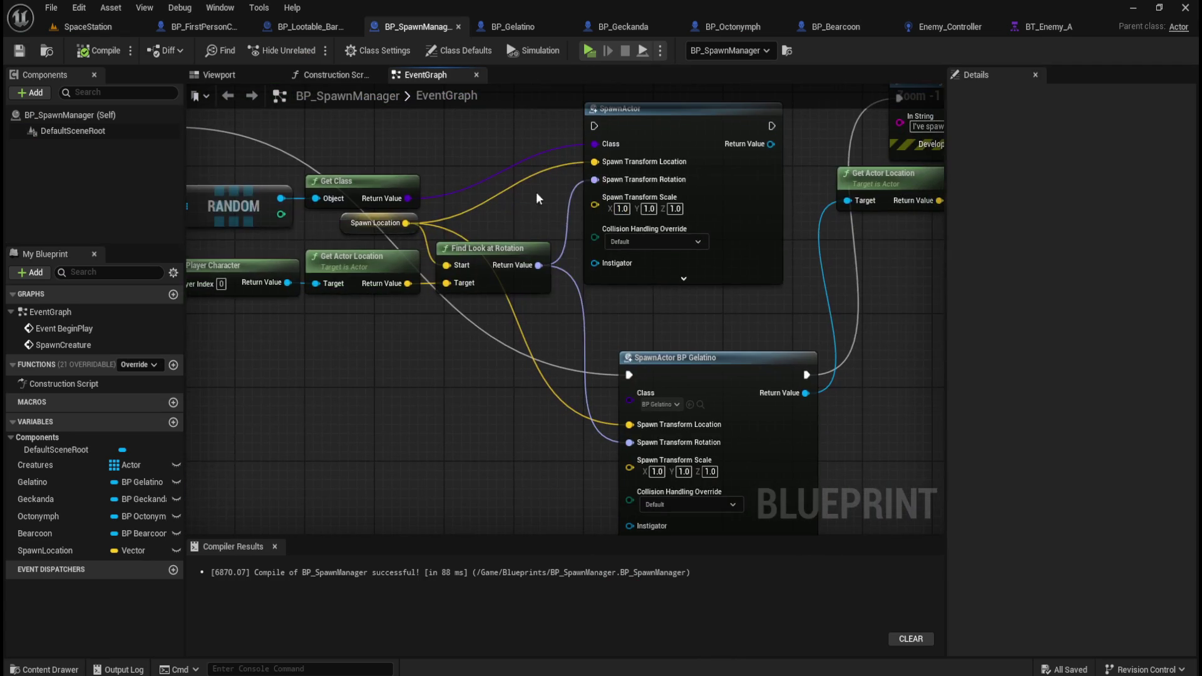
{"action": "left_click", "coordinate": [511, 22]}
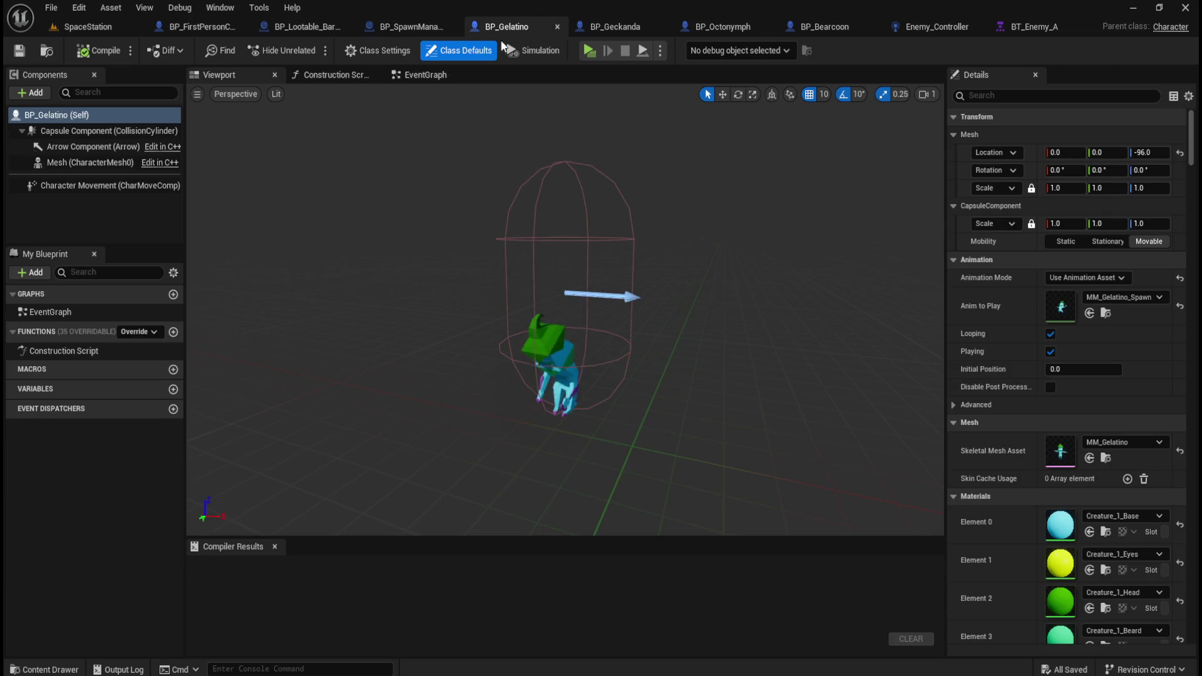
{"action": "left_click", "coordinate": [442, 76]}
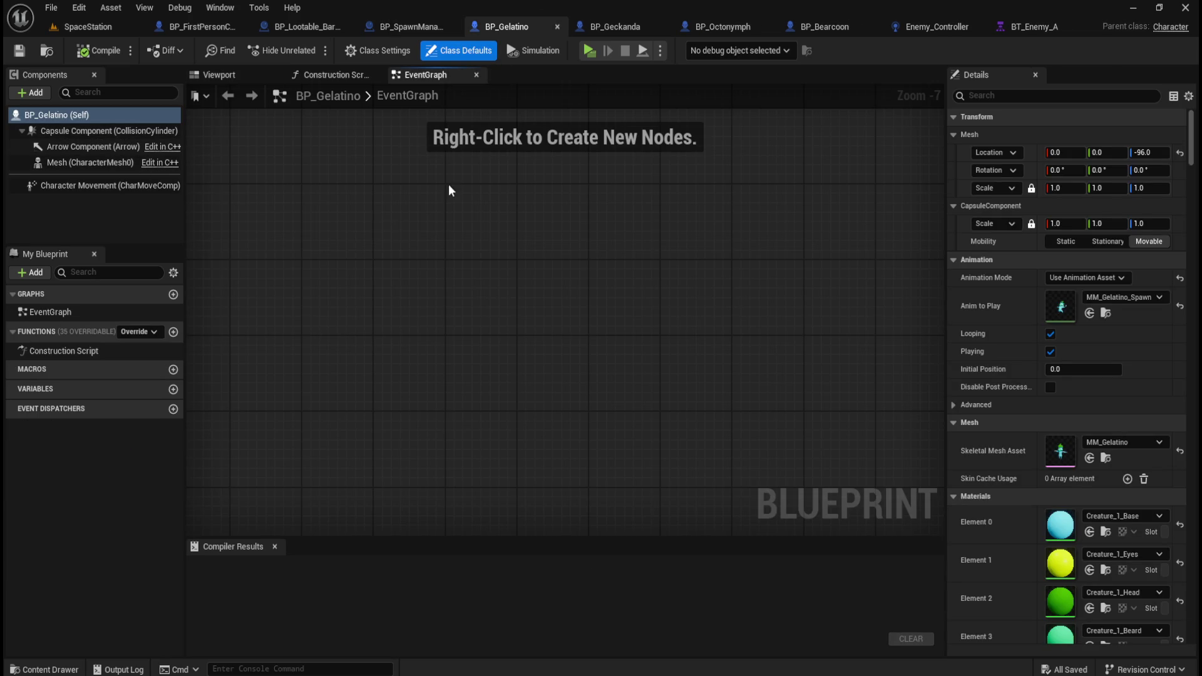
{"action": "left_click", "coordinate": [224, 77]}
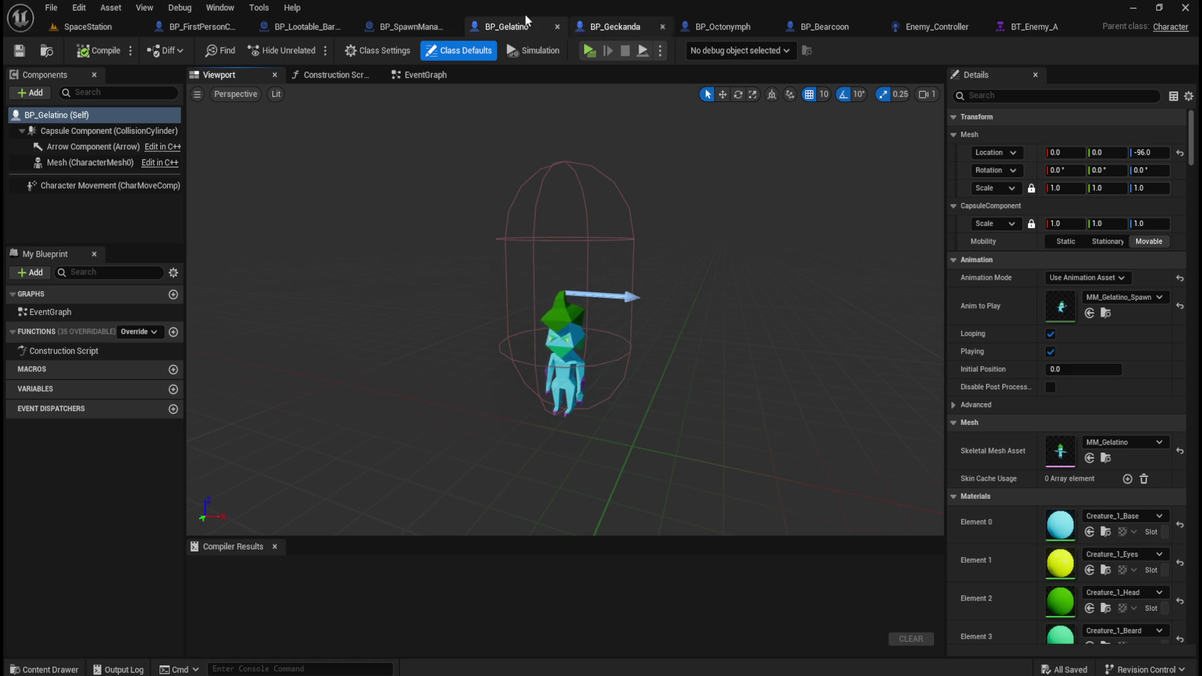
- Go back to the BP_SpawnManager event graph and frame the spawn node
{"action": "left_click", "coordinate": [103, 27]}
{"action": "left_click", "coordinate": [539, 28]}
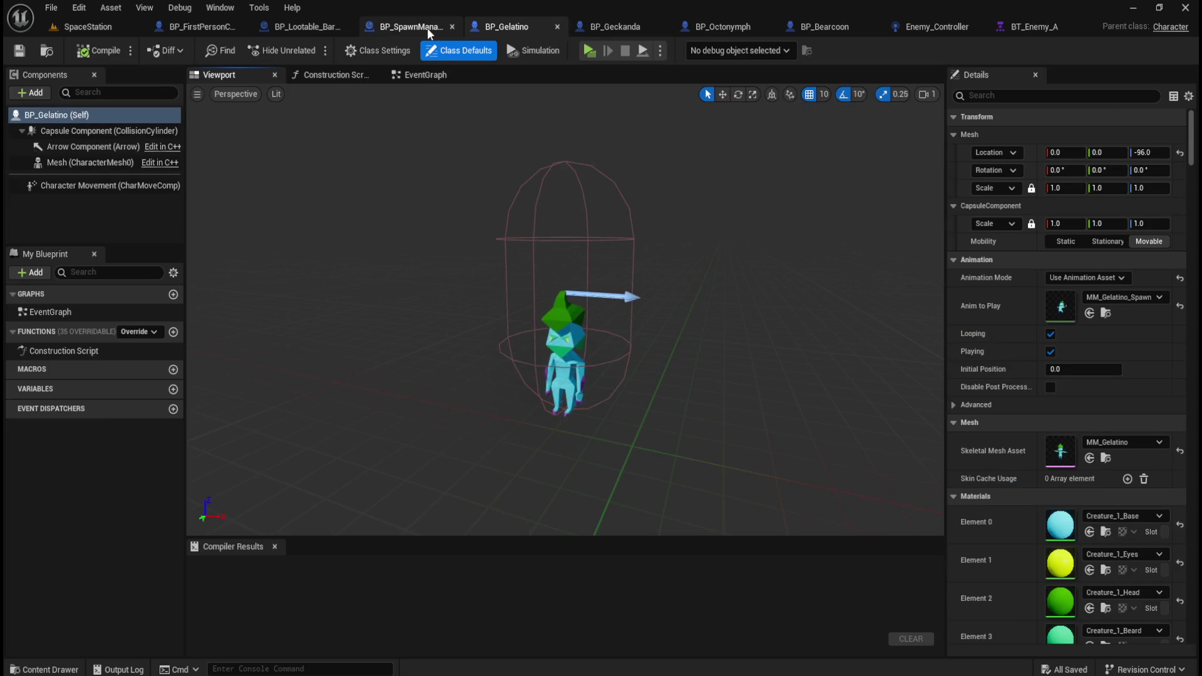
{"action": "left_click", "coordinate": [427, 27]}
{"action": "mouse_move", "coordinate": [745, 303]}
{"action": "left_mouse_down"}
{"action": "mouse_move", "coordinate": [746, 265]}
{"action": "mouse_move", "coordinate": [771, 288]}
{"action": "left_mouse_up"}
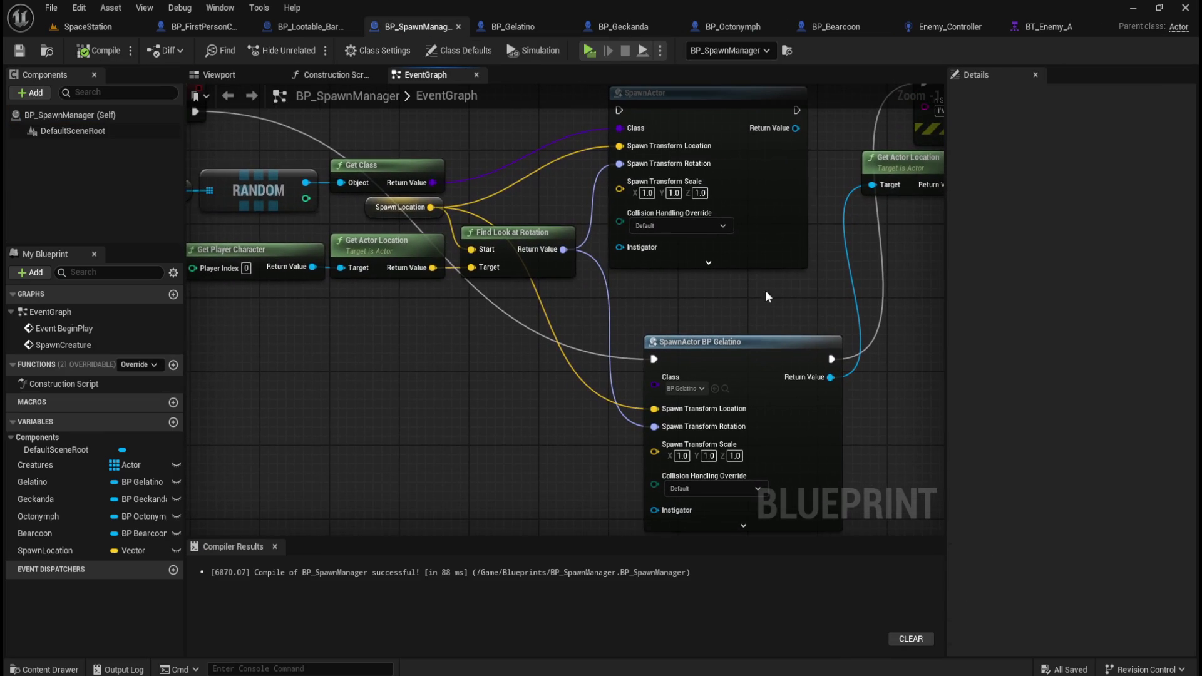
- Break the Gelatino spawn location wire, recombine the pins into Spawn Transform, and compile
{"action": "left_click", "coordinate": [654, 409], "text": "alt"}
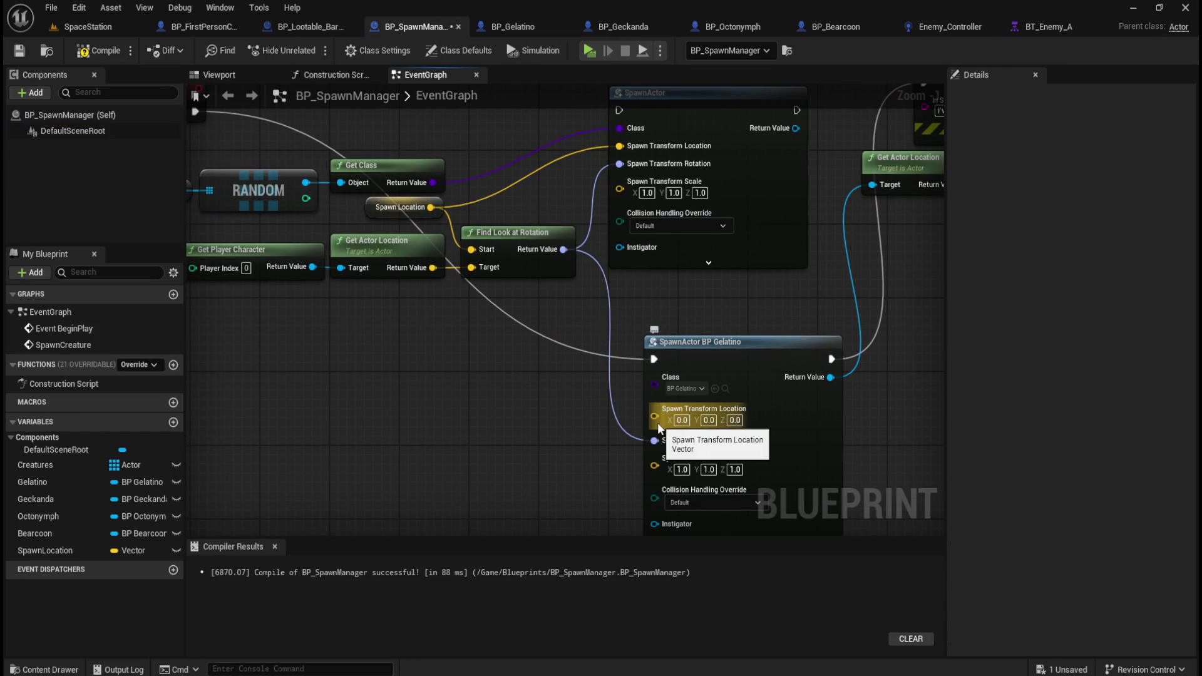
{"action": "right_click", "coordinate": [657, 416]}
{"action": "left_click", "coordinate": [707, 486]}
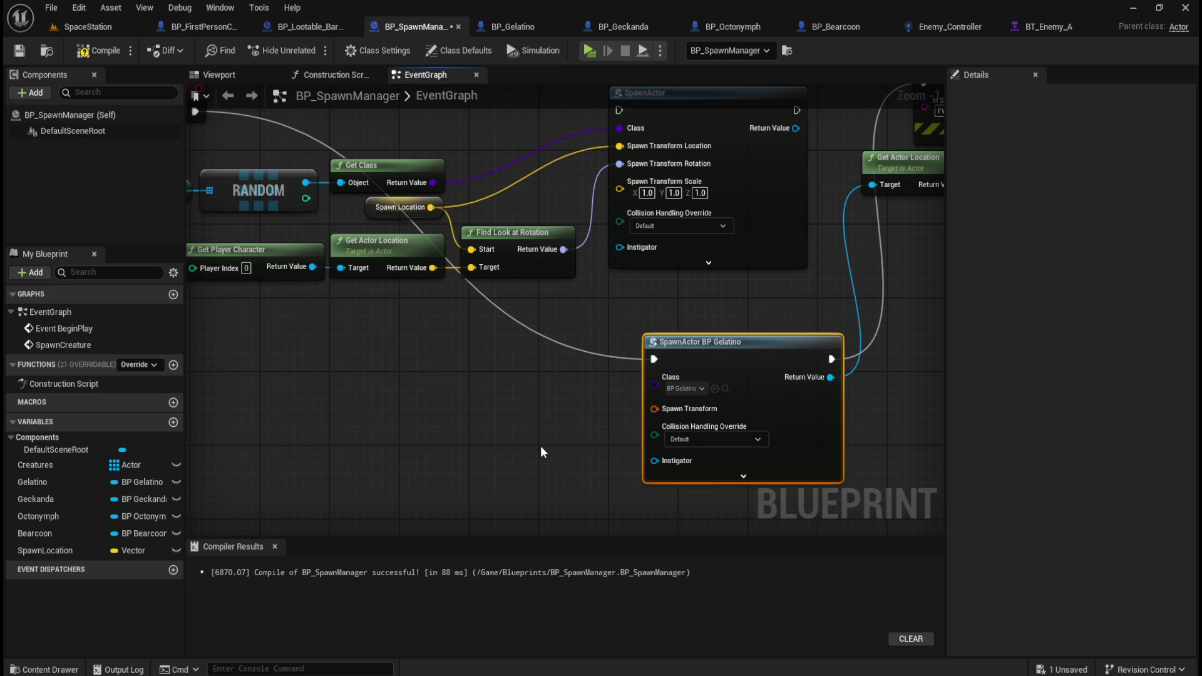
{"action": "left_click_drag", "start_coordinate": [581, 402], "coordinate": [577, 427]}
{"action": "left_click", "coordinate": [98, 50]}
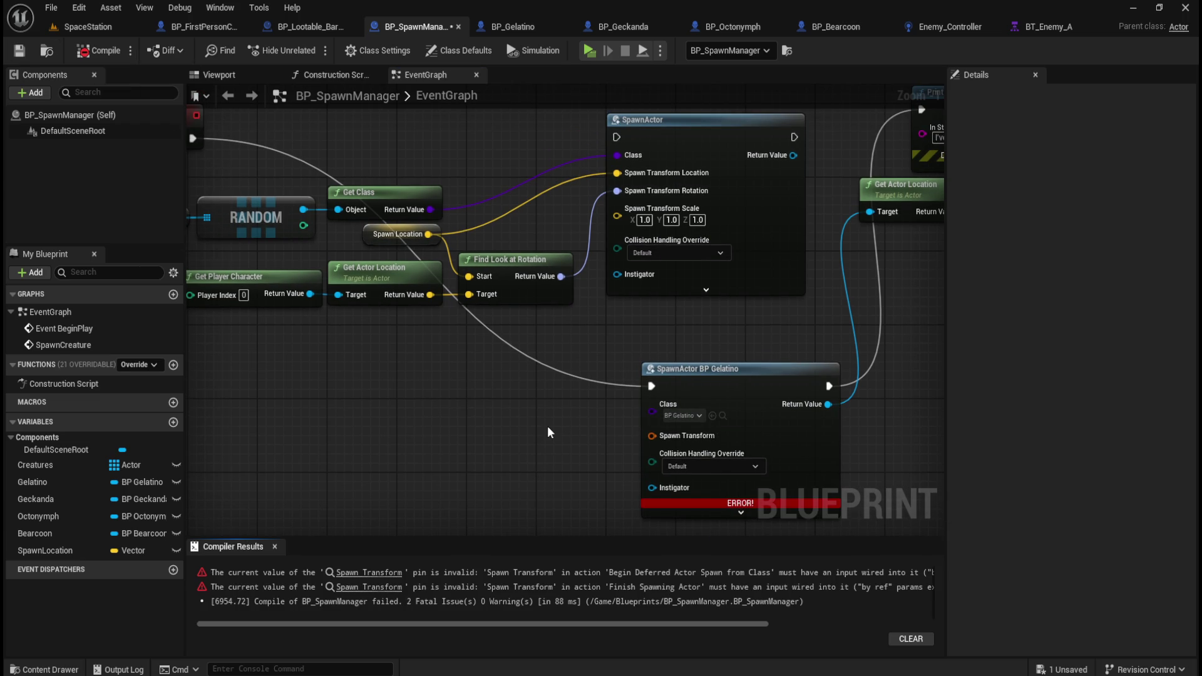
- Inspect the erroring Gelatino spawn node, briefly showing its advanced inputs
{"action": "left_click_drag", "start_coordinate": [560, 435], "coordinate": [497, 349]}
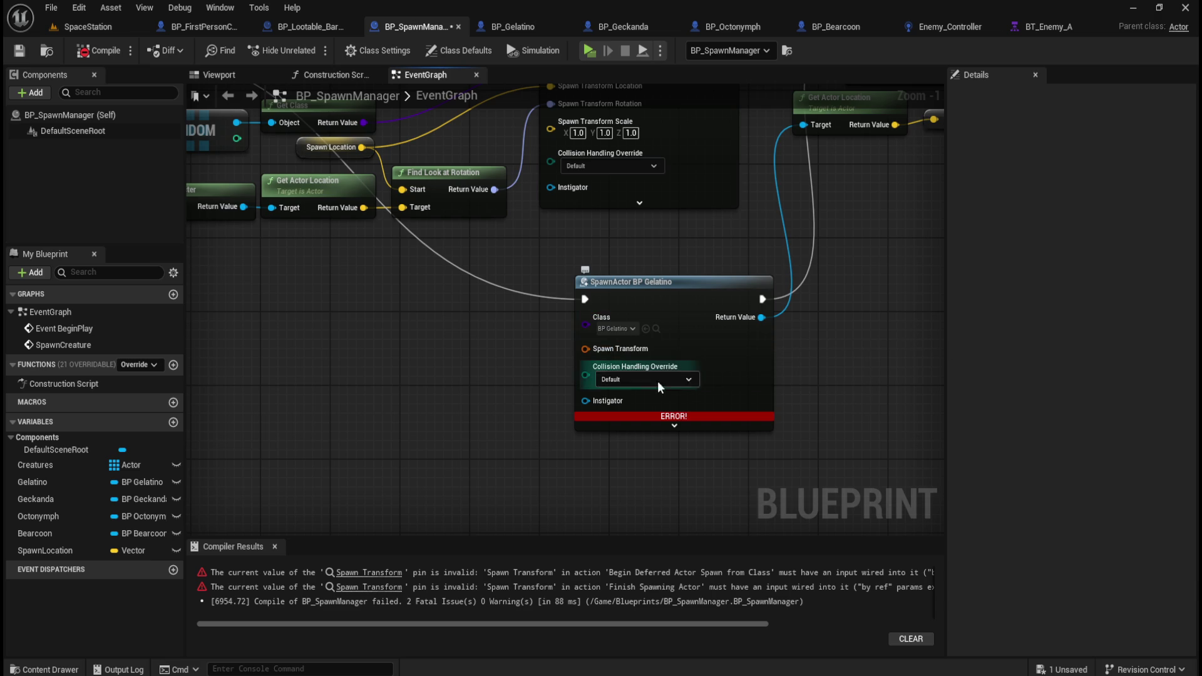
{"action": "left_click", "coordinate": [674, 426]}
{"action": "left_click", "coordinate": [688, 478]}
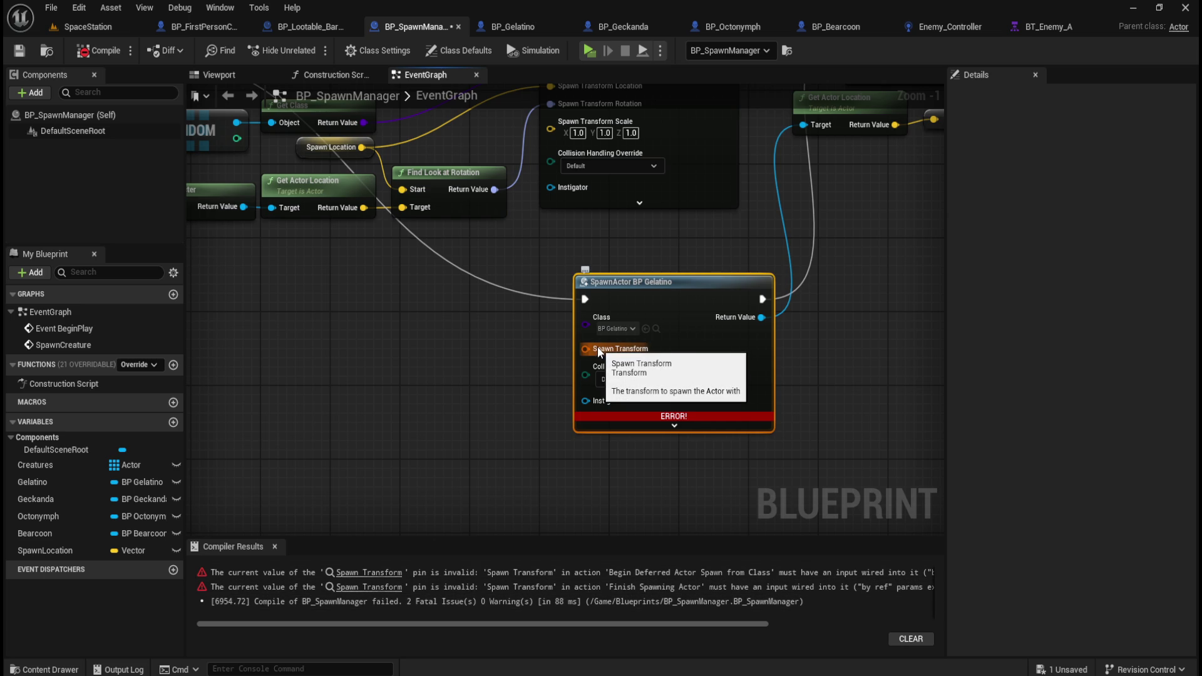
{"action": "left_click", "coordinate": [533, 353]}
{"action": "left_click_drag", "start_coordinate": [533, 353], "coordinate": [542, 406]}
- Split Spawn Transform again with default 0.0 location and rotation, compile and save
{"action": "right_click", "coordinate": [623, 411]}
{"action": "left_click", "coordinate": [701, 455]}
{"action": "left_click", "coordinate": [525, 447]}
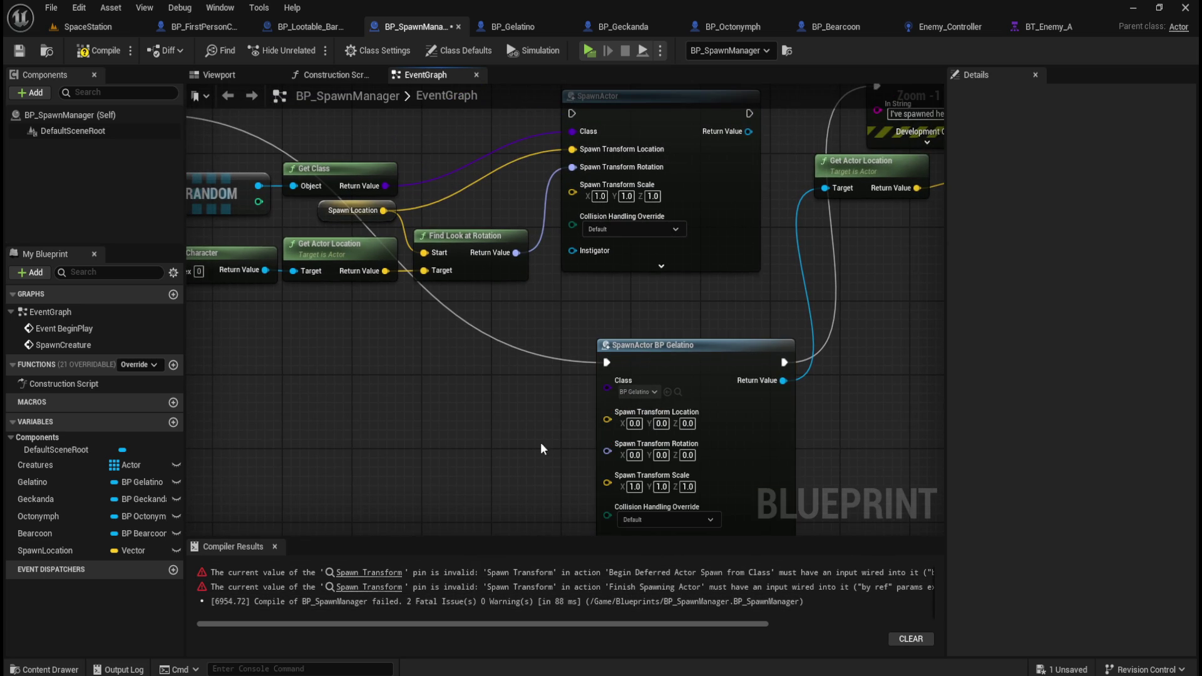
{"action": "left_click", "coordinate": [91, 51]}
{"action": "mouse_move", "coordinate": [463, 405]}
{"action": "left_mouse_down"}
{"action": "mouse_move", "coordinate": [423, 282]}
{"action": "mouse_move", "coordinate": [411, 397]}
{"action": "mouse_move", "coordinate": [400, 394]}
{"action": "left_mouse_up"}
{"action": "left_click", "coordinate": [18, 52]}
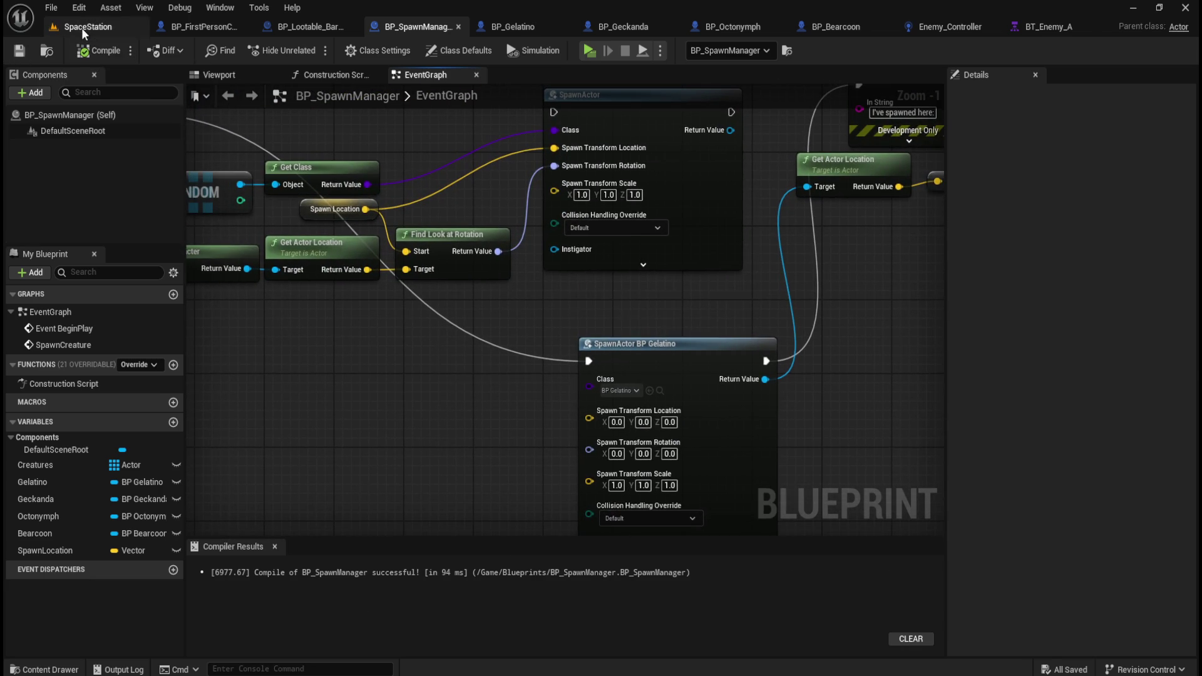
{"action": "left_click", "coordinate": [88, 26]}
{"action": "left_click", "coordinate": [439, 27]}
{"action": "scroll", "coordinate": [604, 382], "scroll_direction": "down", "scroll_amount": 1}
{"action": "scroll", "coordinate": [604, 382], "scroll_direction": "down", "scroll_amount": 2}
{"action": "scroll", "coordinate": [604, 401], "scroll_direction": "up", "scroll_amount": 2}
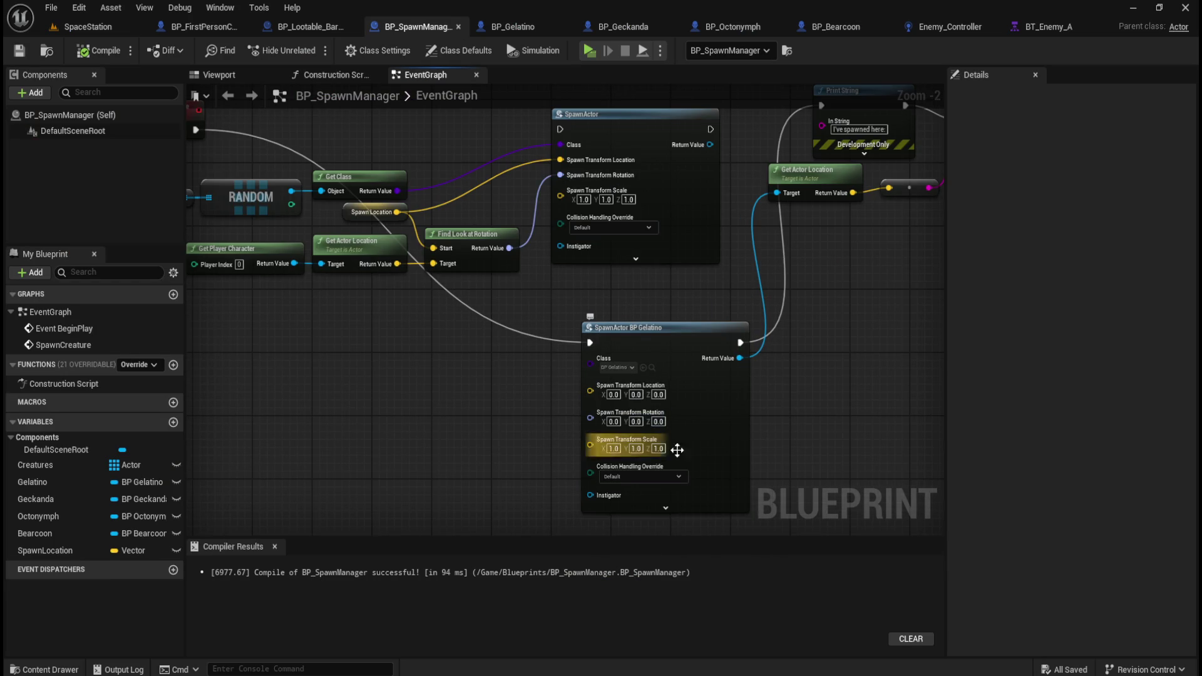
- Play-test the SpaceStation level walking toward the barrels, then stop the session with Esc
{"action": "left_click", "coordinate": [88, 27]}
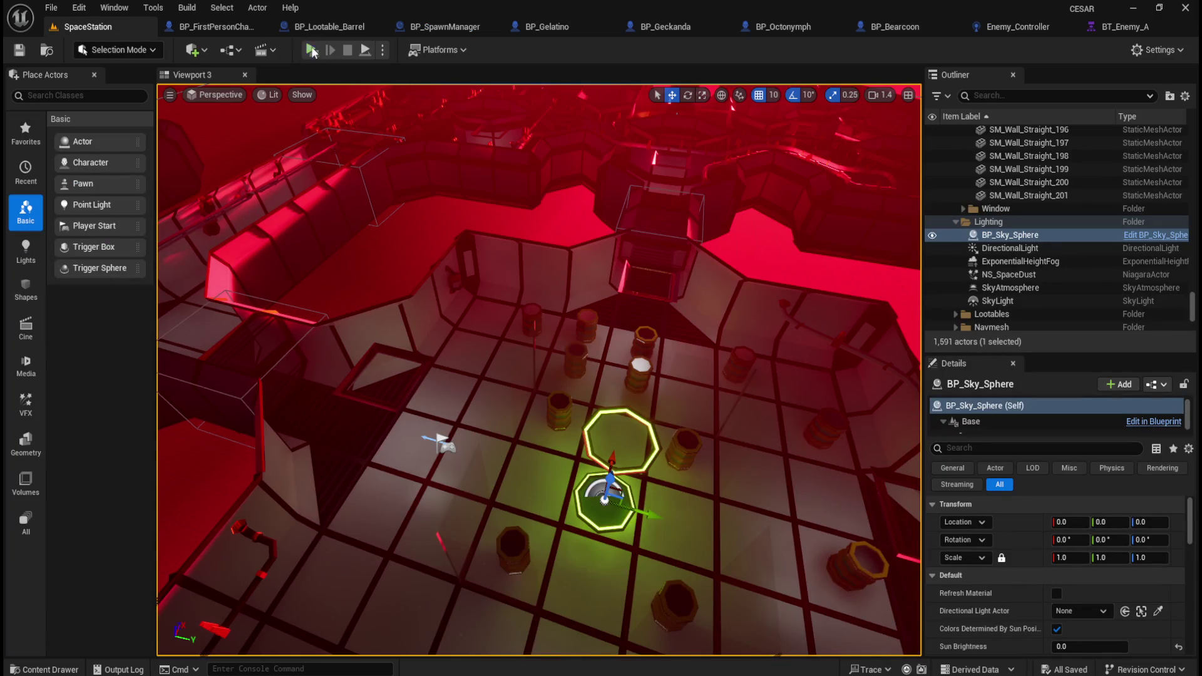
{"action": "left_click", "coordinate": [311, 50]}
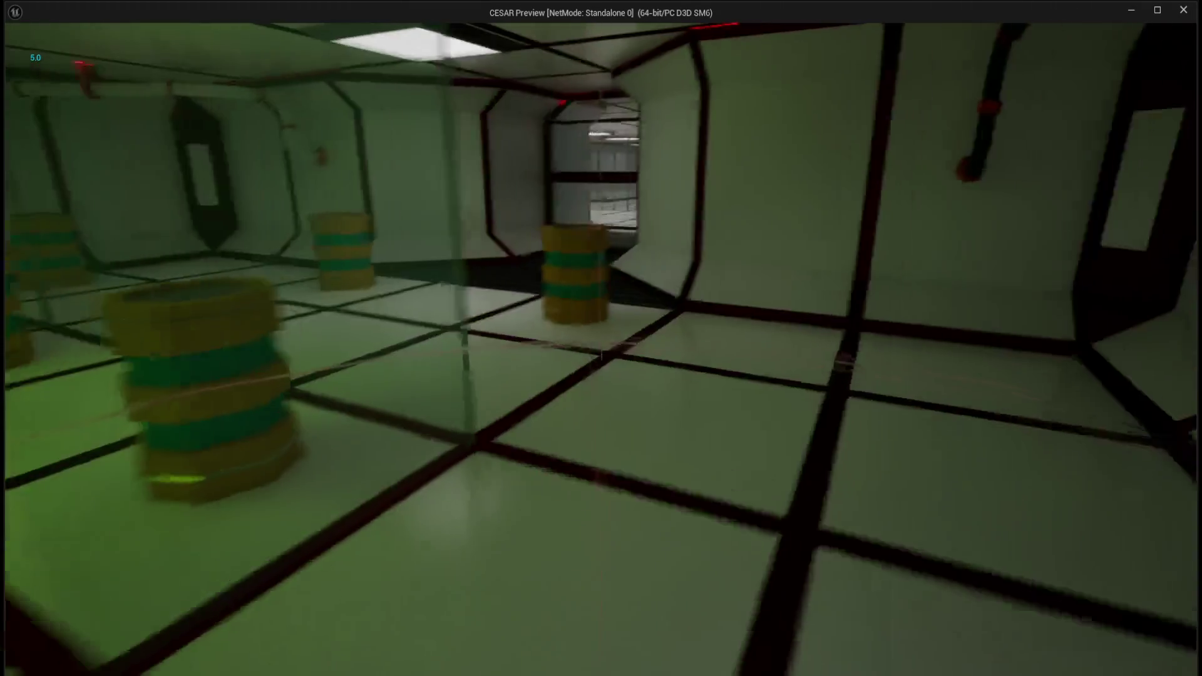
{"action": "key", "text": "w"}
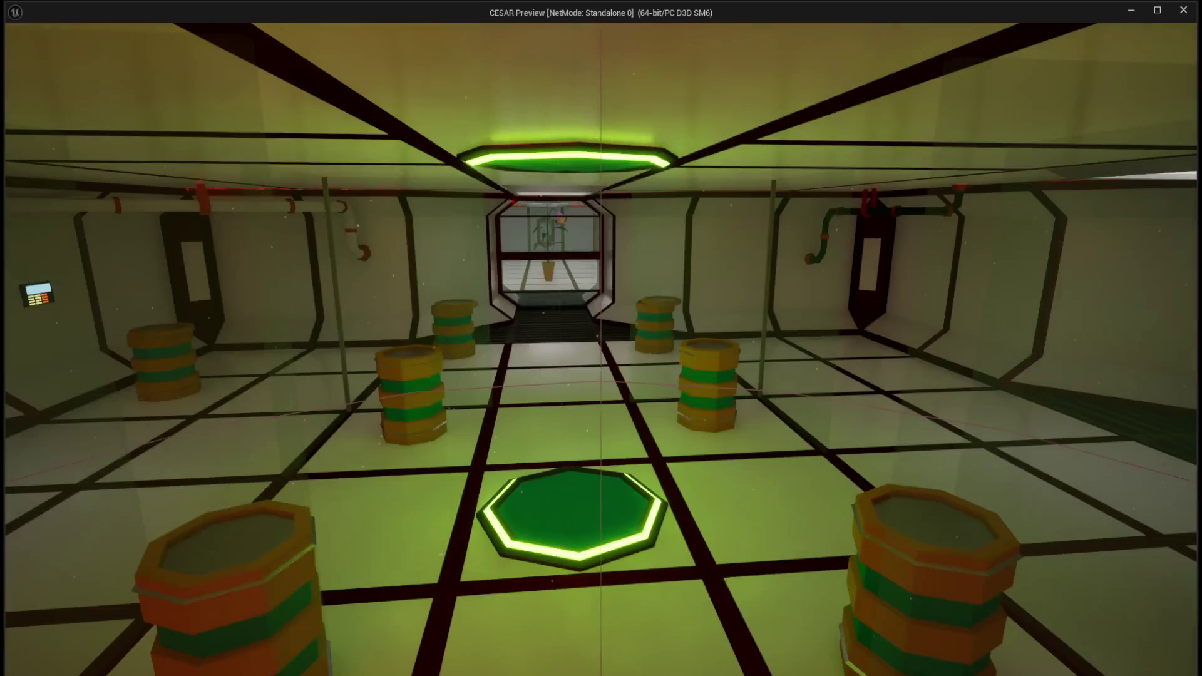
{"action": "key", "text": "Escape"}
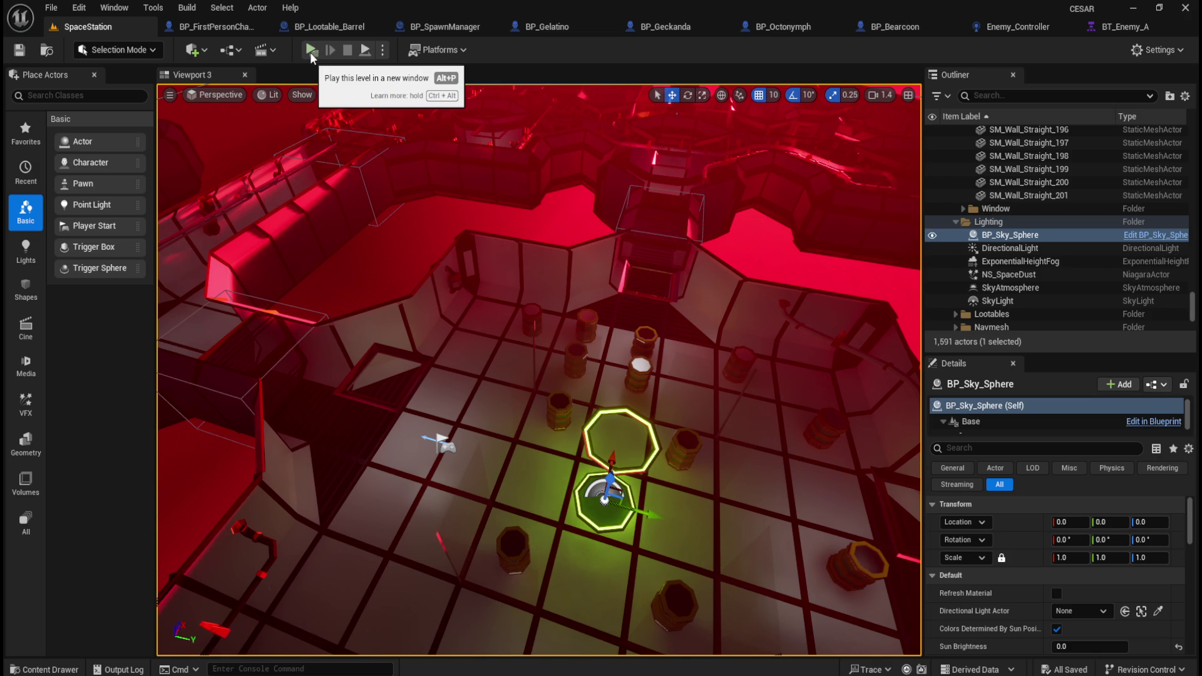
- Look at the Gelatino spawn location in BP_SpawnManager, then launch the SpaceStation level
{"action": "left_click", "coordinate": [442, 26]}
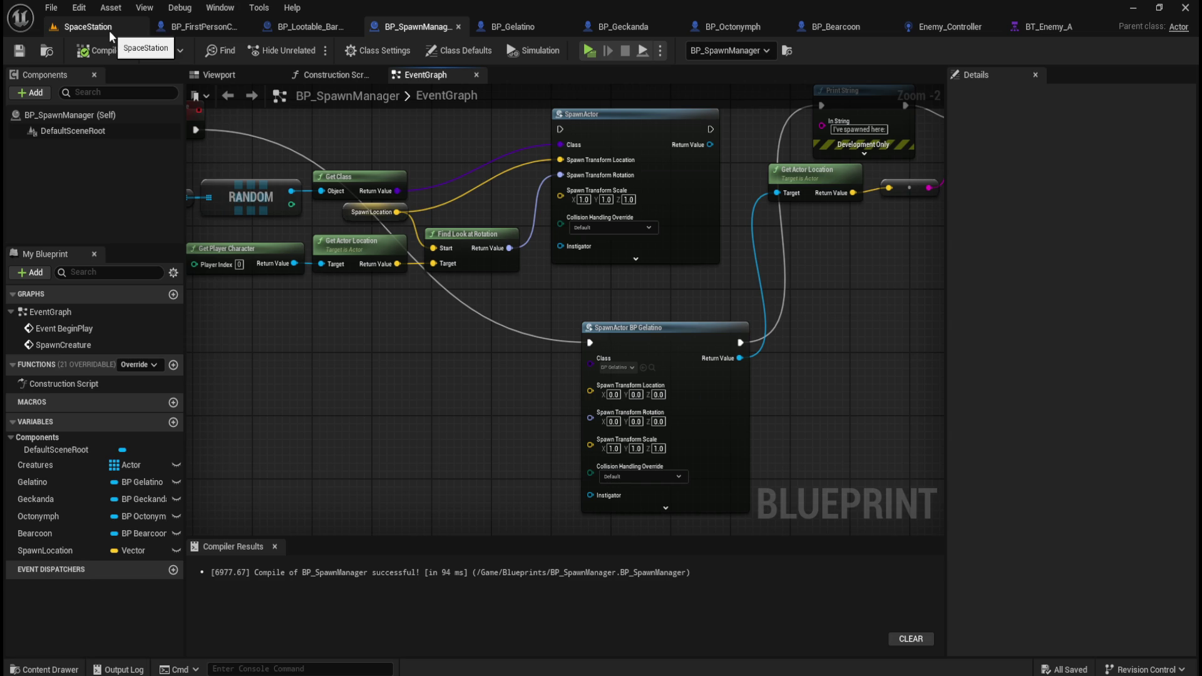
{"action": "left_click", "coordinate": [655, 395]}
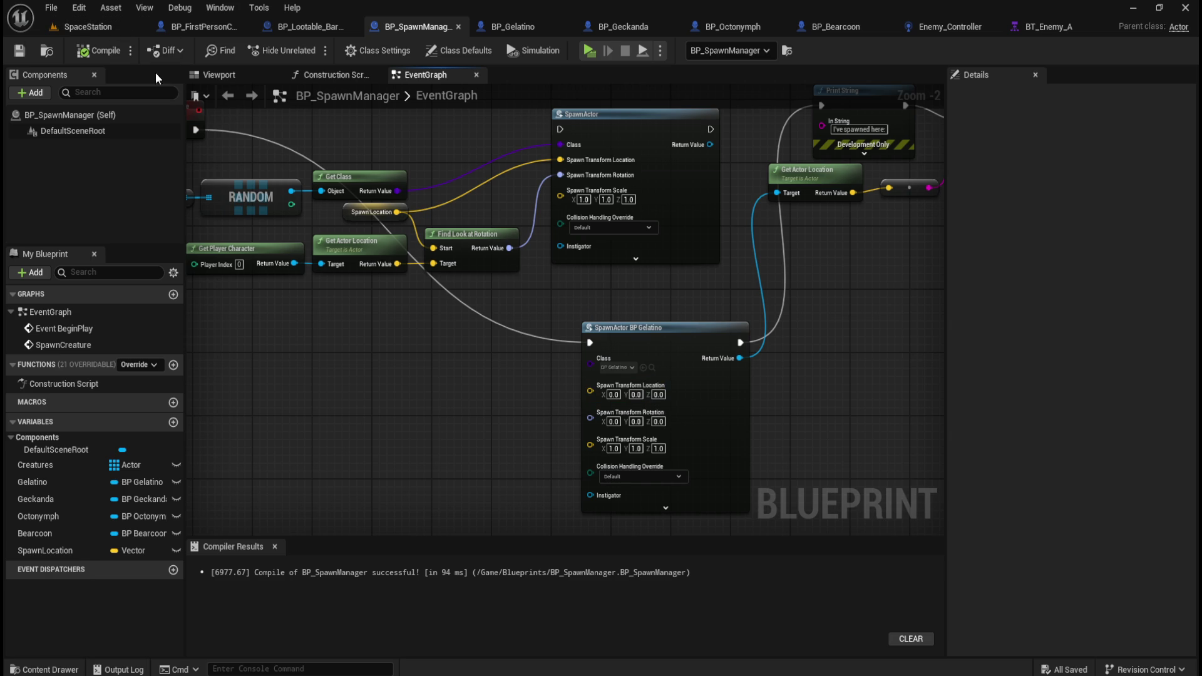
{"action": "left_click", "coordinate": [113, 28]}
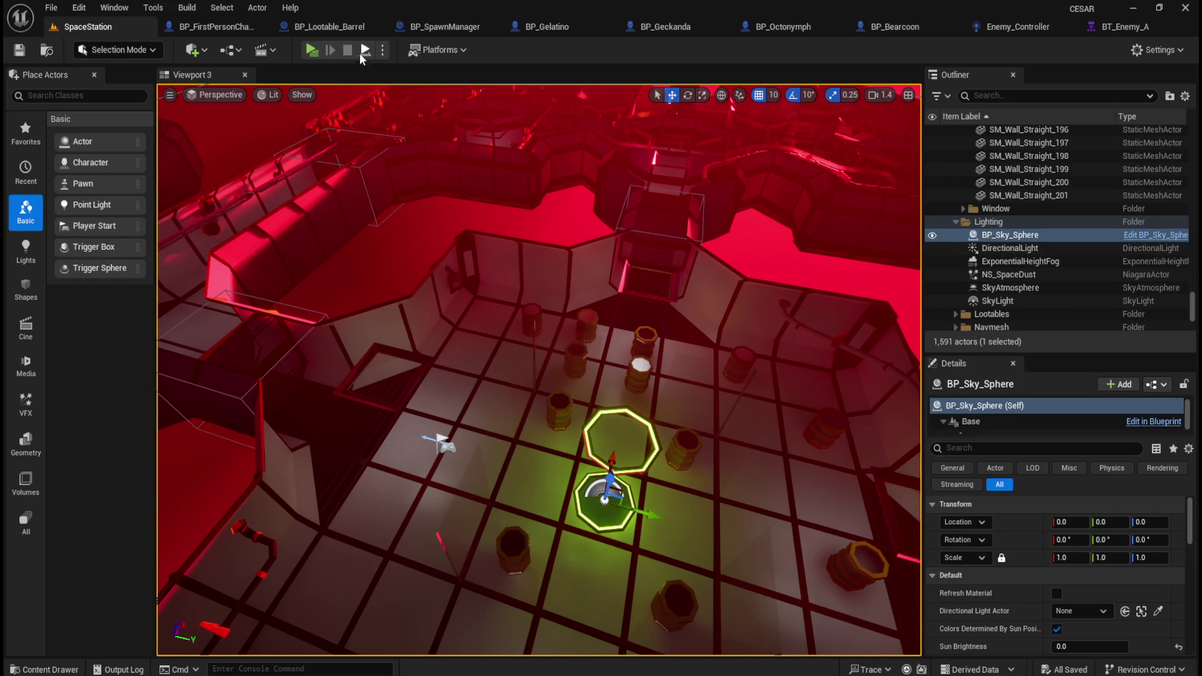
{"action": "left_click", "coordinate": [312, 50]}
- Select floor tiles and lootable barrels to read BP_Lootable_Barrel4's location
{"action": "left_click", "coordinate": [626, 440]}
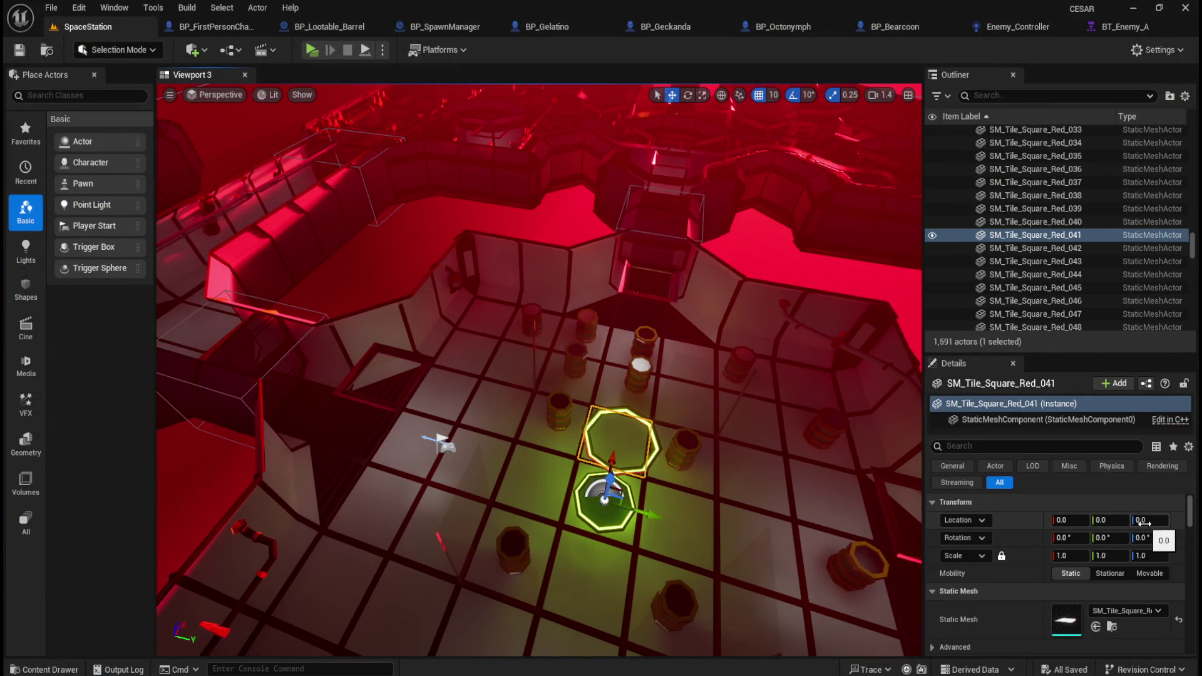
{"action": "left_click", "coordinate": [594, 578]}
{"action": "left_click", "coordinate": [646, 377]}
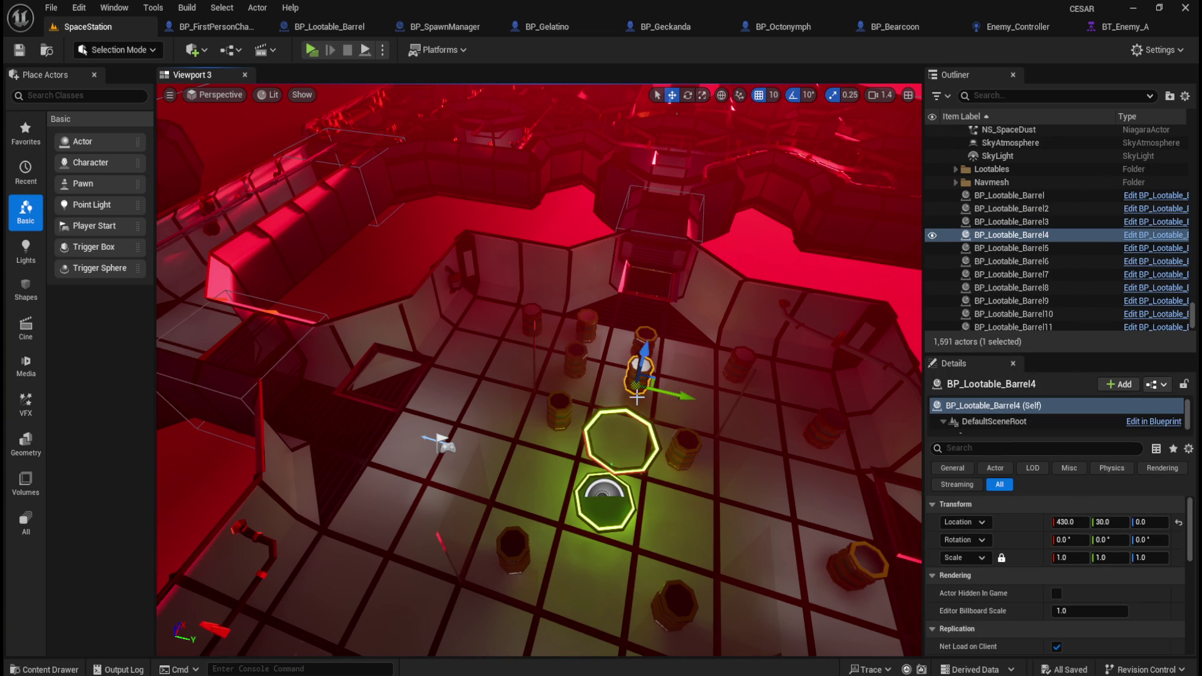
{"action": "left_click", "coordinate": [652, 335]}
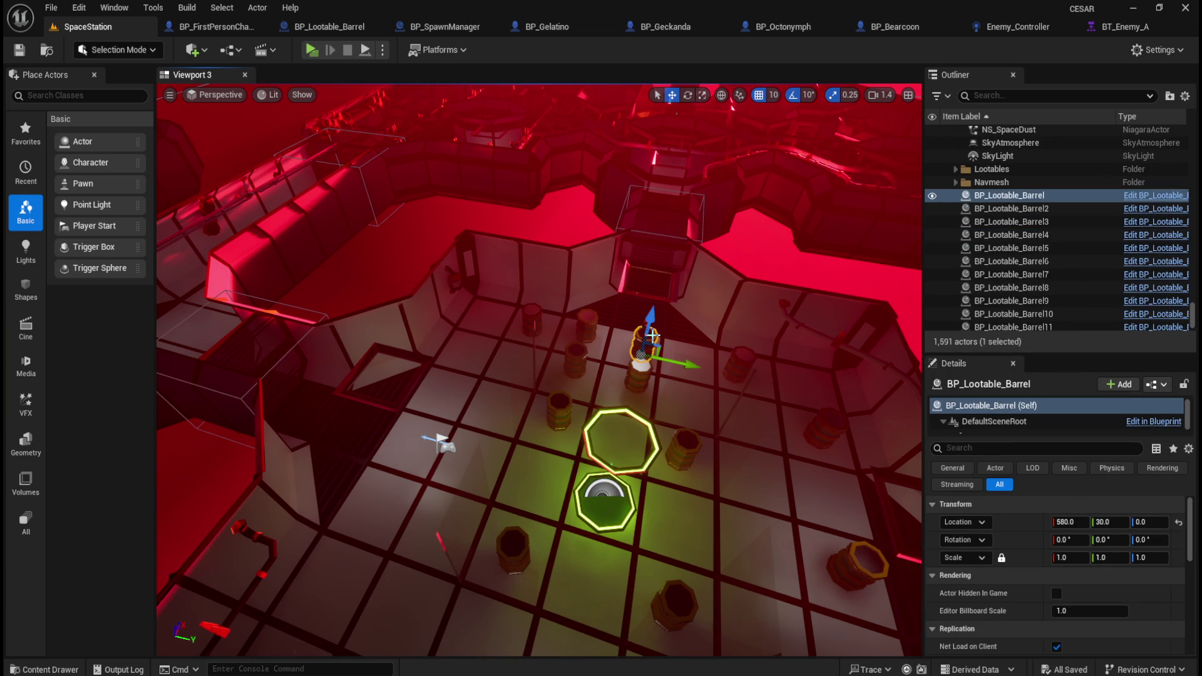
{"action": "left_click", "coordinate": [635, 381]}
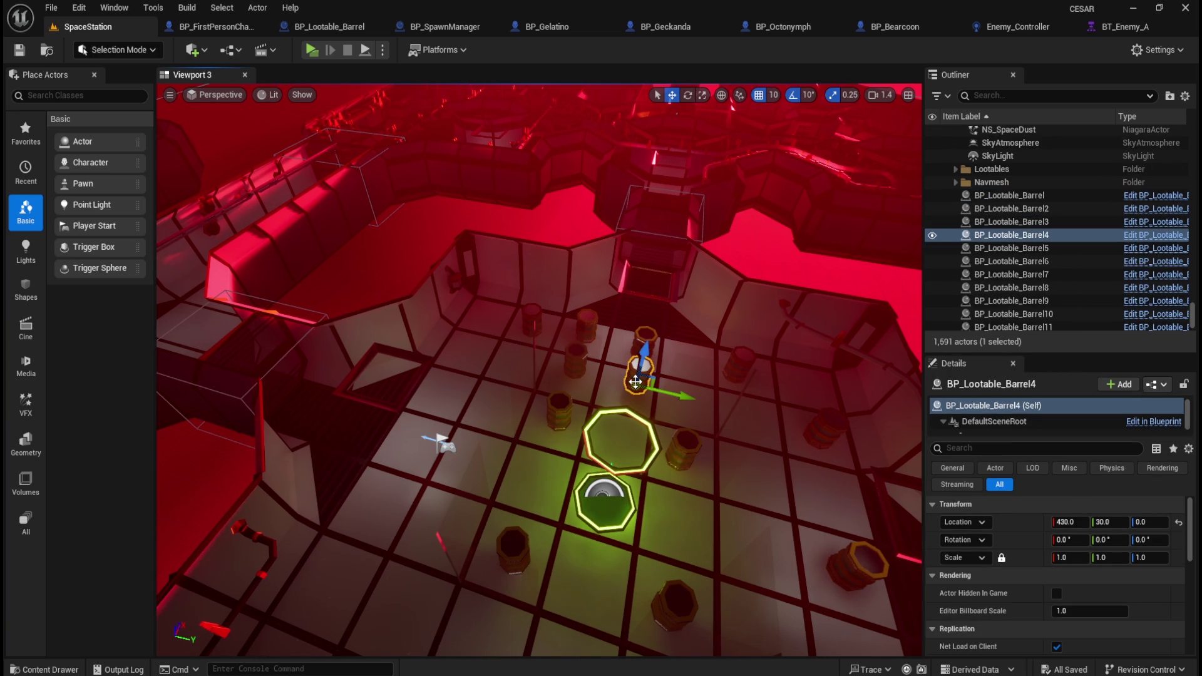
- Set the Gelatino spawn Location X to 250, compile, save, and play-test the level
{"action": "left_click", "coordinate": [461, 26]}
{"action": "left_click", "coordinate": [122, 28]}
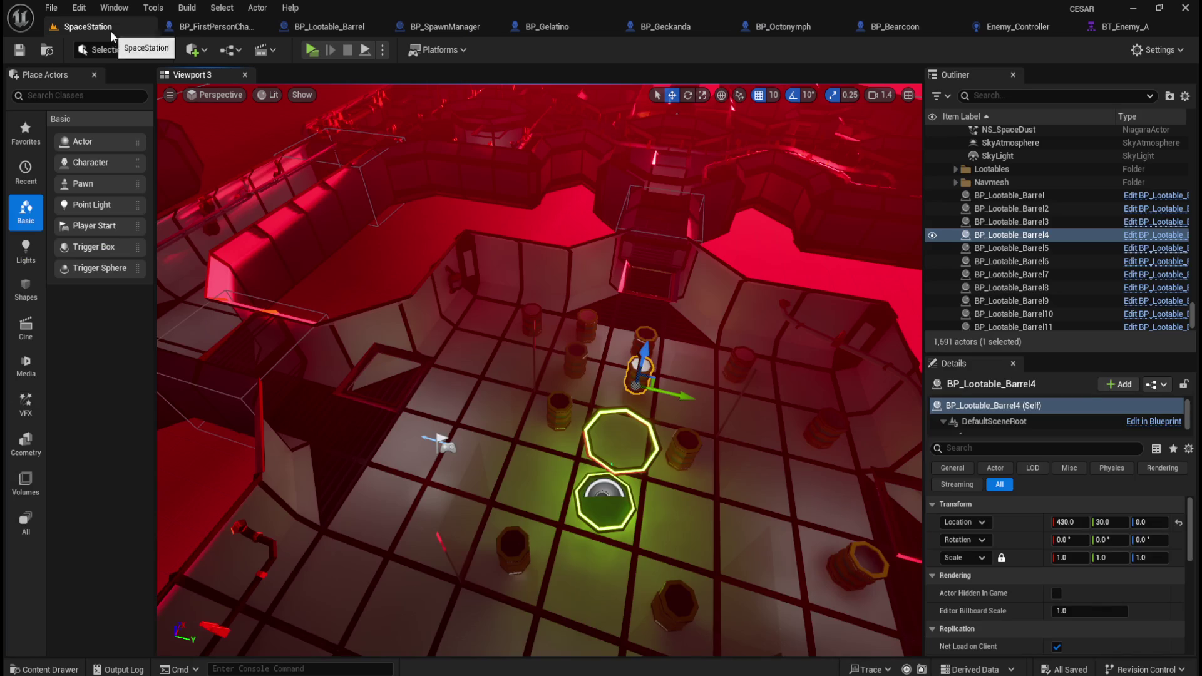
{"action": "left_click", "coordinate": [449, 27]}
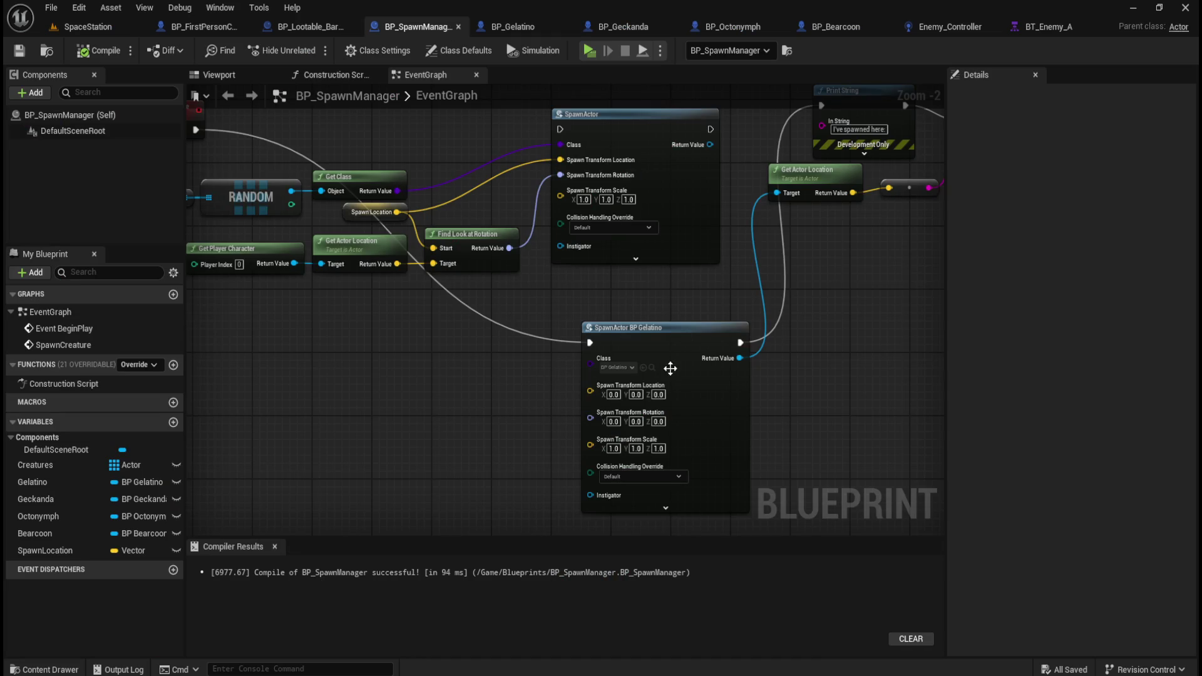
{"action": "type", "text": "250"}
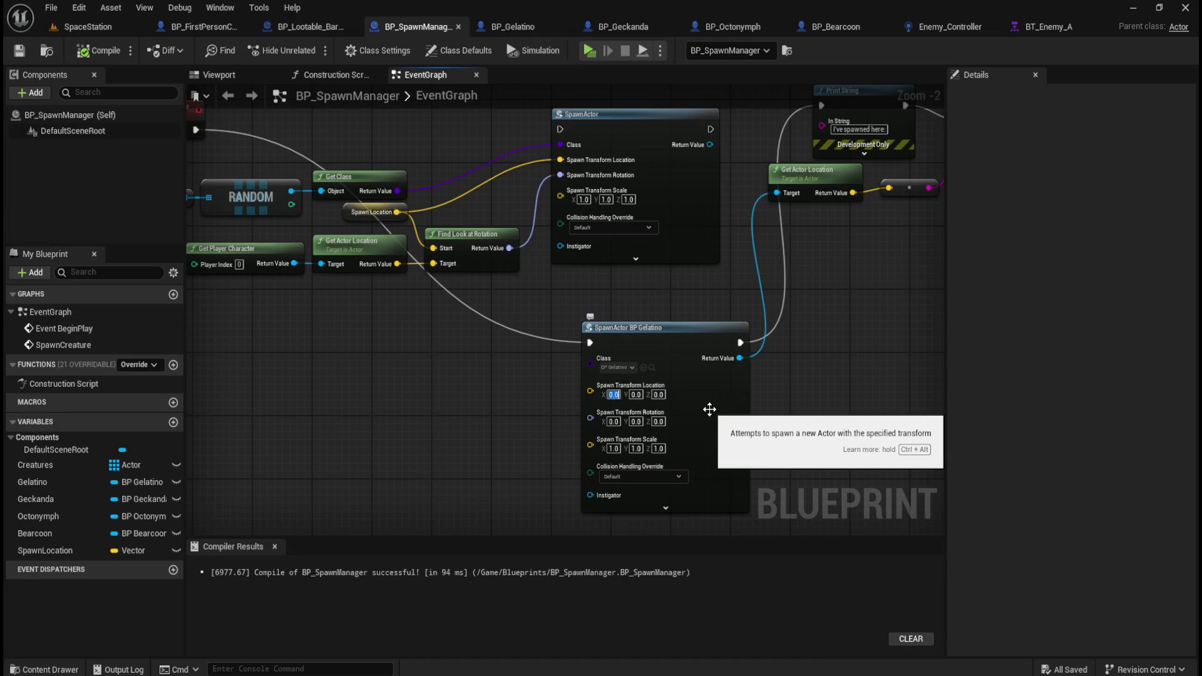
{"action": "key", "text": "Return"}
{"action": "left_click", "coordinate": [94, 50]}
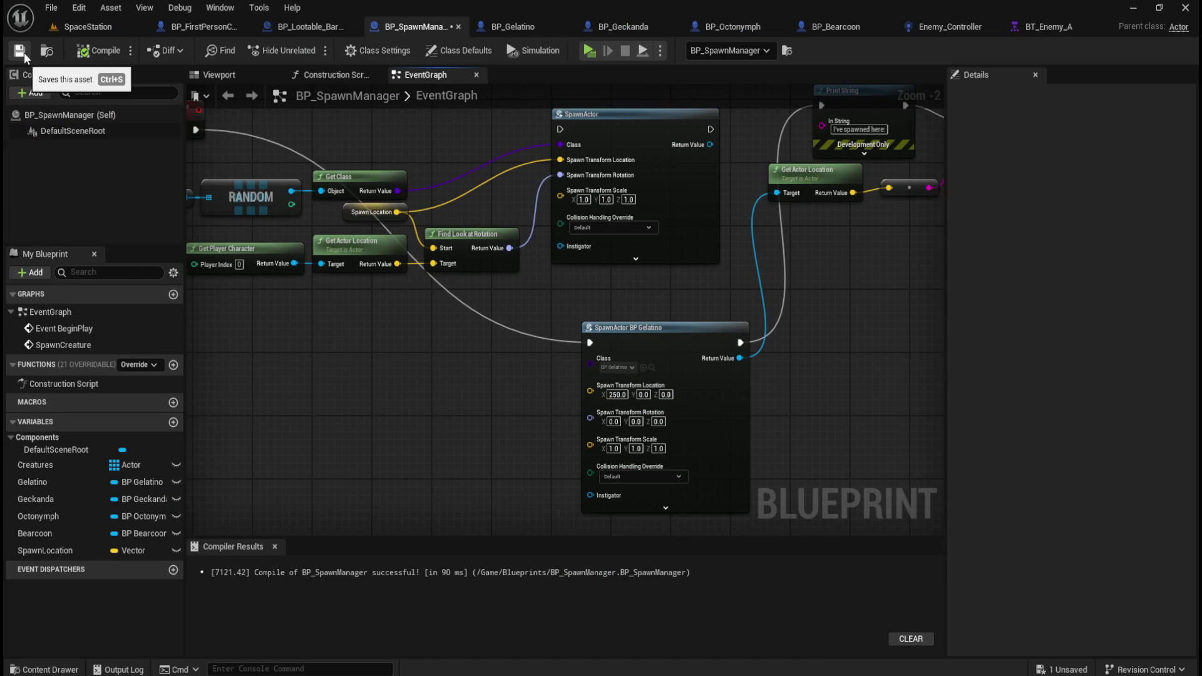
{"action": "left_click", "coordinate": [23, 51]}
{"action": "left_click", "coordinate": [104, 24]}
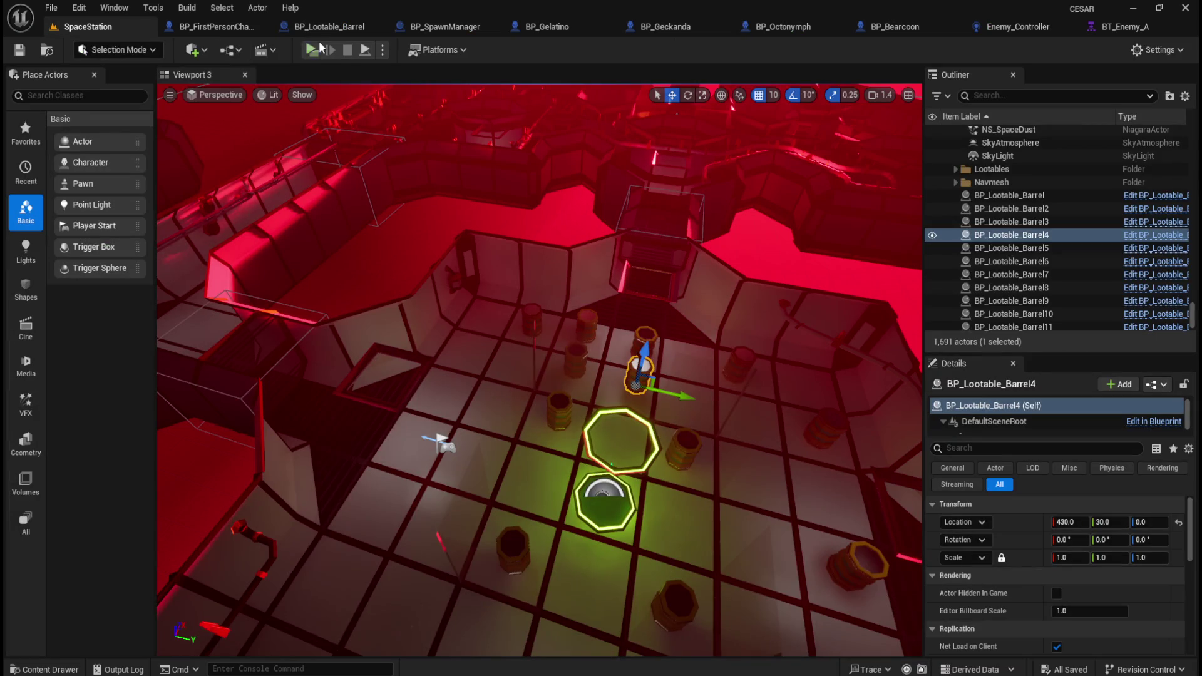
{"action": "left_click", "coordinate": [311, 50]}
{"action": "key", "text": "w"}
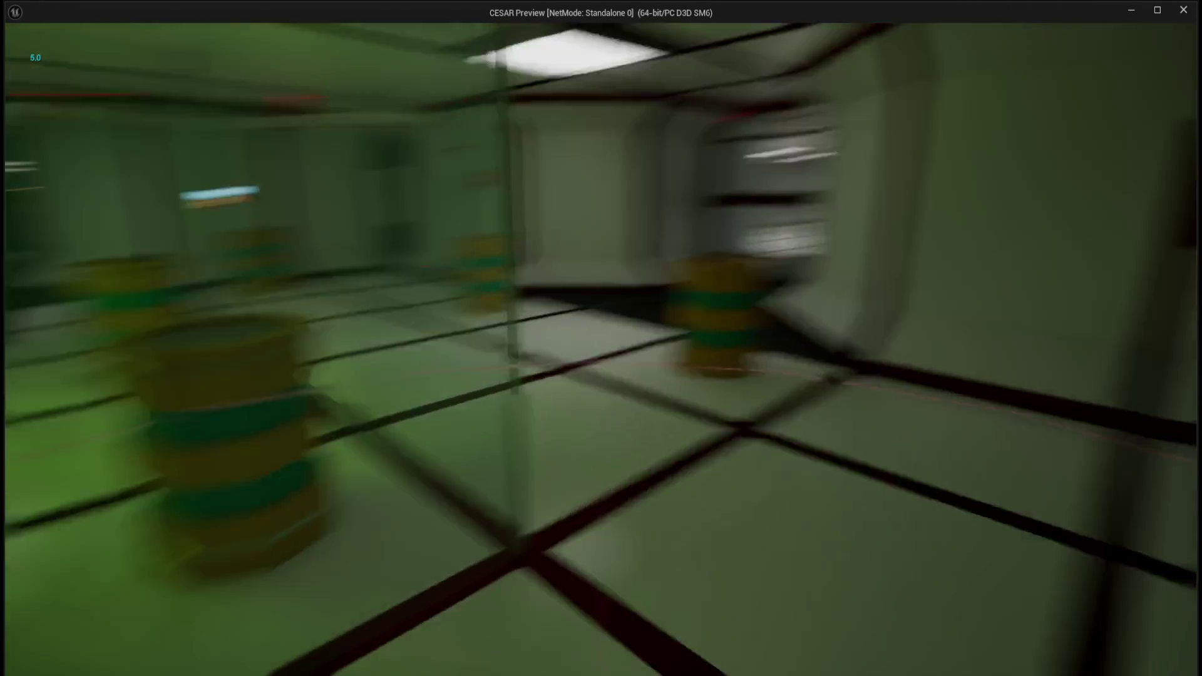
{"action": "key", "text": "w"}
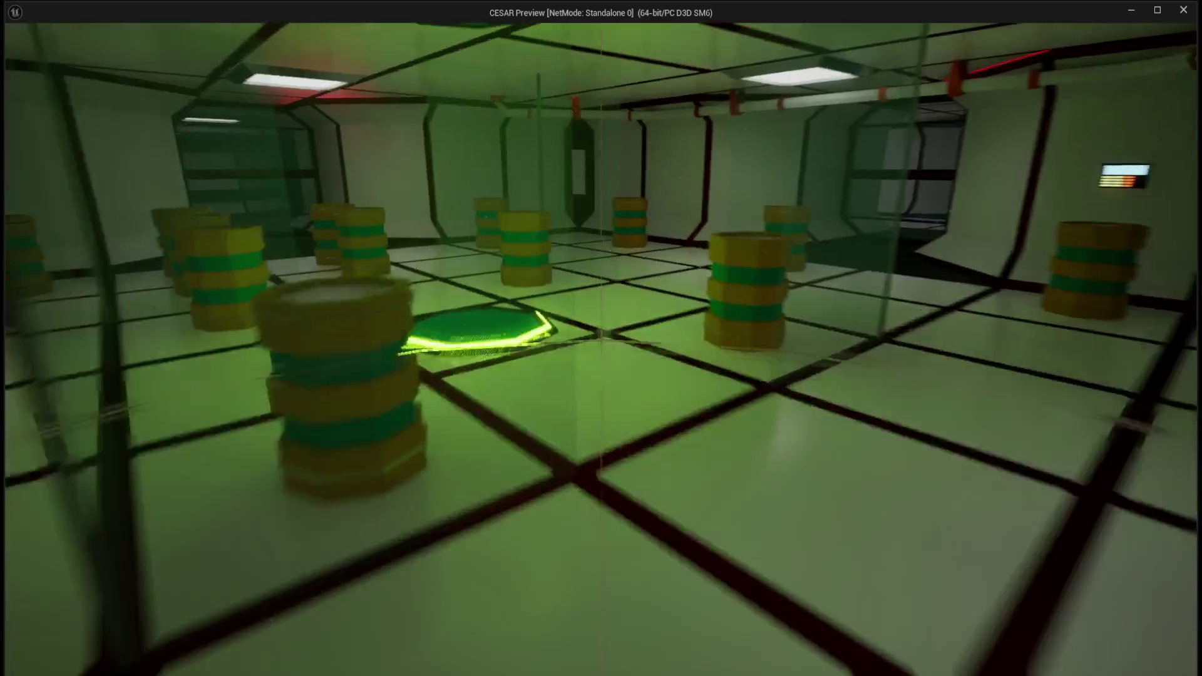
{"action": "key", "text": "w"}
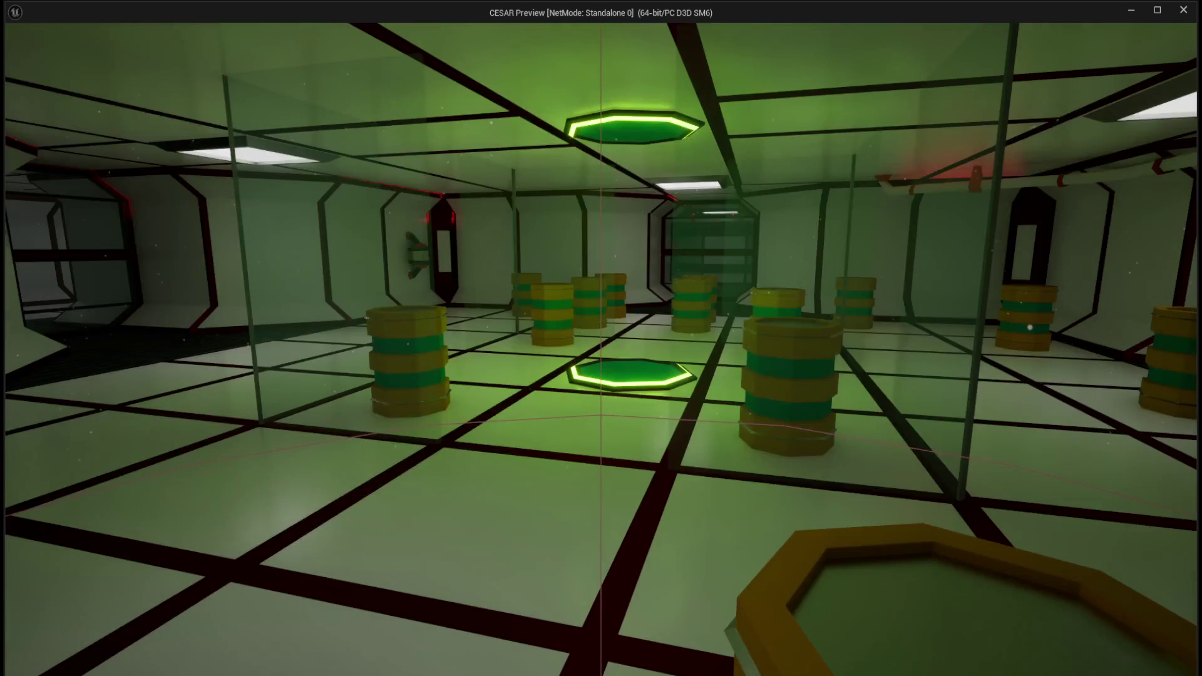
{"action": "key", "text": "w"}
{"action": "key", "text": "w"}
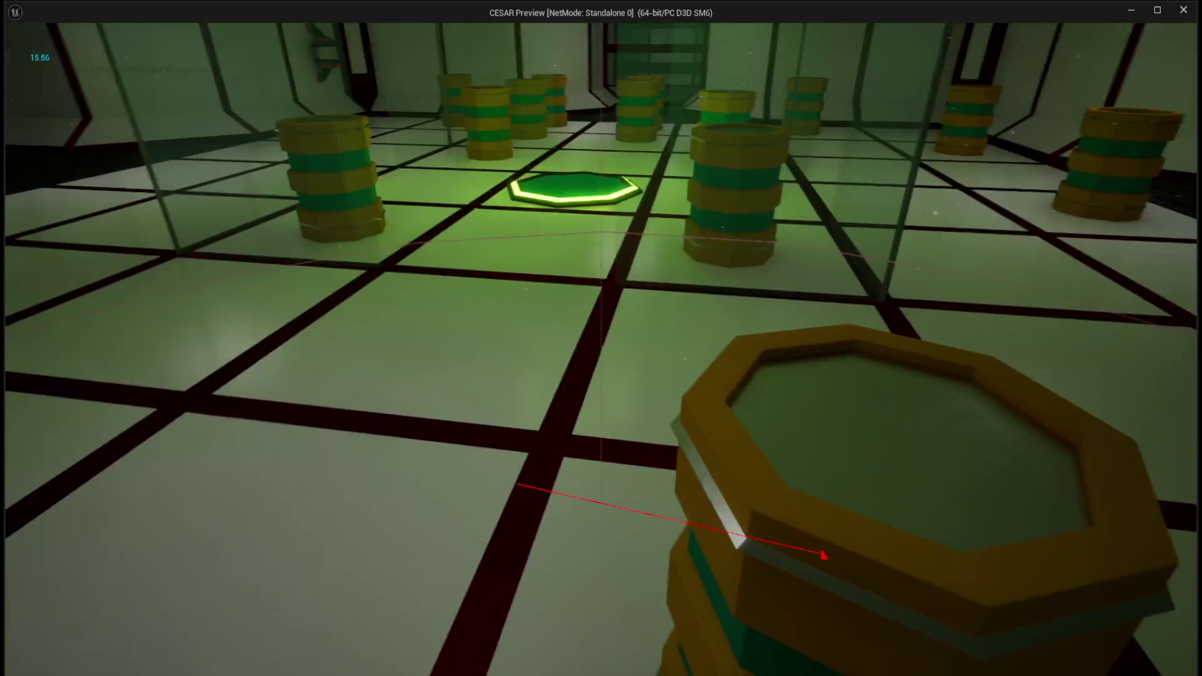
{"action": "key", "text": "w"}
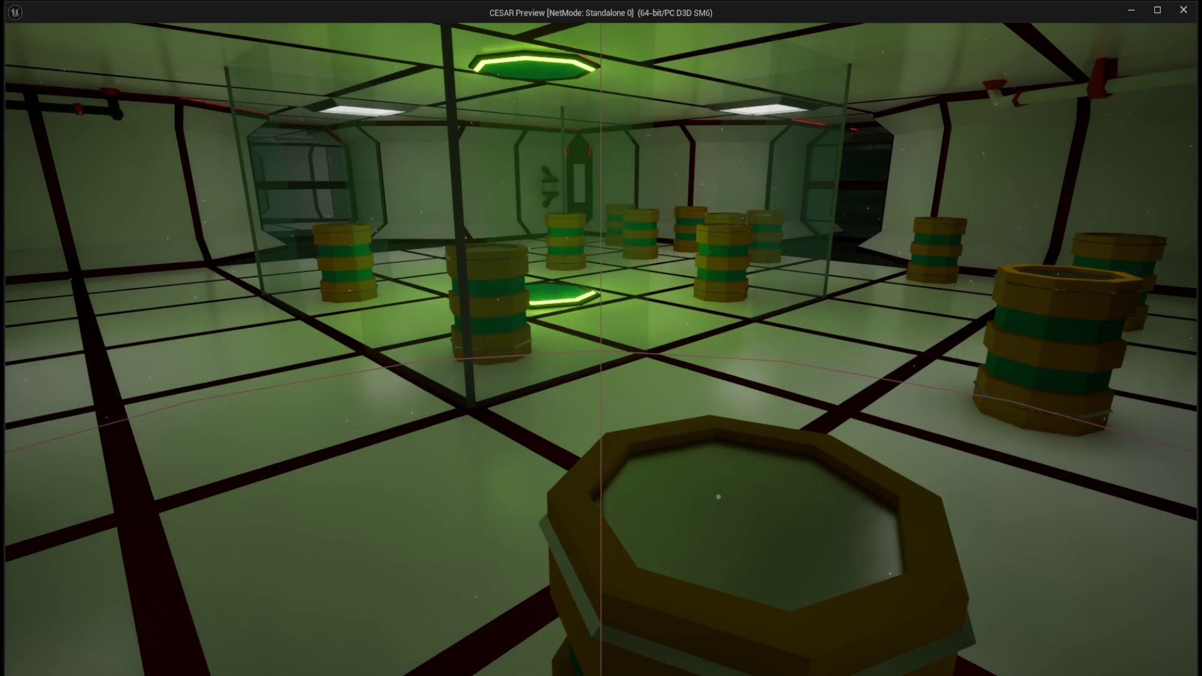
{"action": "mouse_move", "coordinate": [601, 338]}
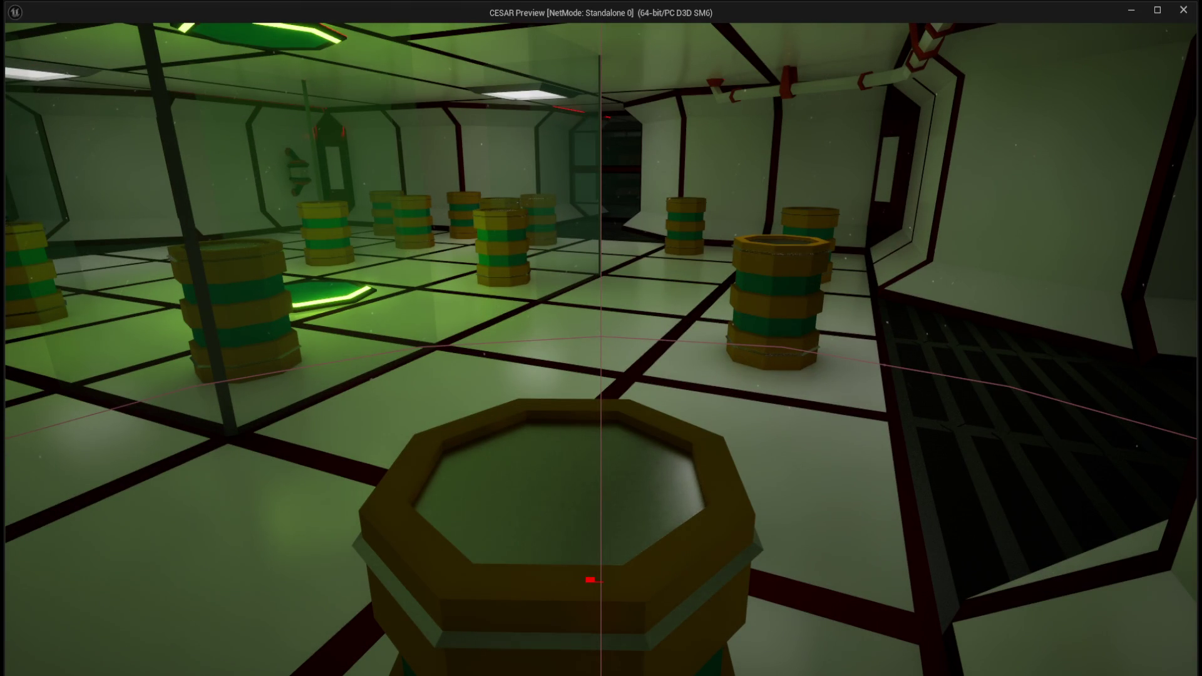
{"action": "key", "text": "s"}
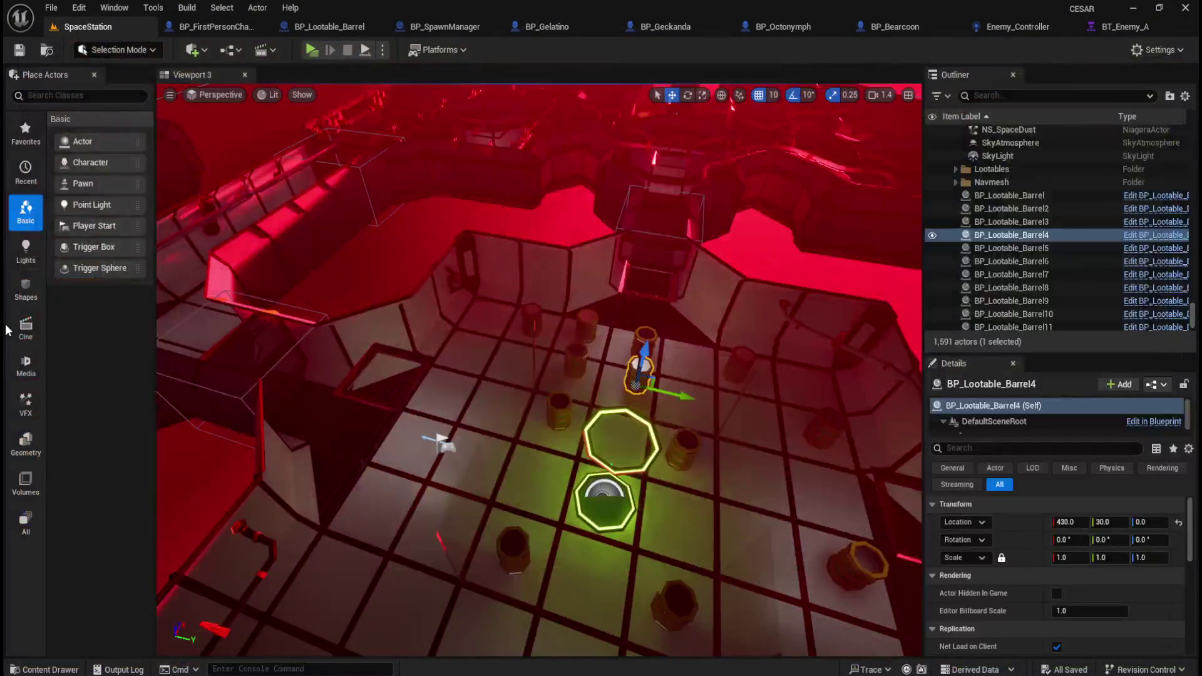
{"action": "left_click", "coordinate": [470, 27]}
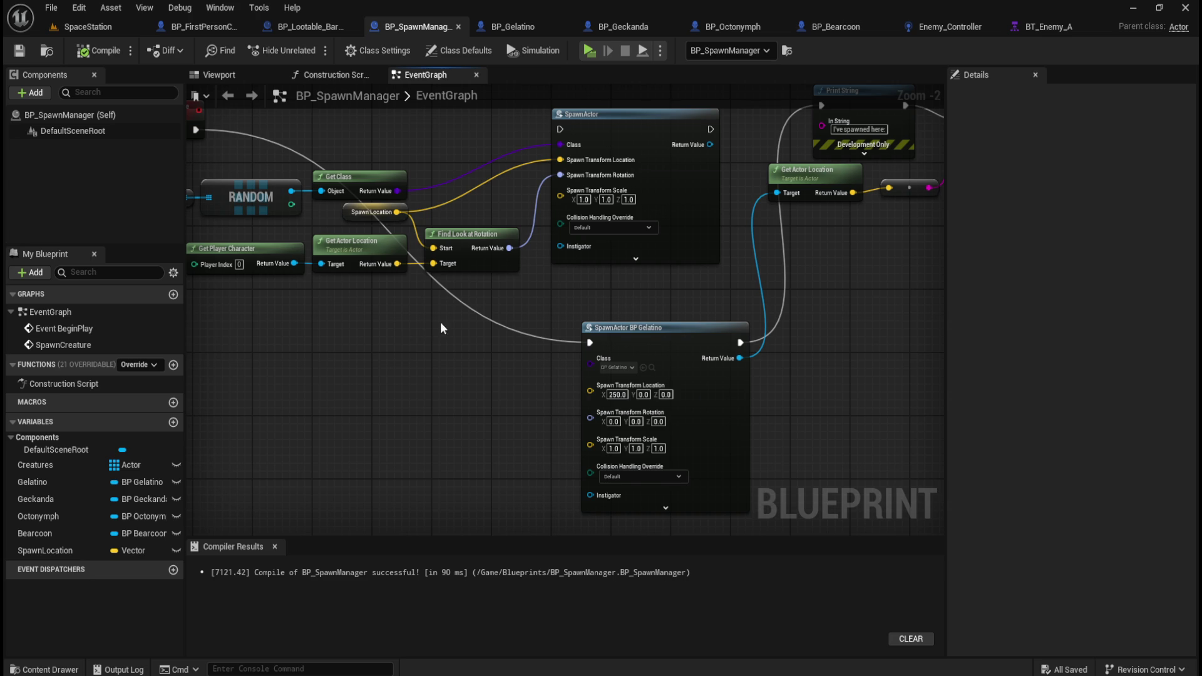
- Review BP_Lootable_Barrel's Spawn Creature call, then select the SpawnActor BP Gelatino node
{"action": "left_click_drag", "start_coordinate": [550, 298], "coordinate": [577, 336]}
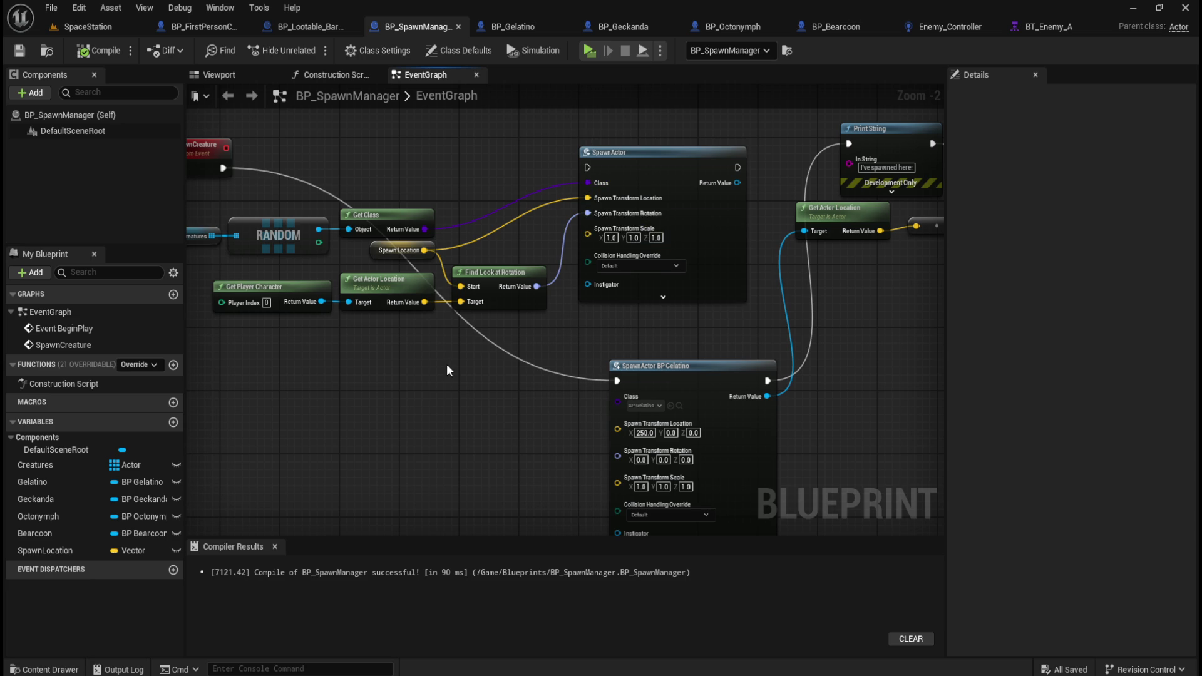
{"action": "left_click_drag", "start_coordinate": [403, 363], "coordinate": [472, 383]}
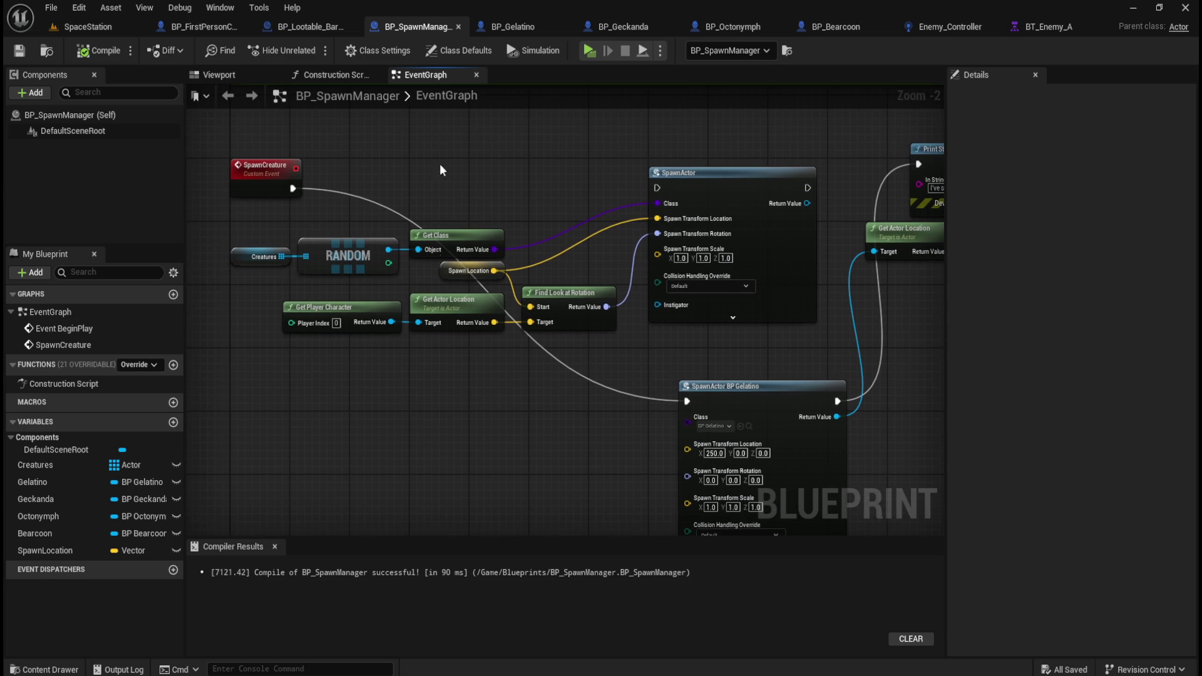
{"action": "left_click", "coordinate": [310, 28]}
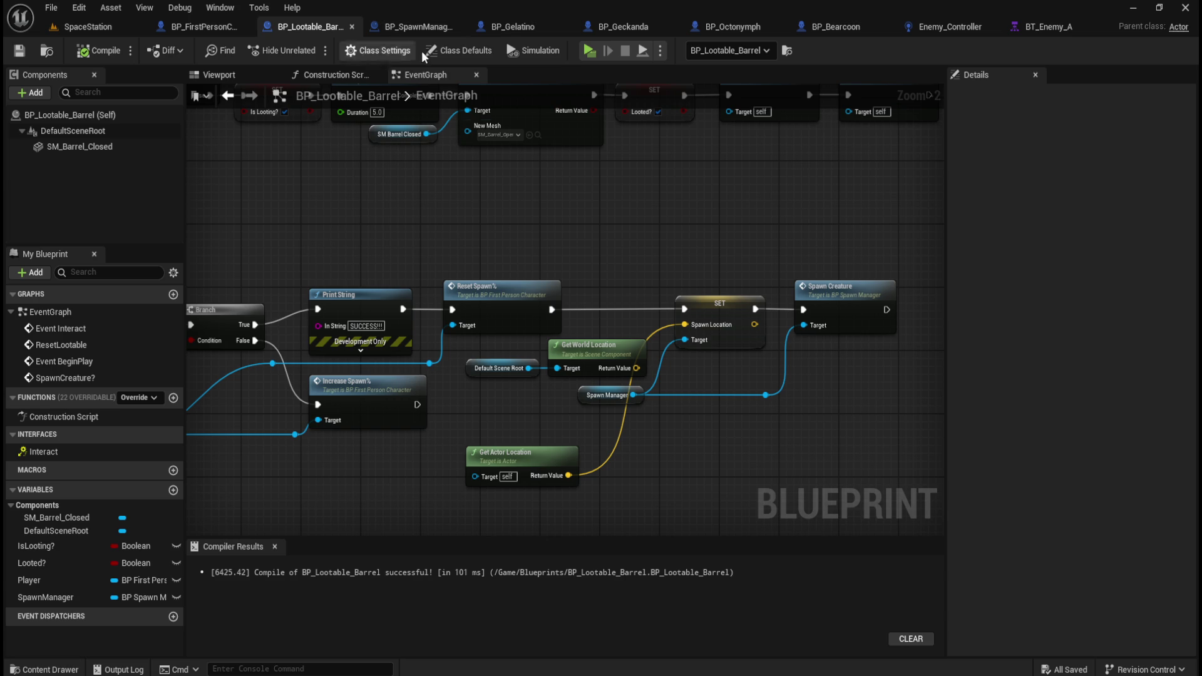
{"action": "double_click", "coordinate": [734, 306]}
{"action": "left_click_drag", "start_coordinate": [519, 286], "coordinate": [743, 514]}
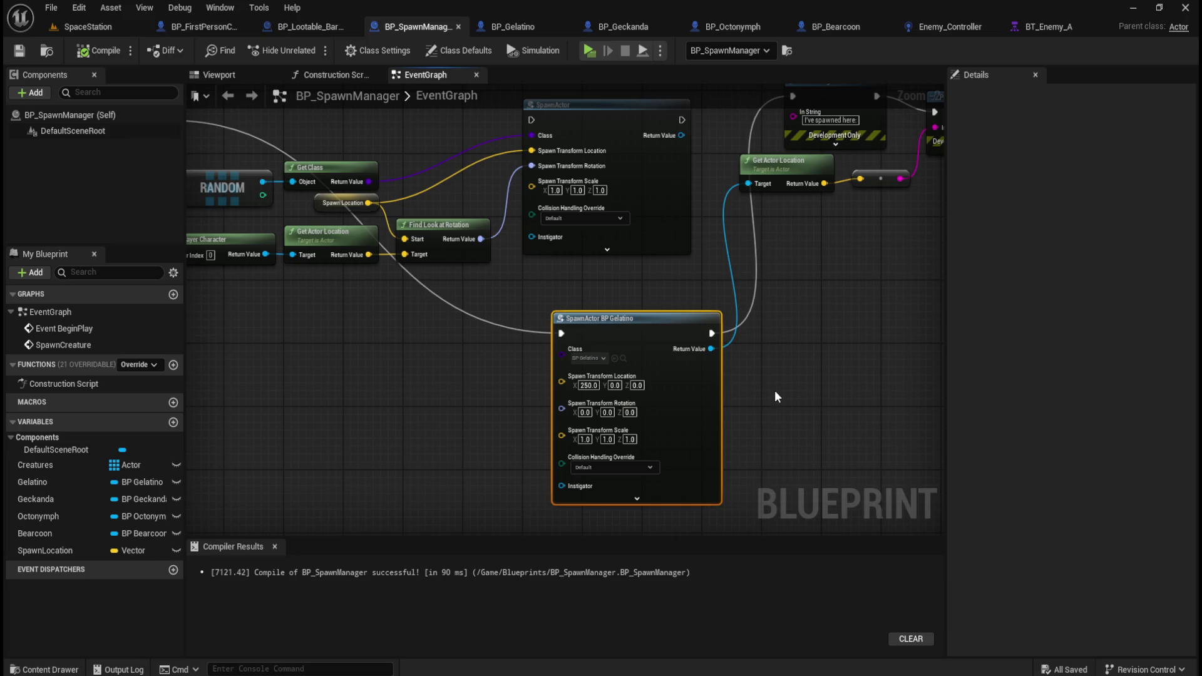
{"action": "mouse_move", "coordinate": [780, 388]}
{"action": "left_mouse_down"}
{"action": "mouse_move", "coordinate": [776, 338]}
{"action": "mouse_move", "coordinate": [709, 402]}
{"action": "left_mouse_up"}
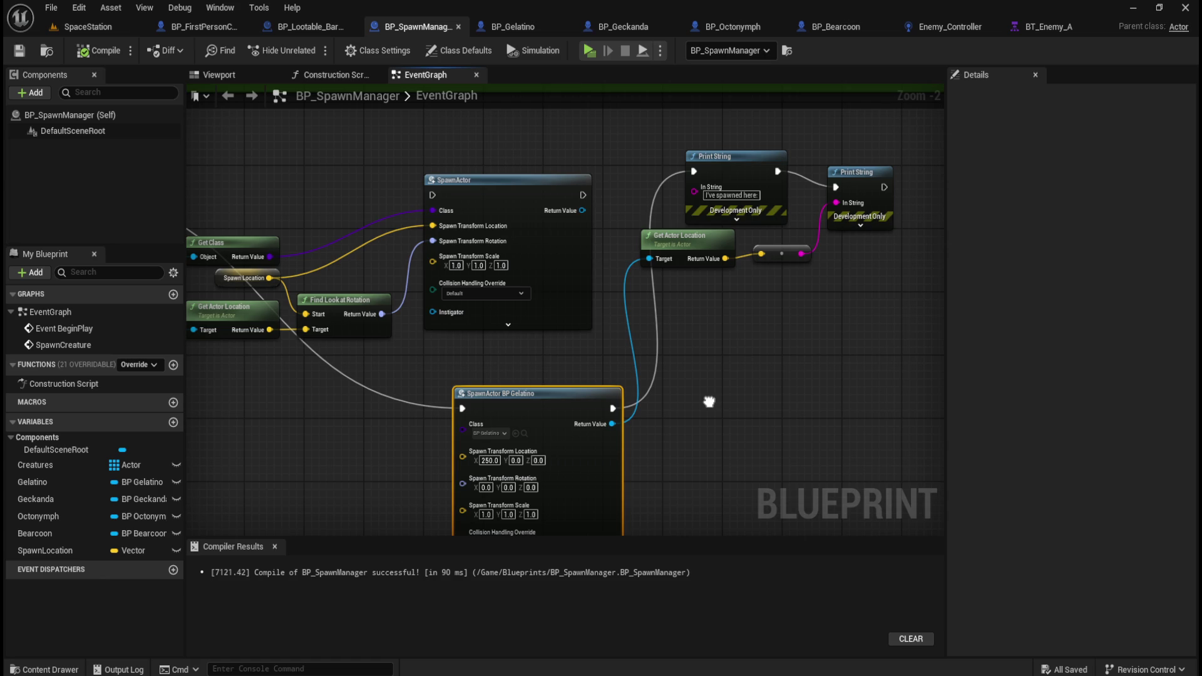
{"action": "left_click_drag", "start_coordinate": [317, 422], "coordinate": [527, 402]}
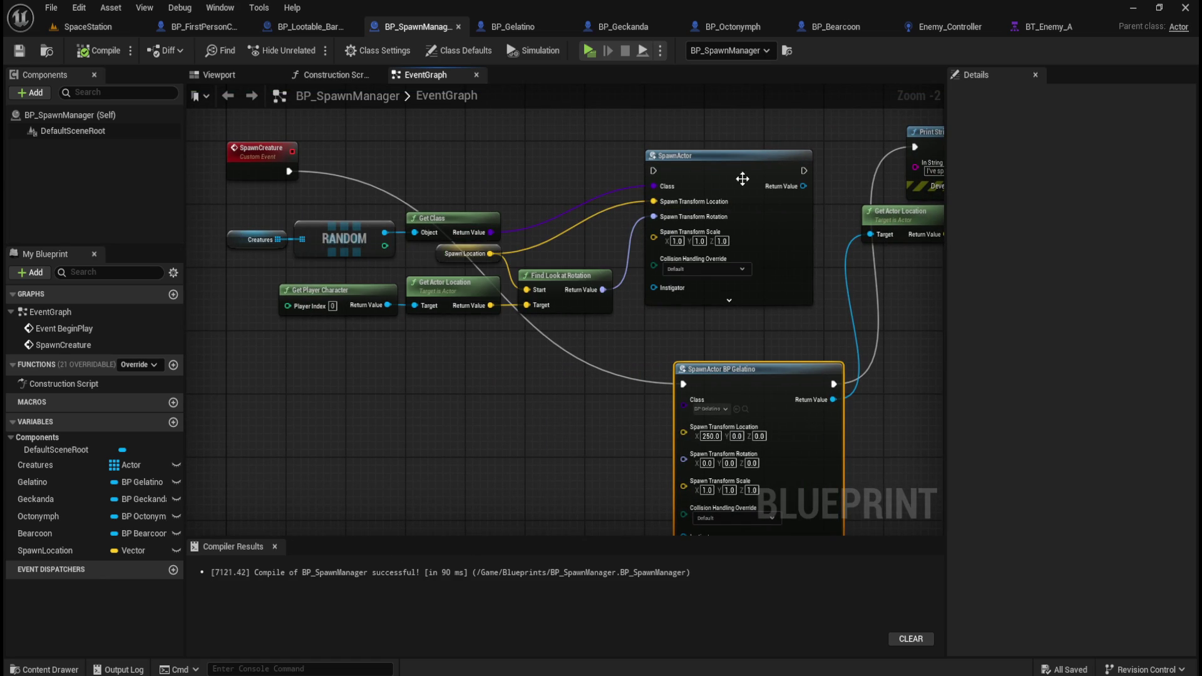
{"action": "mouse_move", "coordinate": [518, 424]}
{"action": "left_mouse_down"}
{"action": "mouse_move", "coordinate": [348, 452]}
{"action": "mouse_move", "coordinate": [348, 418]}
{"action": "mouse_move", "coordinate": [442, 408]}
{"action": "left_mouse_up"}
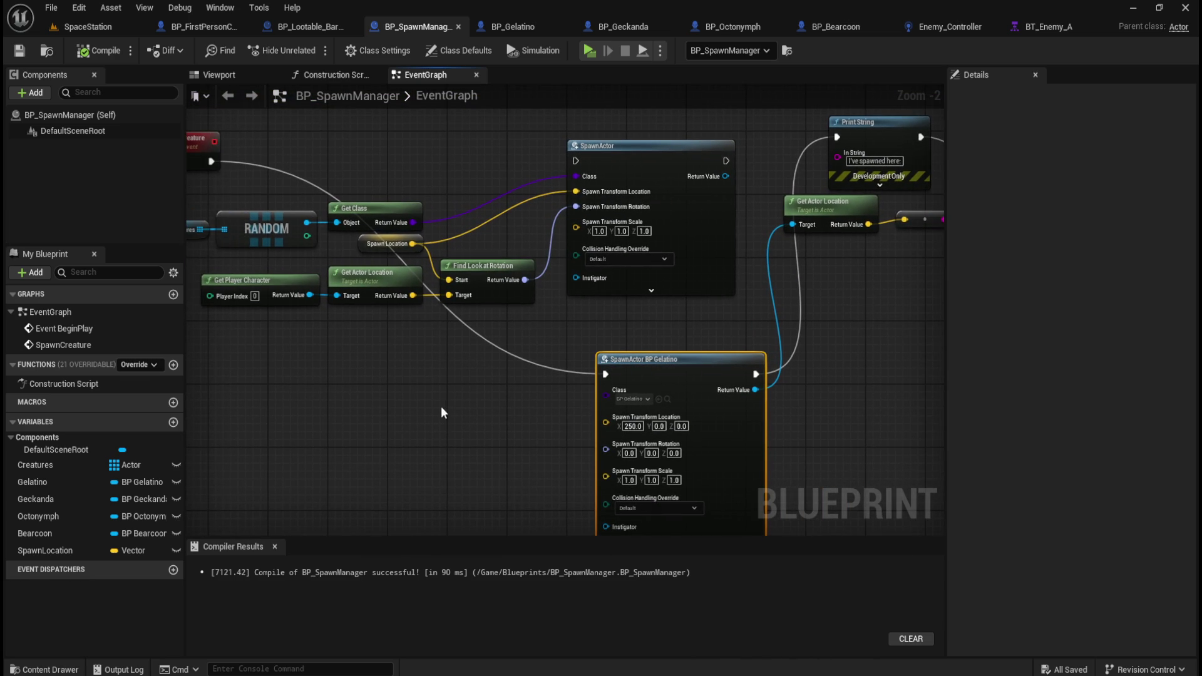
{"action": "mouse_move", "coordinate": [478, 404]}
{"action": "left_mouse_down"}
{"action": "mouse_move", "coordinate": [536, 442]}
{"action": "mouse_move", "coordinate": [501, 411]}
{"action": "left_mouse_up"}
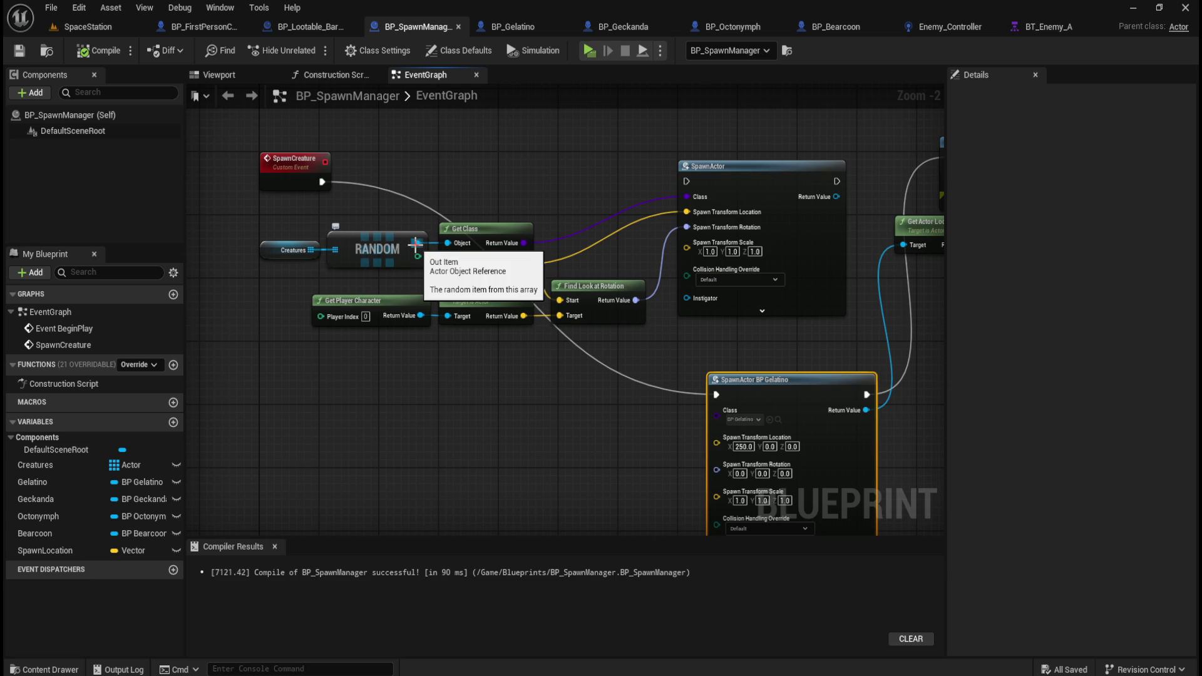
{"action": "left_click_drag", "start_coordinate": [418, 243], "coordinate": [466, 387]}
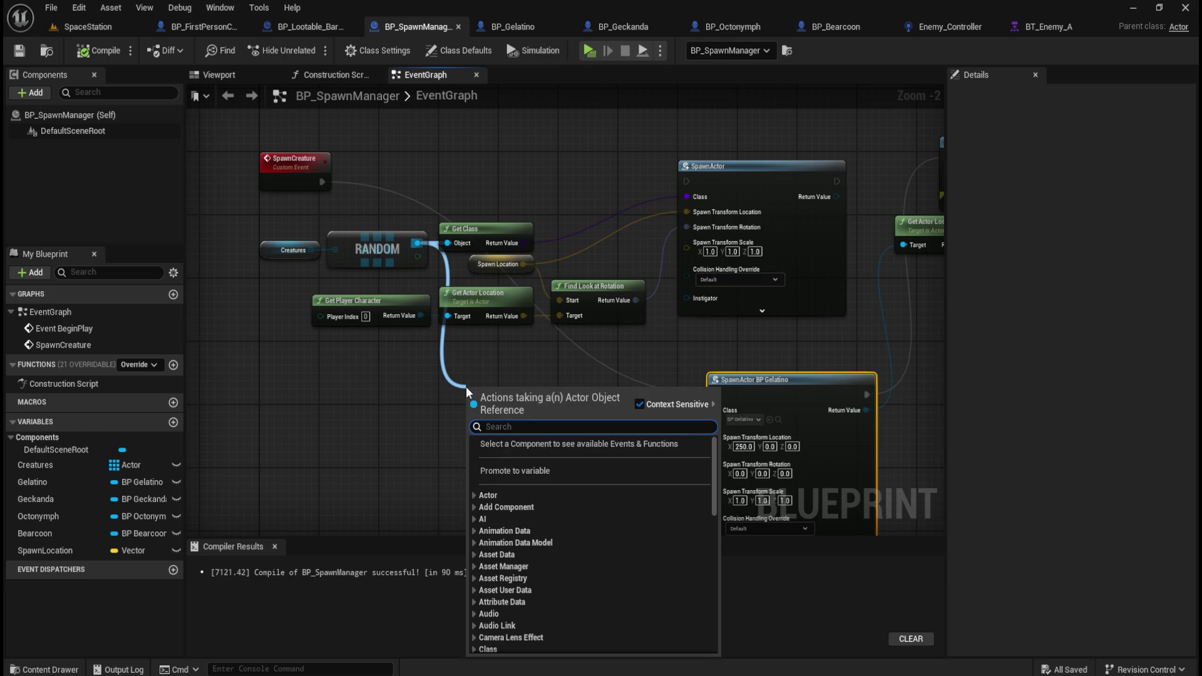
{"action": "type", "text": "name"}
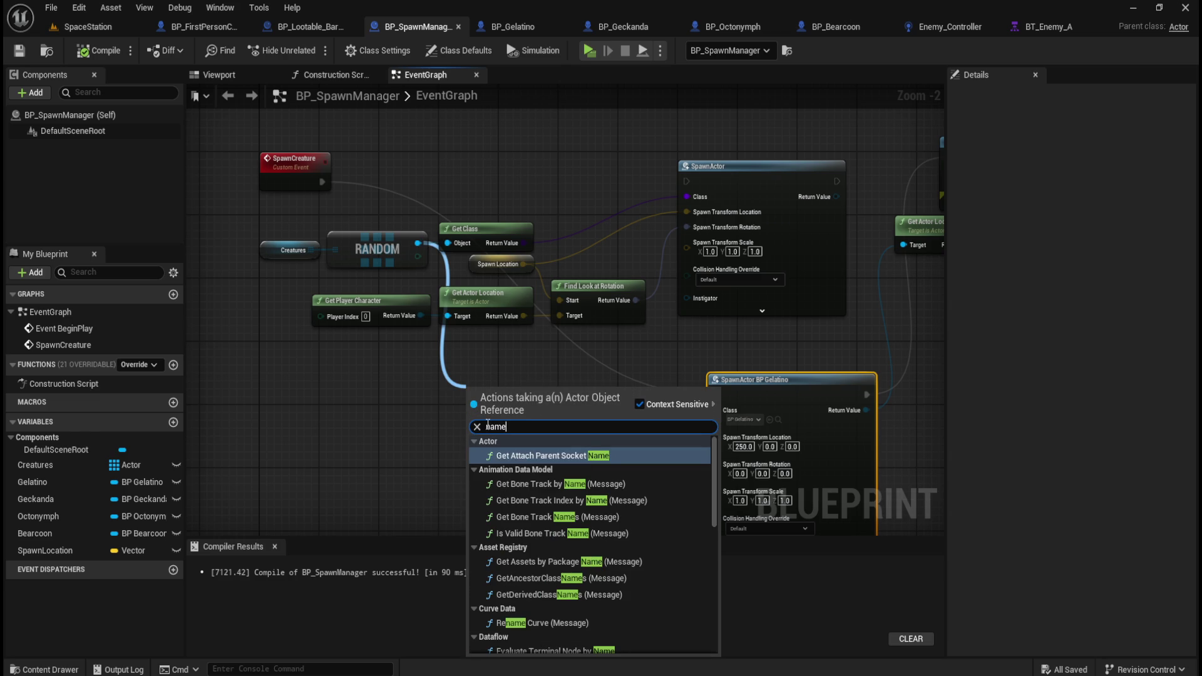
{"action": "scroll", "coordinate": [610, 544], "scroll_direction": "down", "scroll_amount": 5}
{"action": "key", "text": "ctrl+a"}
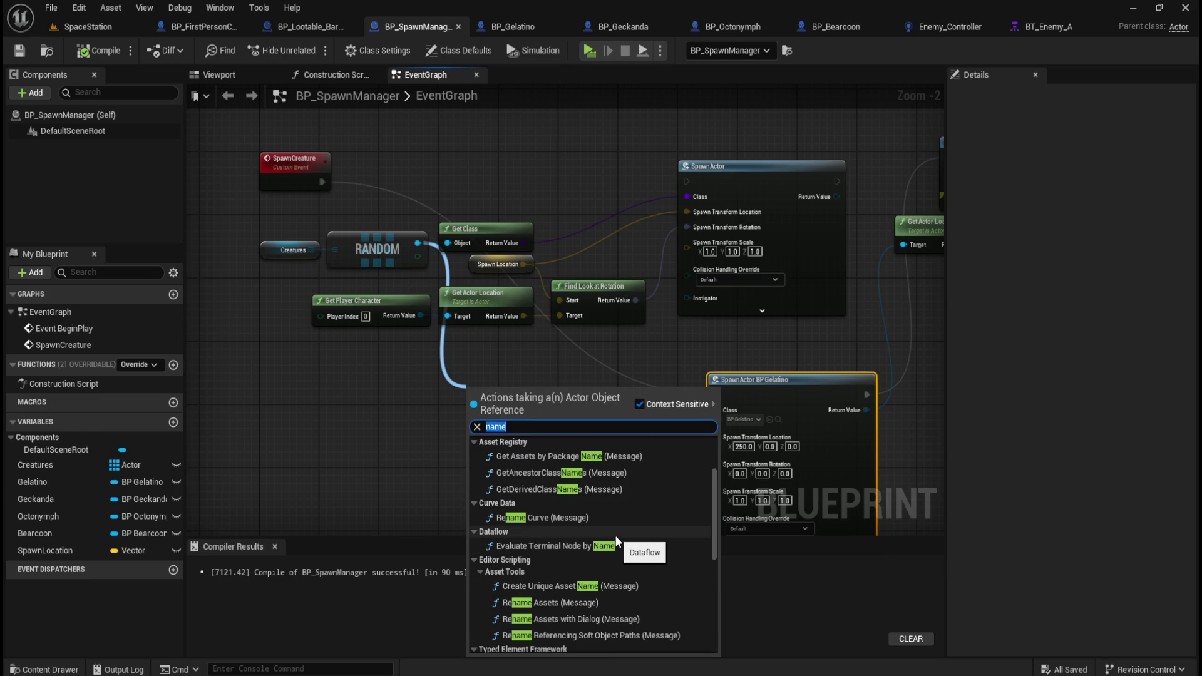
{"action": "type", "text": "get"}
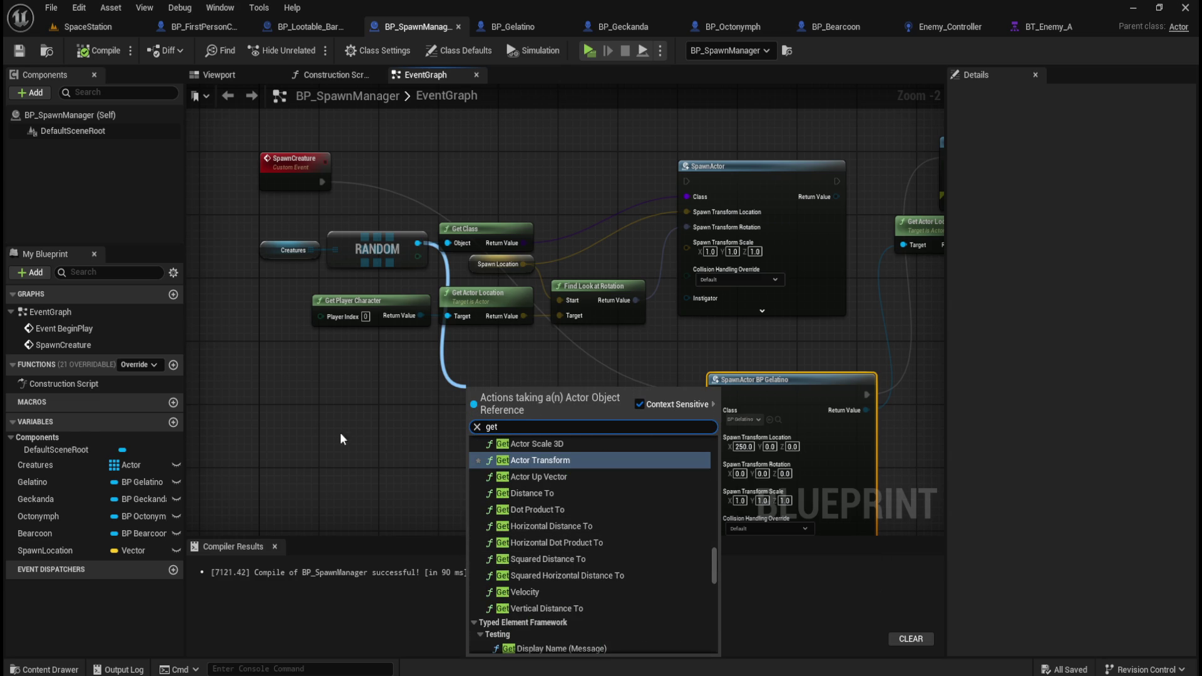
{"action": "left_click", "coordinate": [362, 408]}
{"action": "right_click", "coordinate": [362, 411]}
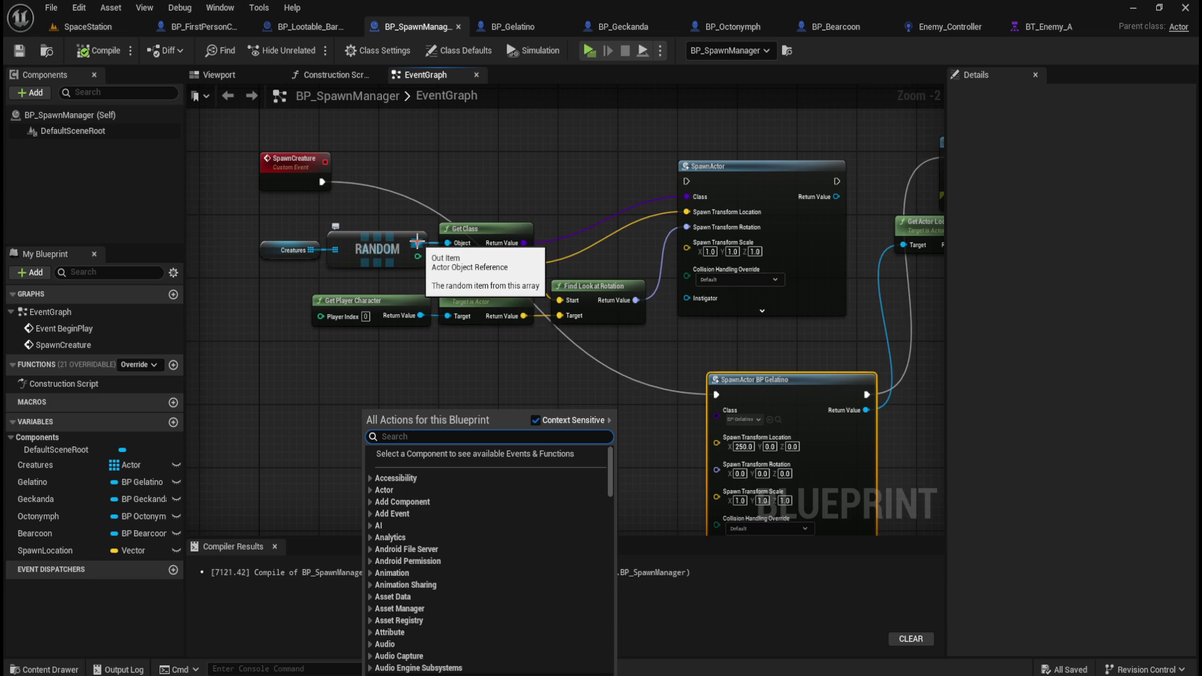
{"action": "left_click", "coordinate": [416, 250]}
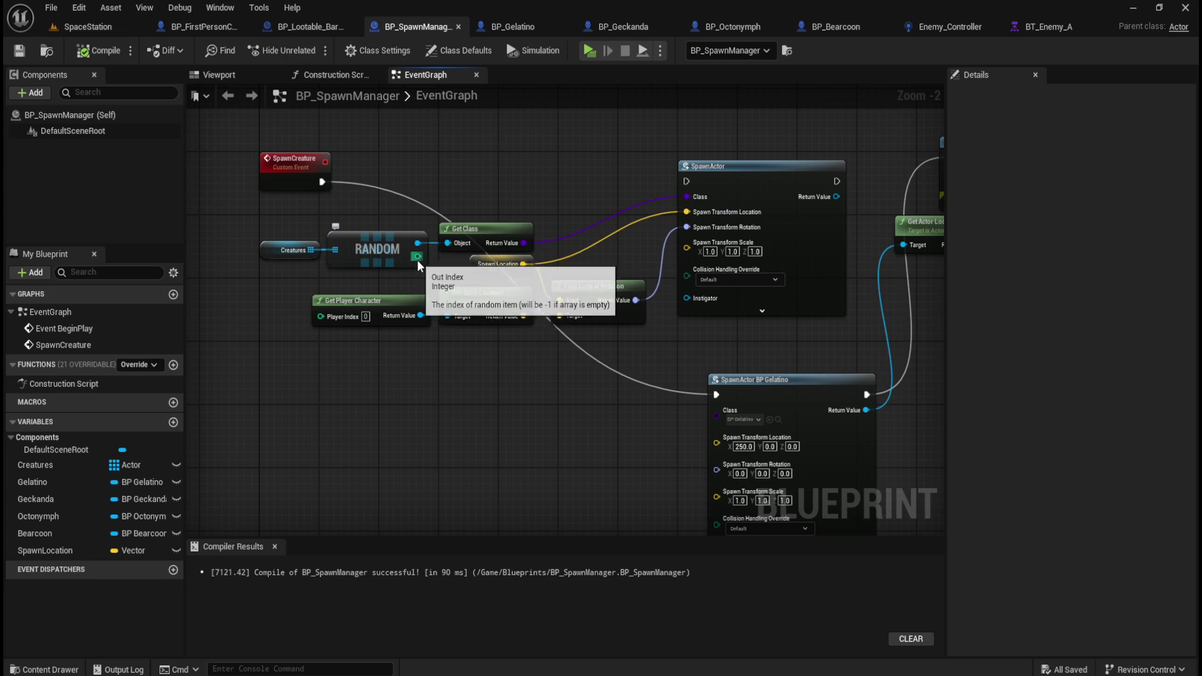
{"action": "left_click_drag", "start_coordinate": [420, 243], "coordinate": [458, 384]}
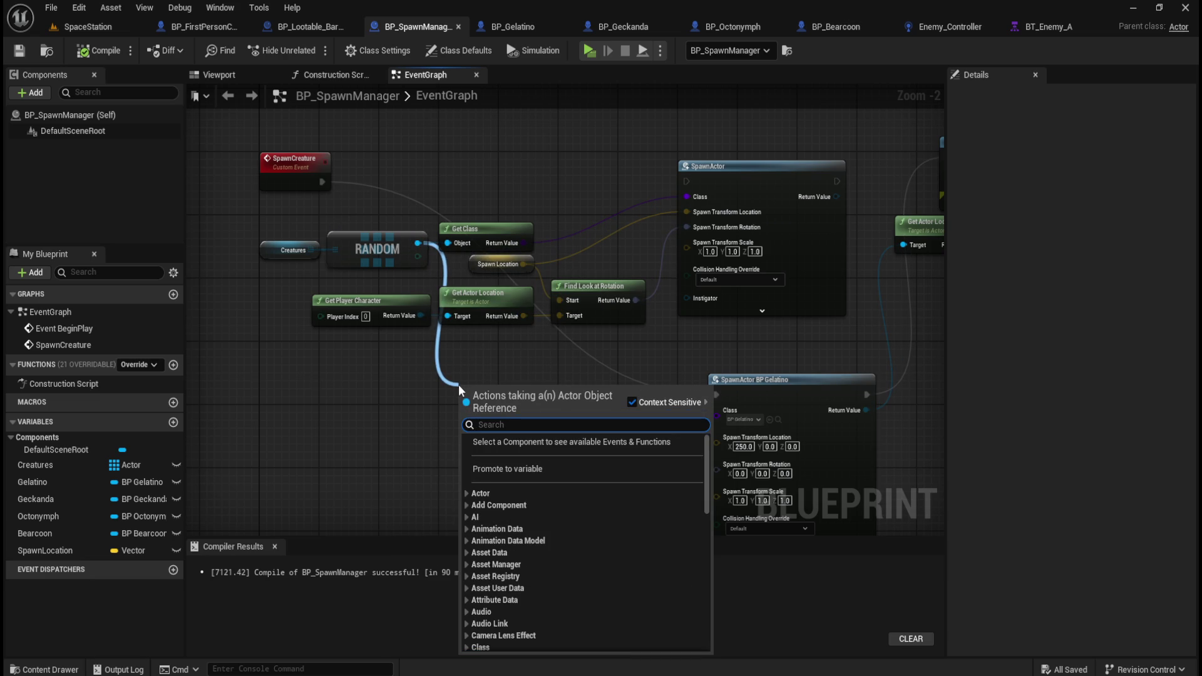
{"action": "type", "text": "get"}
{"action": "scroll", "coordinate": [682, 588], "scroll_direction": "down", "scroll_amount": 5}
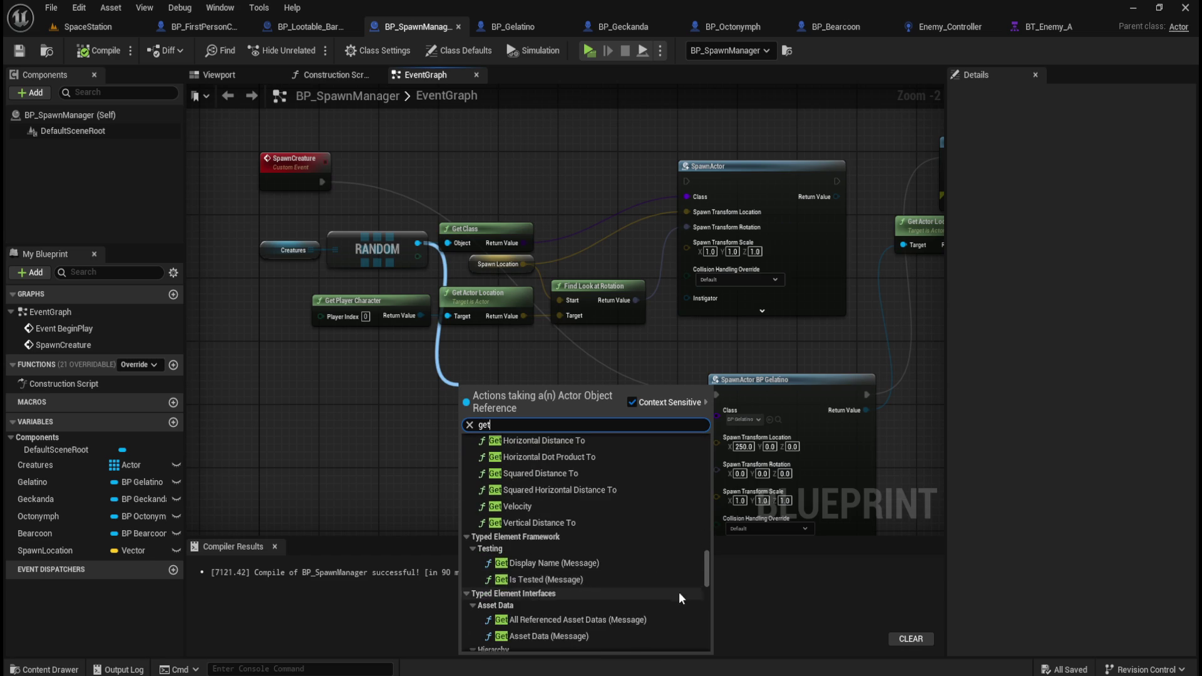
{"action": "left_click_drag", "start_coordinate": [708, 572], "coordinate": [716, 636]}
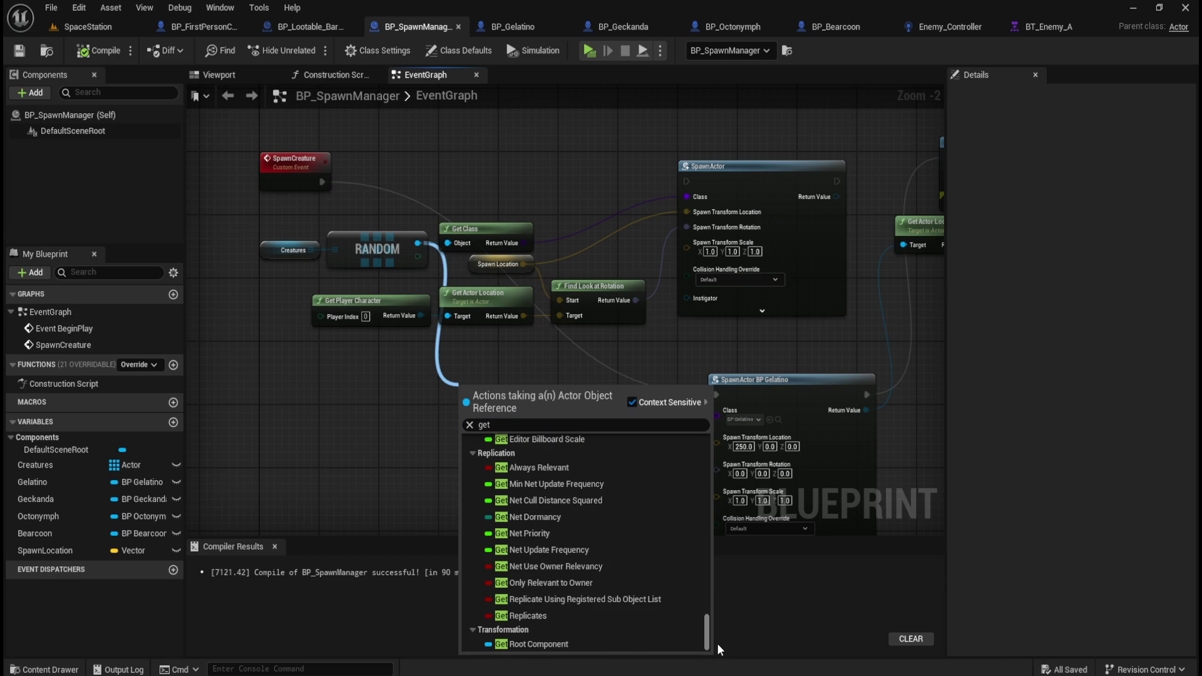
{"action": "scroll", "coordinate": [616, 573], "scroll_direction": "up", "scroll_amount": 5}
{"action": "scroll", "coordinate": [621, 564], "scroll_direction": "up", "scroll_amount": 6}
{"action": "scroll", "coordinate": [621, 562], "scroll_direction": "up", "scroll_amount": 1}
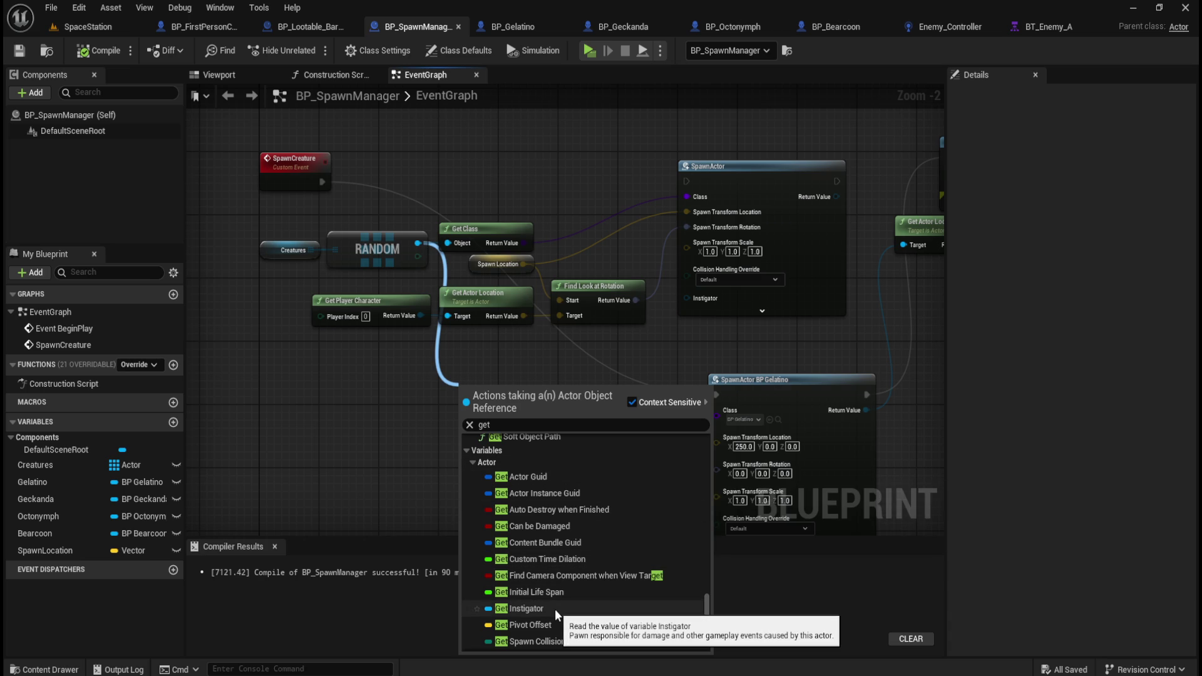
{"action": "scroll", "coordinate": [555, 609], "scroll_direction": "up", "scroll_amount": 5}
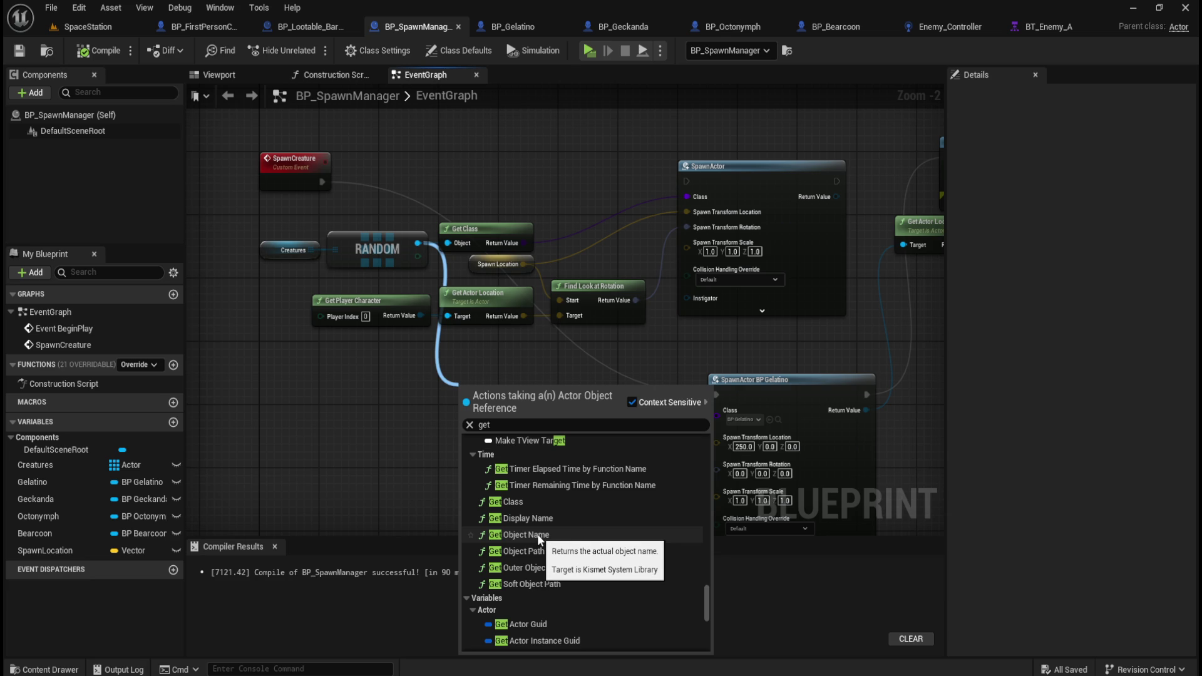
{"action": "left_click", "coordinate": [538, 536]}
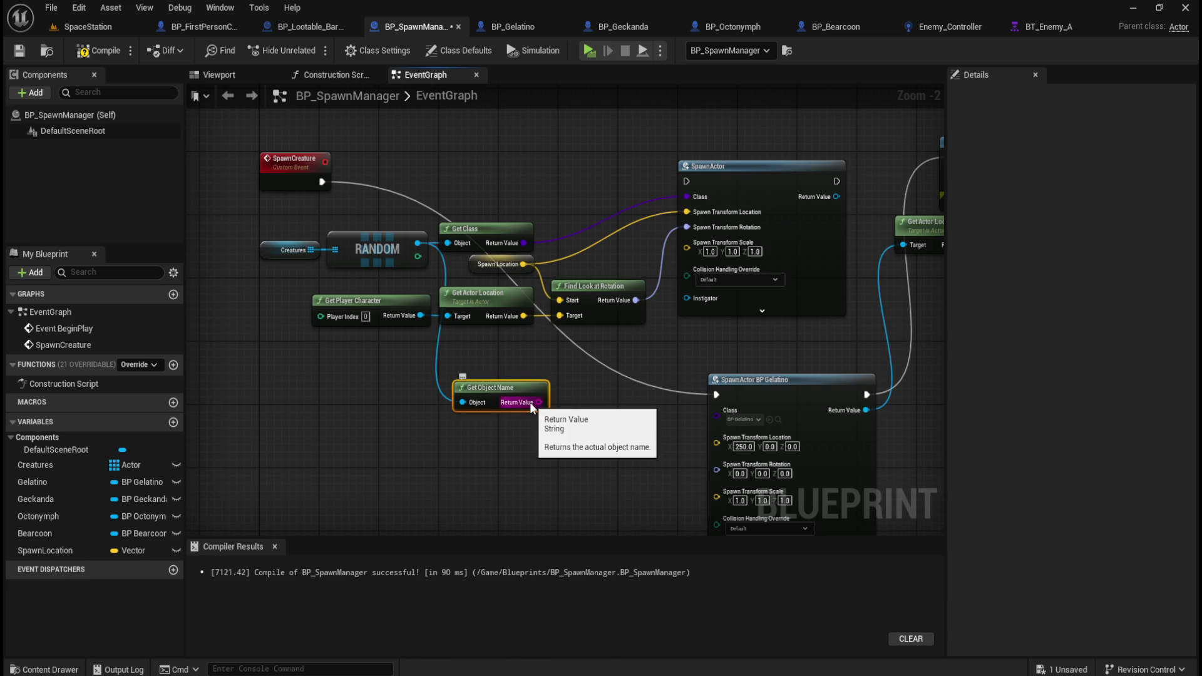
{"action": "left_click_drag", "start_coordinate": [557, 375], "coordinate": [519, 400]}
{"action": "key", "text": "Delete"}
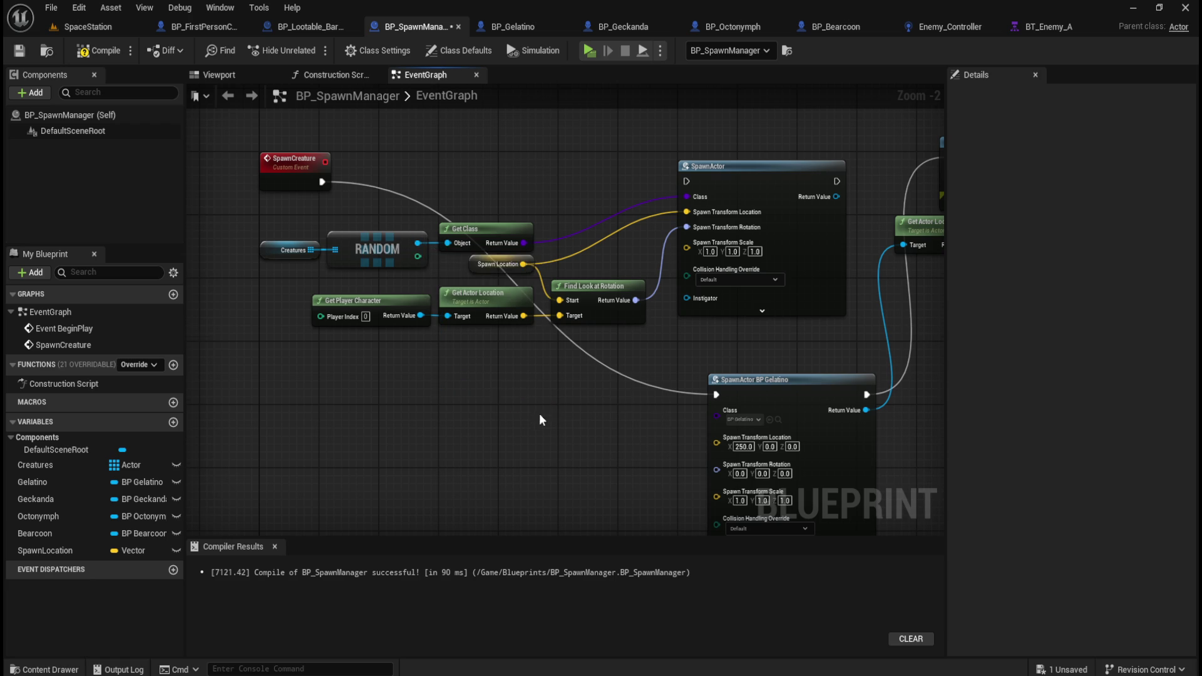
{"action": "left_click_drag", "start_coordinate": [652, 329], "coordinate": [866, 446]}
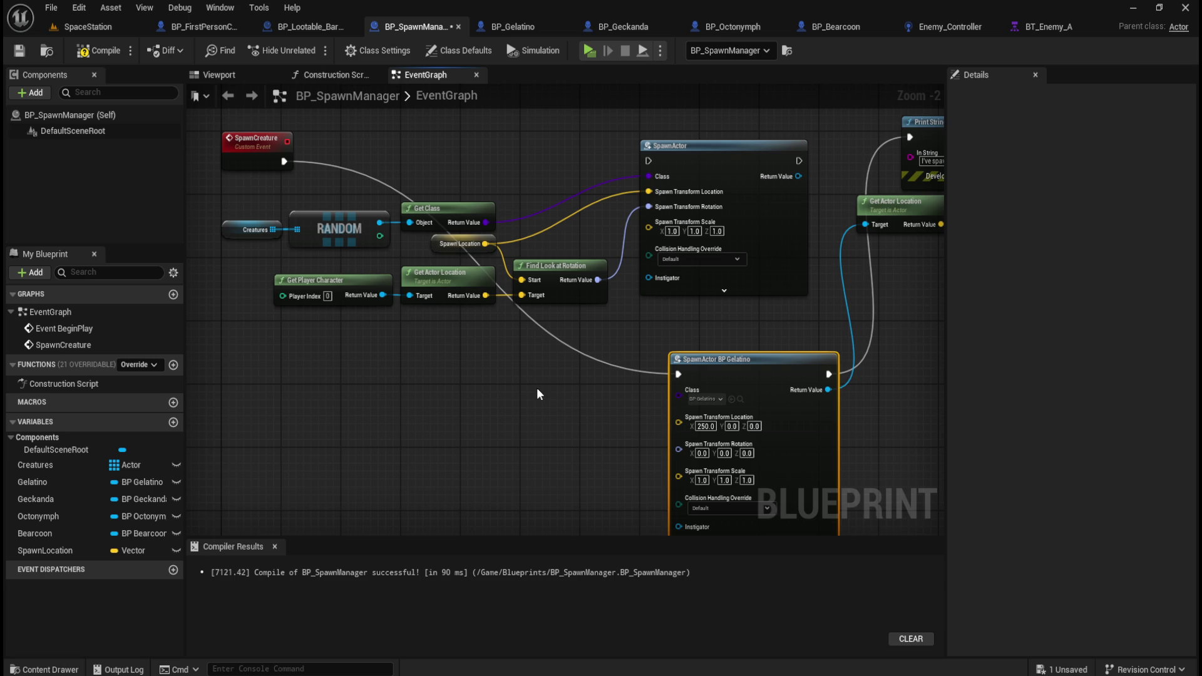
{"action": "left_click", "coordinate": [502, 399]}
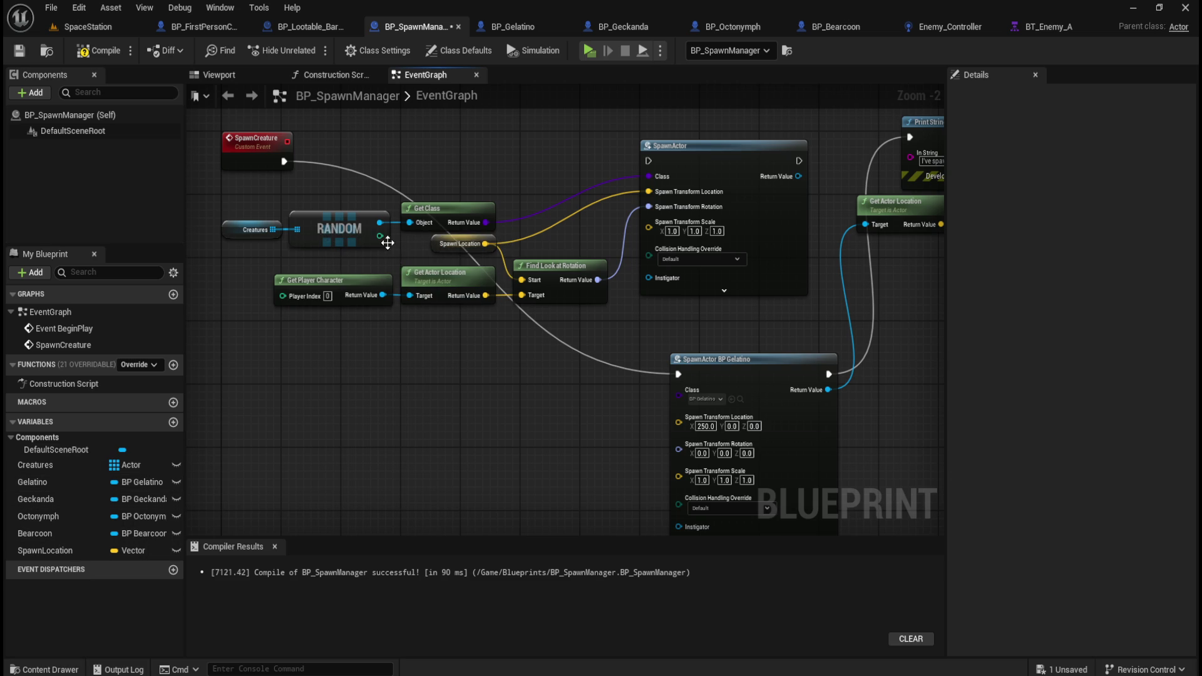
{"action": "left_click_drag", "start_coordinate": [378, 222], "coordinate": [411, 373]}
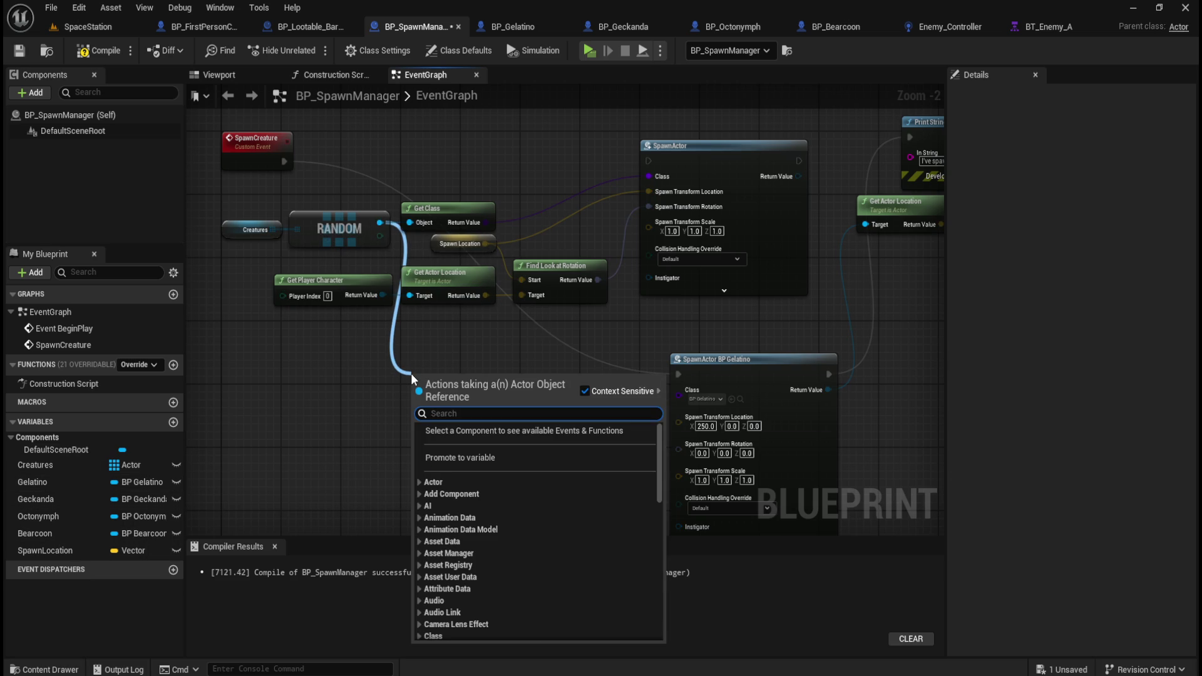
{"action": "type", "text": "get"}
{"action": "scroll", "coordinate": [513, 551], "scroll_direction": "up", "scroll_amount": 5}
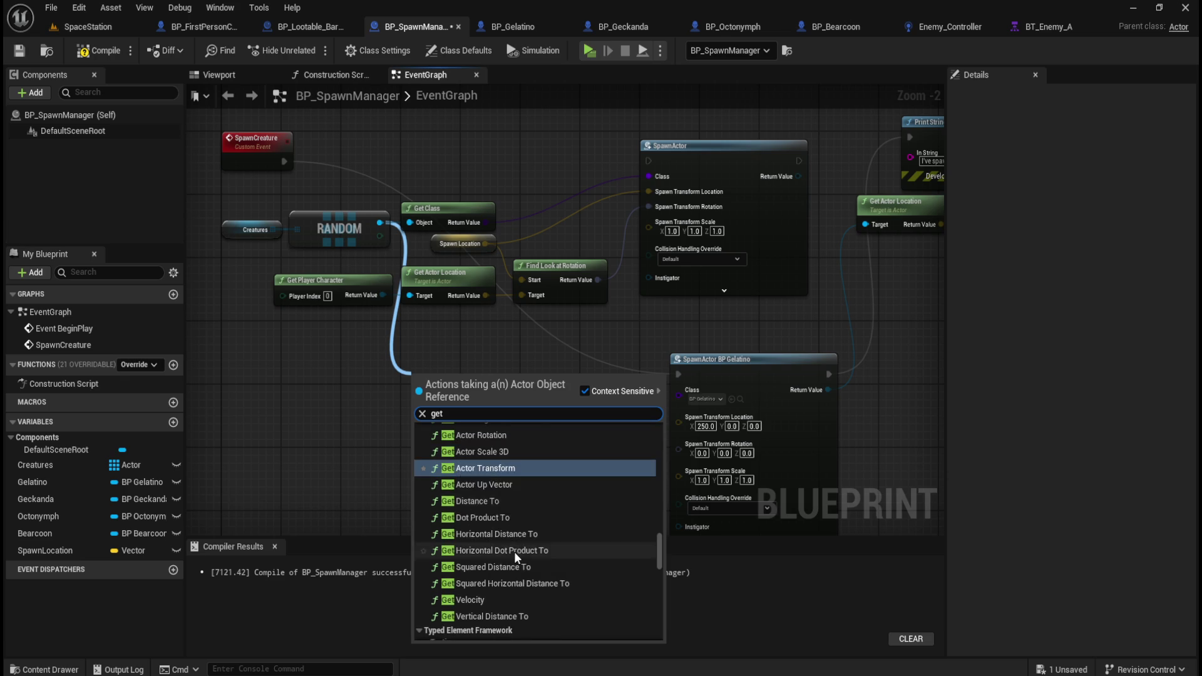
{"action": "scroll", "coordinate": [520, 563], "scroll_direction": "up", "scroll_amount": 5}
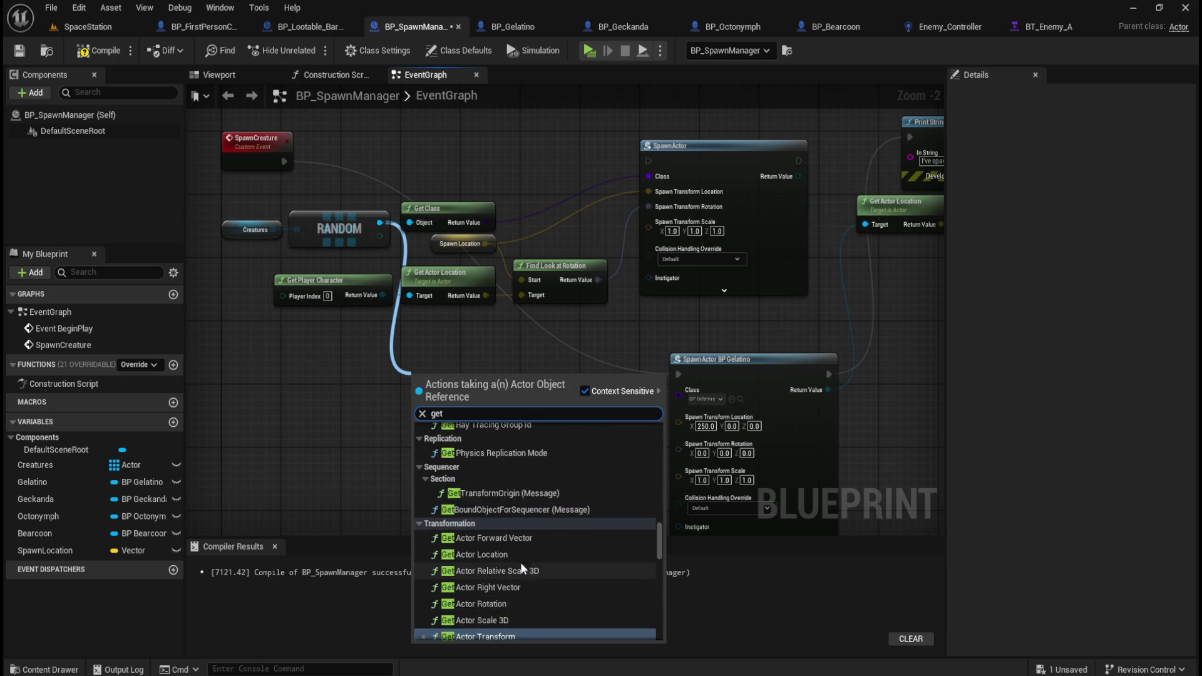
{"action": "left_click_drag", "start_coordinate": [653, 528], "coordinate": [655, 587]}
{"action": "left_click", "coordinate": [509, 466]}
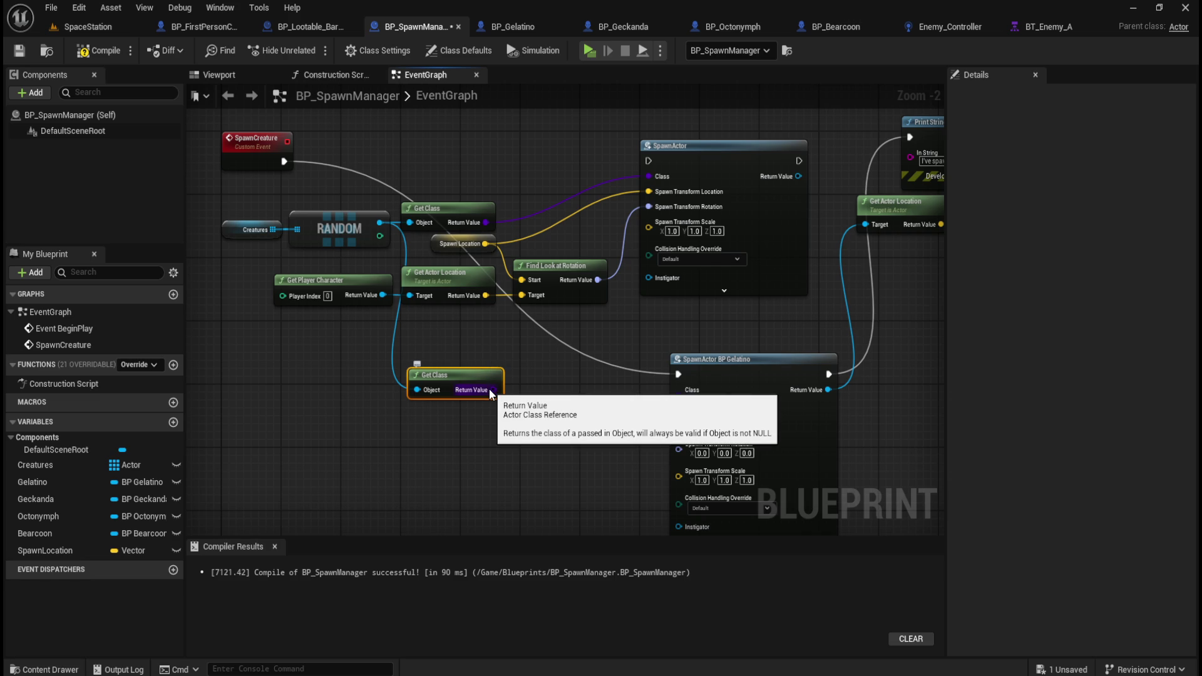
{"action": "mouse_move", "coordinate": [506, 340]}
{"action": "left_mouse_down"}
{"action": "mouse_move", "coordinate": [503, 368]}
{"action": "mouse_move", "coordinate": [485, 380]}
{"action": "mouse_move", "coordinate": [490, 371]}
{"action": "left_mouse_up"}
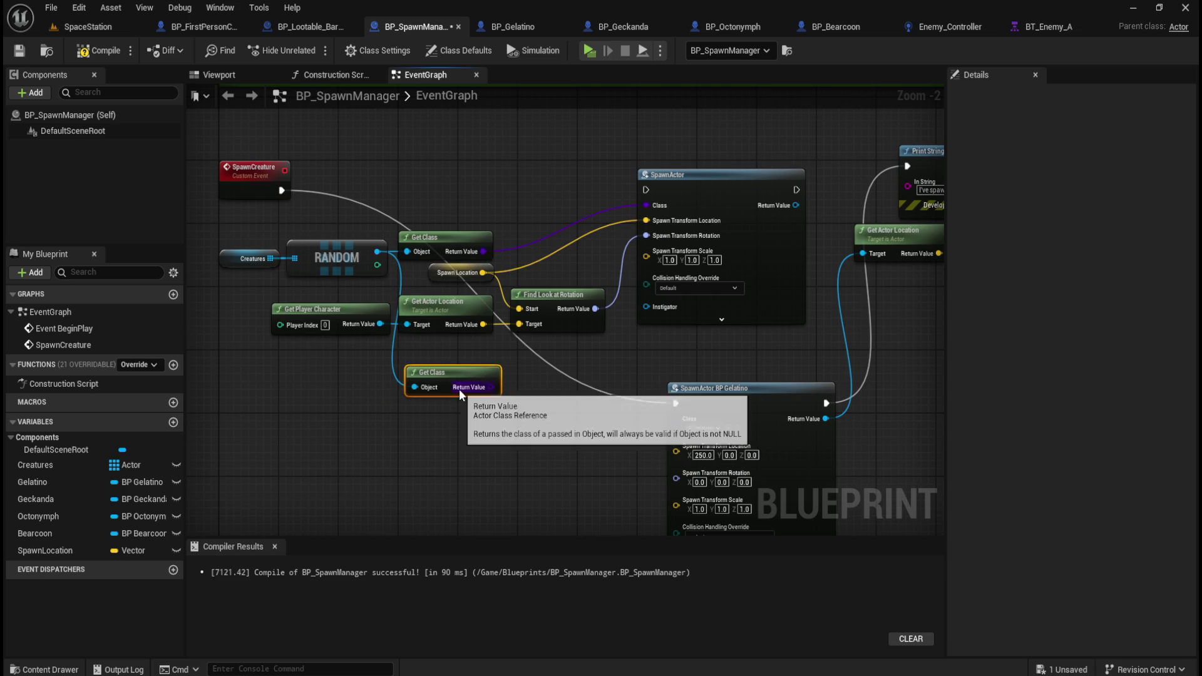
{"action": "key", "text": "Delete"}
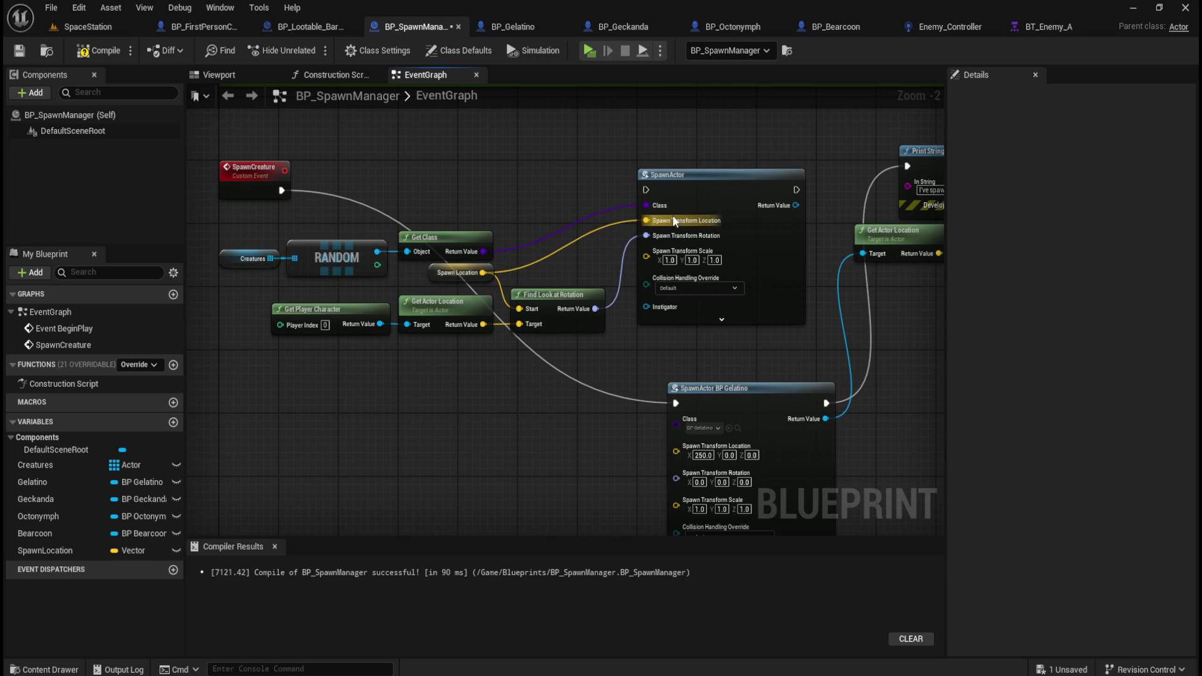
- Wire SpawnCreature into the generic SpawnActor, then on to Print String and Get Actor Location
{"action": "left_click_drag", "start_coordinate": [501, 423], "coordinate": [476, 430]}
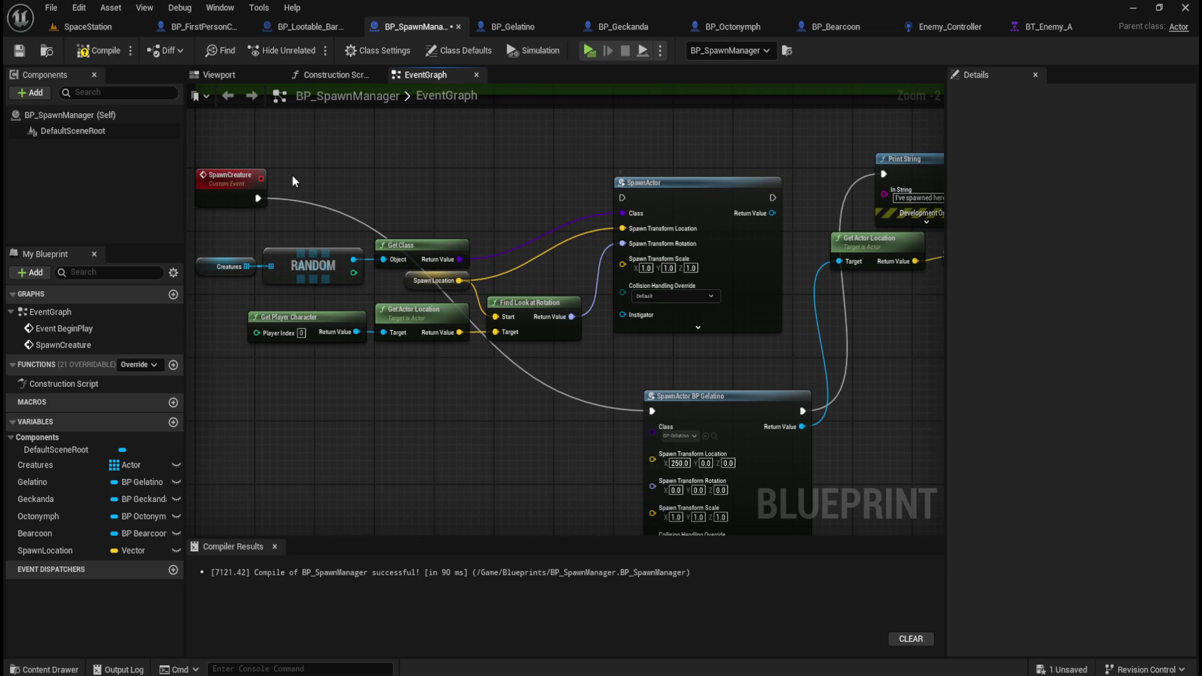
{"action": "left_click_drag", "start_coordinate": [258, 198], "coordinate": [622, 199]}
{"action": "left_click_drag", "start_coordinate": [866, 381], "coordinate": [787, 408]}
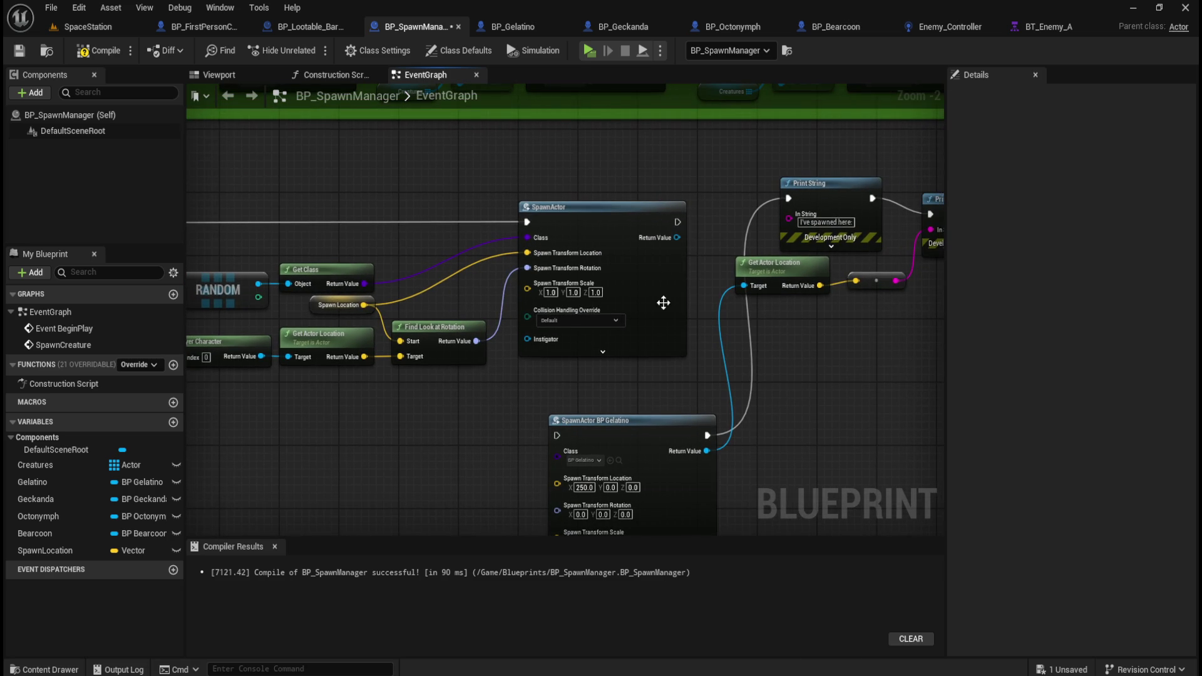
{"action": "left_click_drag", "start_coordinate": [677, 221], "coordinate": [793, 196]}
{"action": "left_click_drag", "start_coordinate": [676, 237], "coordinate": [748, 290]}
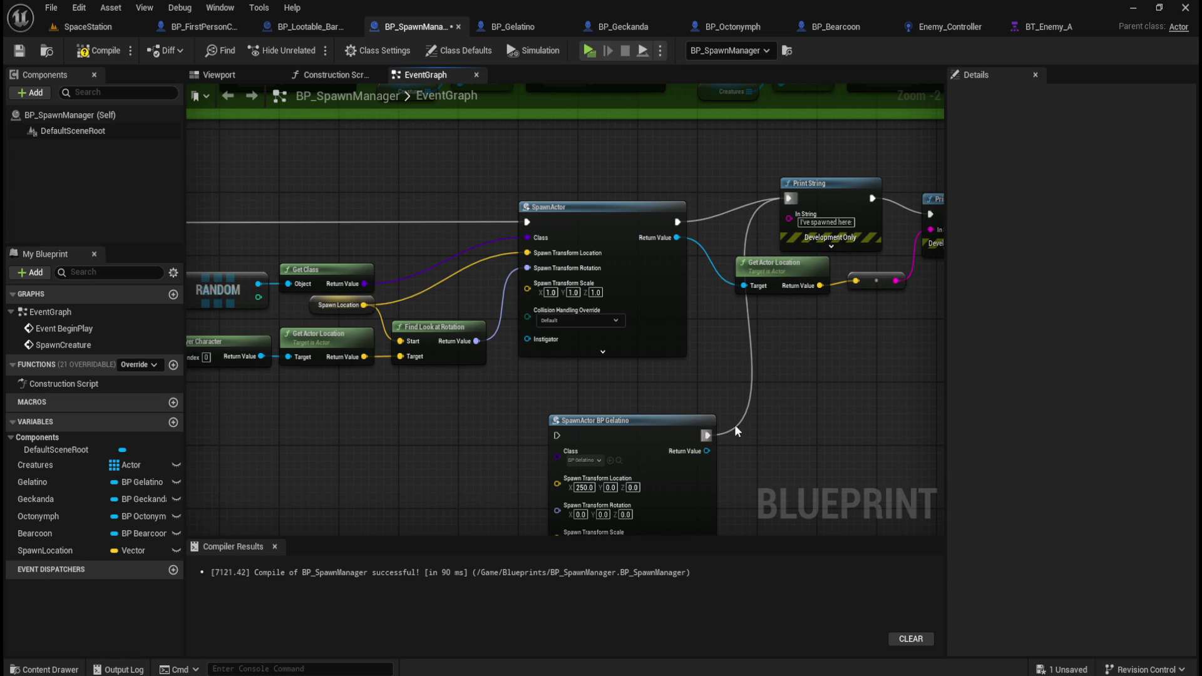
- Disconnect the Gelatino, rotation and location wires and set spawn Location X to 250
{"action": "left_click", "coordinate": [707, 435], "text": "alt"}
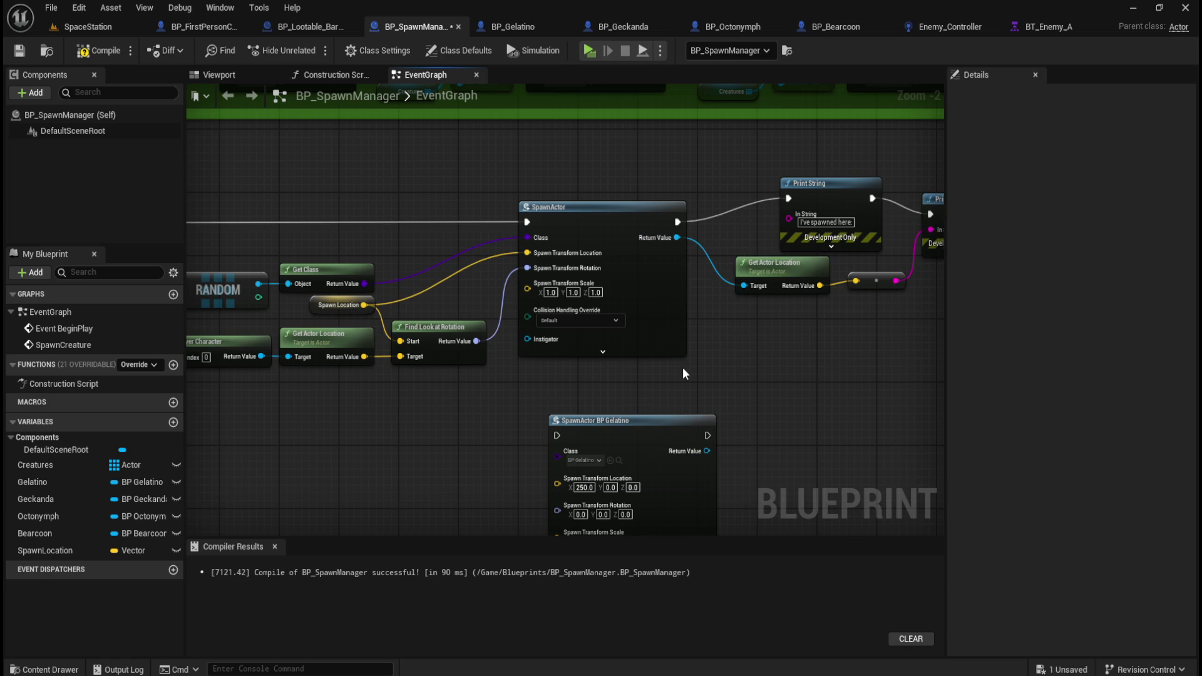
{"action": "left_click_drag", "start_coordinate": [575, 385], "coordinate": [647, 310]}
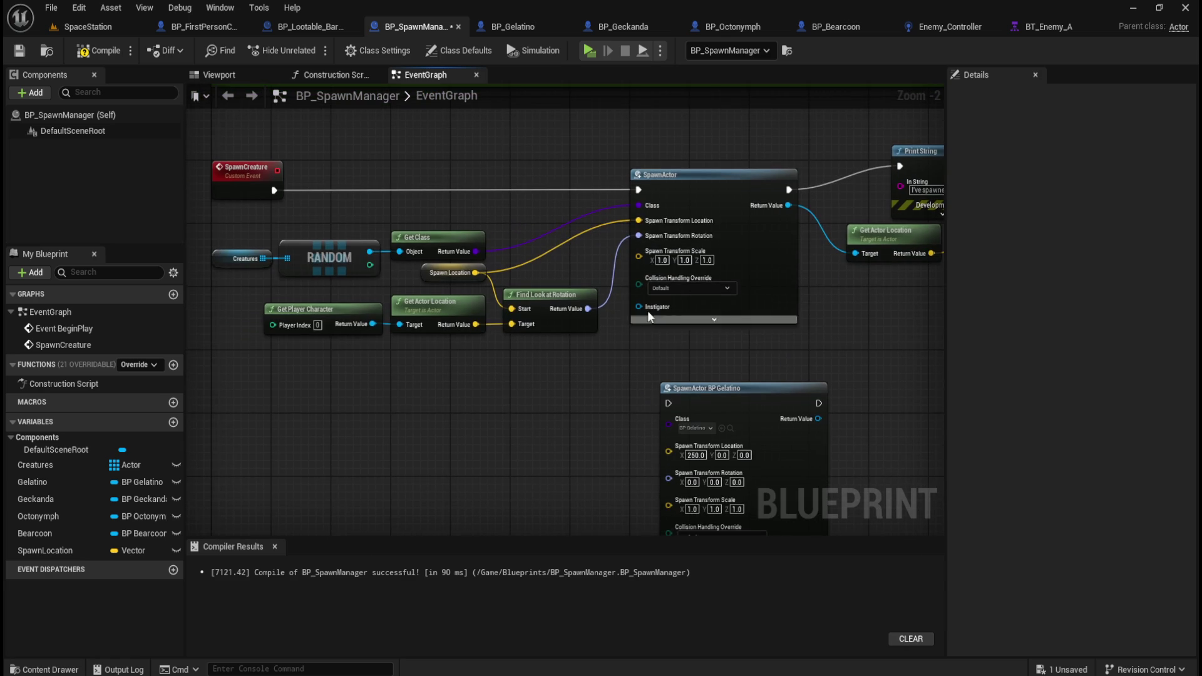
{"action": "left_click", "coordinate": [638, 236], "text": "alt"}
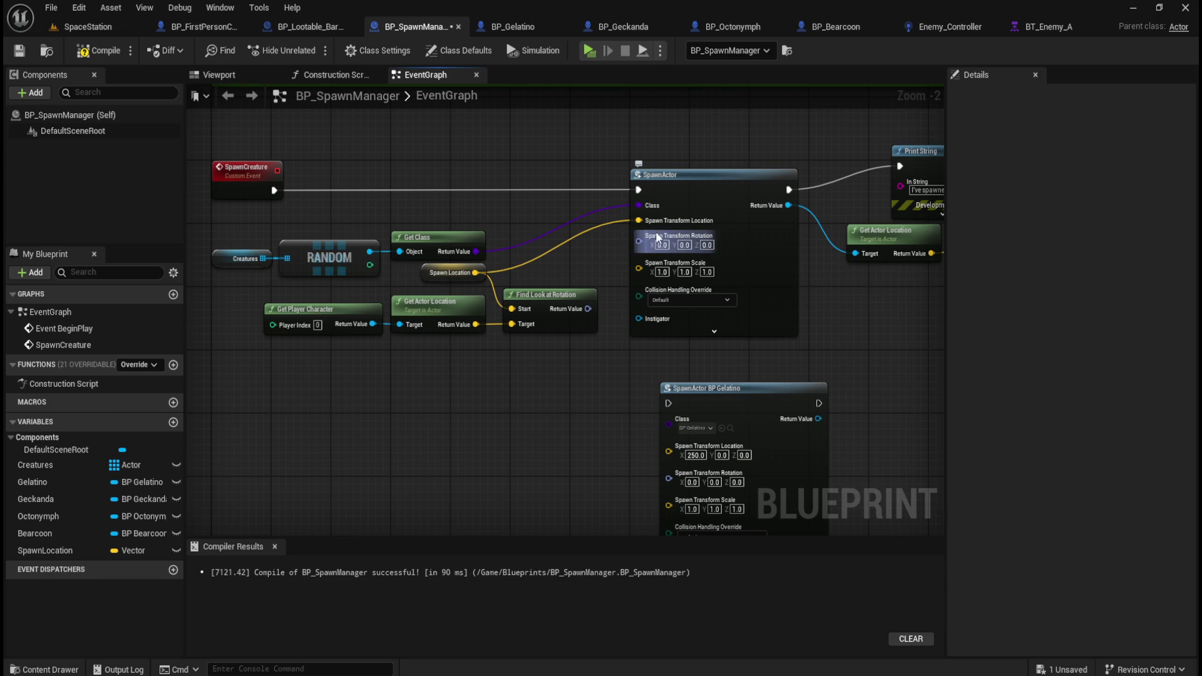
{"action": "left_click", "coordinate": [638, 220], "text": "alt"}
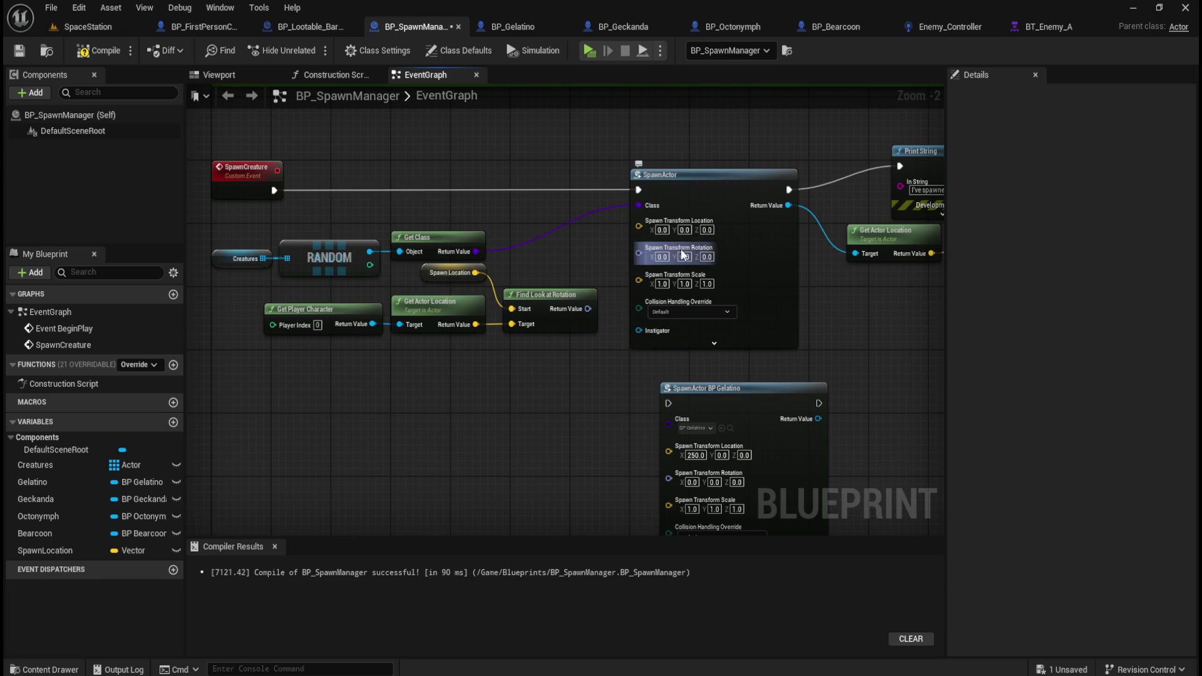
{"action": "left_click", "coordinate": [661, 230]}
{"action": "type", "text": "250"}
{"action": "left_click", "coordinate": [622, 395]}
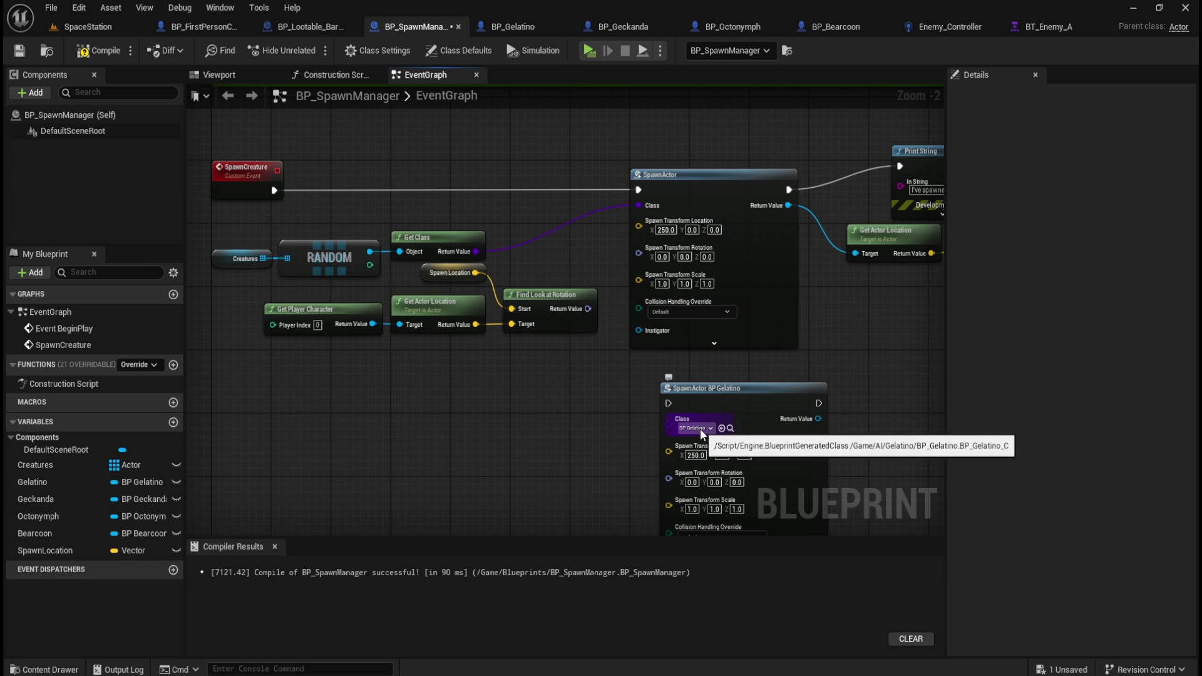
- Compile and save the BP_SpawnManager blueprint
{"action": "left_click_drag", "start_coordinate": [710, 238], "coordinate": [637, 238]}
{"action": "mouse_move", "coordinate": [557, 478]}
{"action": "left_mouse_down"}
{"action": "mouse_move", "coordinate": [543, 341]}
{"action": "mouse_move", "coordinate": [610, 485]}
{"action": "mouse_move", "coordinate": [583, 472]}
{"action": "left_mouse_up"}
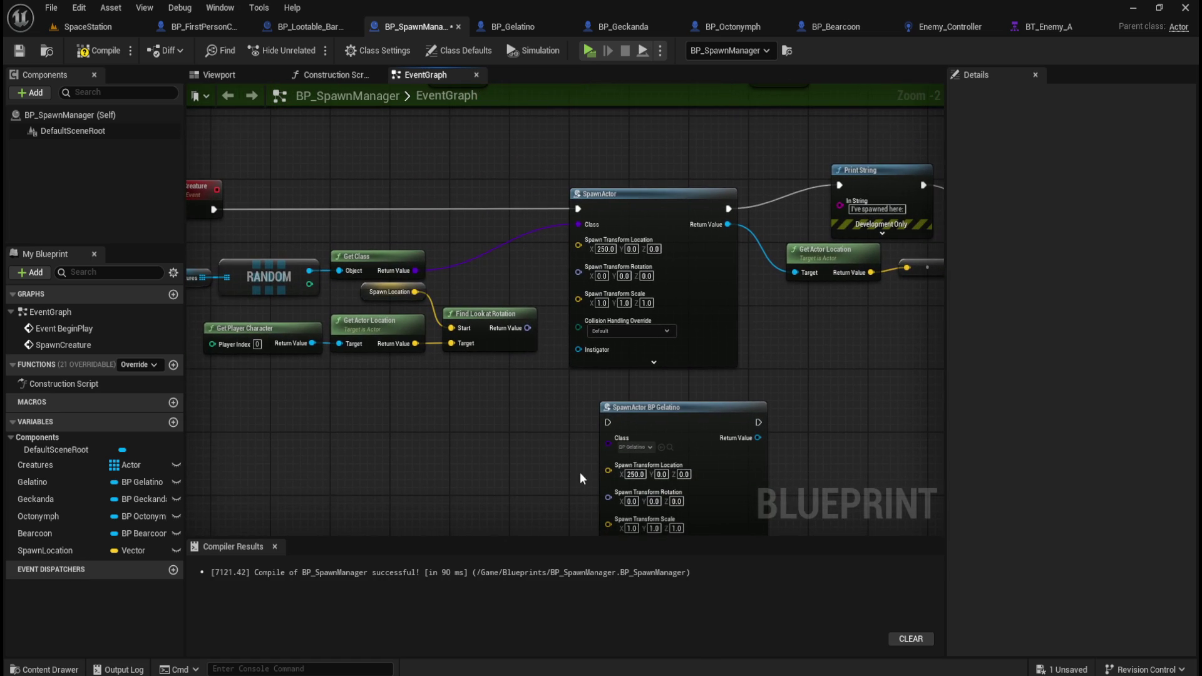
{"action": "left_click", "coordinate": [95, 51]}
{"action": "left_click", "coordinate": [20, 50]}
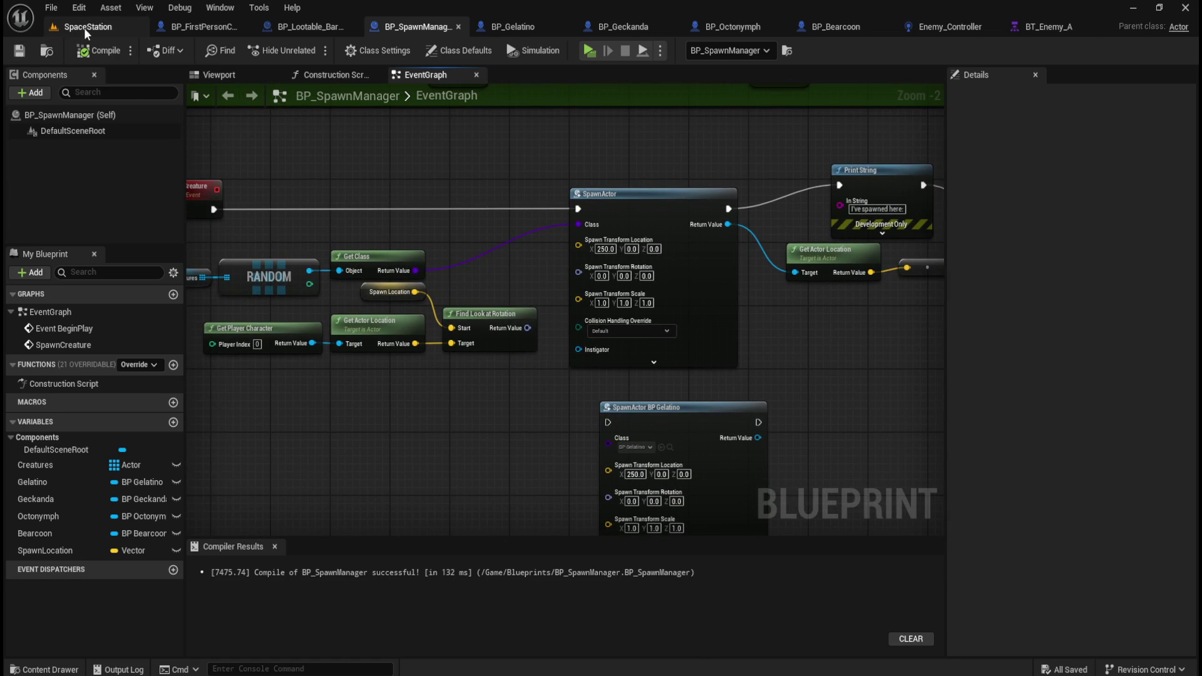
- Launch a play test and walk around the barrel room with WASD
{"action": "left_click", "coordinate": [87, 26]}
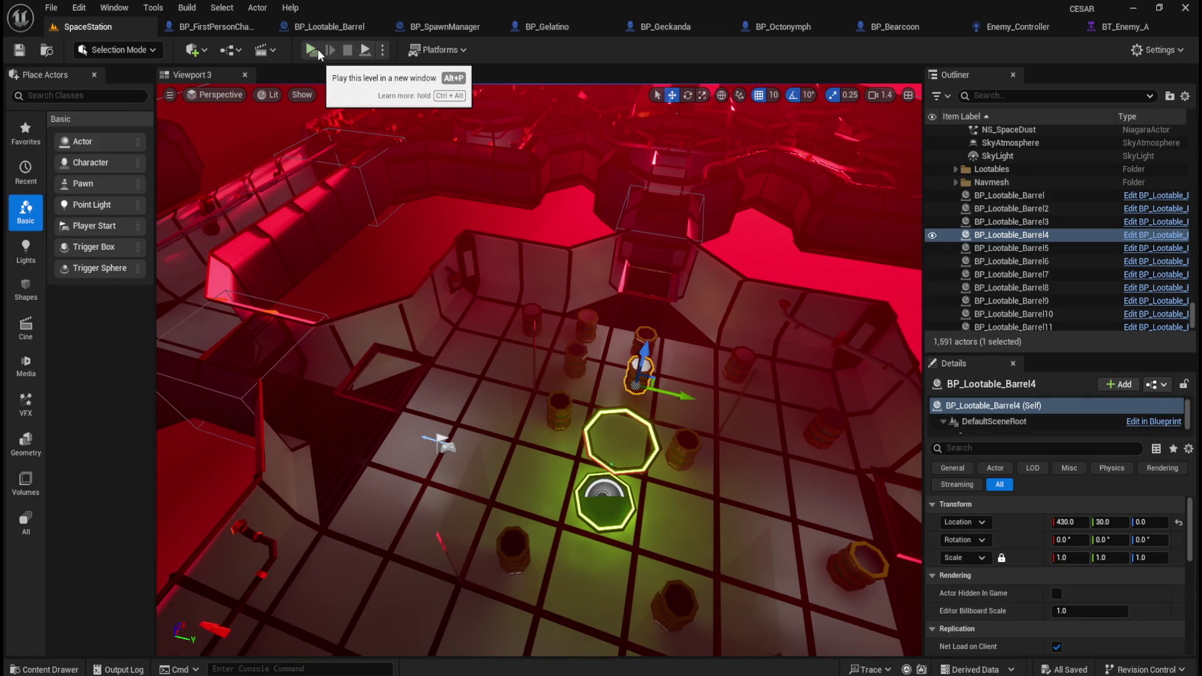
{"action": "left_click", "coordinate": [318, 49]}
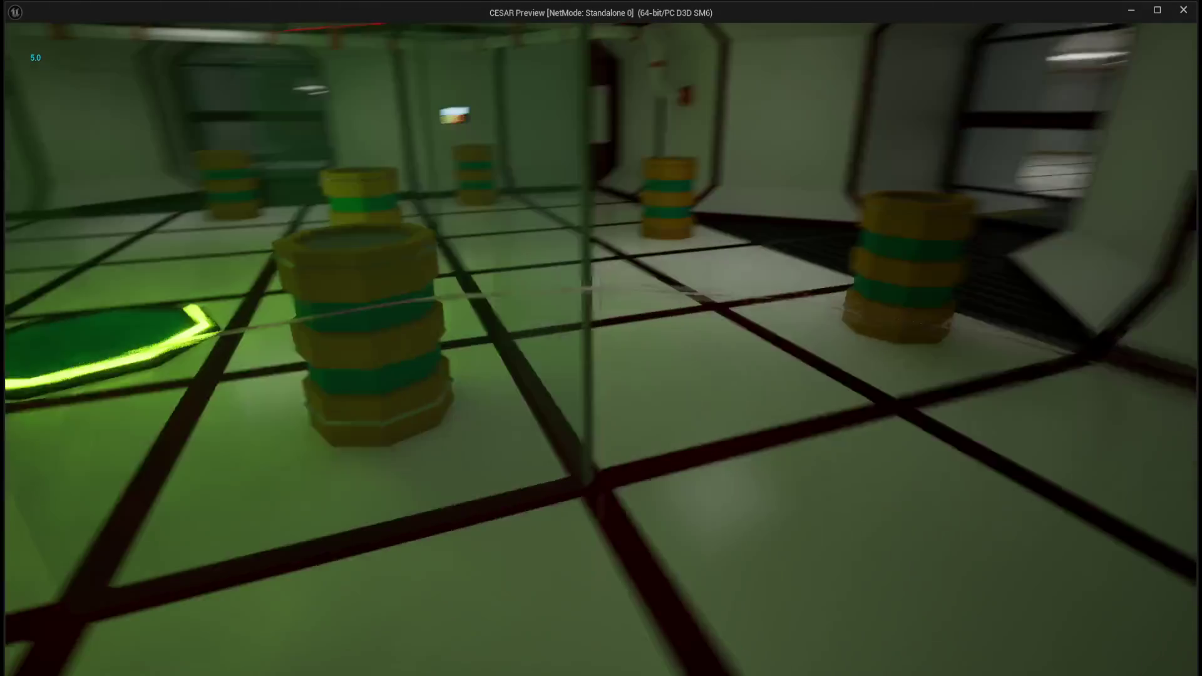
{"action": "key", "text": "w"}
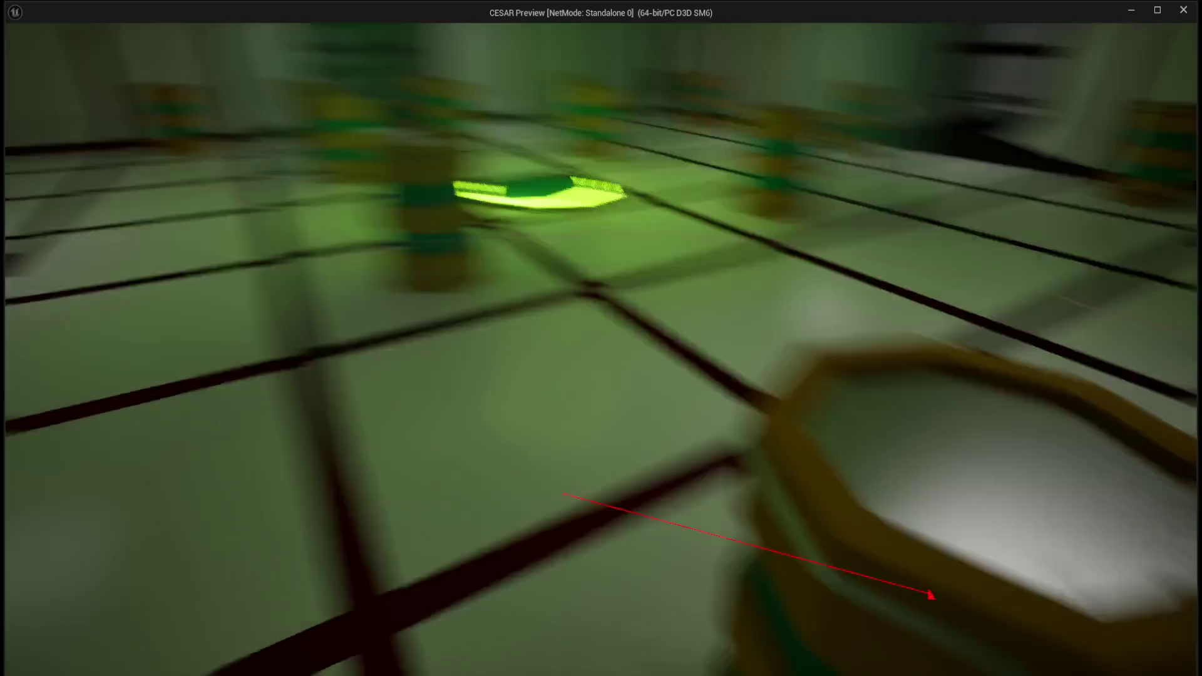
{"action": "key", "text": "w"}
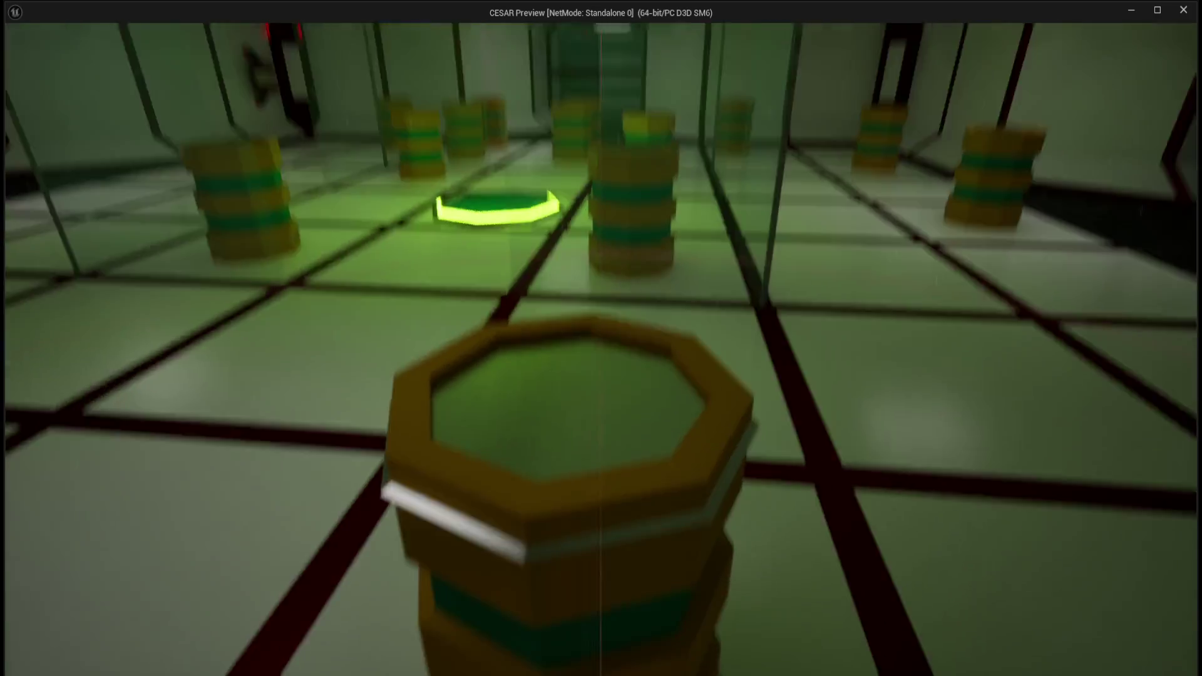
{"action": "key", "text": "w"}
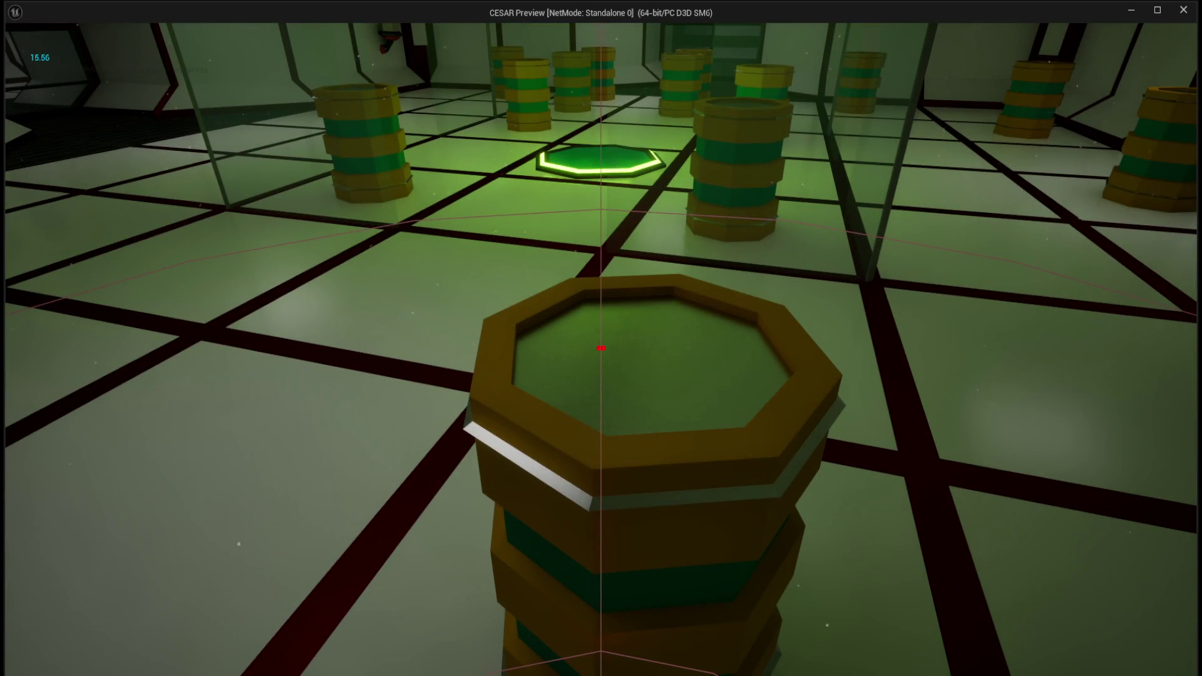
{"action": "key", "text": "d"}
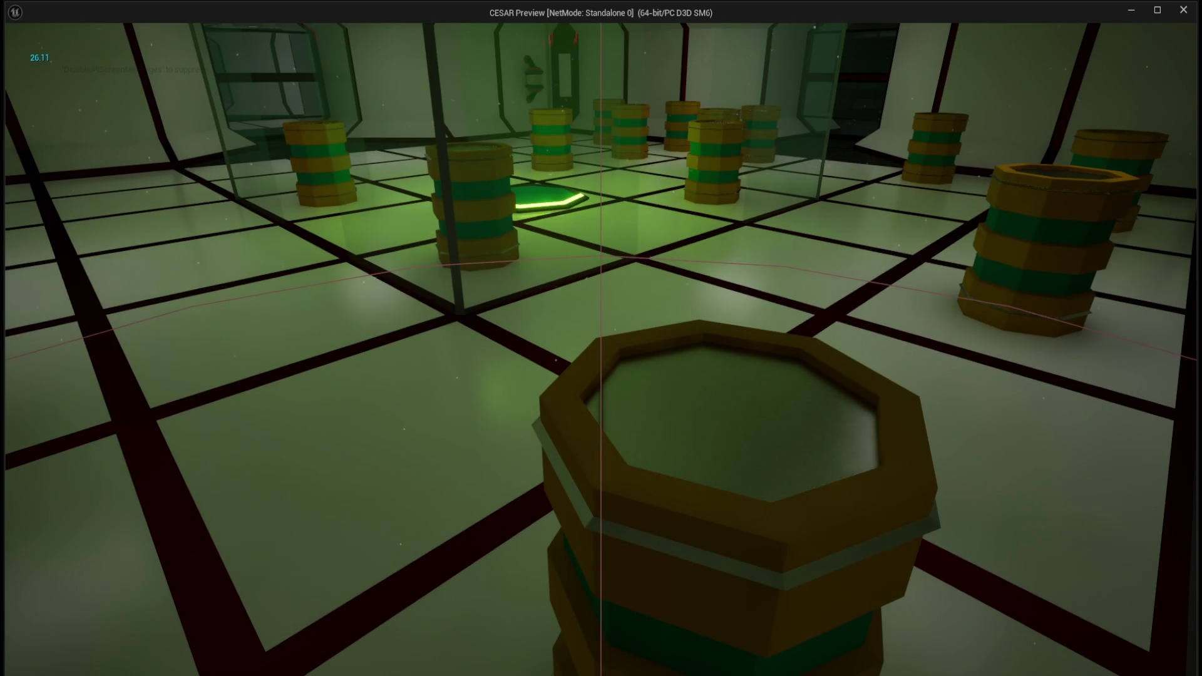
{"action": "key", "text": "s"}
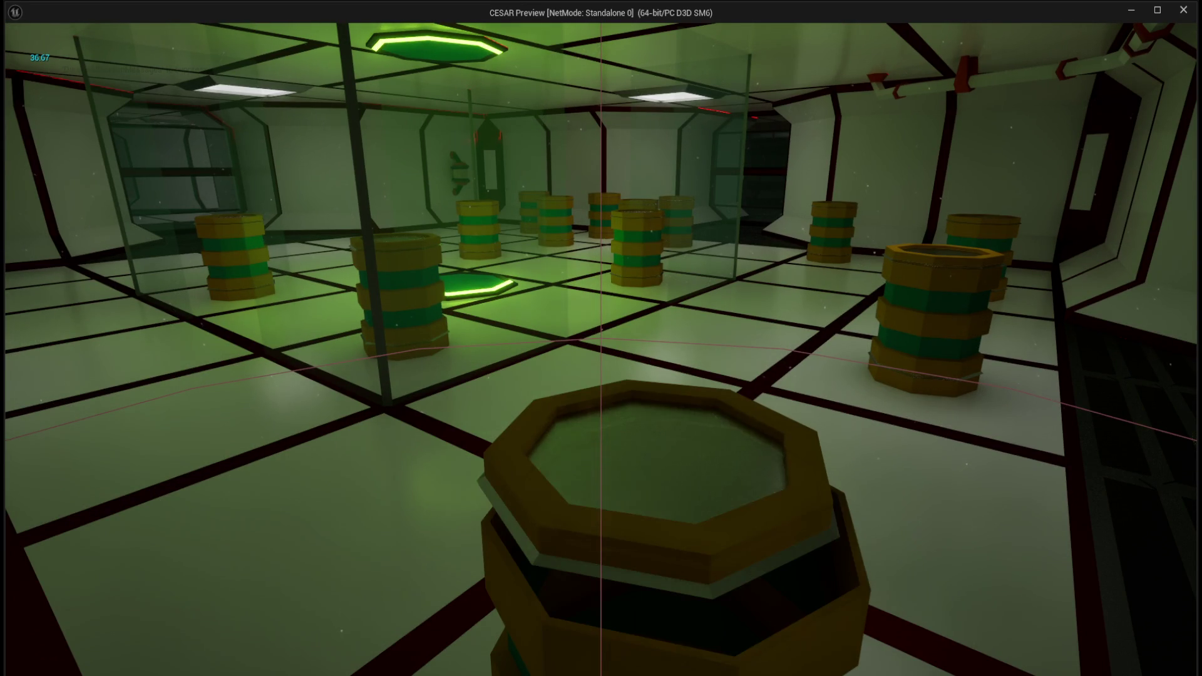
{"action": "mouse_move", "coordinate": [600, 338]}
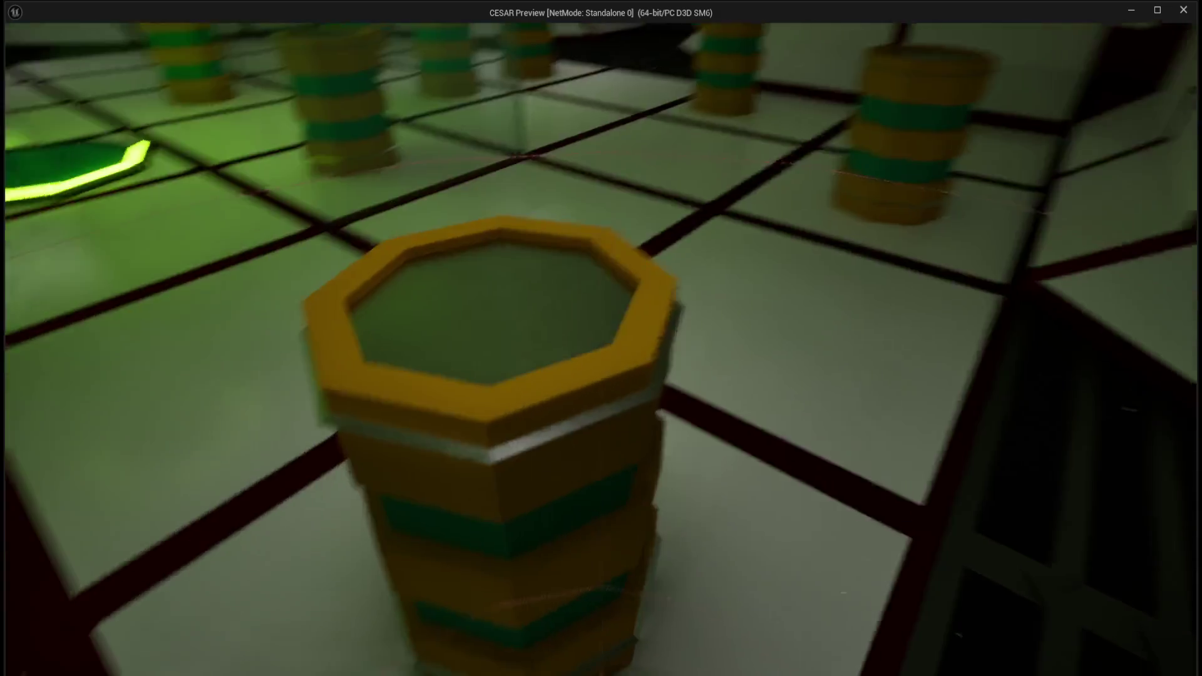
{"action": "key", "text": "s"}
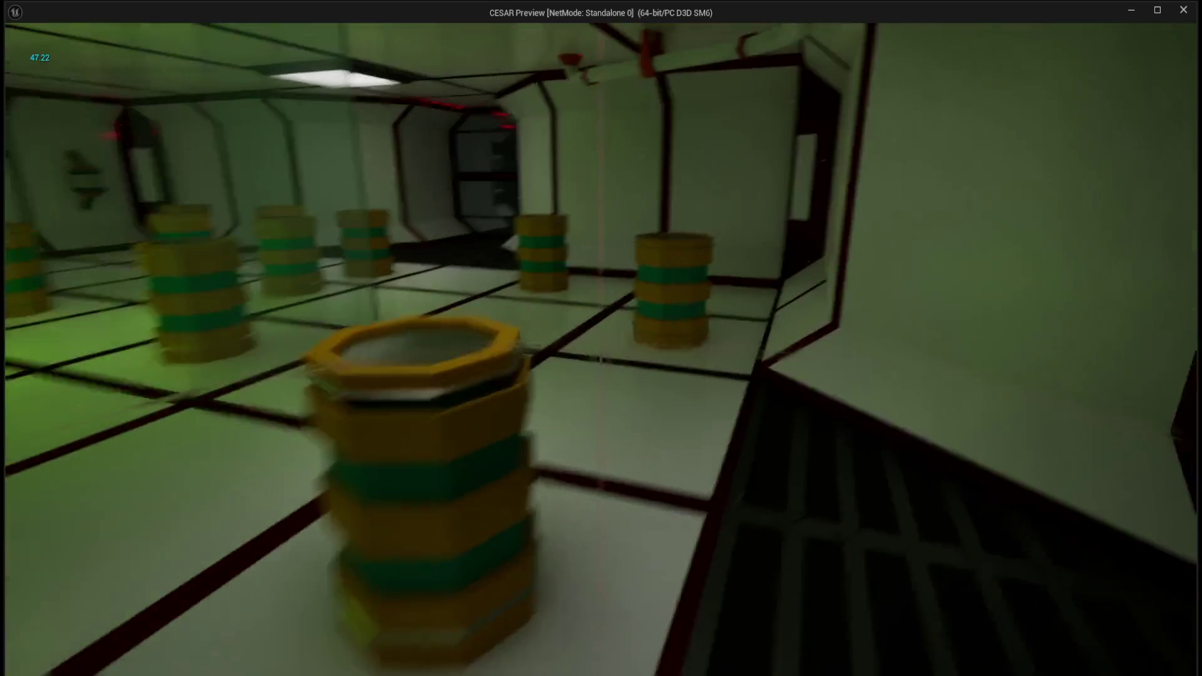
{"action": "key", "text": "w"}
{"action": "key", "text": "s"}
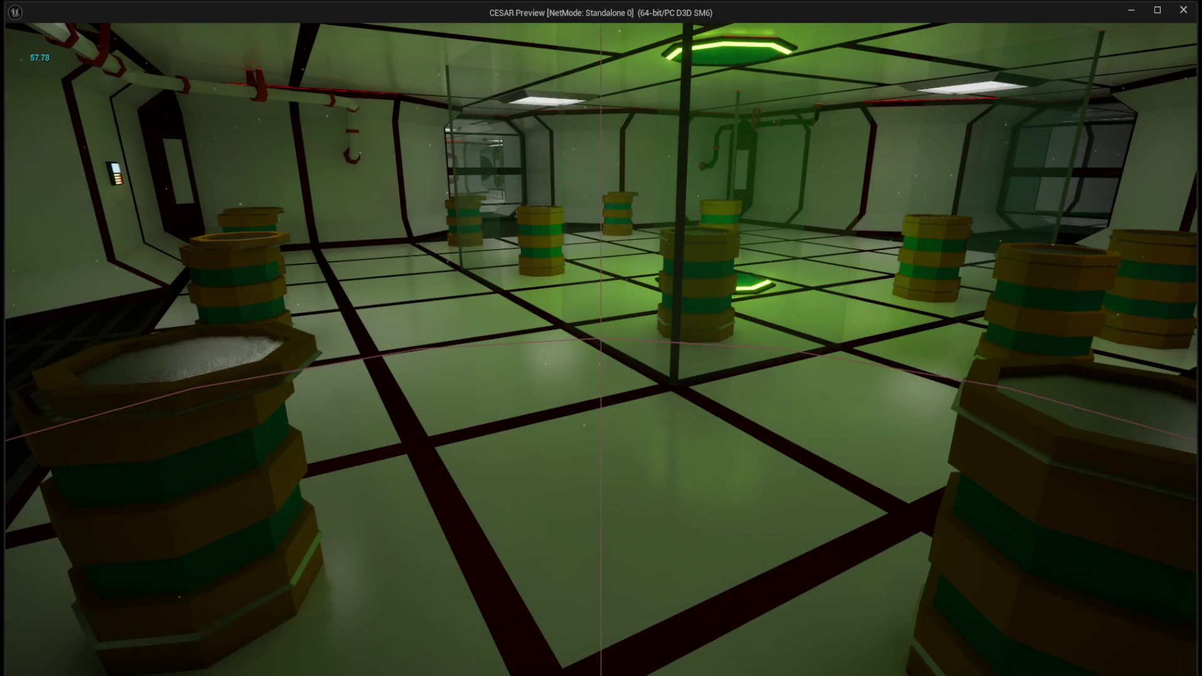
{"action": "key", "text": "w"}
{"action": "key", "text": "s"}
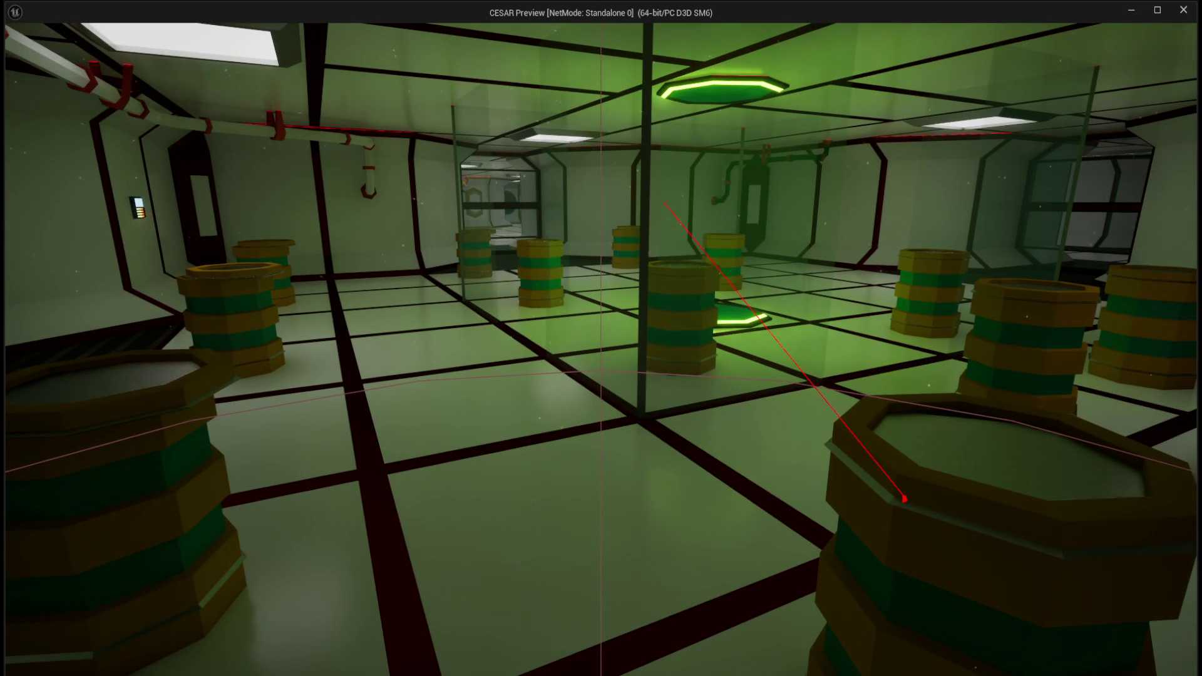
- Loot four barrels with loot traces, then end the session with Esc
{"action": "left_click", "coordinate": [601, 338]}
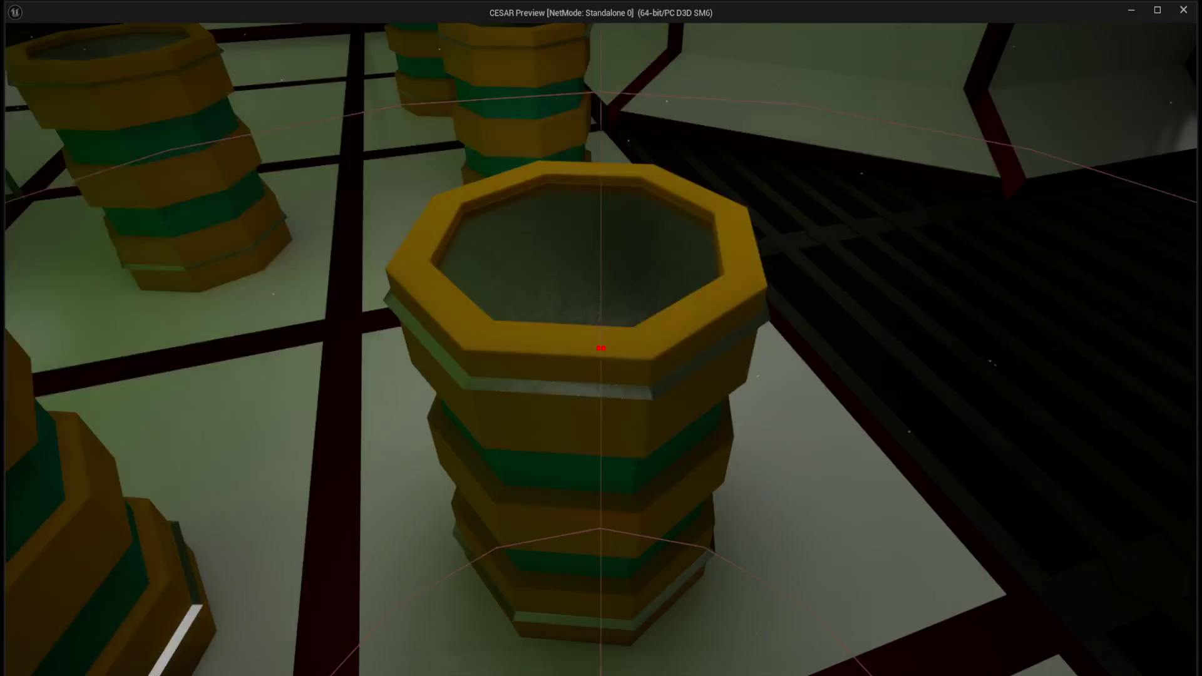
{"action": "left_click", "coordinate": [601, 338]}
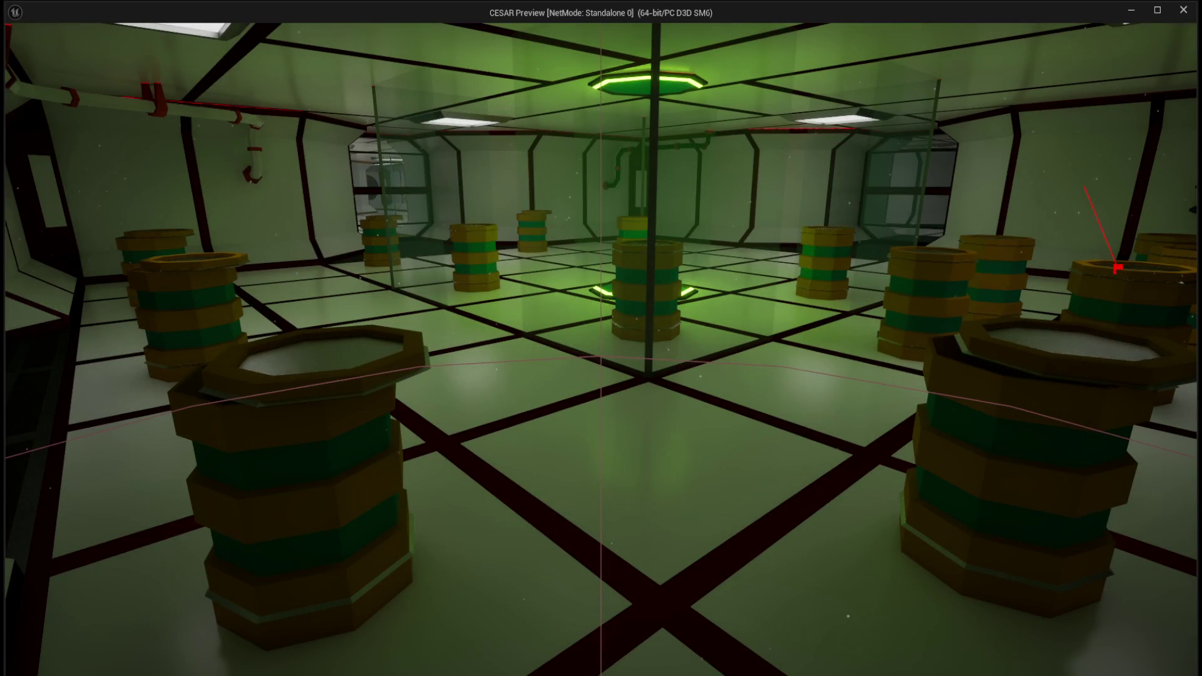
{"action": "left_click", "coordinate": [600, 338]}
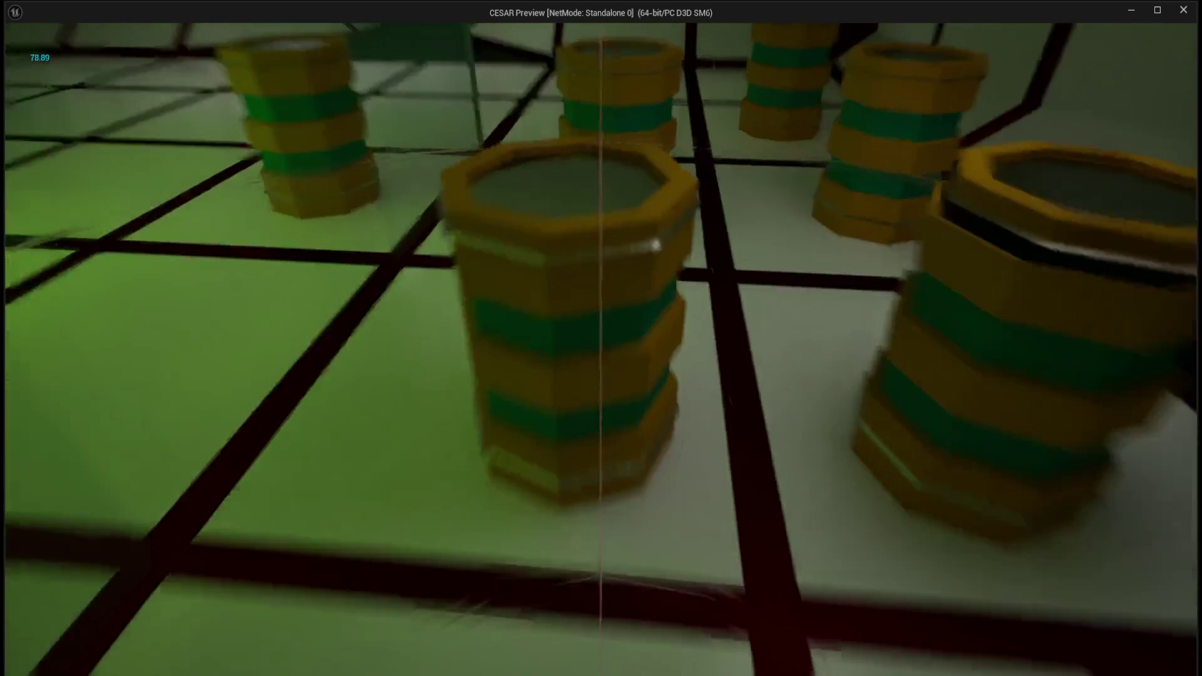
{"action": "left_click", "coordinate": [601, 338]}
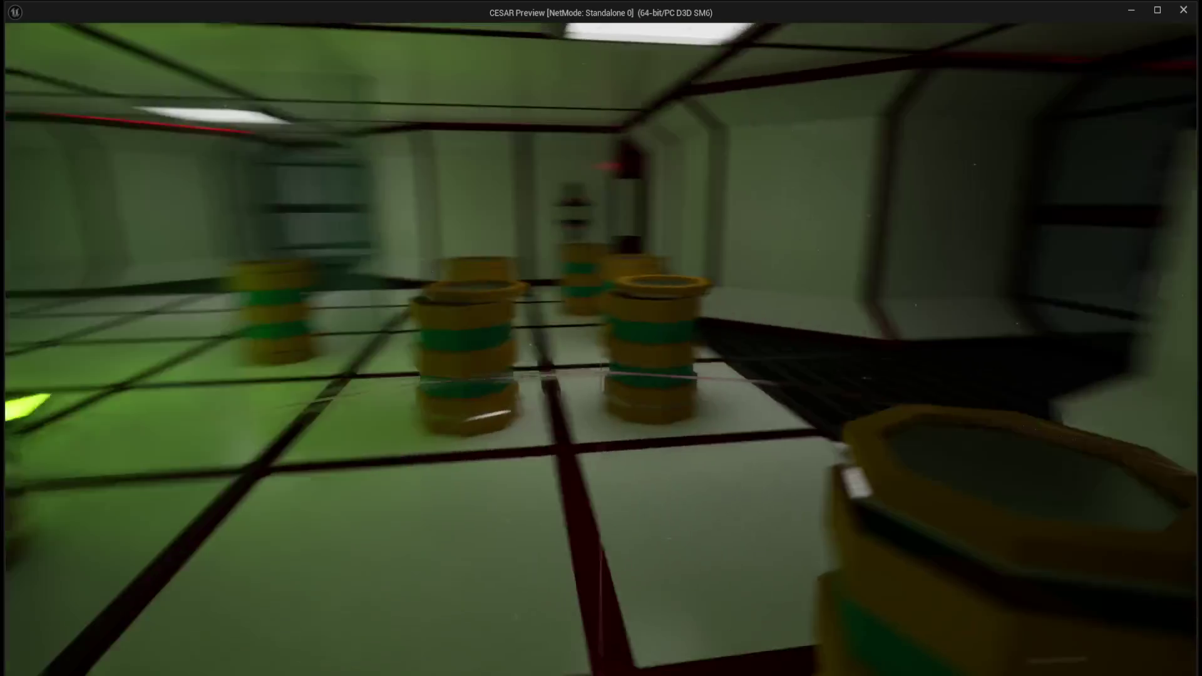
{"action": "key", "text": "Escape"}
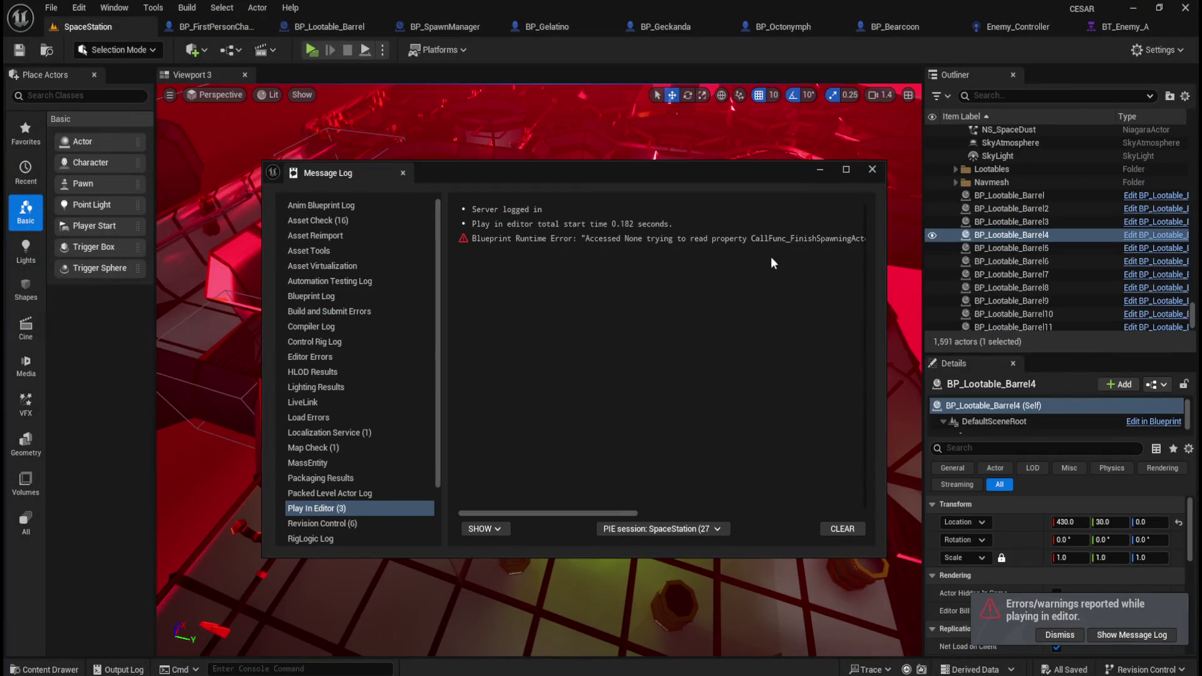
- Close the Message Log and bring SpawnCreature into view in BP_SpawnManager
{"action": "left_click_drag", "start_coordinate": [584, 511], "coordinate": [799, 476]}
{"action": "left_click", "coordinate": [873, 174]}
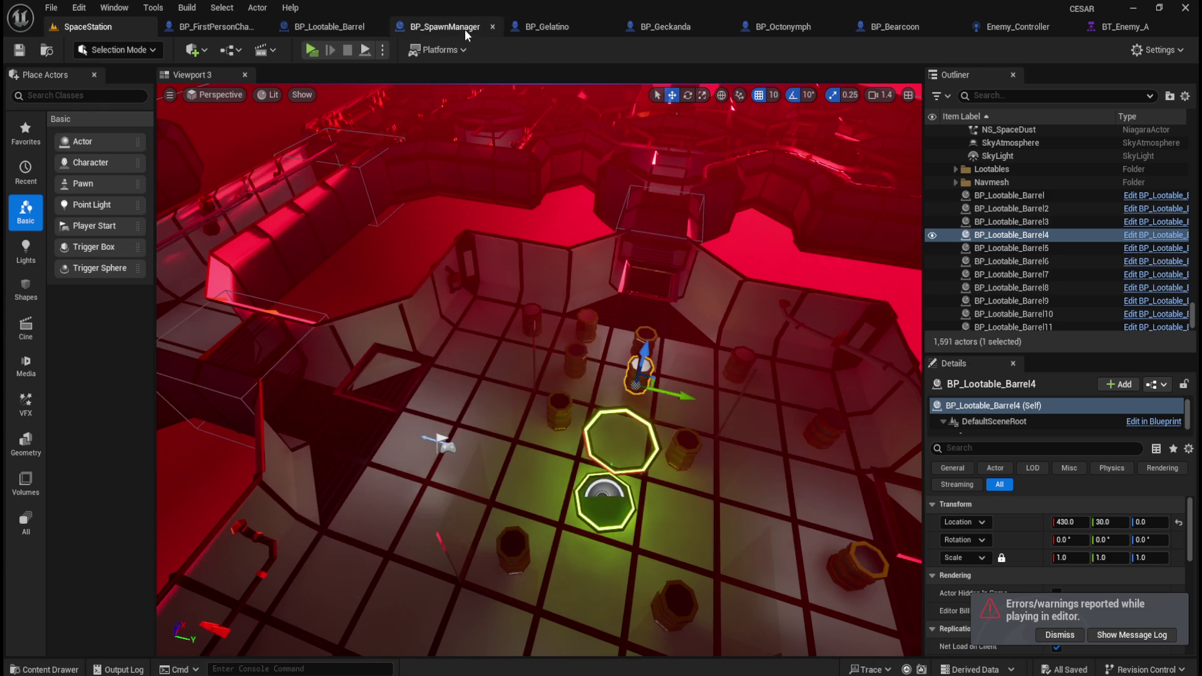
{"action": "left_click", "coordinate": [464, 29]}
{"action": "mouse_move", "coordinate": [355, 413]}
{"action": "left_mouse_down"}
{"action": "mouse_move", "coordinate": [443, 416]}
{"action": "mouse_move", "coordinate": [457, 371]}
{"action": "left_mouse_up"}
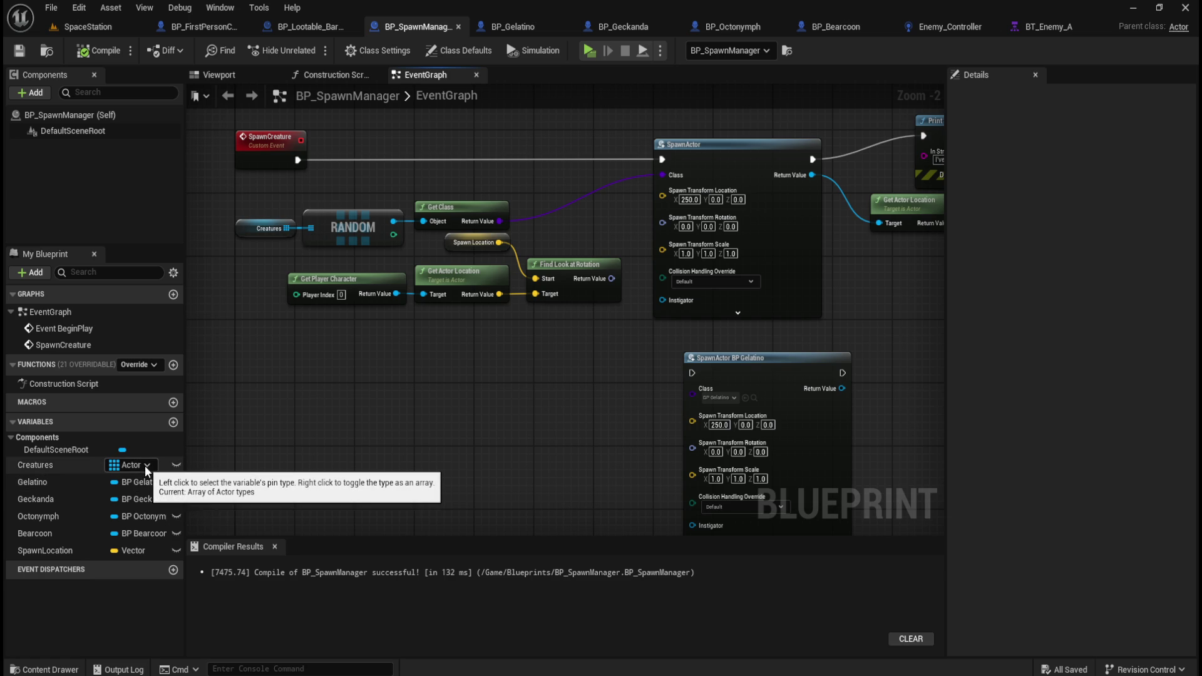
- Try switching Creatures to an Actor class reference, then dismiss the change-type confirmation
{"action": "left_click", "coordinate": [145, 464]}
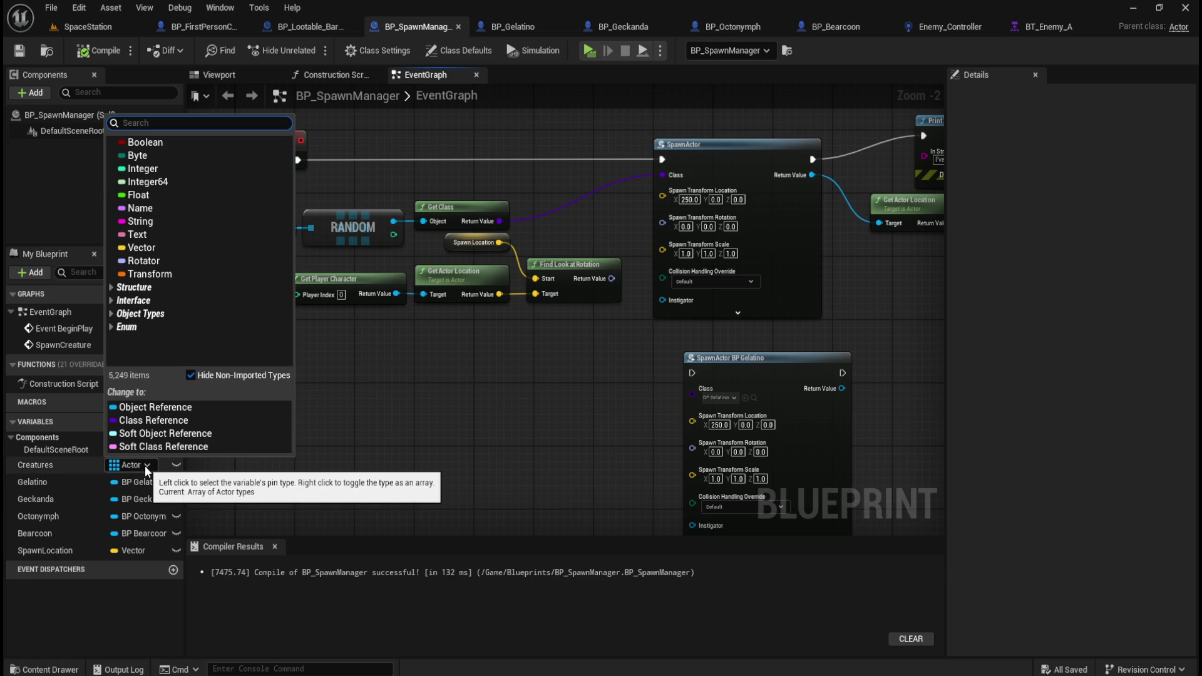
{"action": "left_click", "coordinate": [112, 314]}
{"action": "scroll", "coordinate": [205, 341], "scroll_direction": "down", "scroll_amount": 3}
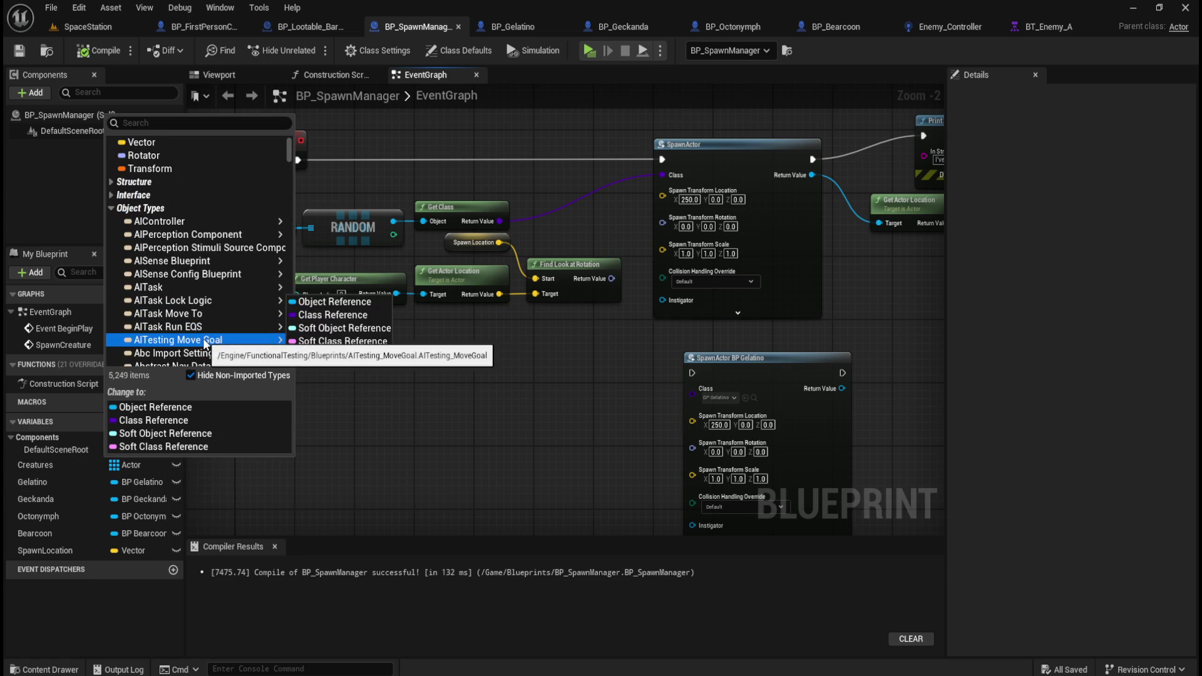
{"action": "scroll", "coordinate": [205, 343], "scroll_direction": "down", "scroll_amount": 2}
{"action": "mouse_move", "coordinate": [206, 316]}
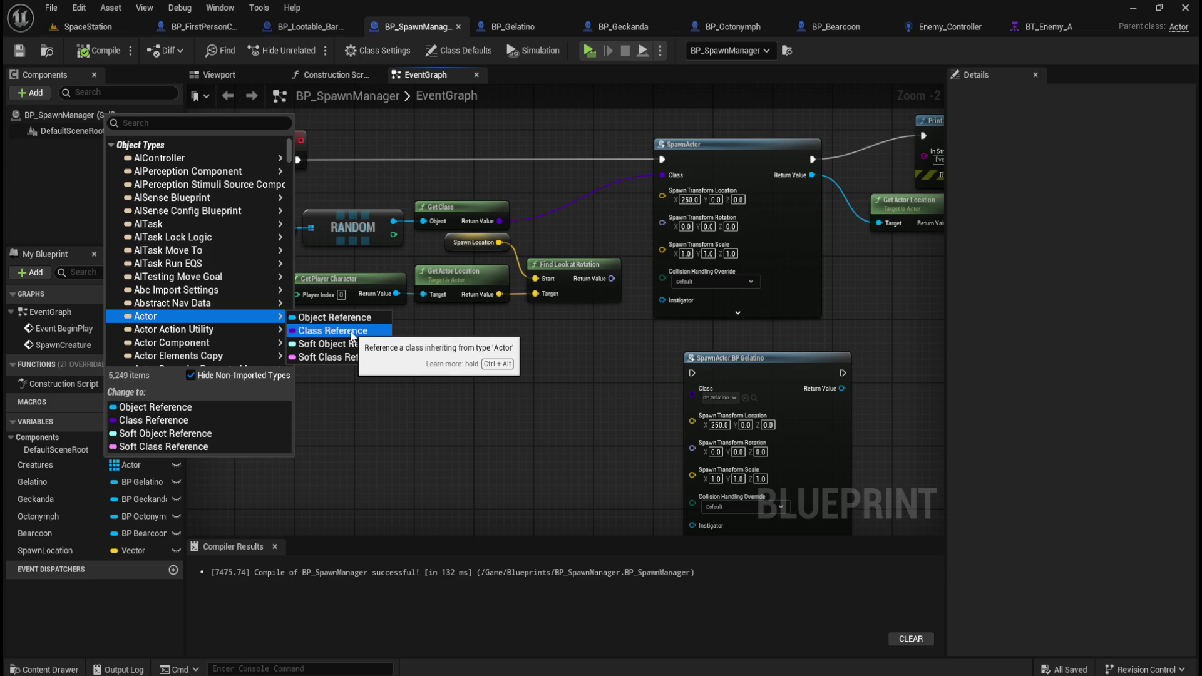
{"action": "left_click", "coordinate": [351, 332]}
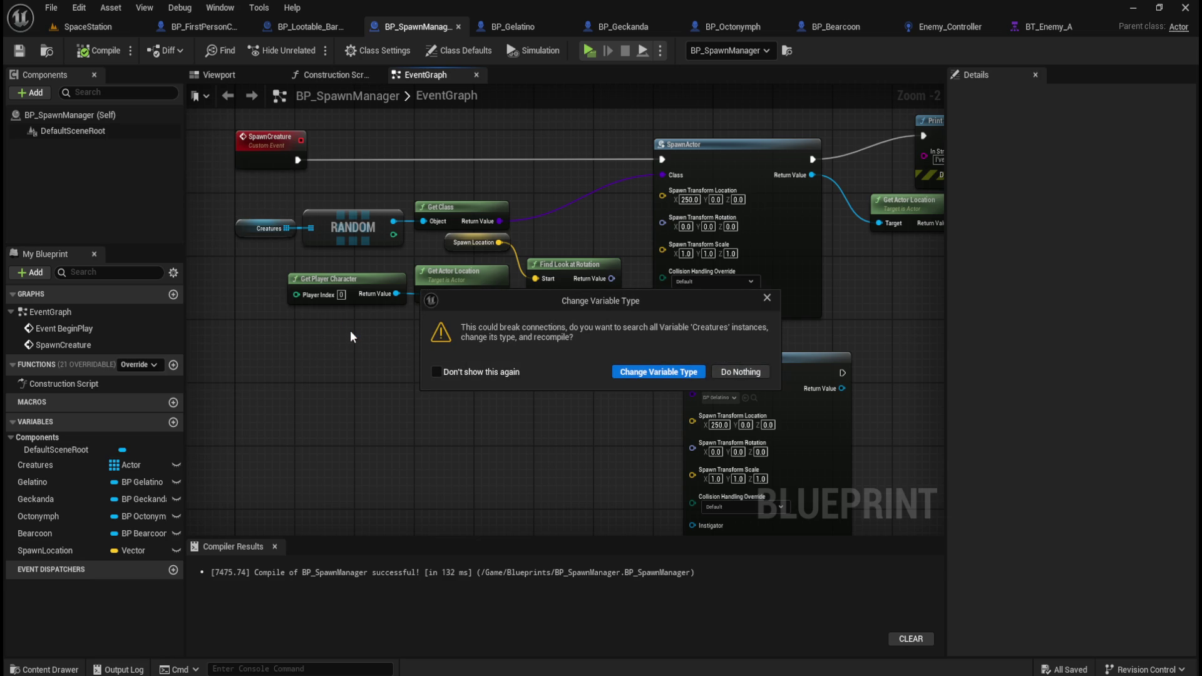
{"action": "left_click", "coordinate": [768, 303]}
- Pan the graph to review the BeginPlay chain and the Print String after SpawnActor
{"action": "mouse_move", "coordinate": [592, 220]}
{"action": "left_mouse_down"}
{"action": "mouse_move", "coordinate": [592, 266]}
{"action": "mouse_move", "coordinate": [514, 446]}
{"action": "left_mouse_up"}
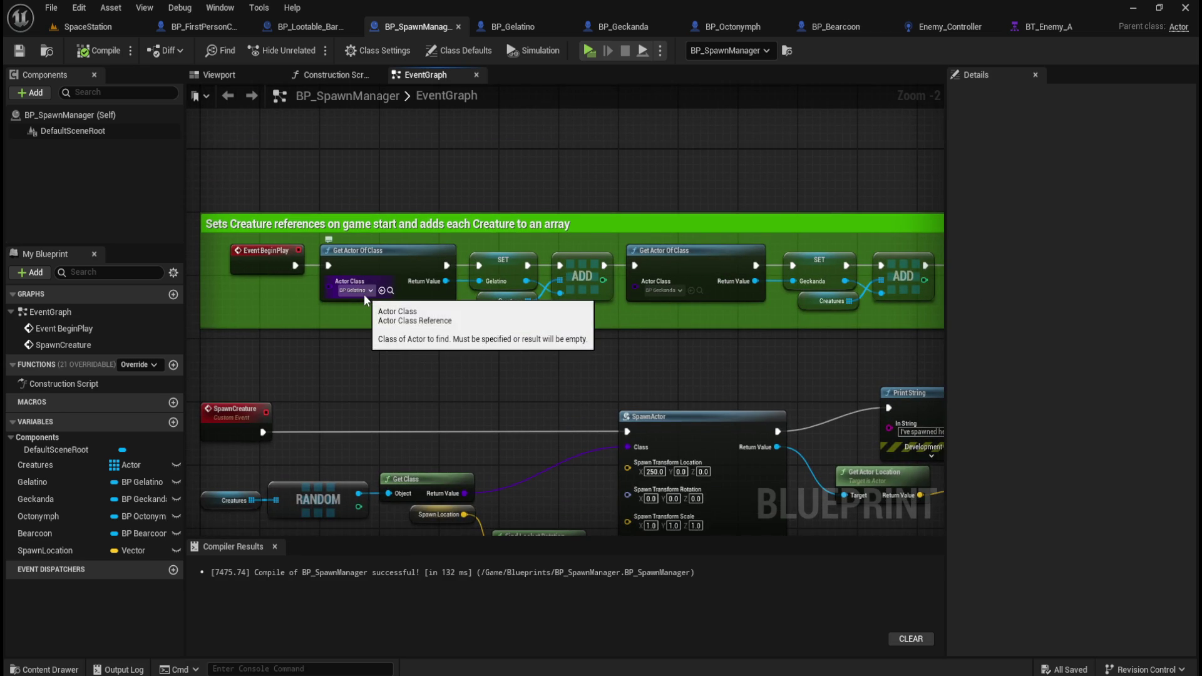
{"action": "left_click_drag", "start_coordinate": [463, 393], "coordinate": [476, 315]}
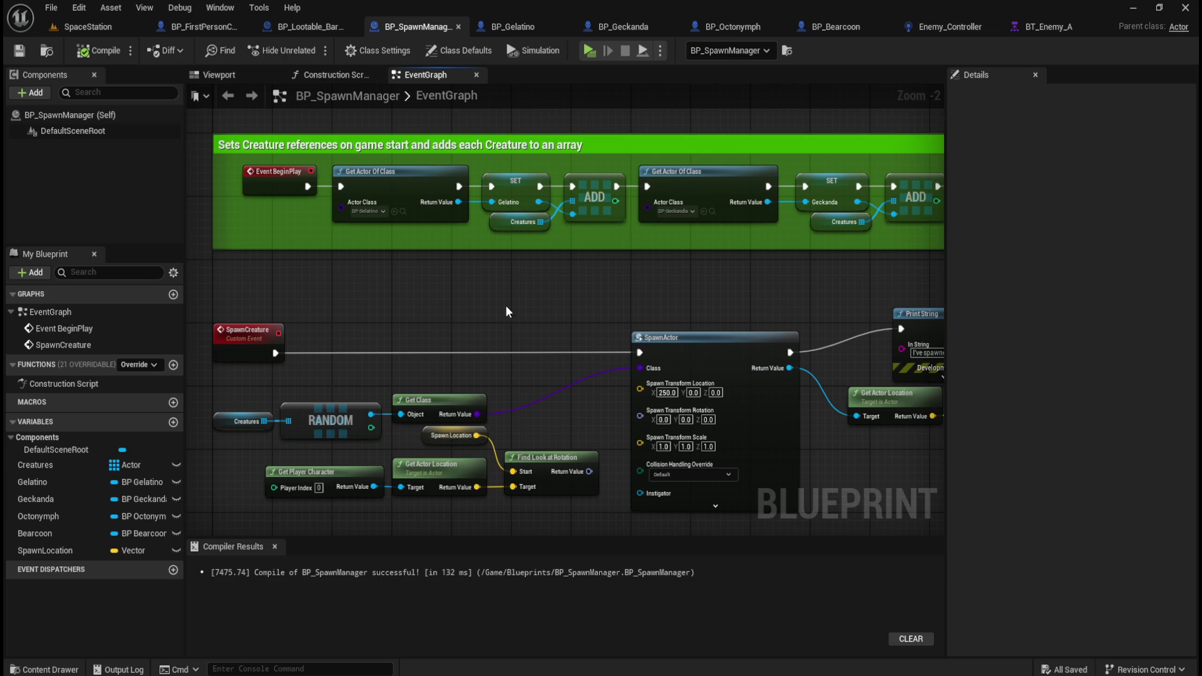
{"action": "mouse_move", "coordinate": [460, 299]}
{"action": "left_mouse_down"}
{"action": "mouse_move", "coordinate": [422, 331]}
{"action": "mouse_move", "coordinate": [574, 291]}
{"action": "left_mouse_up"}
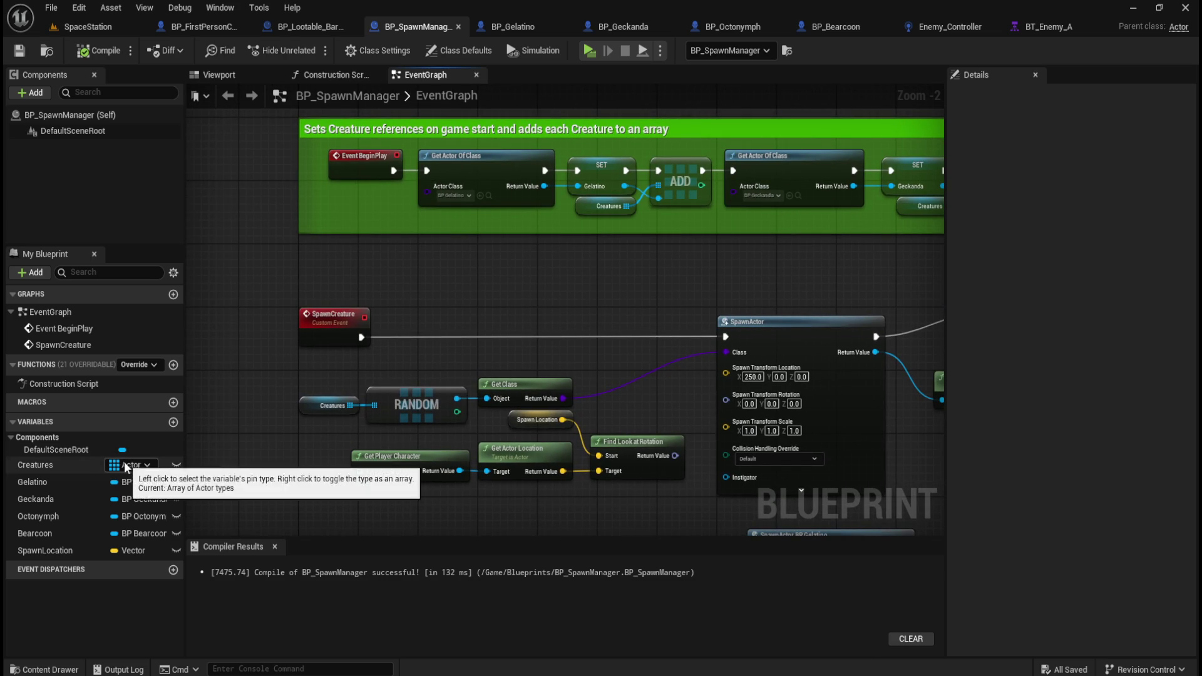
{"action": "left_click_drag", "start_coordinate": [613, 295], "coordinate": [498, 340]}
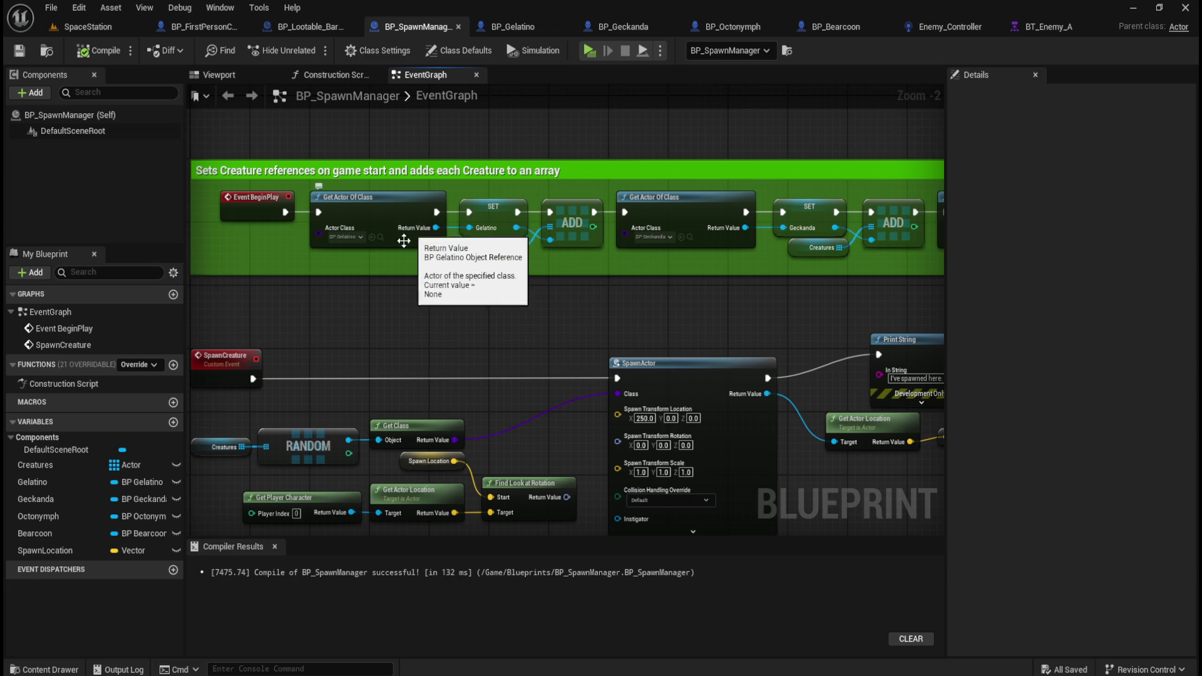
{"action": "right_click", "coordinate": [349, 312]}
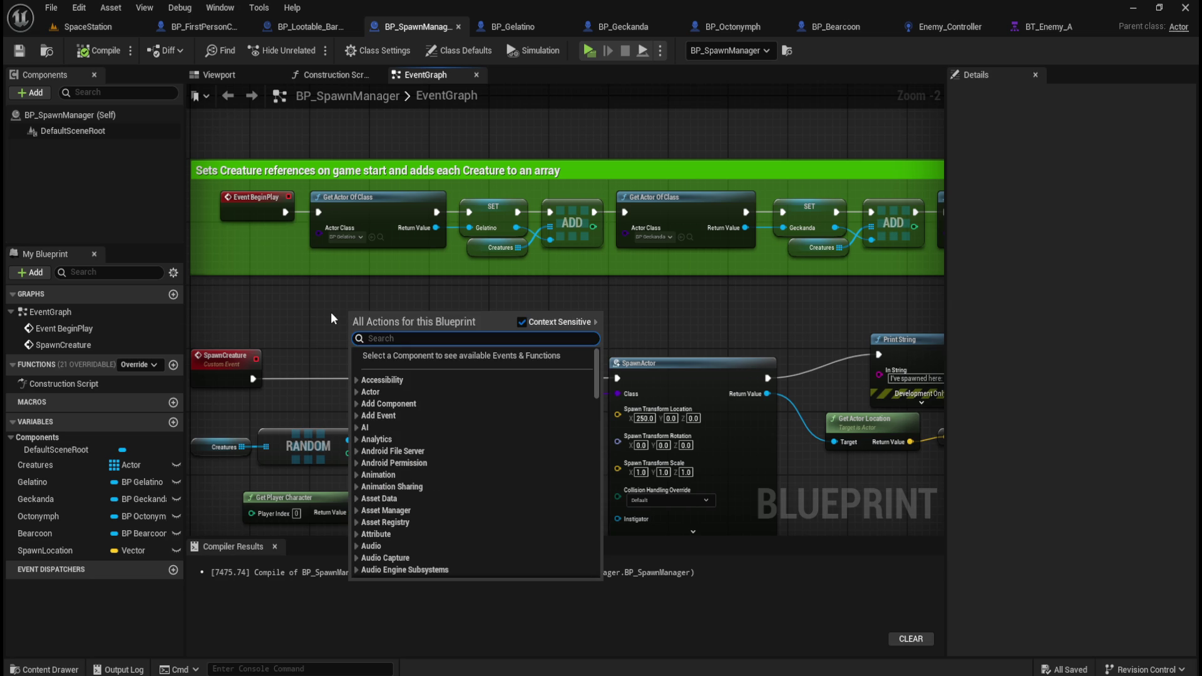
{"action": "left_click", "coordinate": [328, 312]}
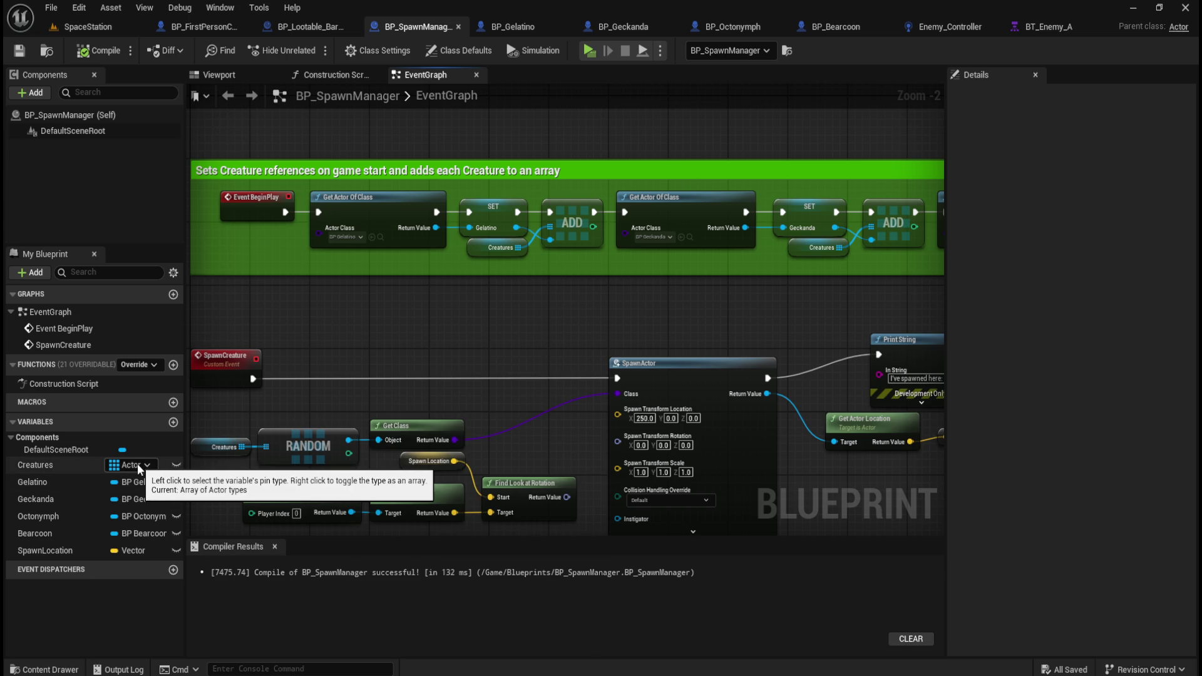
{"action": "right_click", "coordinate": [395, 310]}
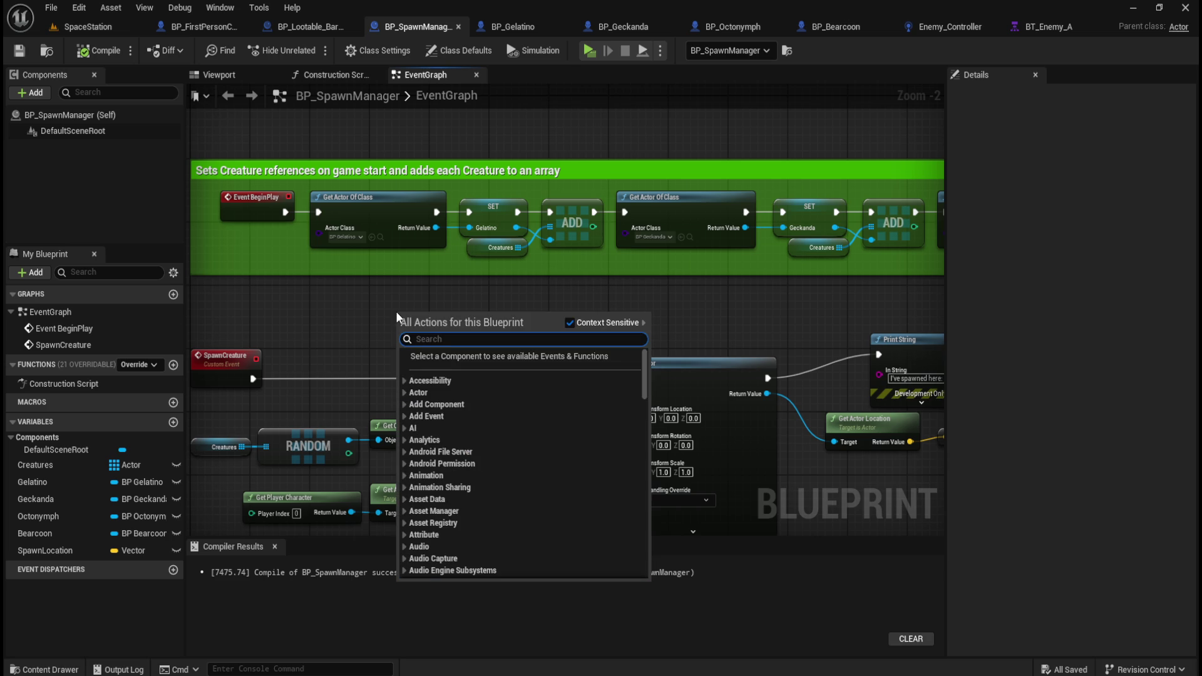
{"action": "type", "text": "get c"}
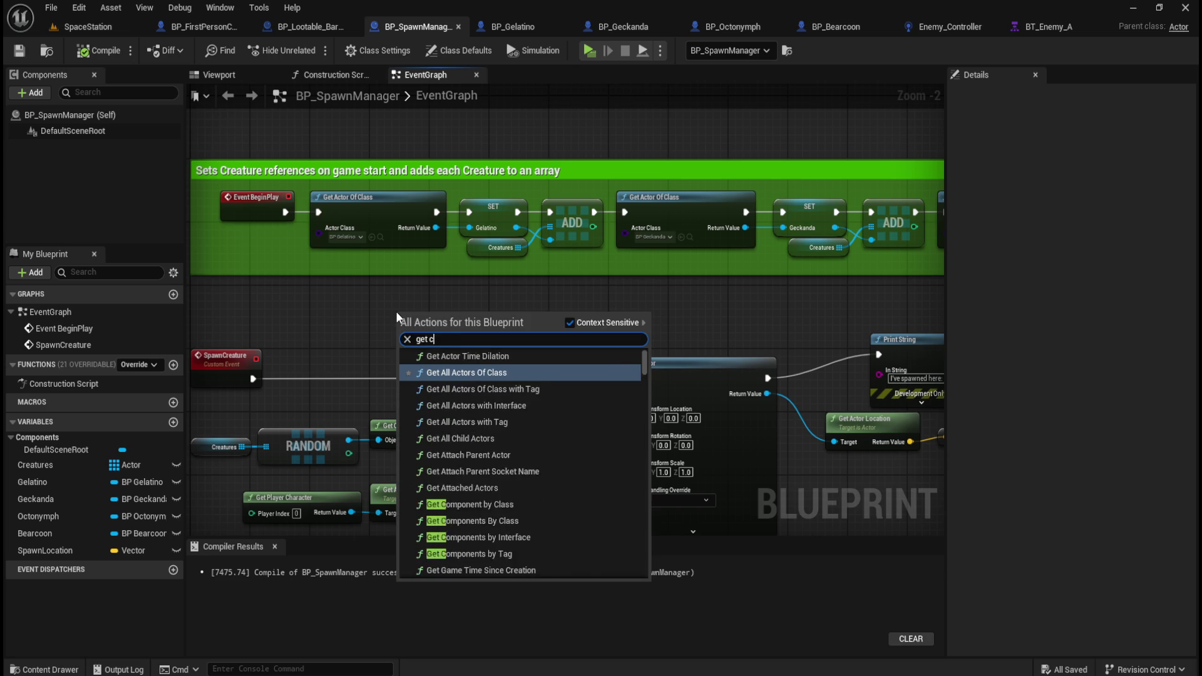
{"action": "type", "text": "lassreference"}
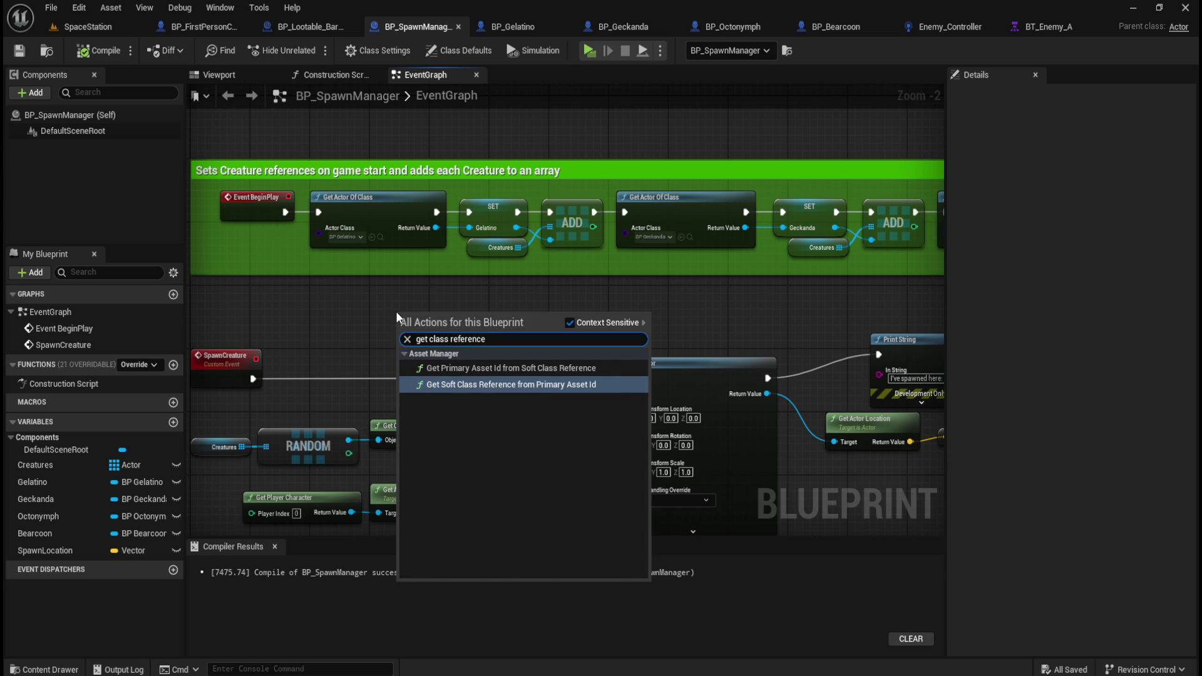
{"action": "key", "text": "Escape"}
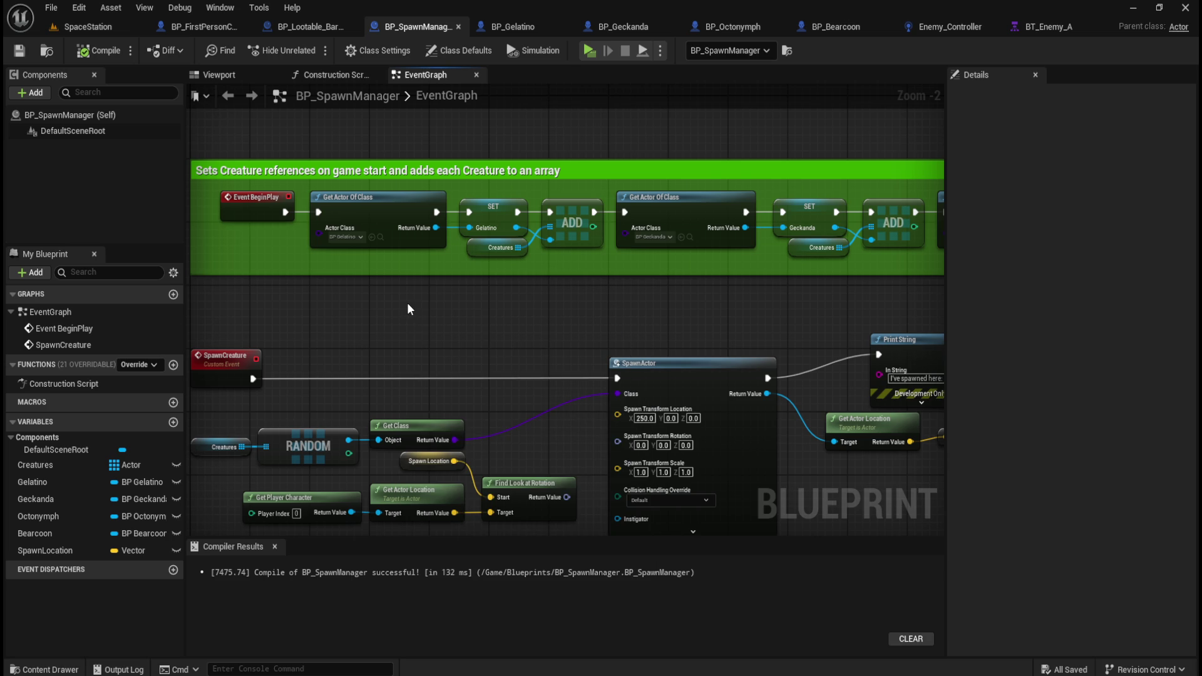
- Search 'get actor class' off RANDOM's output, cancel, then open the Creatures type dropdown
{"action": "left_click_drag", "start_coordinate": [508, 388], "coordinate": [402, 213]}
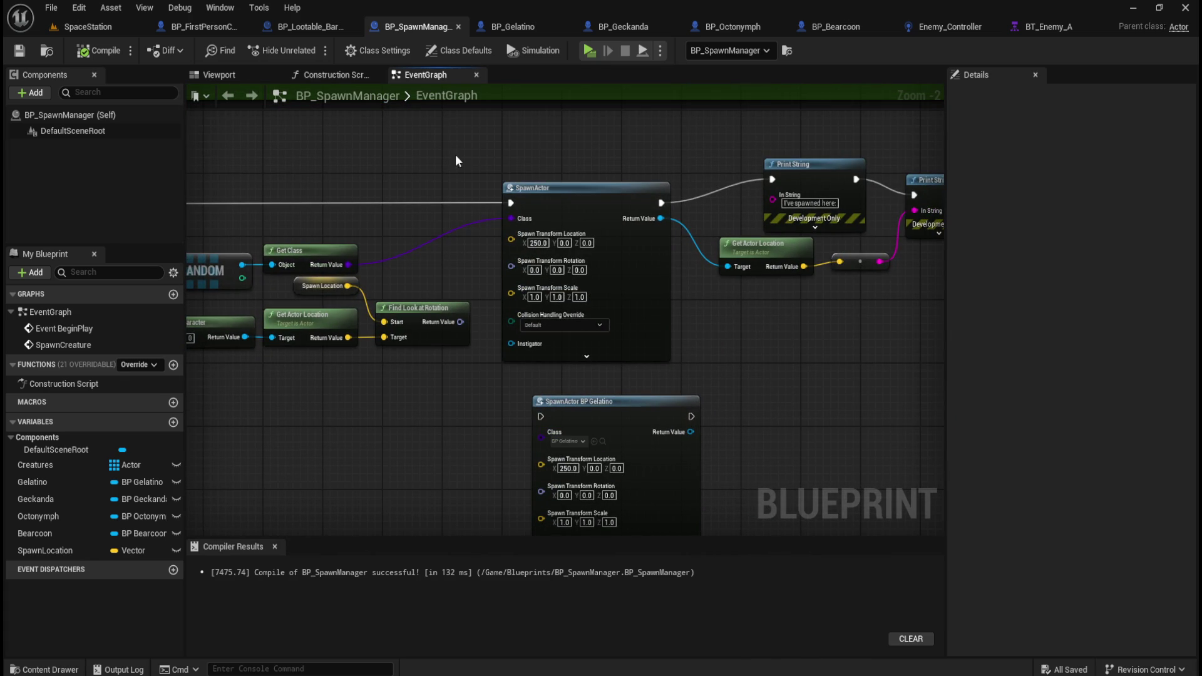
{"action": "left_click_drag", "start_coordinate": [444, 154], "coordinate": [575, 208]}
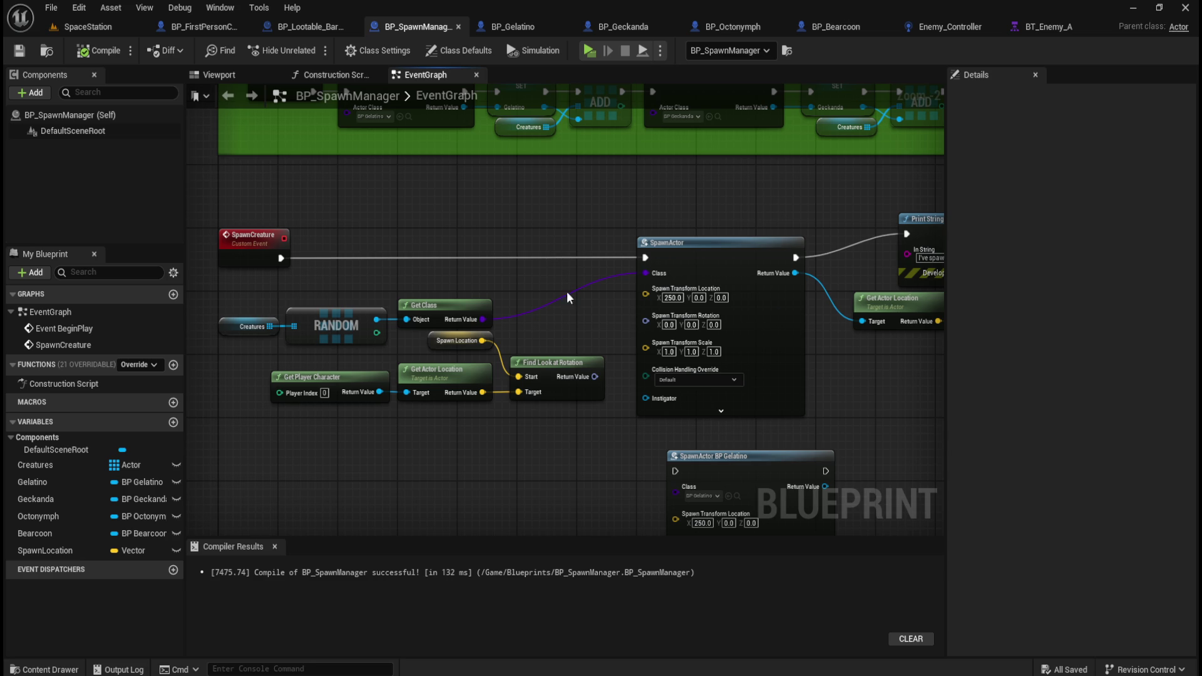
{"action": "mouse_move", "coordinate": [537, 214]}
{"action": "left_mouse_down"}
{"action": "mouse_move", "coordinate": [582, 291]}
{"action": "mouse_move", "coordinate": [575, 273]}
{"action": "left_mouse_up"}
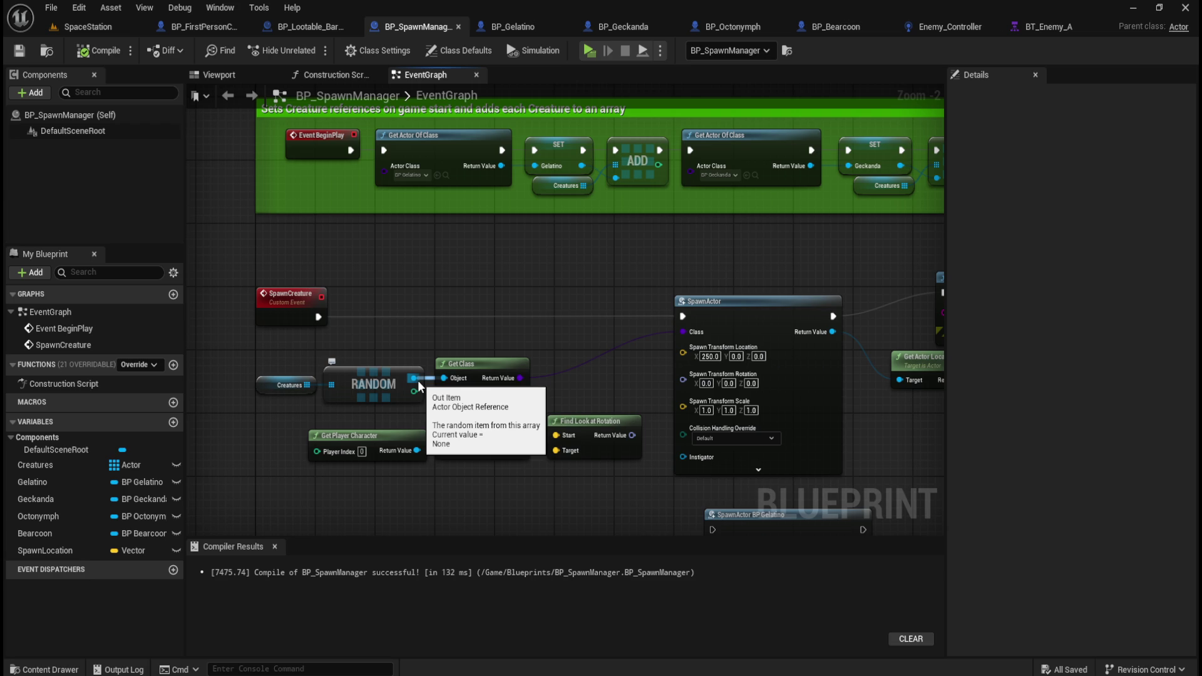
{"action": "mouse_move", "coordinate": [417, 377]}
{"action": "left_mouse_down"}
{"action": "mouse_move", "coordinate": [447, 347]}
{"action": "mouse_move", "coordinate": [435, 340]}
{"action": "left_mouse_up"}
{"action": "type", "text": "get actor class"}
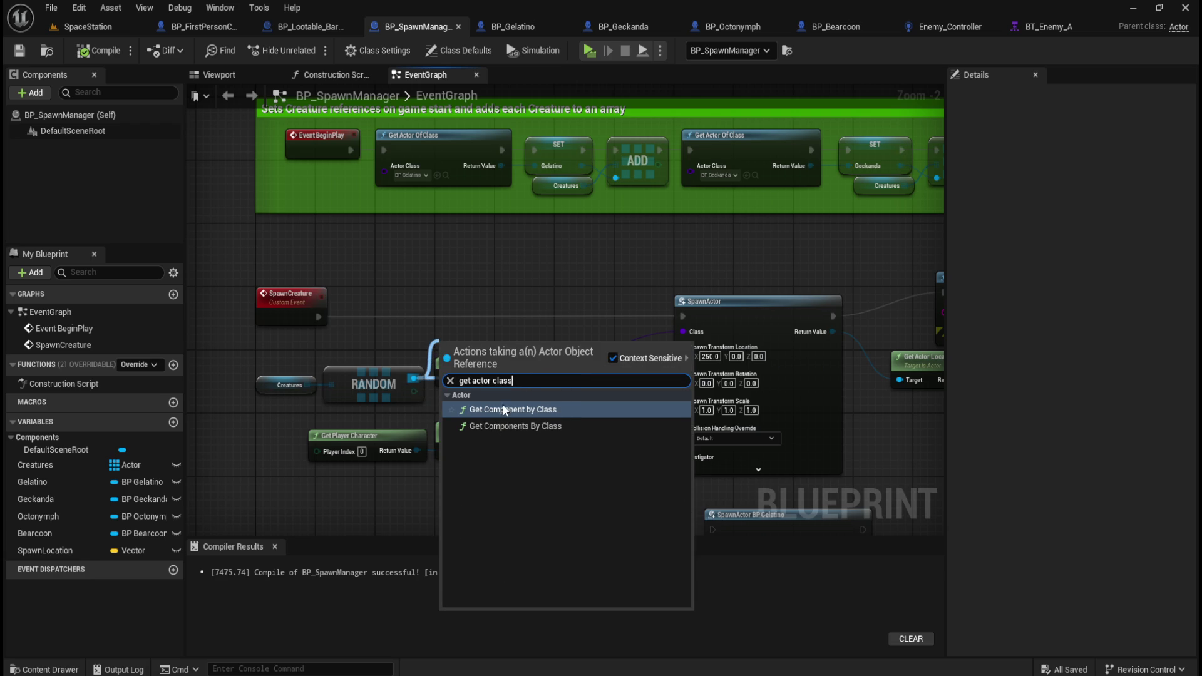
{"action": "left_click", "coordinate": [489, 341]}
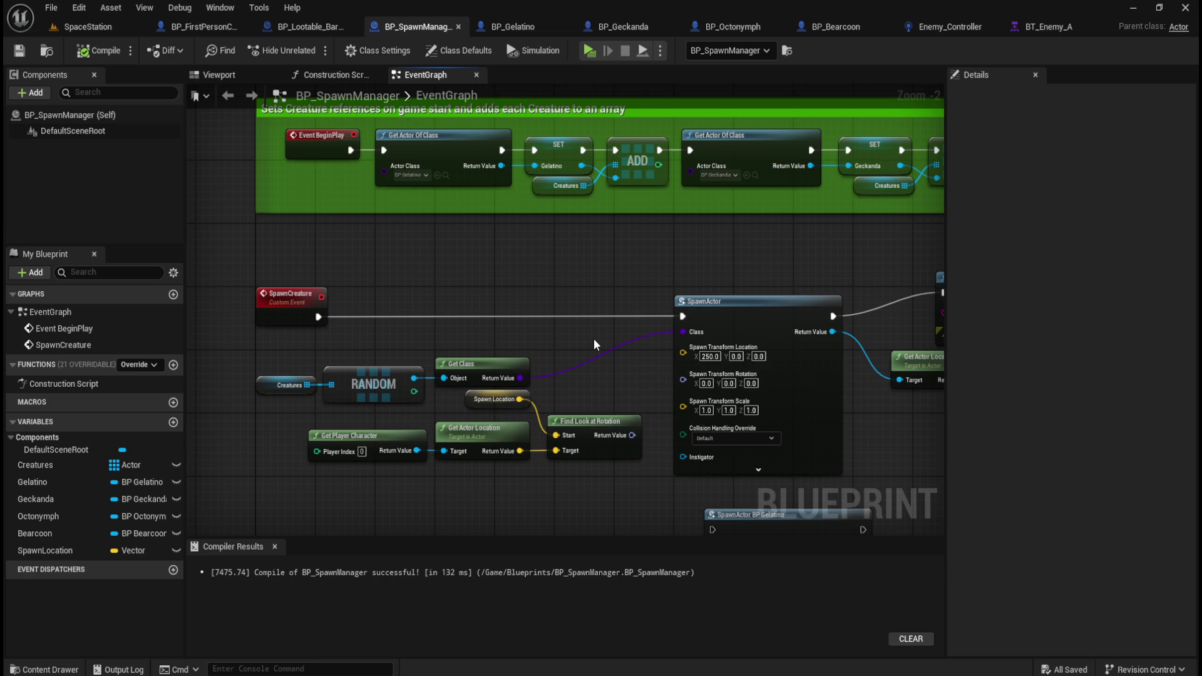
{"action": "left_click_drag", "start_coordinate": [537, 272], "coordinate": [551, 303]}
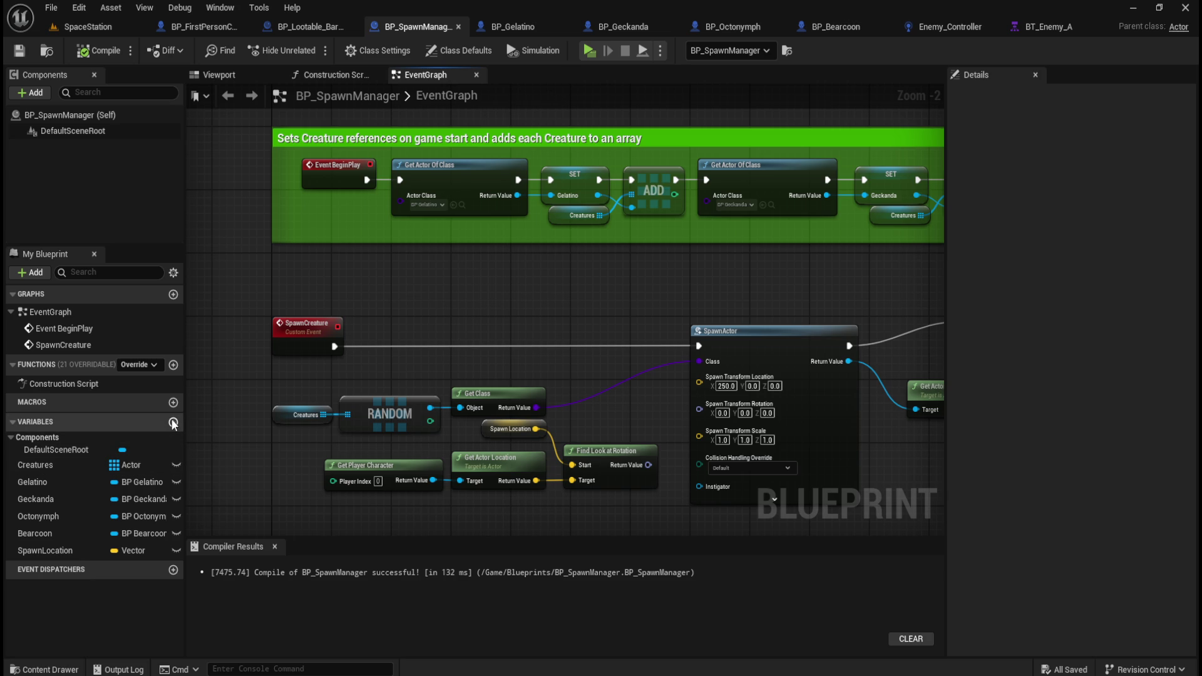
{"action": "left_click", "coordinate": [146, 464]}
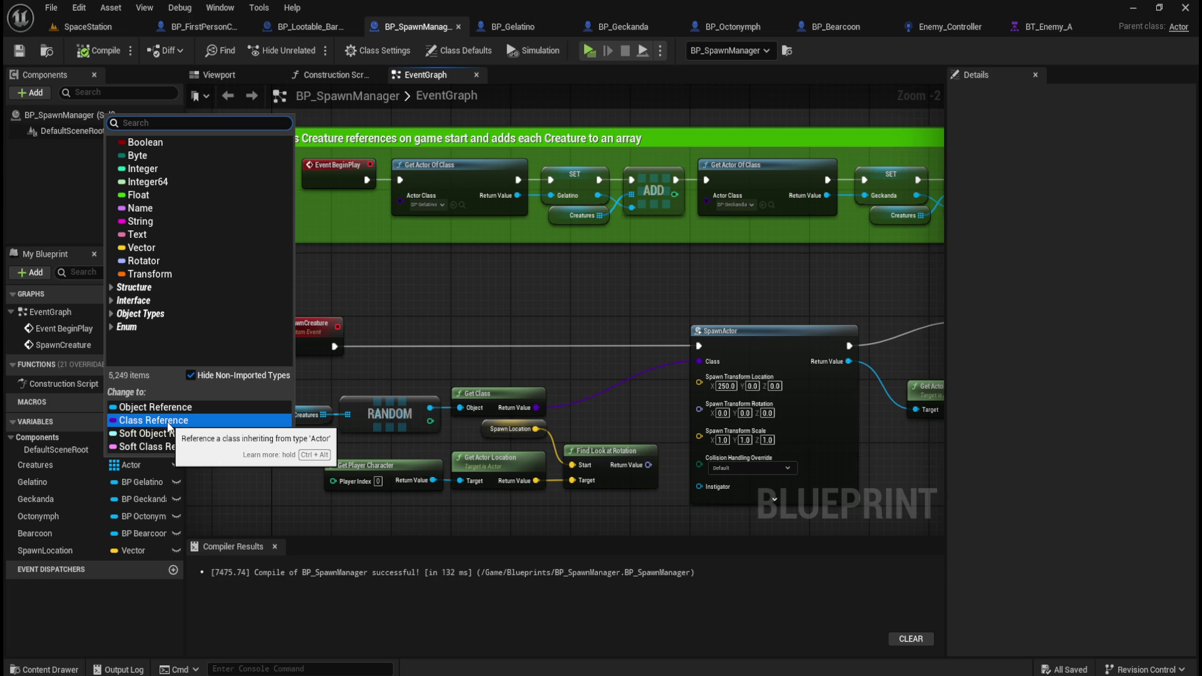
- Add a Get Class node off the found Gelatino actor's Return Value
{"action": "left_click", "coordinate": [547, 279]}
{"action": "left_click_drag", "start_coordinate": [517, 196], "coordinate": [542, 277]}
{"action": "type", "text": "get class"}
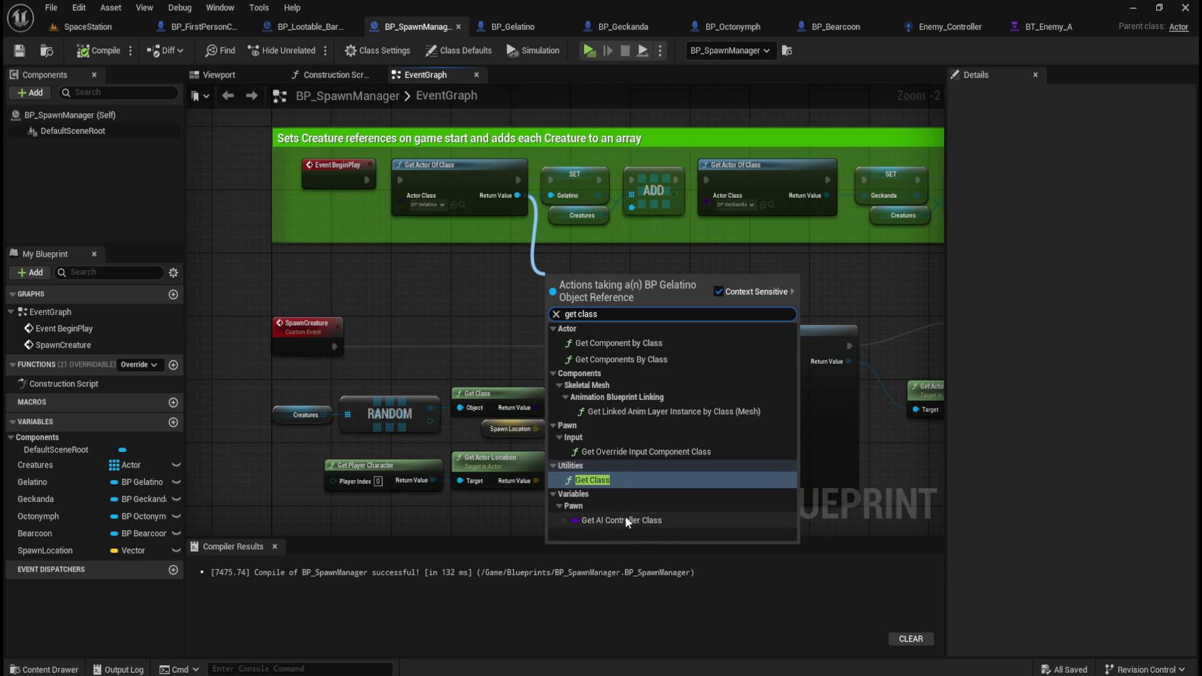
{"action": "left_click", "coordinate": [594, 480]}
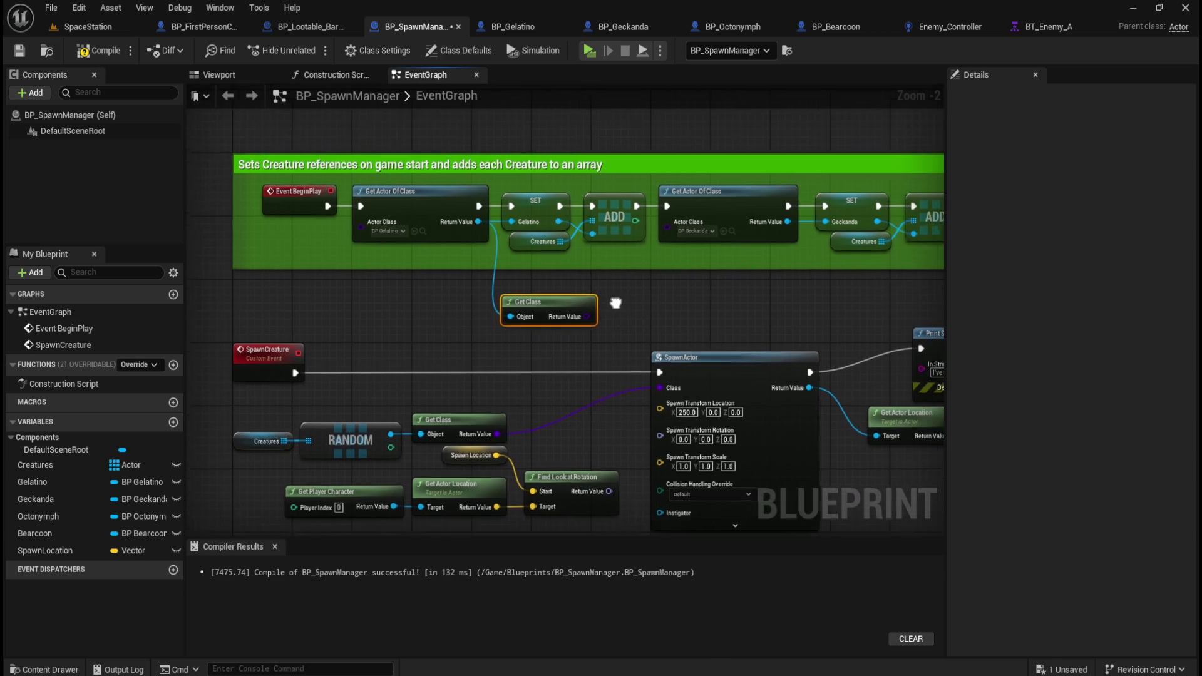
- Promote the Get Class output to a new variable named Gelatino
{"action": "right_click", "coordinate": [572, 326]}
{"action": "left_click", "coordinate": [632, 310]}
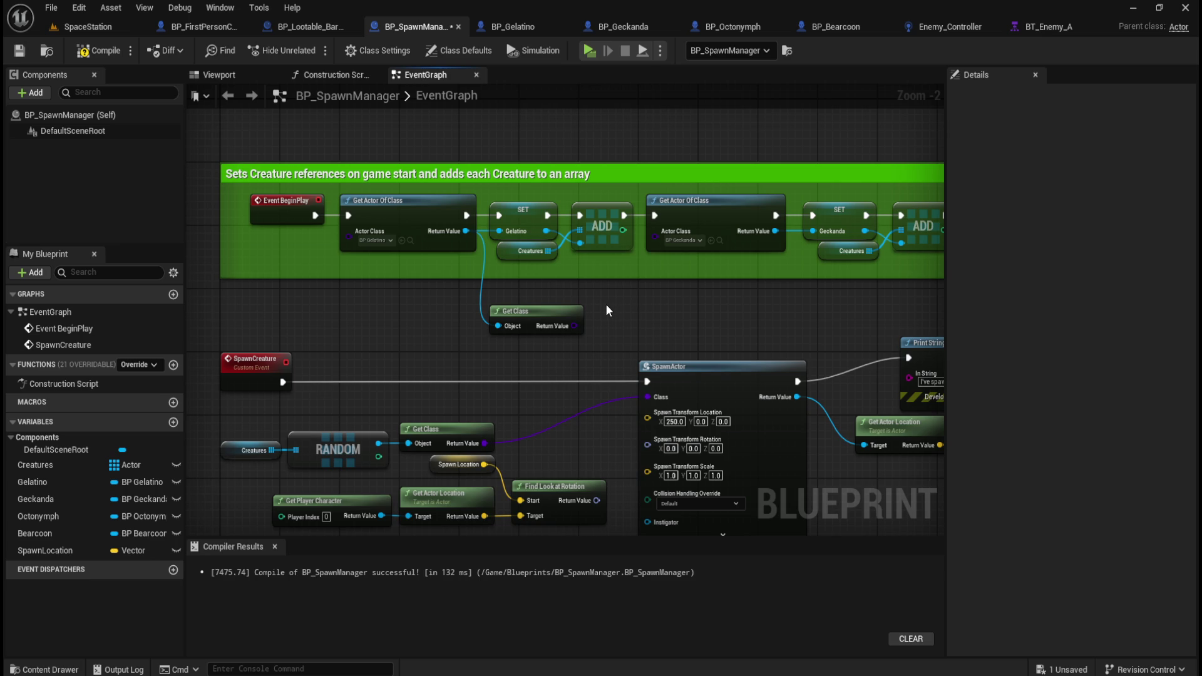
{"action": "right_click", "coordinate": [562, 325]}
{"action": "left_click", "coordinate": [610, 368]}
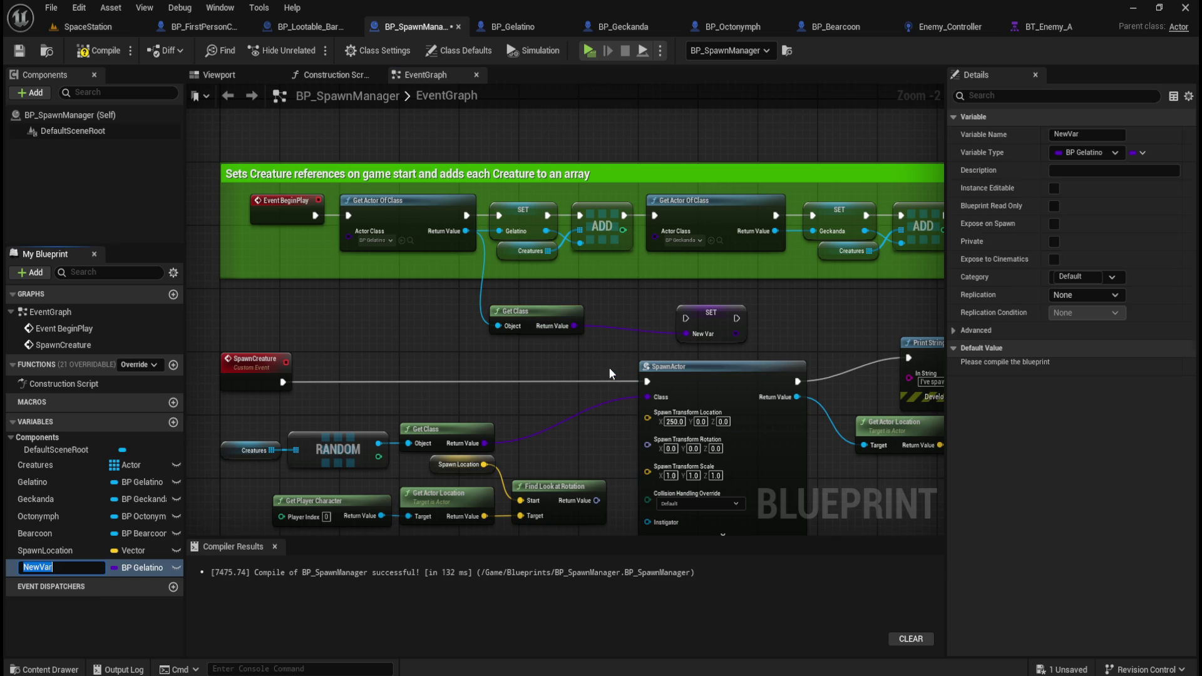
{"action": "left_click", "coordinate": [1087, 134]}
{"action": "type", "text": "G"}
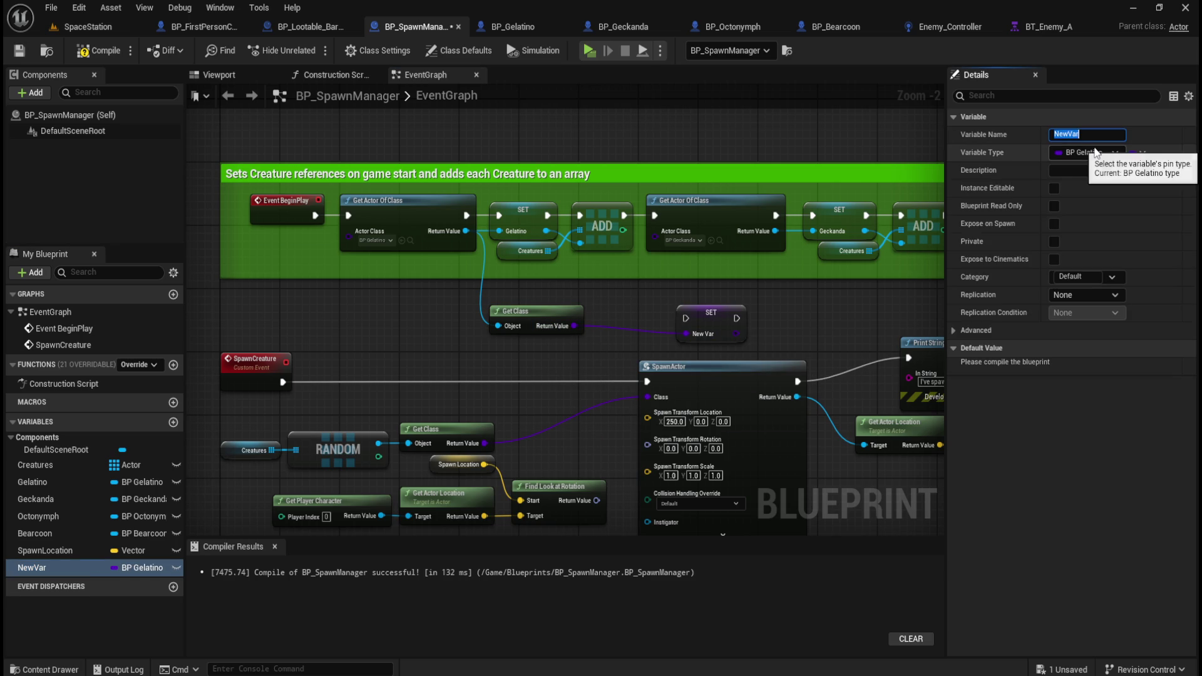
{"action": "type", "text": "elatino"}
{"action": "key", "text": "Return"}
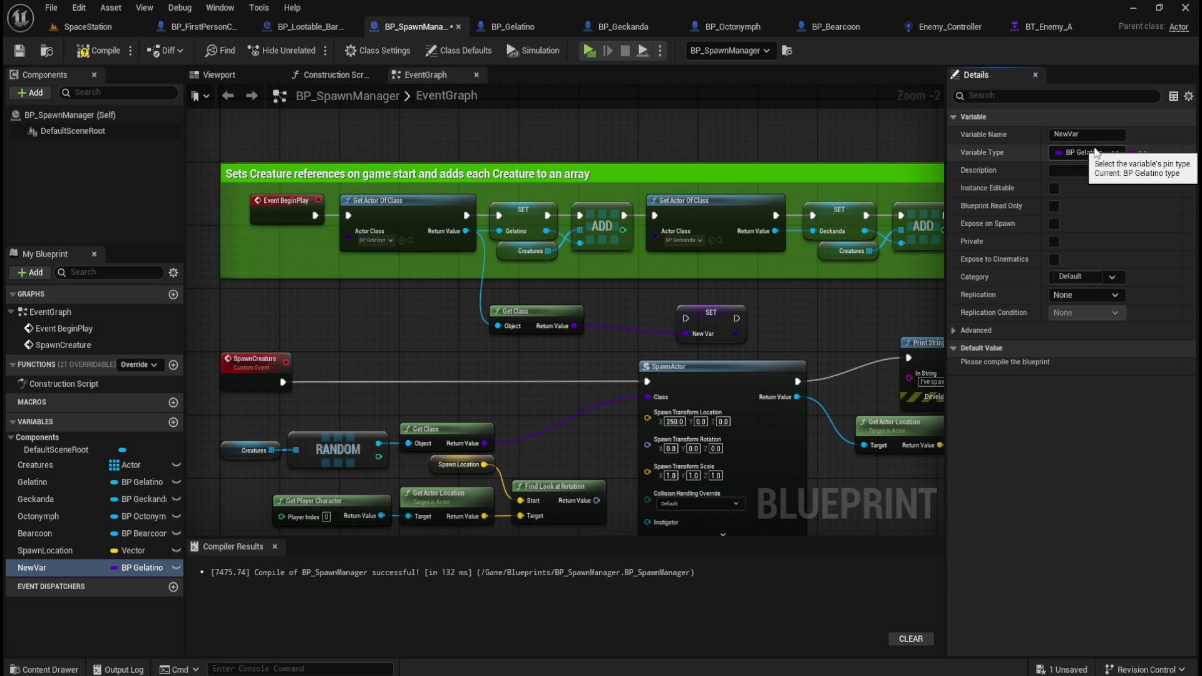
- Delete the old Gelatino setter node and recompile
{"action": "left_click", "coordinate": [535, 208]}
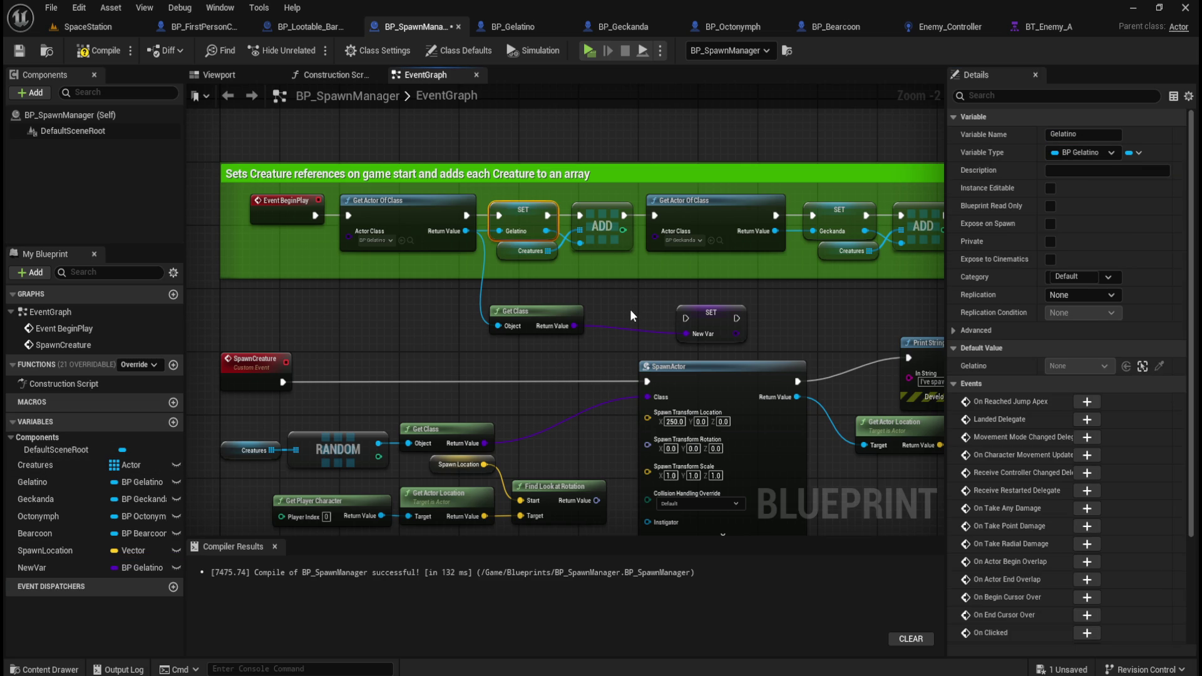
{"action": "key", "text": "Delete"}
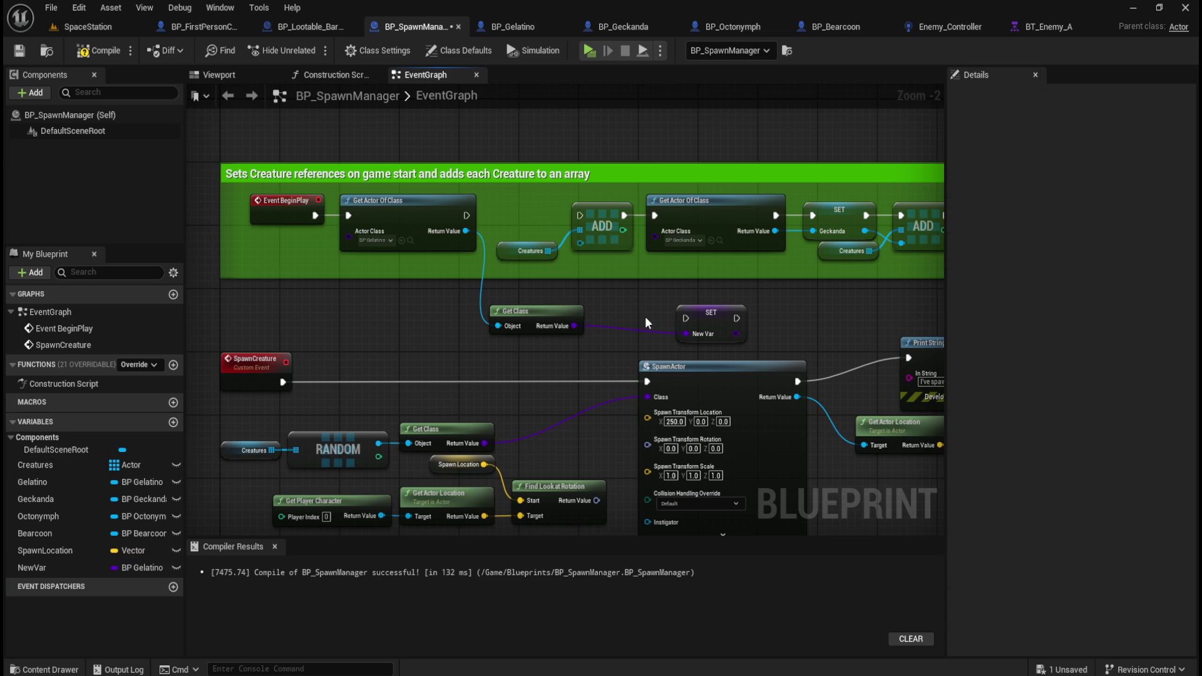
{"action": "left_click", "coordinate": [708, 313]}
{"action": "left_click", "coordinate": [99, 50]}
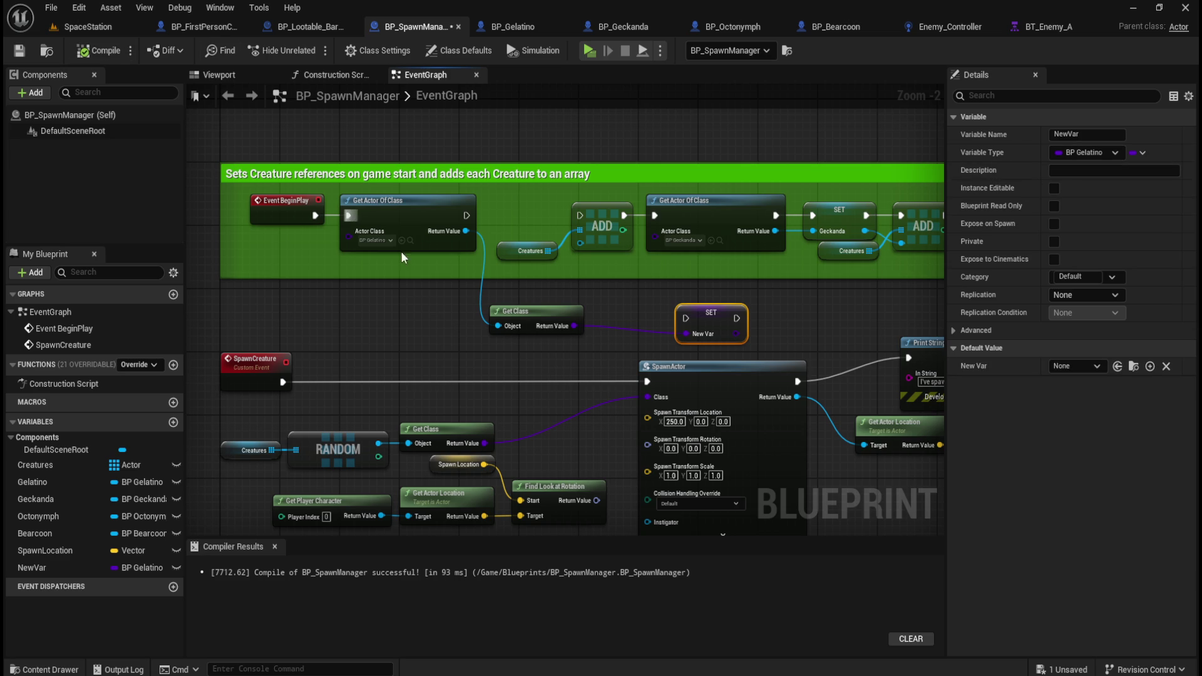
- Delete the old Gelatino variable, rename the new one Gelatino, and place its setter beside Get Class
{"action": "left_click", "coordinate": [1085, 134]}
{"action": "type", "text": "Gelatino"}
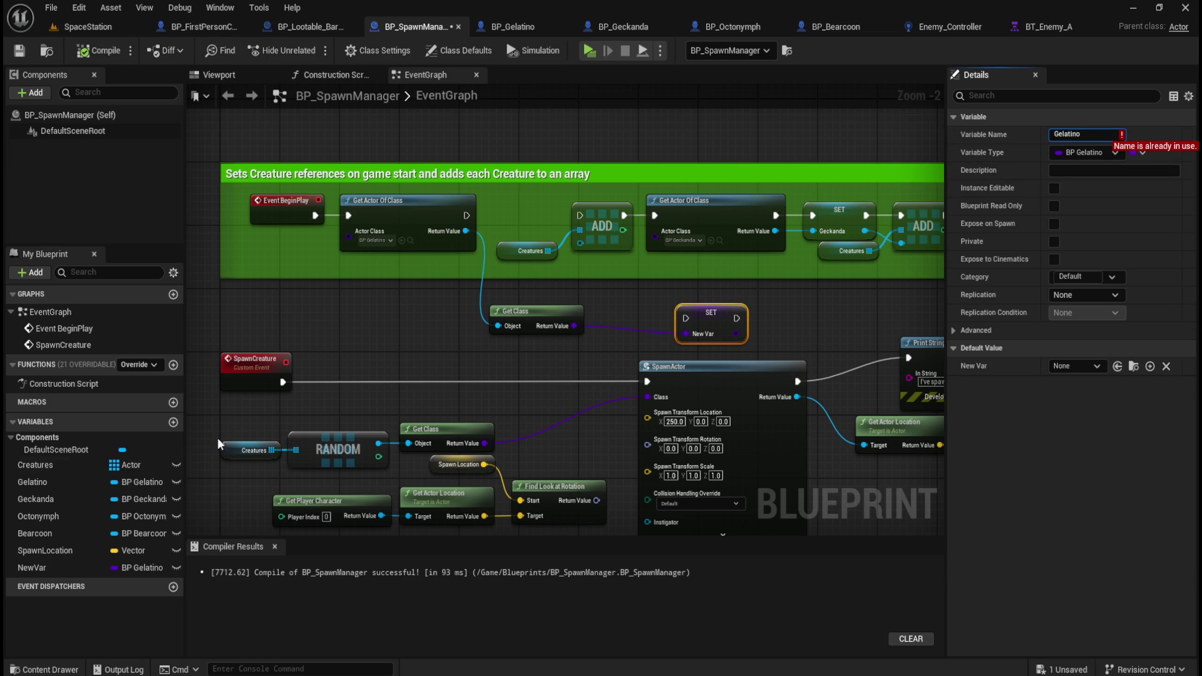
{"action": "left_click", "coordinate": [58, 484]}
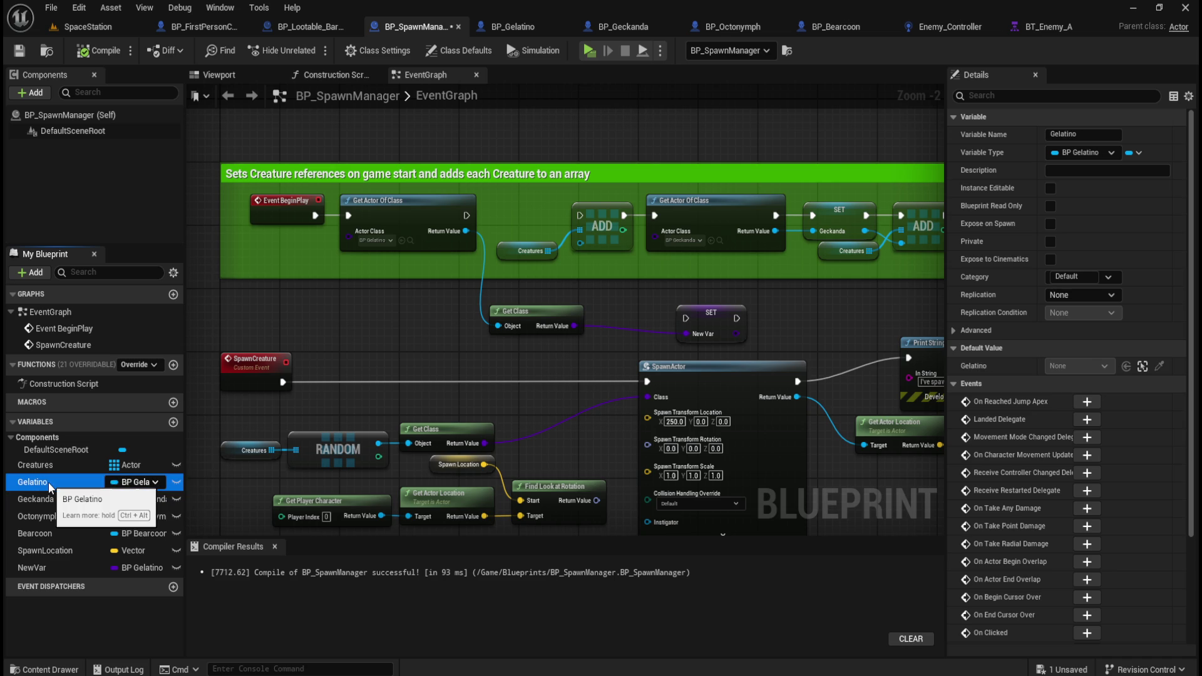
{"action": "key", "text": "Delete"}
{"action": "left_click", "coordinate": [710, 316]}
{"action": "left_click", "coordinate": [1086, 134]}
{"action": "type", "text": "Gelatino"}
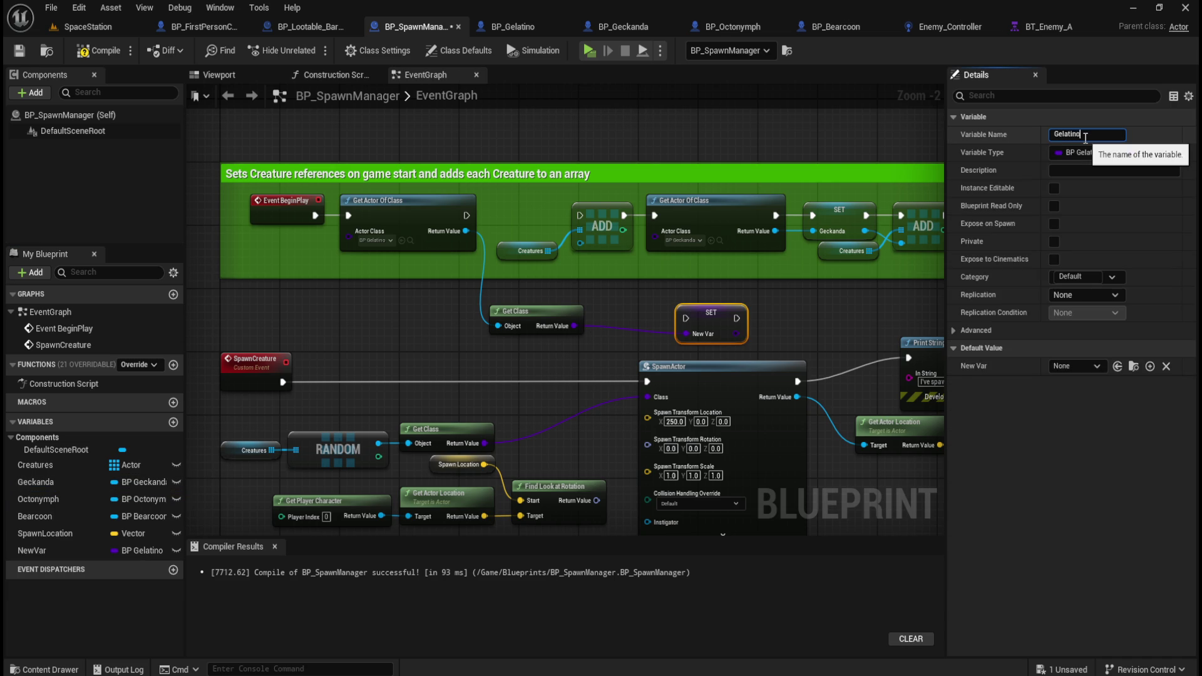
{"action": "key", "text": "Return"}
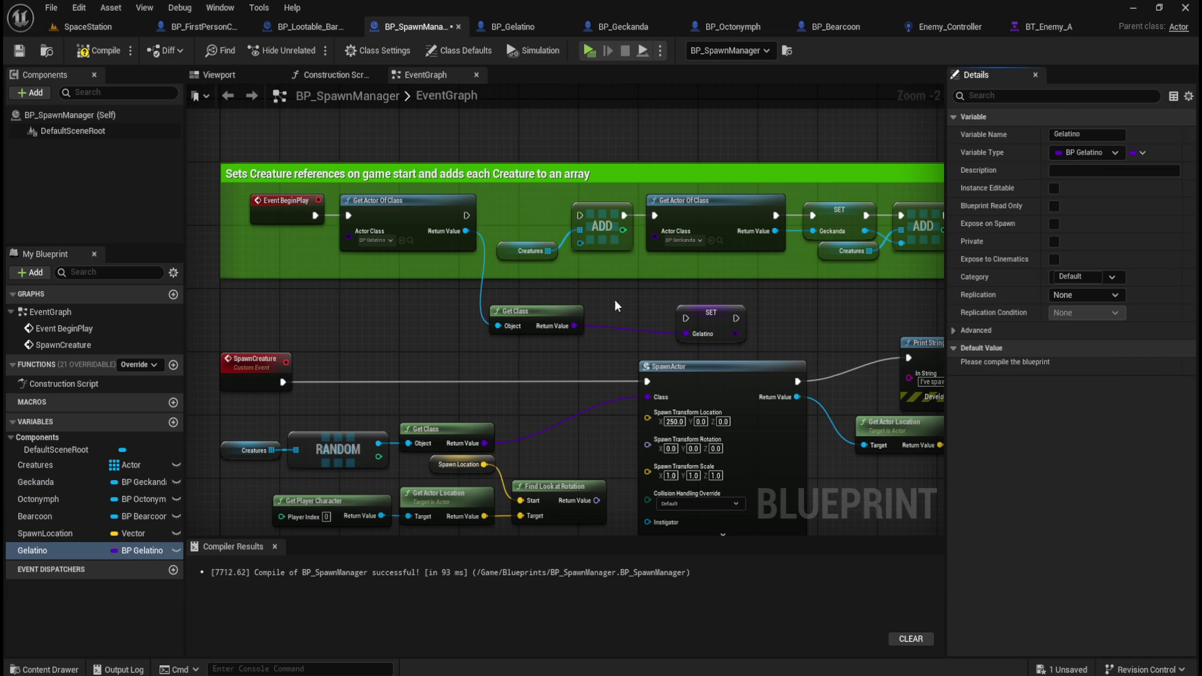
{"action": "left_click_drag", "start_coordinate": [710, 315], "coordinate": [635, 299]}
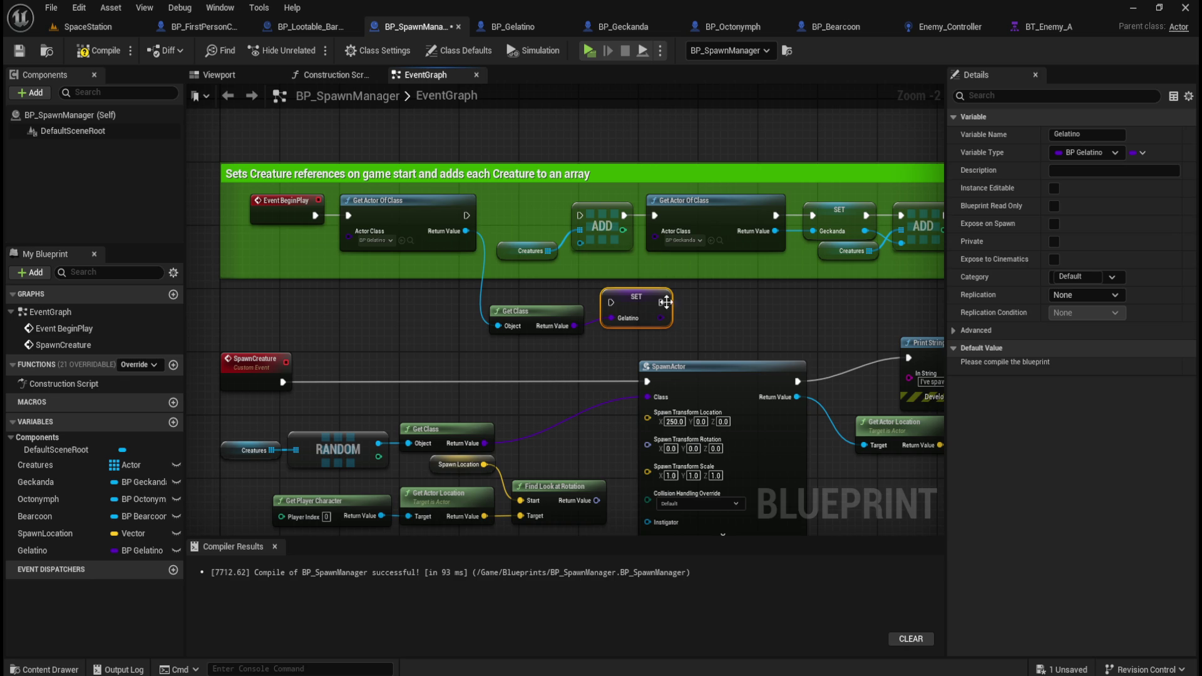
{"action": "mouse_move", "coordinate": [748, 296]}
{"action": "left_mouse_down"}
{"action": "mouse_move", "coordinate": [582, 300]}
{"action": "mouse_move", "coordinate": [602, 316]}
{"action": "mouse_move", "coordinate": [638, 312]}
{"action": "mouse_move", "coordinate": [586, 336]}
{"action": "left_mouse_up"}
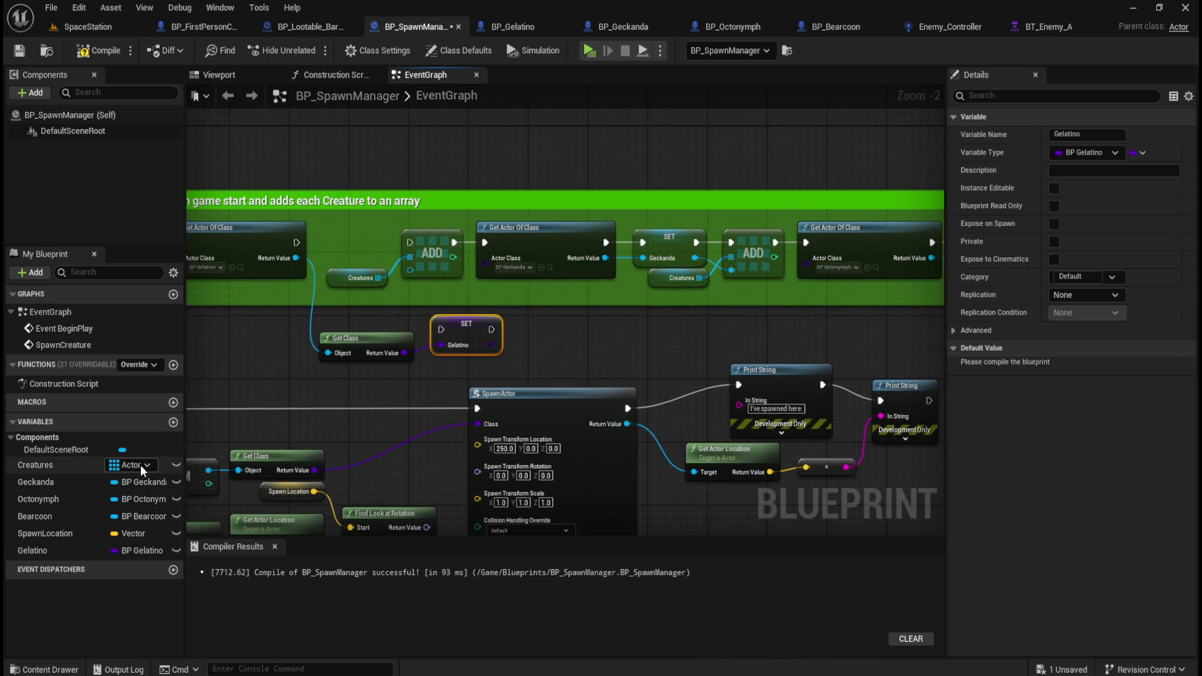
- Change the Creatures variable type to Actor Class Reference and confirm the change
{"action": "left_click", "coordinate": [141, 464]}
{"action": "mouse_move", "coordinate": [142, 465]}
{"action": "left_click", "coordinate": [152, 420]}
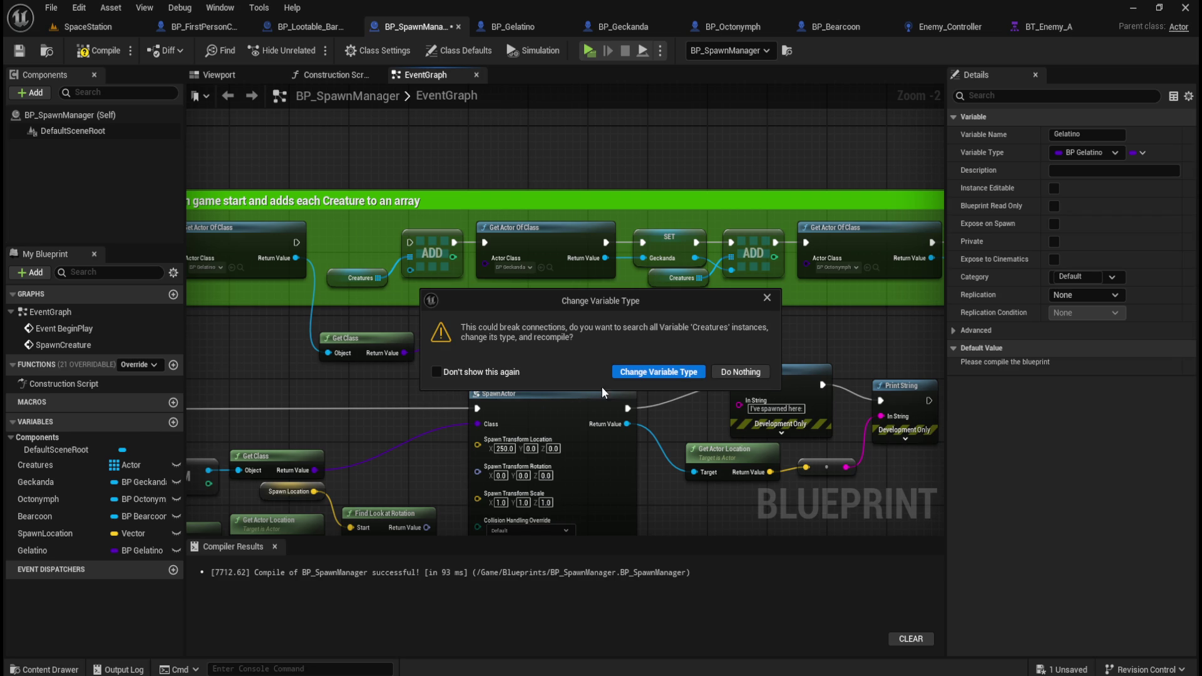
{"action": "left_click", "coordinate": [658, 372]}
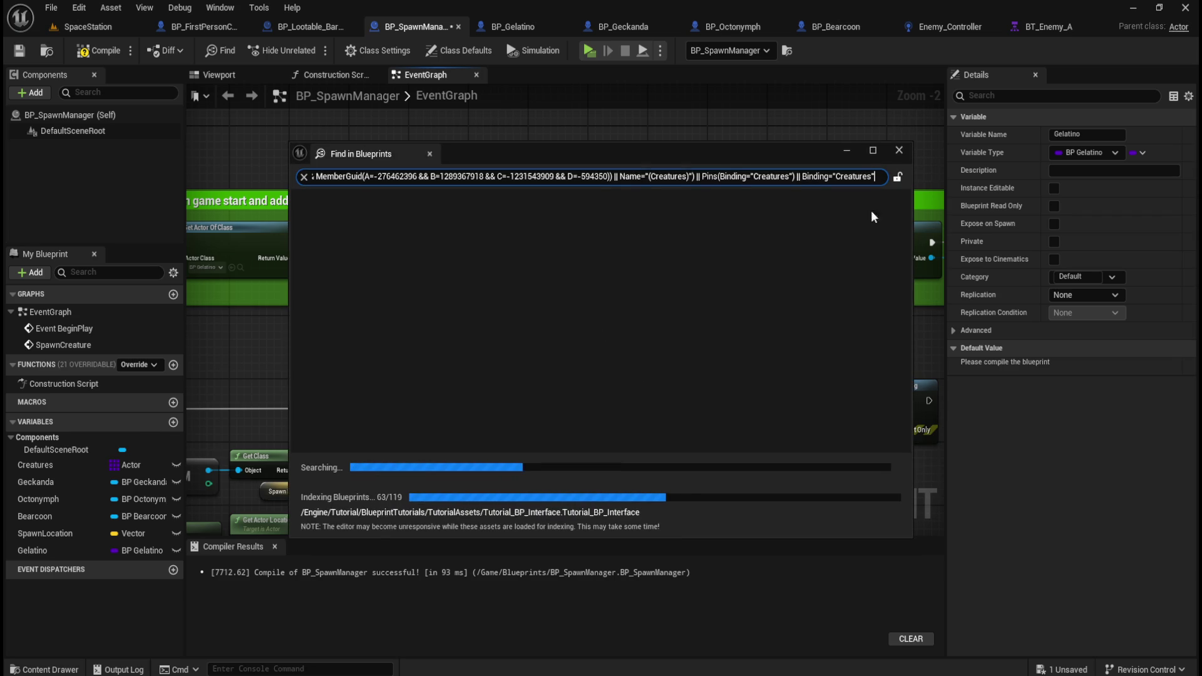
{"action": "left_click", "coordinate": [899, 151]}
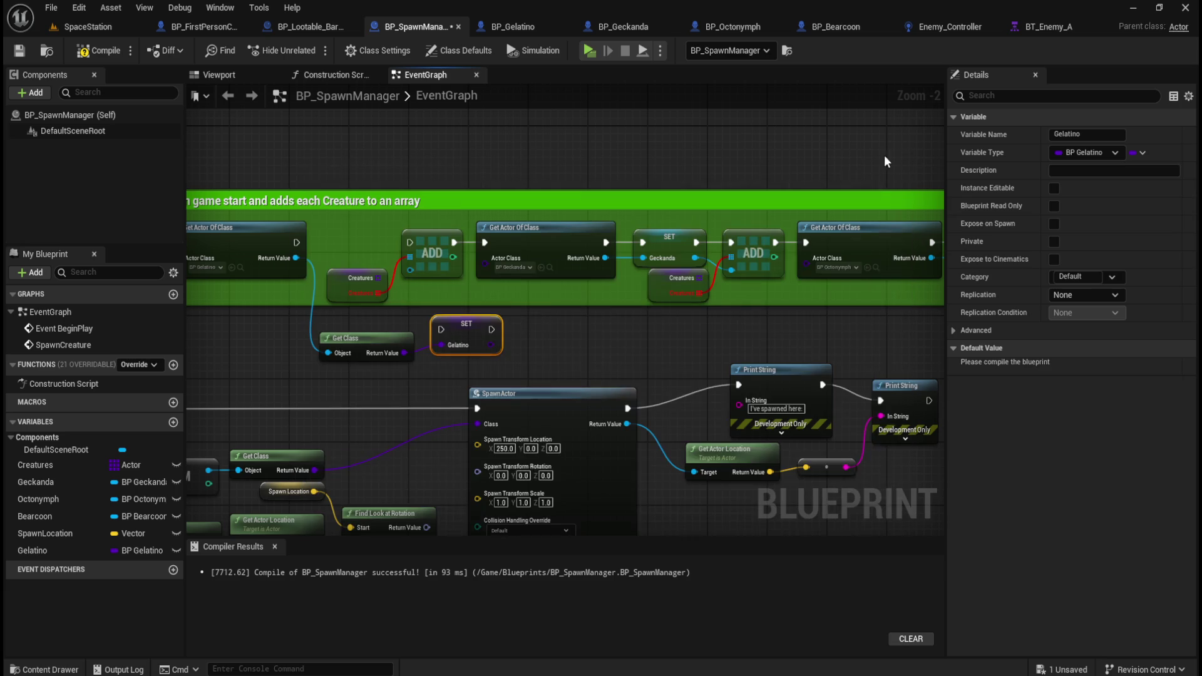
- Delete the Gelatino and Geckanda ADD nodes and their Creatures getters from the BeginPlay chain
{"action": "left_click", "coordinate": [557, 344]}
{"action": "left_click_drag", "start_coordinate": [557, 344], "coordinate": [689, 340]}
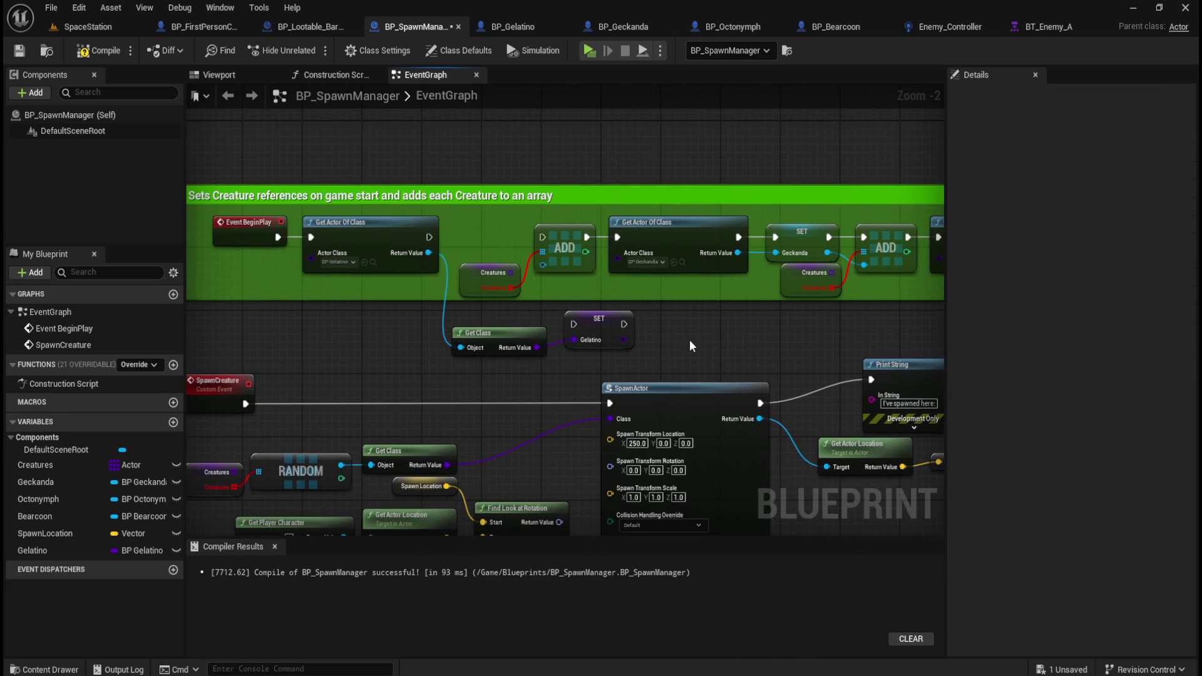
{"action": "mouse_move", "coordinate": [44, 469]}
{"action": "left_mouse_down"}
{"action": "mouse_move", "coordinate": [674, 346]}
{"action": "mouse_move", "coordinate": [664, 320]}
{"action": "left_mouse_up"}
{"action": "right_click", "coordinate": [571, 241]}
{"action": "left_click", "coordinate": [536, 270]}
{"action": "left_click", "coordinate": [491, 278], "text": "ctrl"}
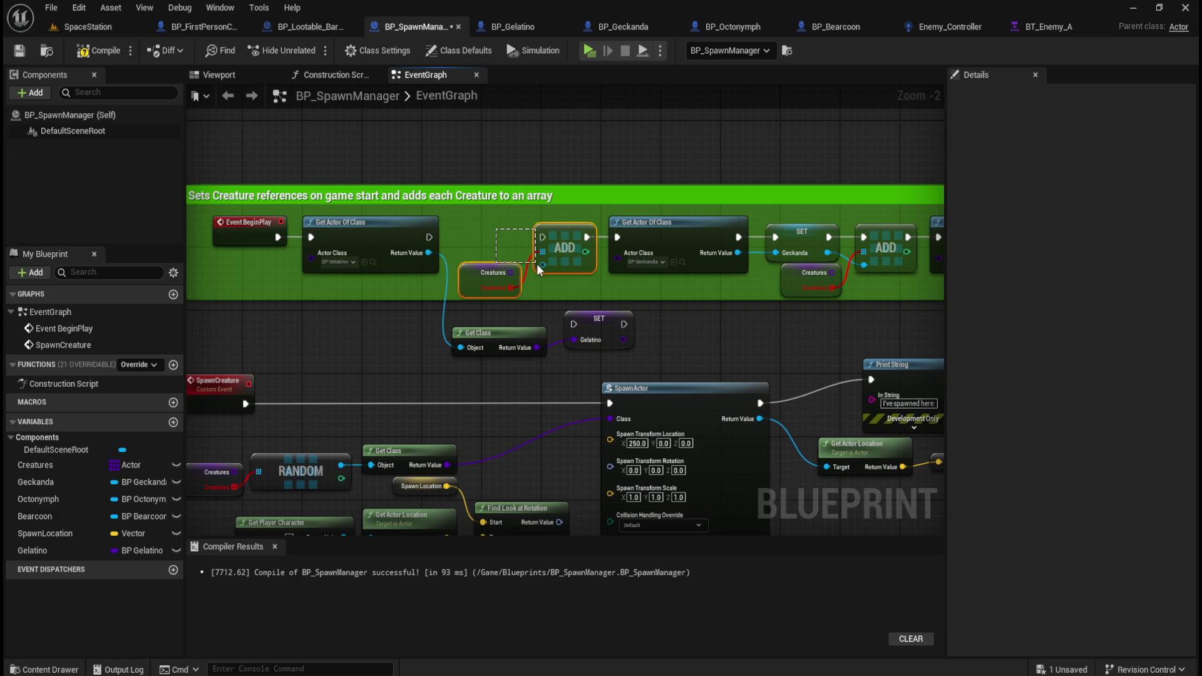
{"action": "left_click_drag", "start_coordinate": [697, 310], "coordinate": [626, 336]}
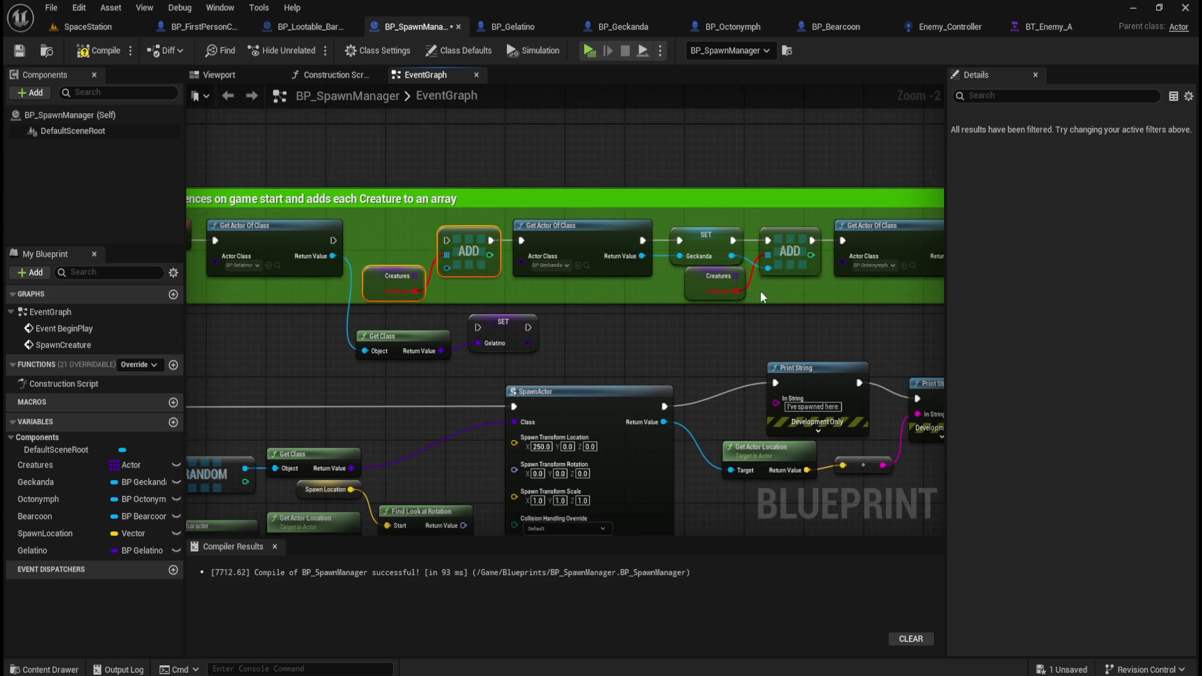
{"action": "key", "text": "Delete"}
{"action": "left_click", "coordinate": [787, 275]}
{"action": "key", "text": "Delete"}
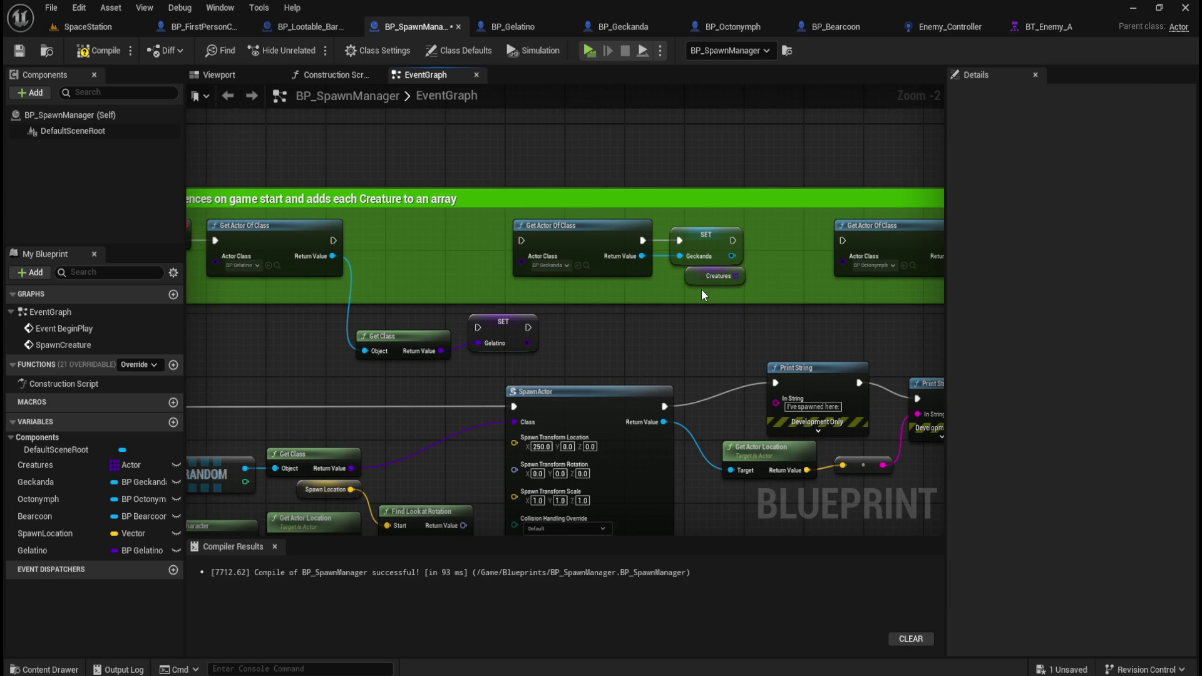
{"action": "key", "text": "Delete"}
- Delete the ADD nodes and Creatures getters after Octonymph and Bearcoon
{"action": "left_click_drag", "start_coordinate": [993, 292], "coordinate": [724, 313]}
{"action": "left_click_drag", "start_coordinate": [842, 321], "coordinate": [790, 296]}
{"action": "key", "text": "Delete"}
{"action": "left_click_drag", "start_coordinate": [706, 342], "coordinate": [381, 342]}
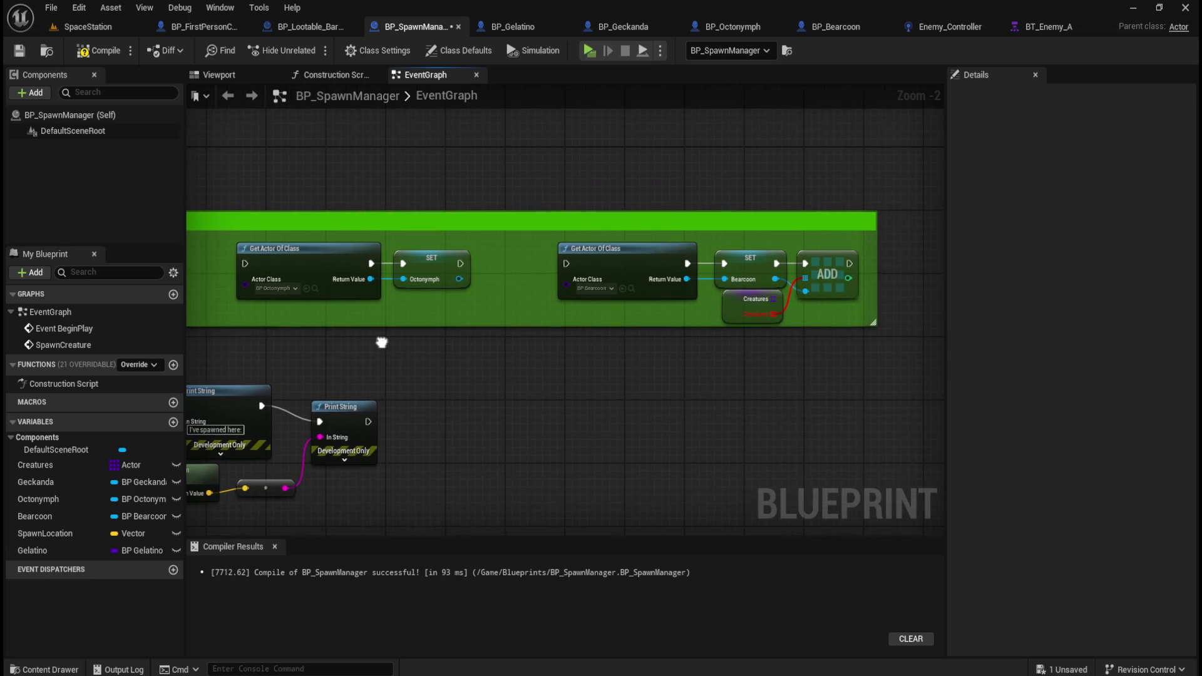
{"action": "left_click_drag", "start_coordinate": [806, 310], "coordinate": [768, 298]}
{"action": "key", "text": "Delete"}
{"action": "left_click_drag", "start_coordinate": [188, 323], "coordinate": [595, 310]}
{"action": "left_click_drag", "start_coordinate": [395, 351], "coordinate": [655, 313]}
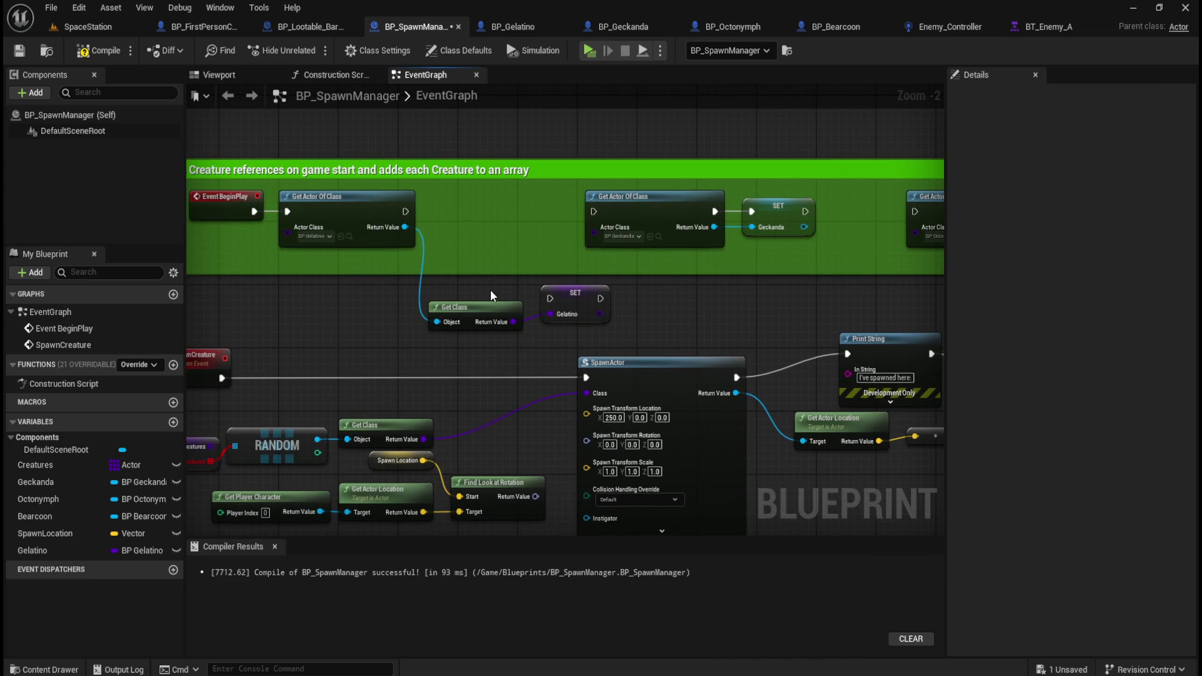
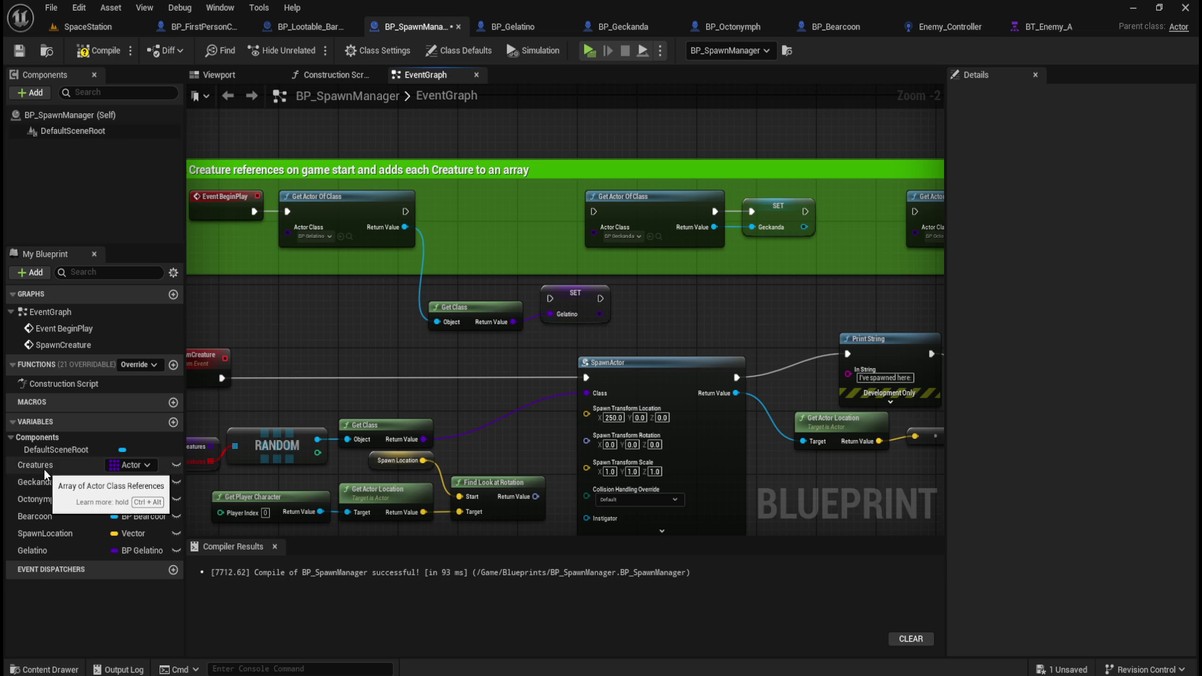
- Place a Creatures getter and wire it to an Array Add node beside it
{"action": "mouse_move", "coordinate": [43, 468]}
{"action": "left_mouse_down"}
{"action": "mouse_move", "coordinate": [644, 304]}
{"action": "mouse_move", "coordinate": [724, 309]}
{"action": "left_mouse_up"}
{"action": "left_click", "coordinate": [682, 326]}
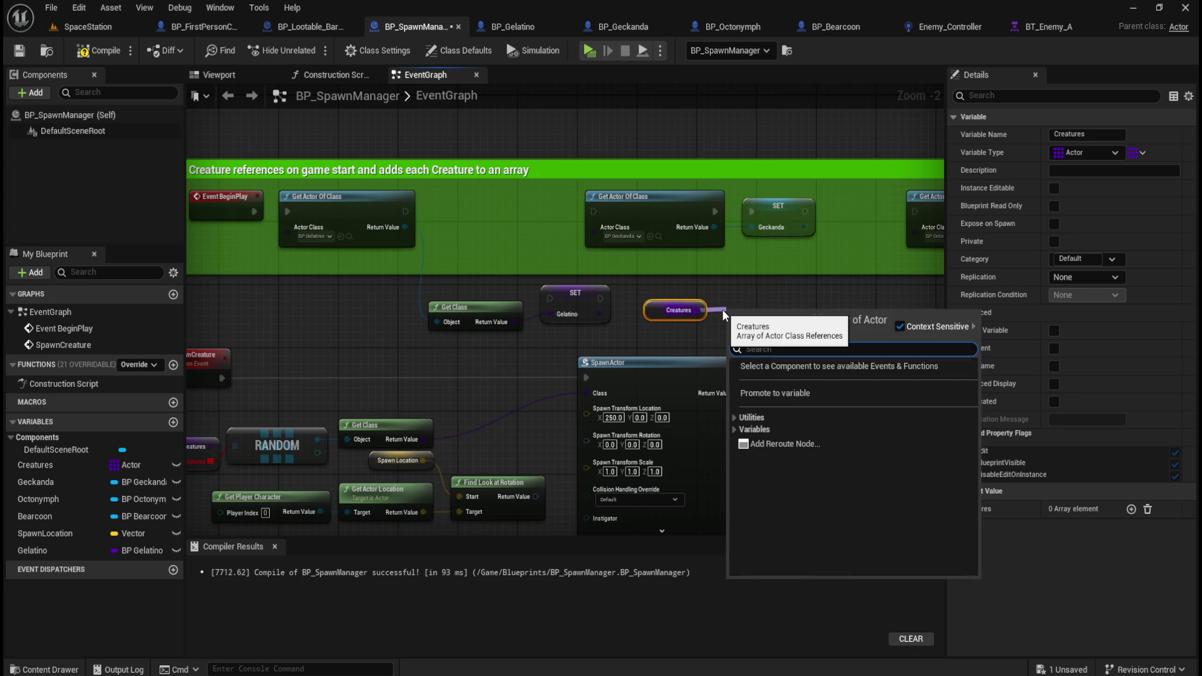
{"action": "type", "text": "add"}
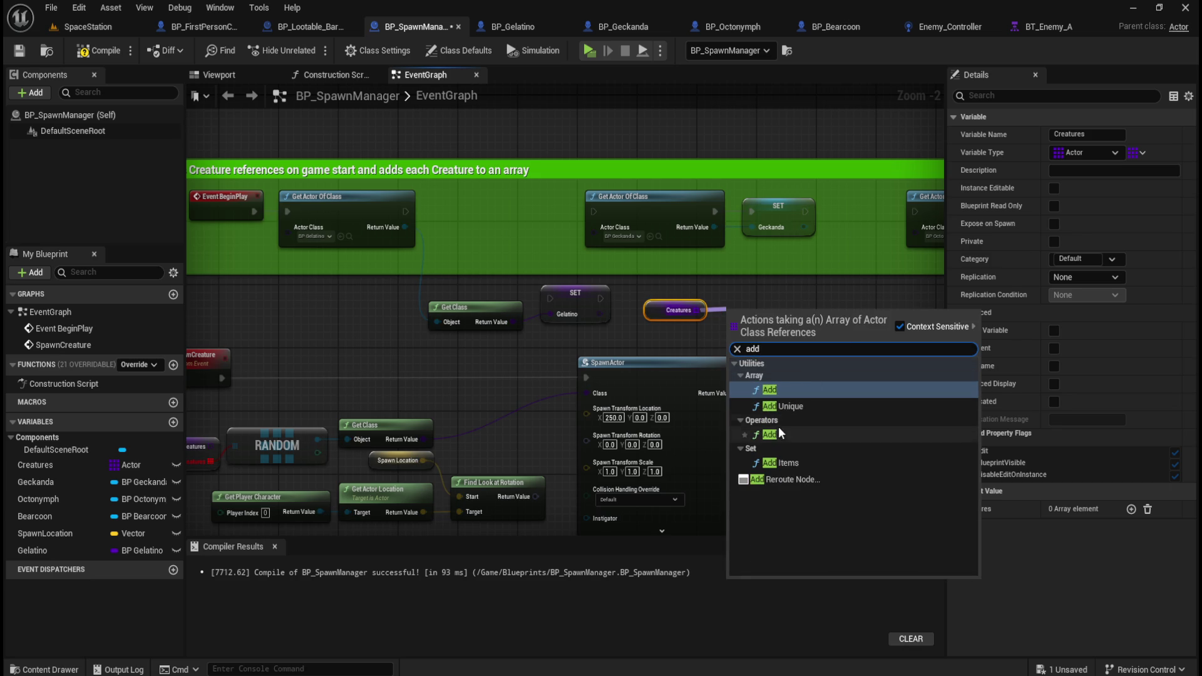
{"action": "left_click", "coordinate": [774, 388]}
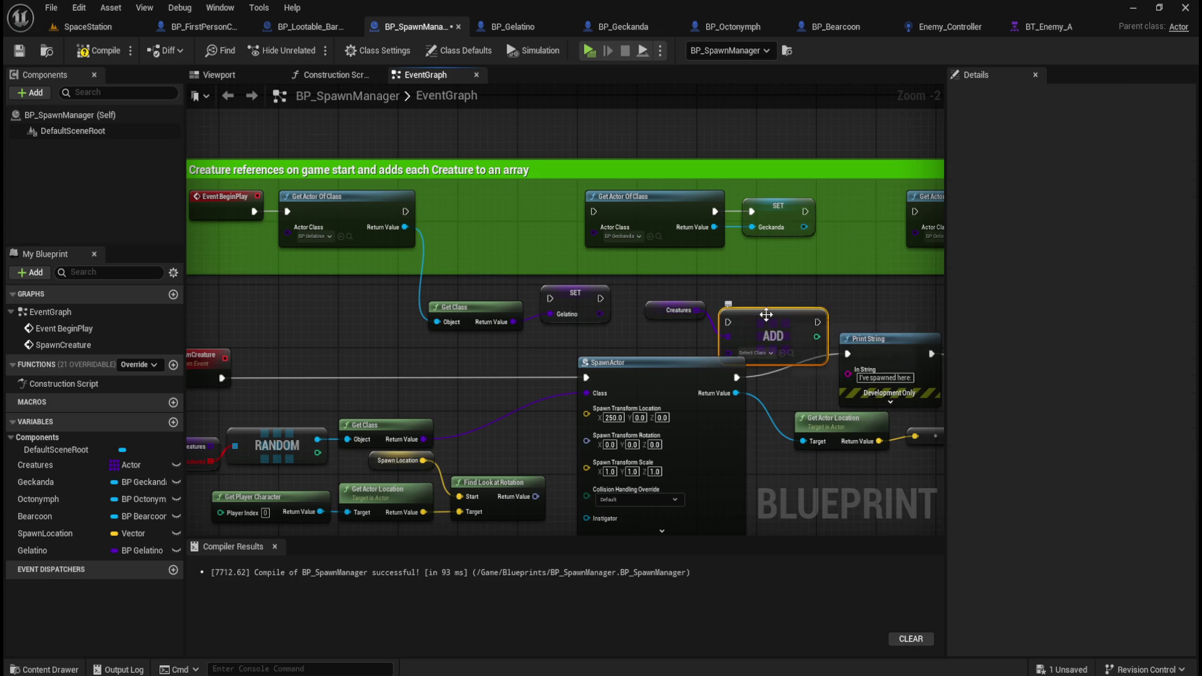
{"action": "left_click_drag", "start_coordinate": [762, 309], "coordinate": [761, 284]}
- Widen the green comment box rightward and shift the creature node pairs to the right
{"action": "mouse_move", "coordinate": [525, 365]}
{"action": "left_mouse_down"}
{"action": "mouse_move", "coordinate": [323, 412]}
{"action": "mouse_move", "coordinate": [249, 378]}
{"action": "left_mouse_up"}
{"action": "scroll", "coordinate": [281, 341], "scroll_direction": "down", "scroll_amount": 4}
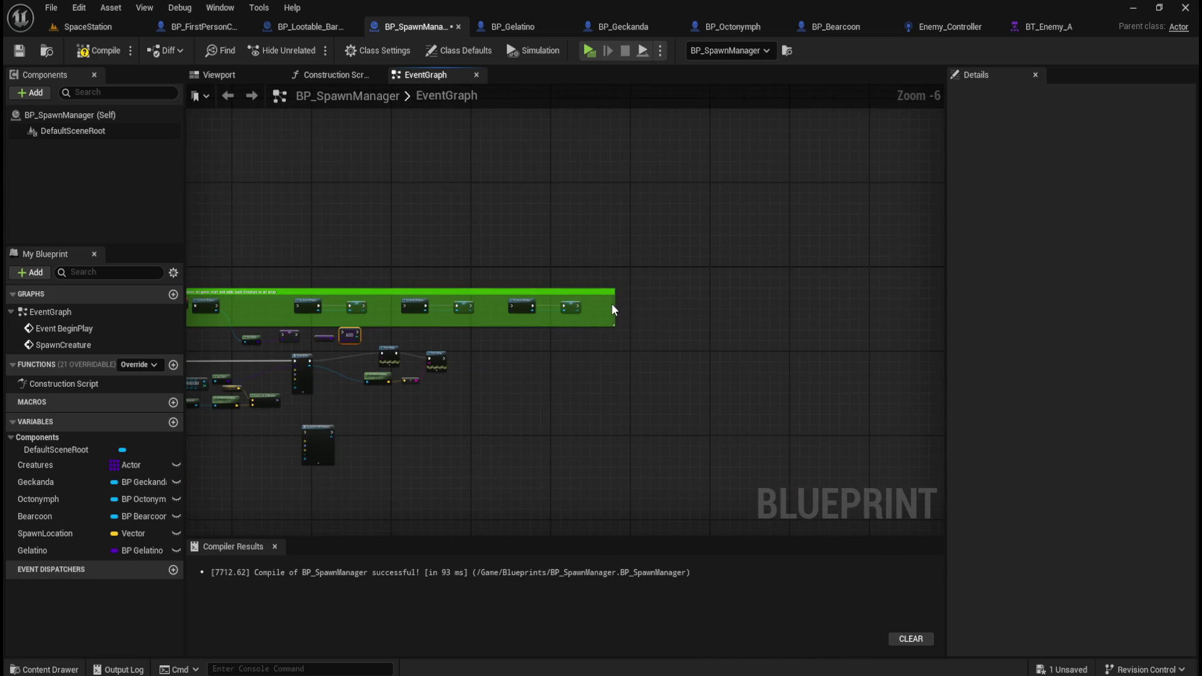
{"action": "scroll", "coordinate": [611, 303], "scroll_direction": "up", "scroll_amount": 3}
{"action": "left_click_drag", "start_coordinate": [623, 303], "coordinate": [952, 314]}
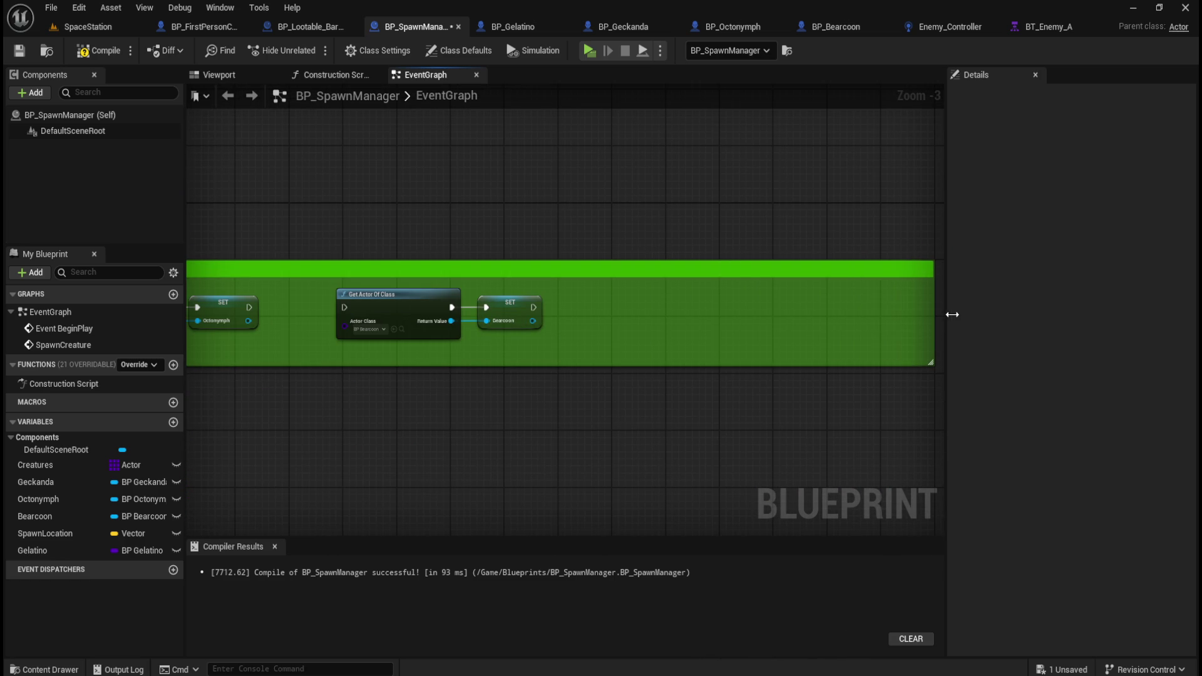
{"action": "scroll", "coordinate": [459, 410], "scroll_direction": "down", "scroll_amount": 2}
{"action": "mouse_move", "coordinate": [451, 386]}
{"action": "left_mouse_down"}
{"action": "mouse_move", "coordinate": [853, 424]}
{"action": "mouse_move", "coordinate": [484, 351]}
{"action": "left_mouse_up"}
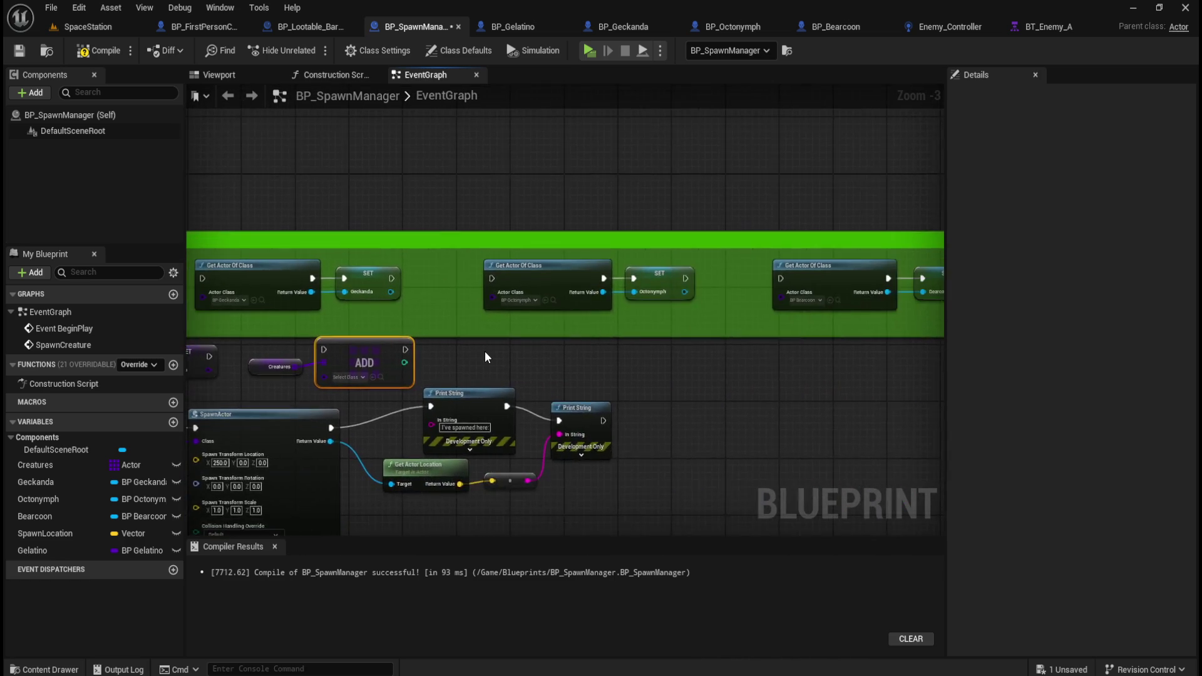
{"action": "mouse_move", "coordinate": [365, 301]}
{"action": "left_mouse_down"}
{"action": "mouse_move", "coordinate": [473, 318]}
{"action": "mouse_move", "coordinate": [773, 328]}
{"action": "left_mouse_up"}
{"action": "key", "text": "Right"}
{"action": "key", "text": "Right"}
{"action": "key", "text": "Right"}
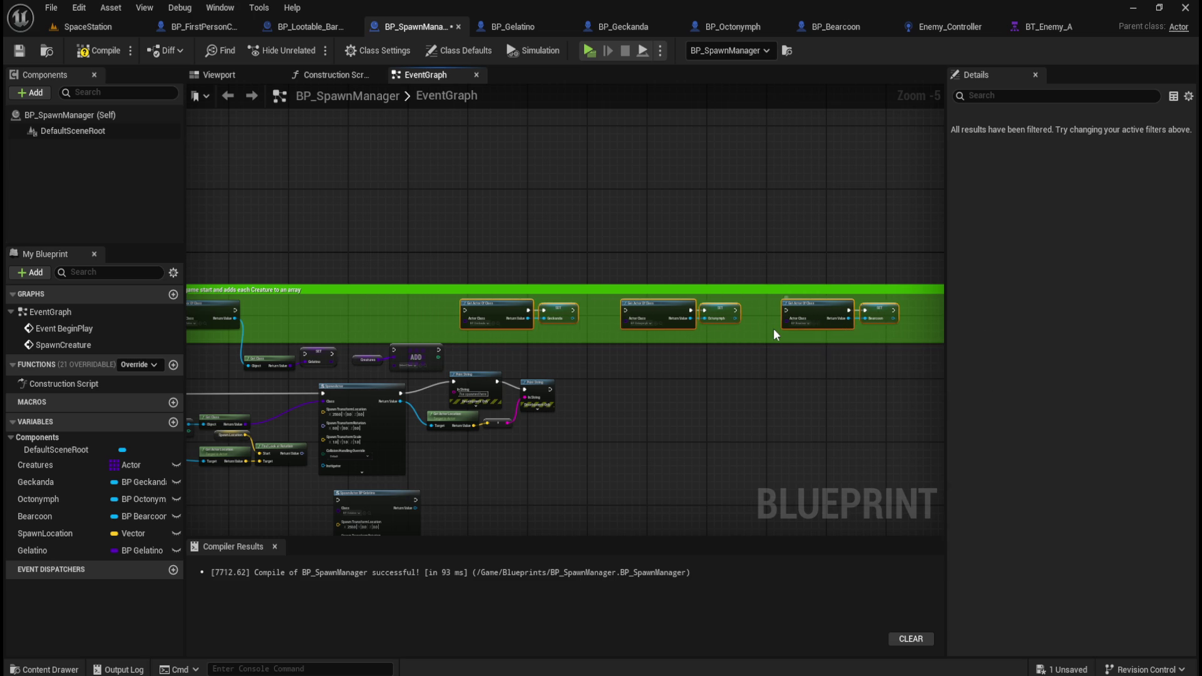
{"action": "key", "text": "Right"}
{"action": "key", "text": "Right"}
{"action": "key", "text": "Right"}
- Move Get Class and SET Gelatino into the comment, running SET Gelatino after Get Actor Of Class
{"action": "scroll", "coordinate": [573, 260], "scroll_direction": "up", "scroll_amount": 3}
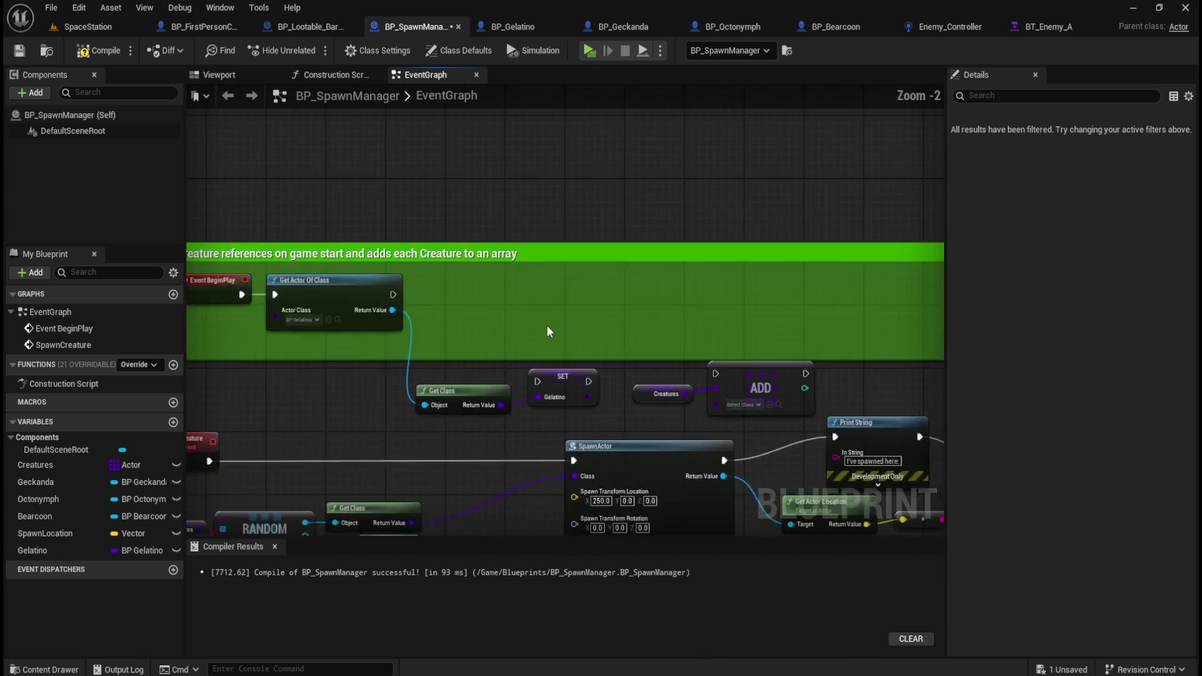
{"action": "scroll", "coordinate": [546, 331], "scroll_direction": "up", "scroll_amount": 1}
{"action": "left_click_drag", "start_coordinate": [486, 385], "coordinate": [485, 318]}
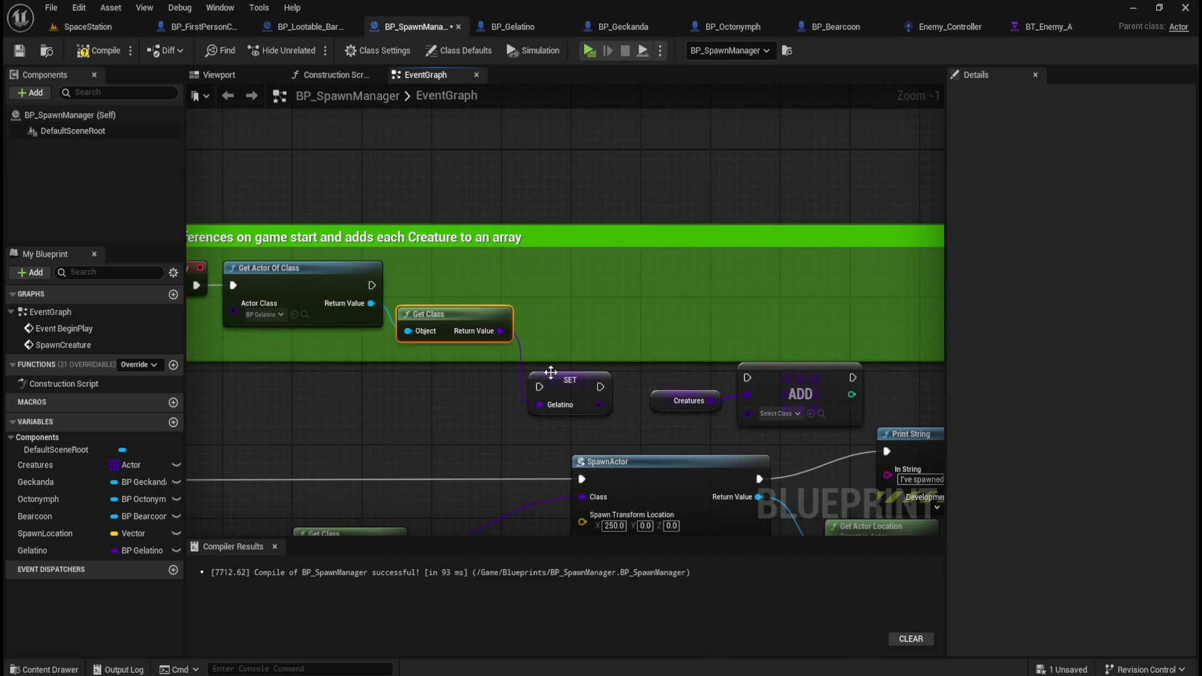
{"action": "left_click_drag", "start_coordinate": [550, 373], "coordinate": [550, 284]}
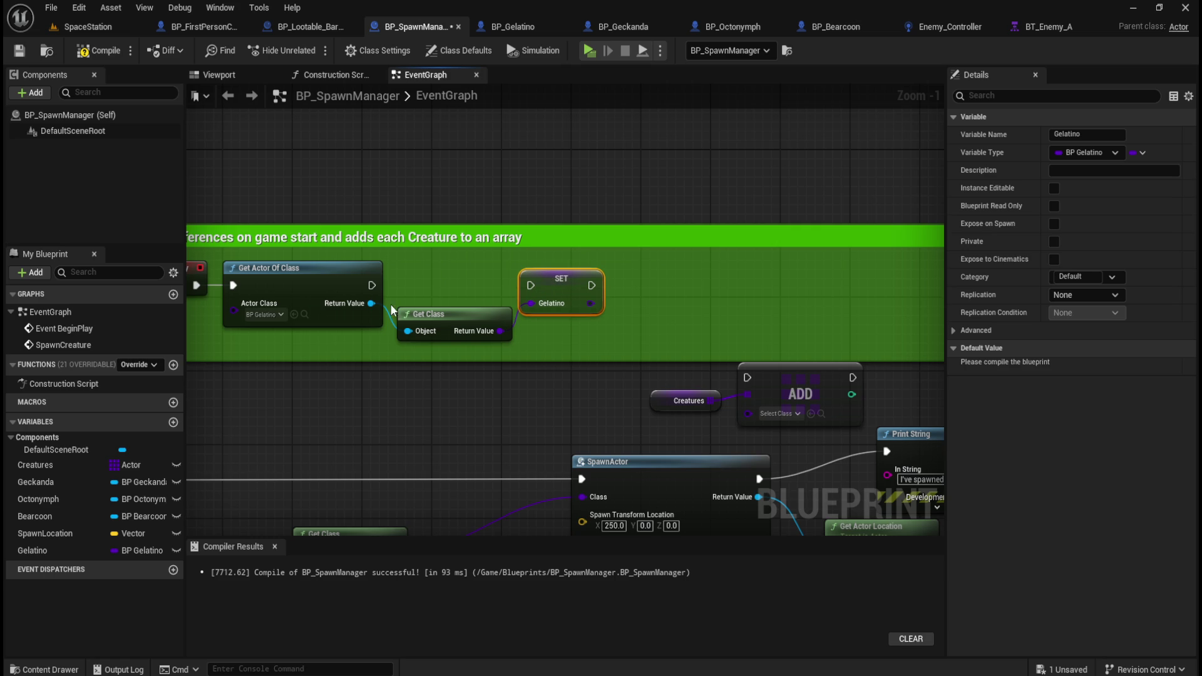
{"action": "left_click_drag", "start_coordinate": [372, 285], "coordinate": [530, 287]}
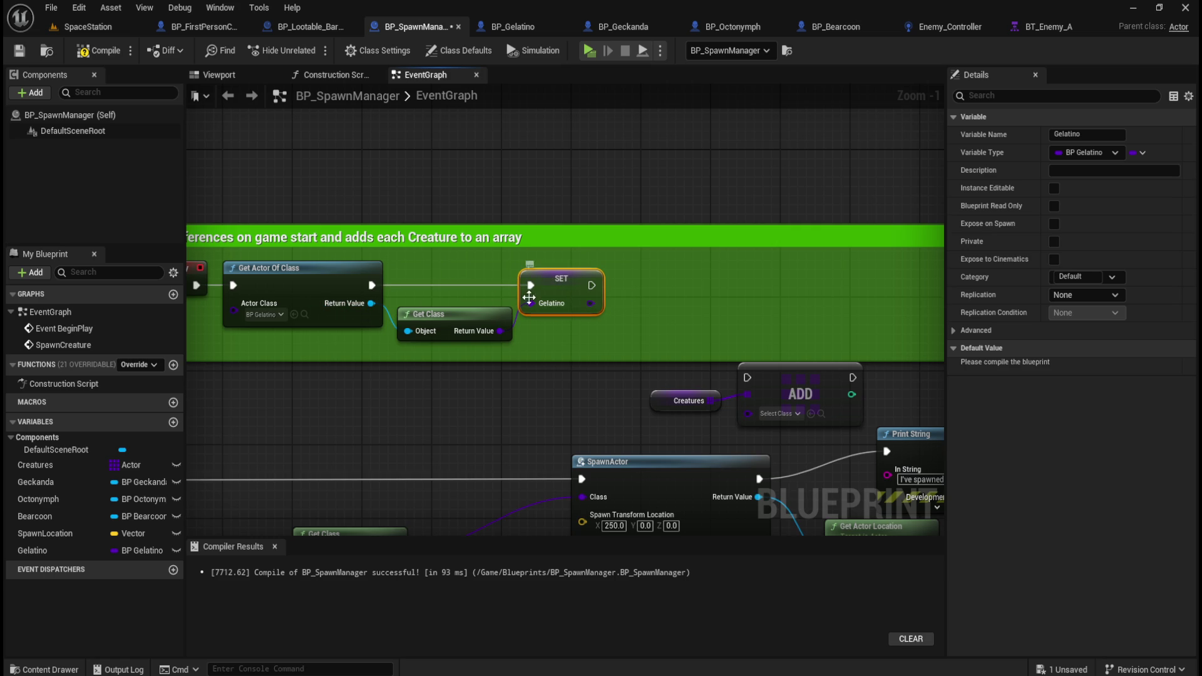
- Delete the Geckanda and Octonymph SET nodes, keeping the Geckanda variable
{"action": "right_click", "coordinate": [43, 479]}
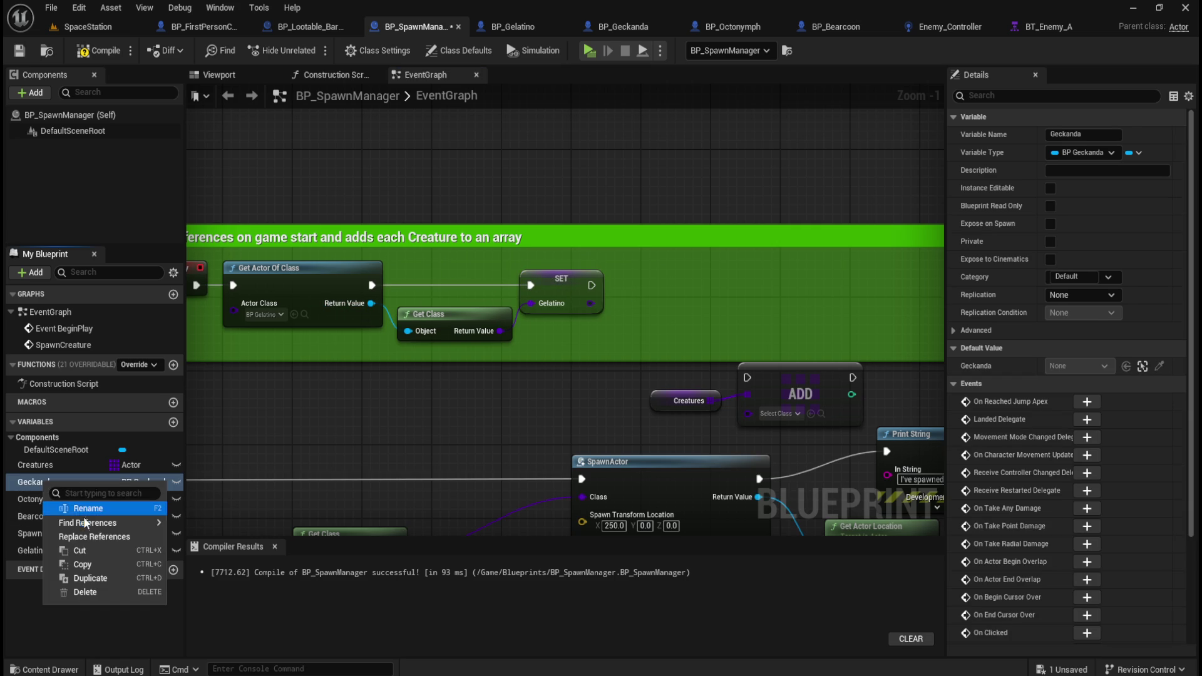
{"action": "left_click", "coordinate": [83, 592]}
{"action": "left_click", "coordinate": [704, 366]}
{"action": "left_click_drag", "start_coordinate": [583, 399], "coordinate": [13, 350]}
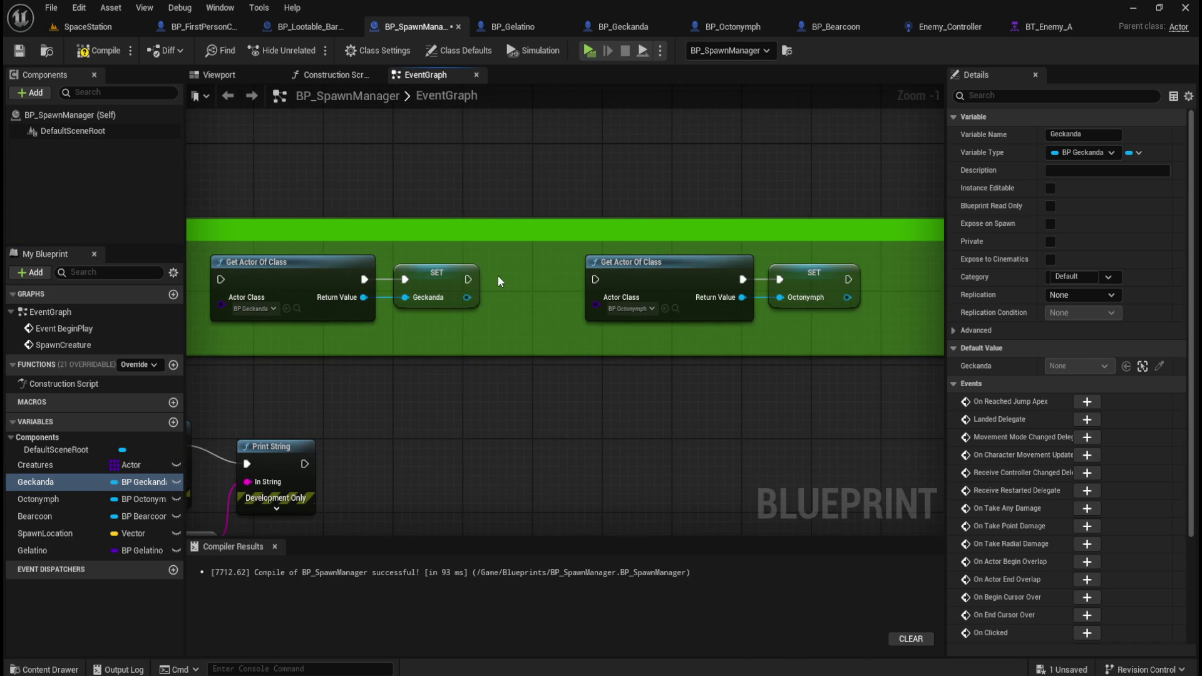
{"action": "left_click", "coordinate": [441, 278]}
{"action": "key", "text": "Delete"}
{"action": "left_click", "coordinate": [817, 299]}
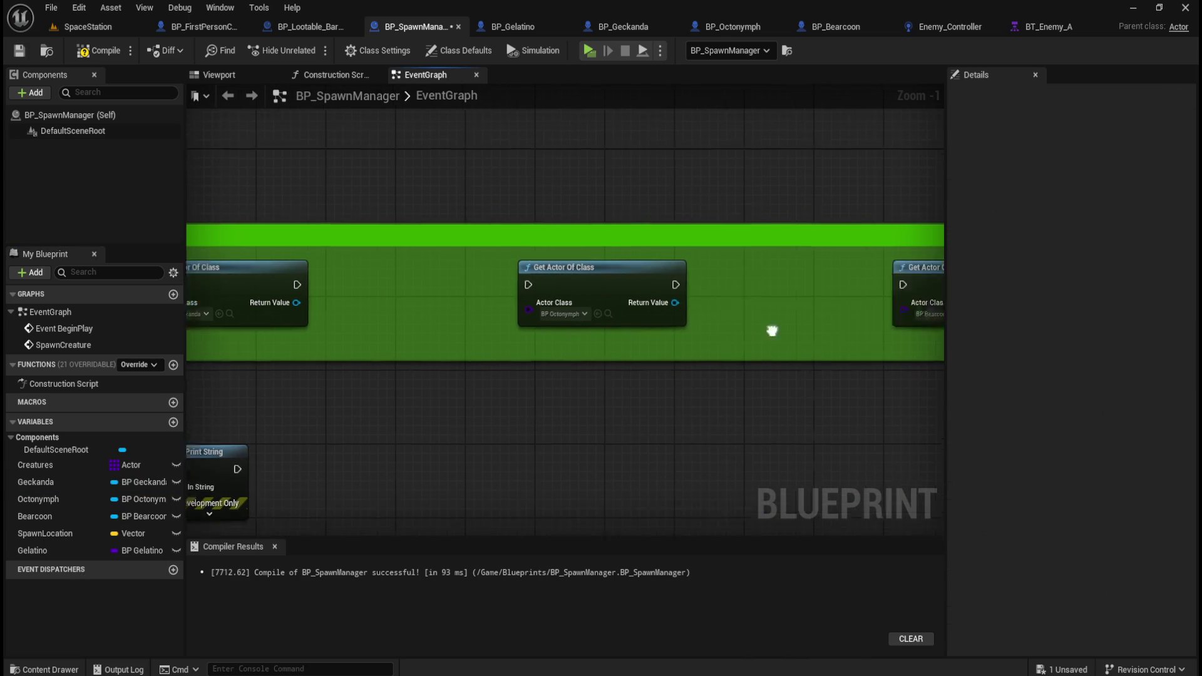
{"action": "key", "text": "Delete"}
- Connect SET Gelatino's value to the ADD node's item input
{"action": "mouse_move", "coordinate": [745, 360]}
{"action": "left_mouse_down"}
{"action": "mouse_move", "coordinate": [578, 370]}
{"action": "mouse_move", "coordinate": [678, 317]}
{"action": "mouse_move", "coordinate": [603, 314]}
{"action": "mouse_move", "coordinate": [580, 376]}
{"action": "mouse_move", "coordinate": [655, 389]}
{"action": "mouse_move", "coordinate": [595, 317]}
{"action": "mouse_move", "coordinate": [564, 305]}
{"action": "mouse_move", "coordinate": [558, 317]}
{"action": "mouse_move", "coordinate": [551, 279]}
{"action": "mouse_move", "coordinate": [524, 280]}
{"action": "left_mouse_up"}
{"action": "left_click", "coordinate": [553, 313]}
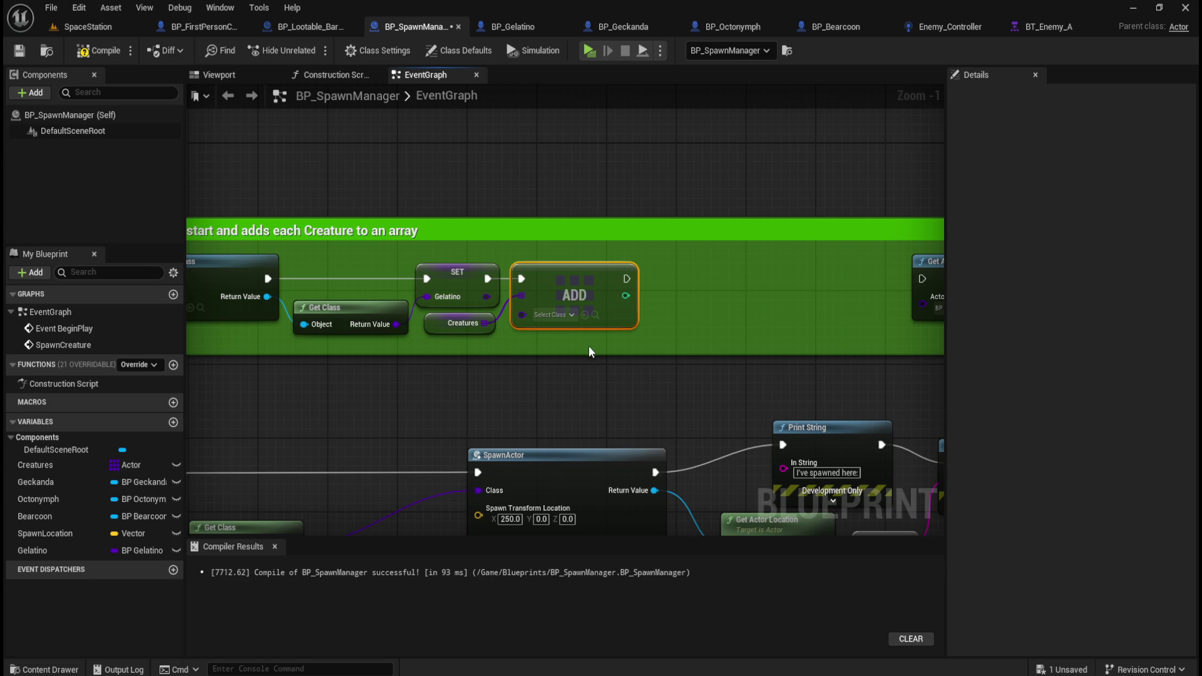
{"action": "left_click", "coordinate": [560, 316]}
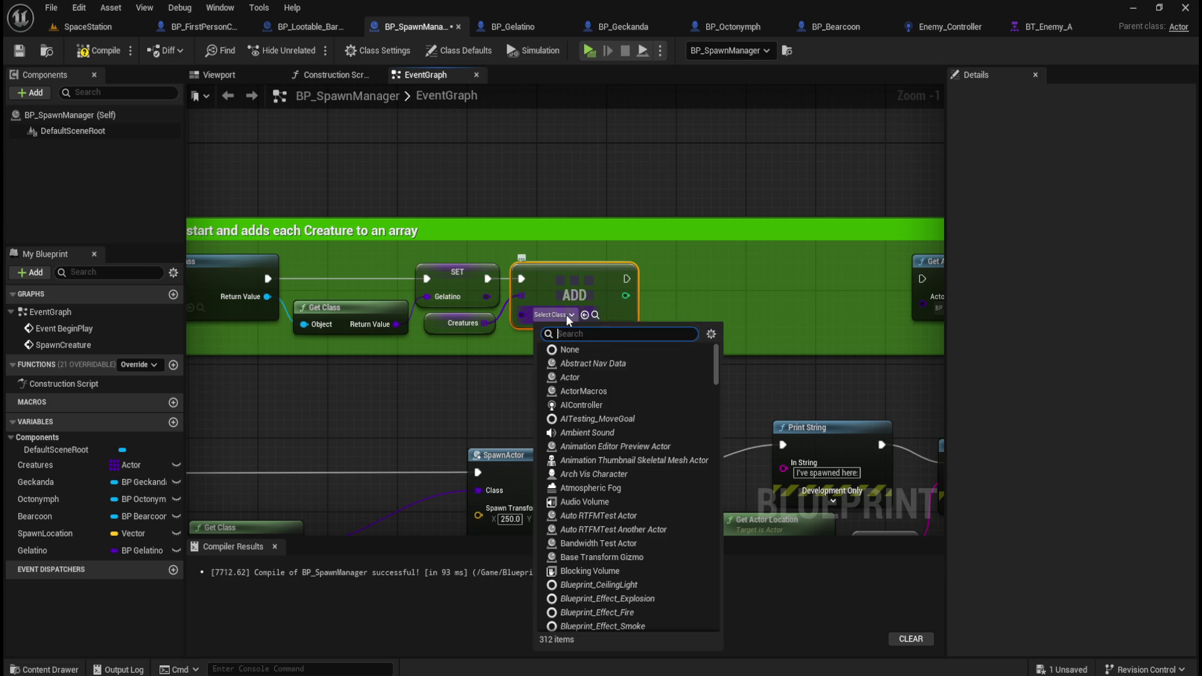
{"action": "left_click", "coordinate": [471, 361]}
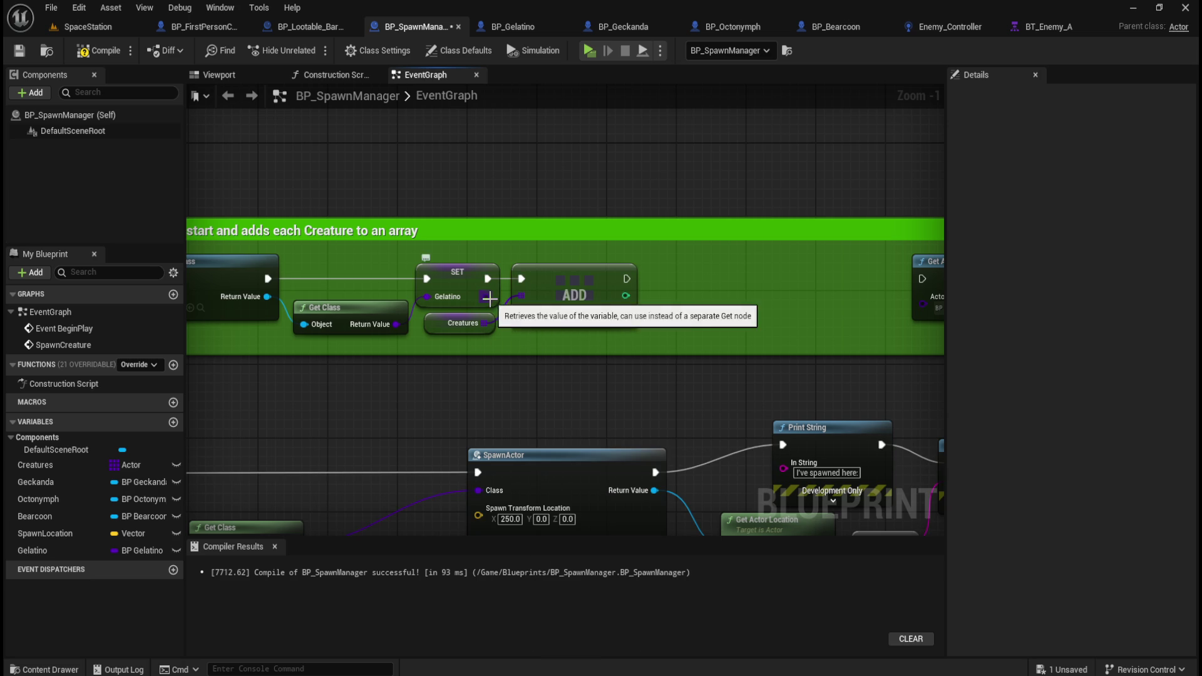
{"action": "left_click_drag", "start_coordinate": [486, 296], "coordinate": [519, 313]}
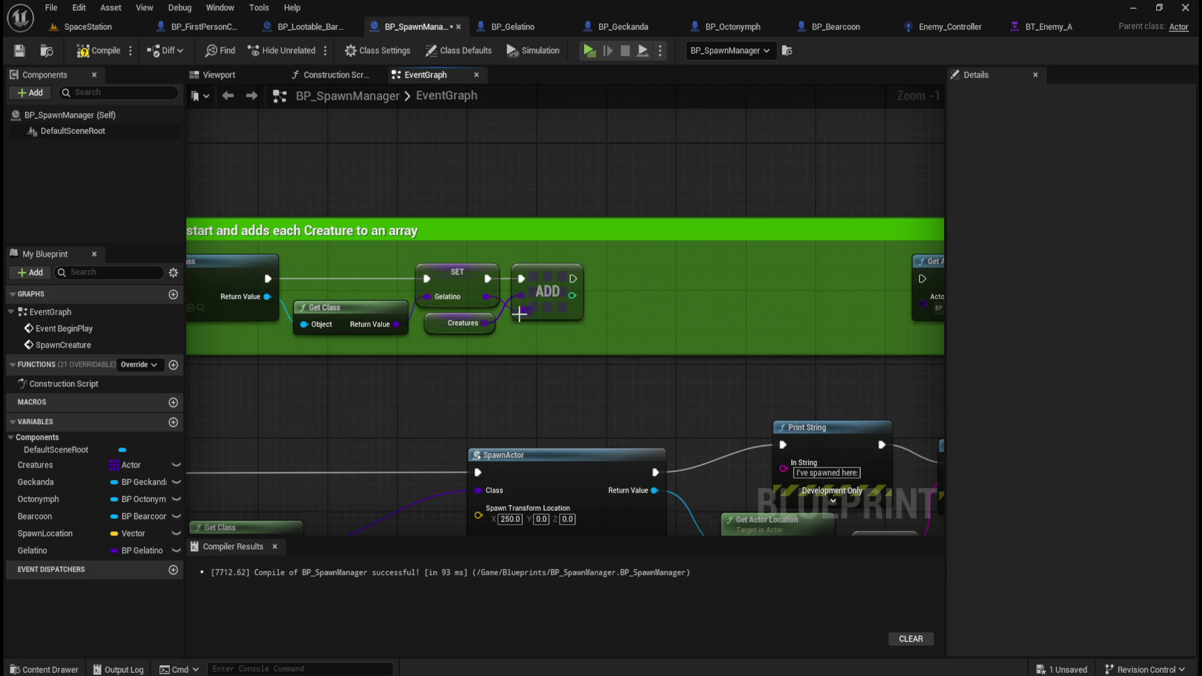
- Move Geckanda's Get Actor Of Class node next to the ADD node
{"action": "mouse_move", "coordinate": [704, 309]}
{"action": "left_mouse_down"}
{"action": "mouse_move", "coordinate": [494, 309]}
{"action": "mouse_move", "coordinate": [760, 336]}
{"action": "mouse_move", "coordinate": [796, 323]}
{"action": "mouse_move", "coordinate": [476, 338]}
{"action": "left_mouse_up"}
{"action": "left_click_drag", "start_coordinate": [781, 273], "coordinate": [486, 269]}
{"action": "mouse_move", "coordinate": [404, 314]}
{"action": "left_mouse_down"}
{"action": "mouse_move", "coordinate": [655, 325]}
{"action": "mouse_move", "coordinate": [651, 299]}
{"action": "left_mouse_up"}
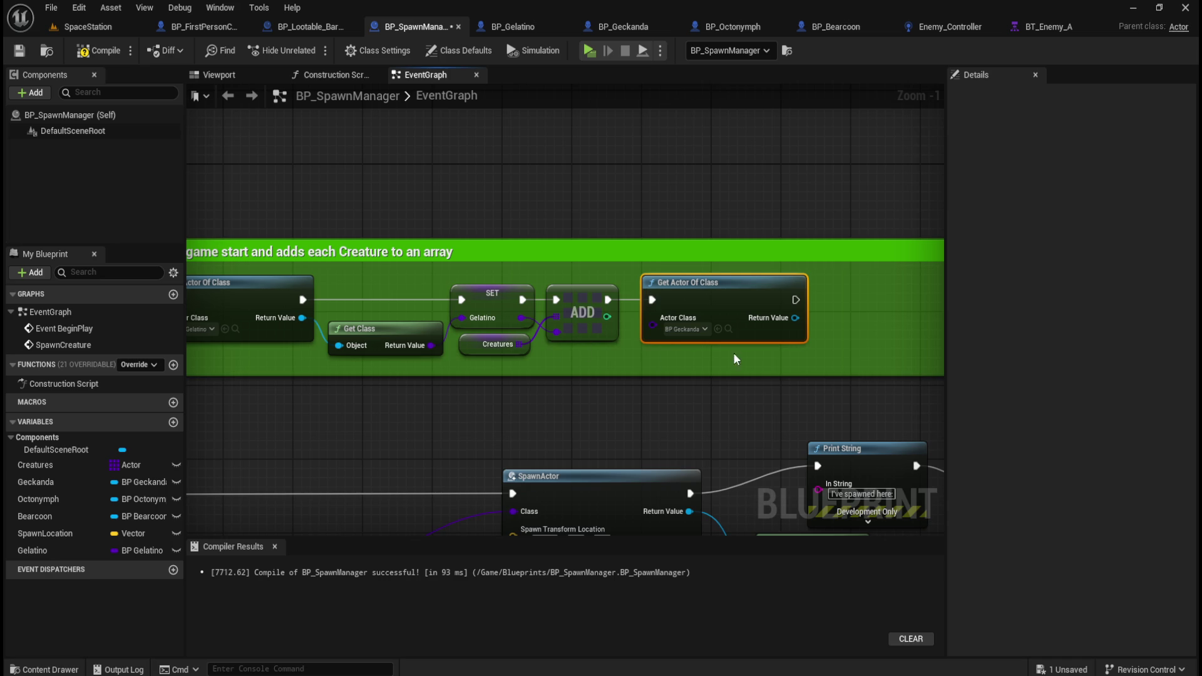
- Add Get Class on Geckanda's lookup result and promote its output to a new variable
{"action": "left_click_drag", "start_coordinate": [840, 325], "coordinate": [765, 333]}
{"action": "type", "text": "get class"}
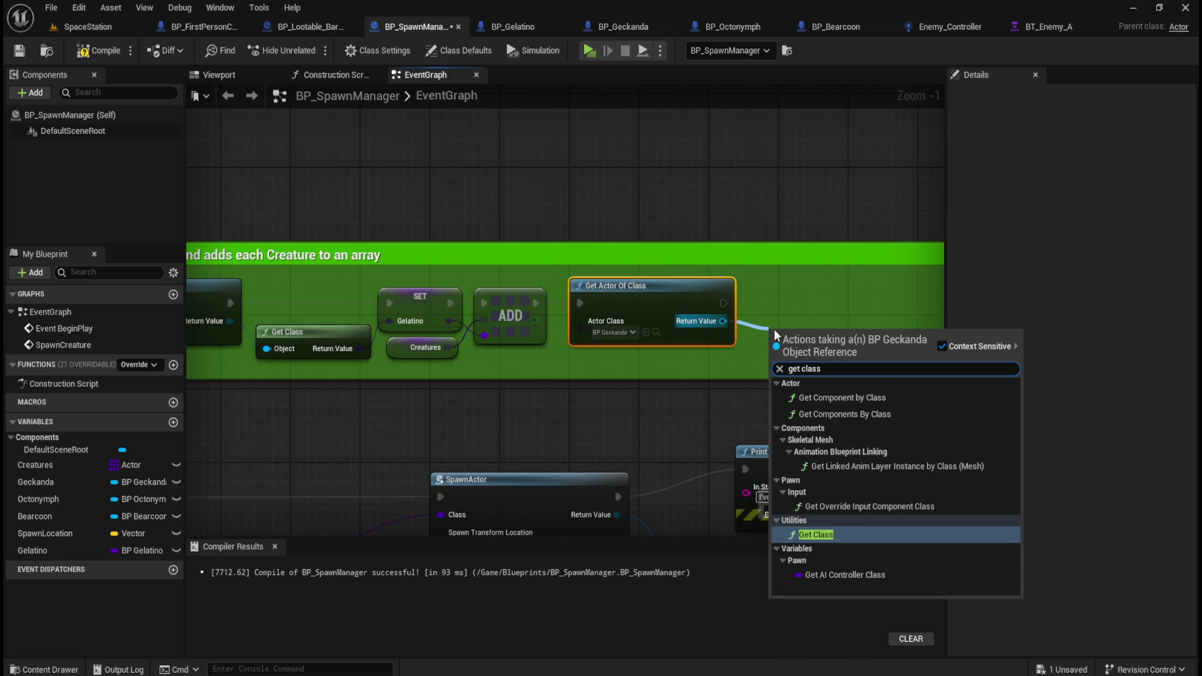
{"action": "left_click", "coordinate": [808, 537]}
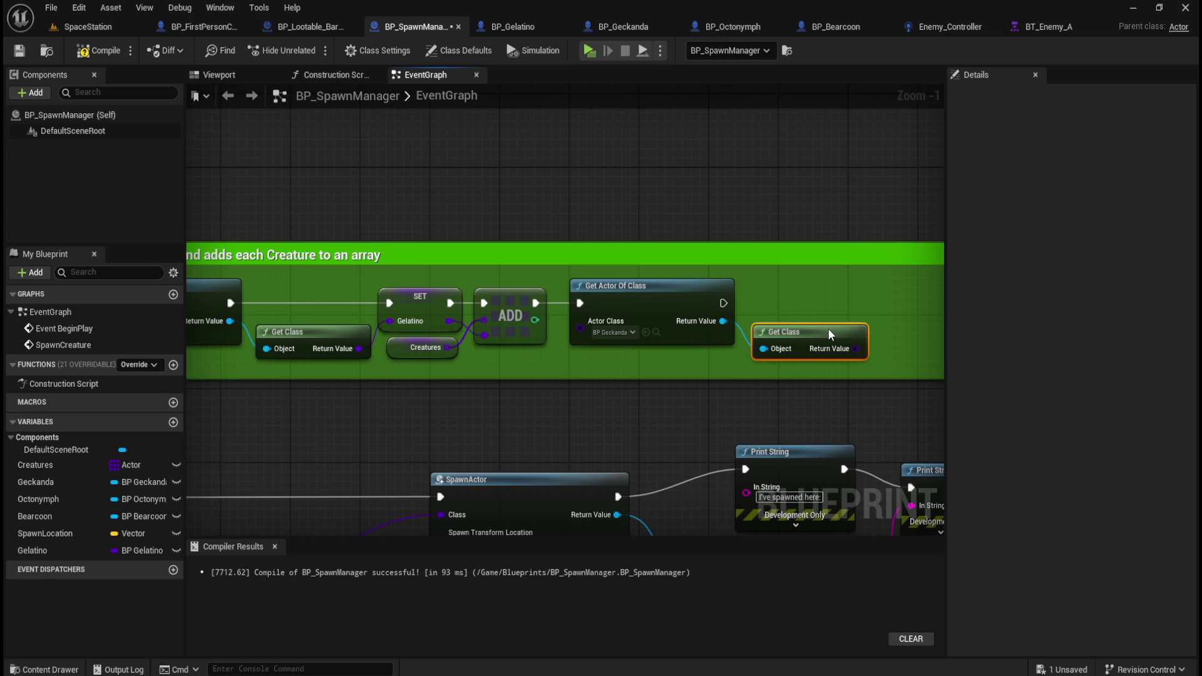
{"action": "mouse_move", "coordinate": [686, 364]}
{"action": "left_mouse_down"}
{"action": "mouse_move", "coordinate": [646, 366]}
{"action": "mouse_move", "coordinate": [721, 368]}
{"action": "mouse_move", "coordinate": [575, 367]}
{"action": "left_mouse_up"}
{"action": "right_click", "coordinate": [742, 351]}
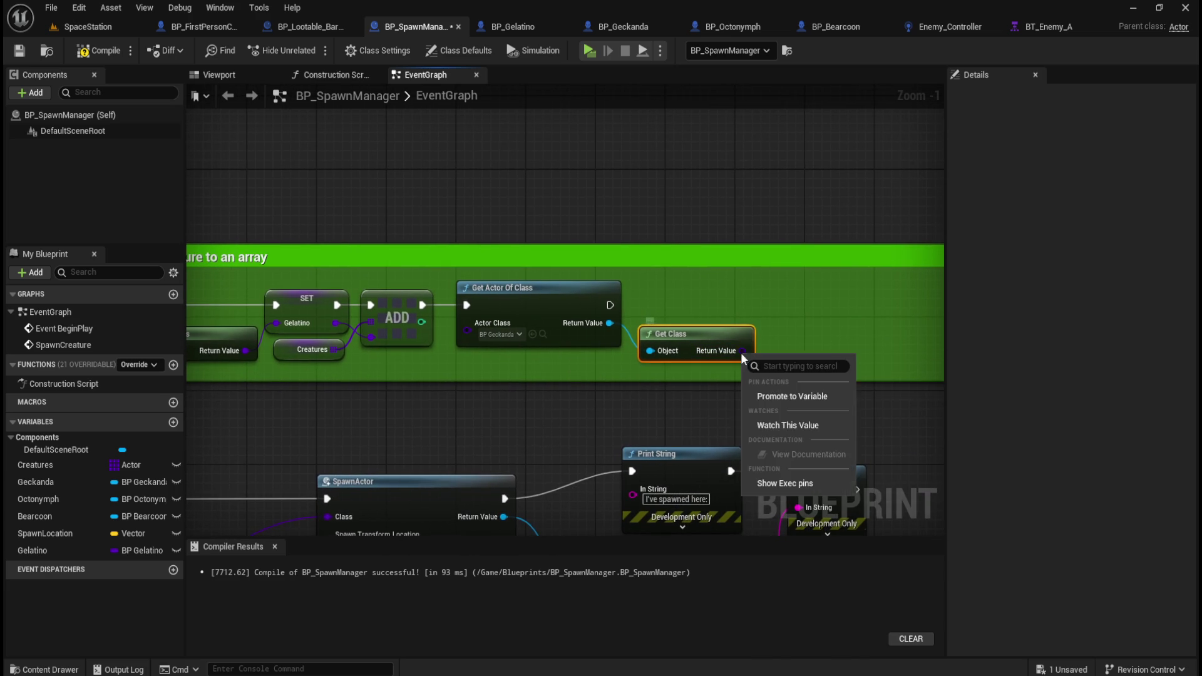
{"action": "left_click", "coordinate": [802, 396]}
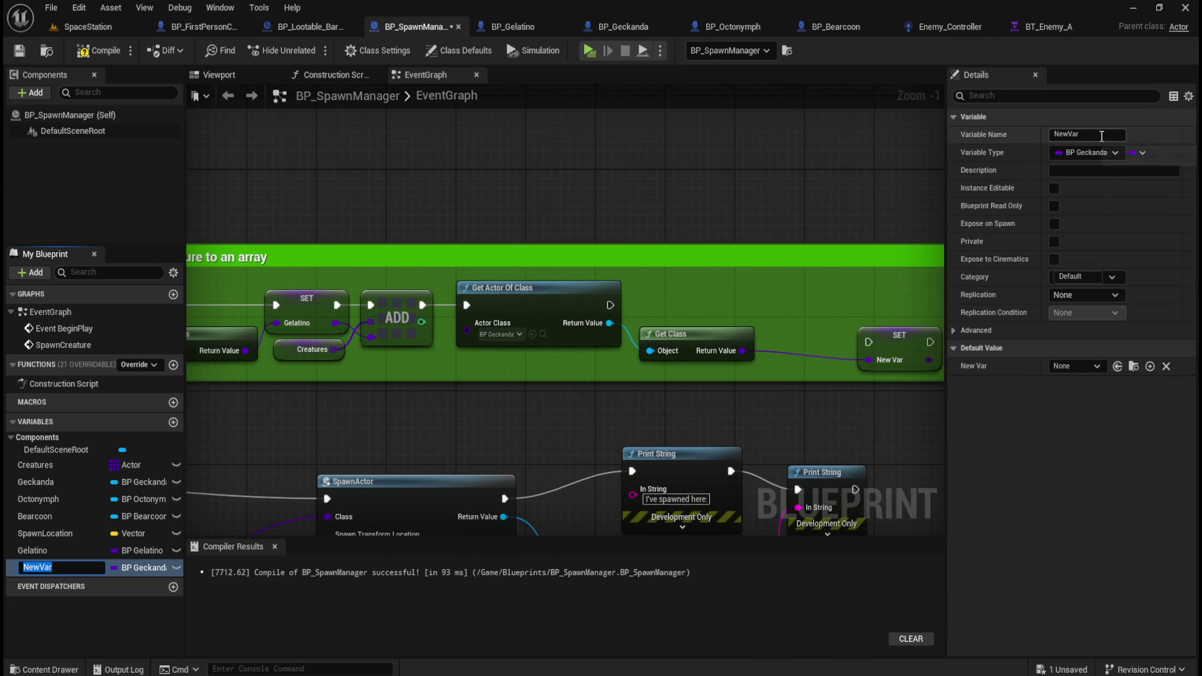
- Delete the old Geckanda, Octonymph and Bearcoon variables
{"action": "left_click", "coordinate": [54, 483]}
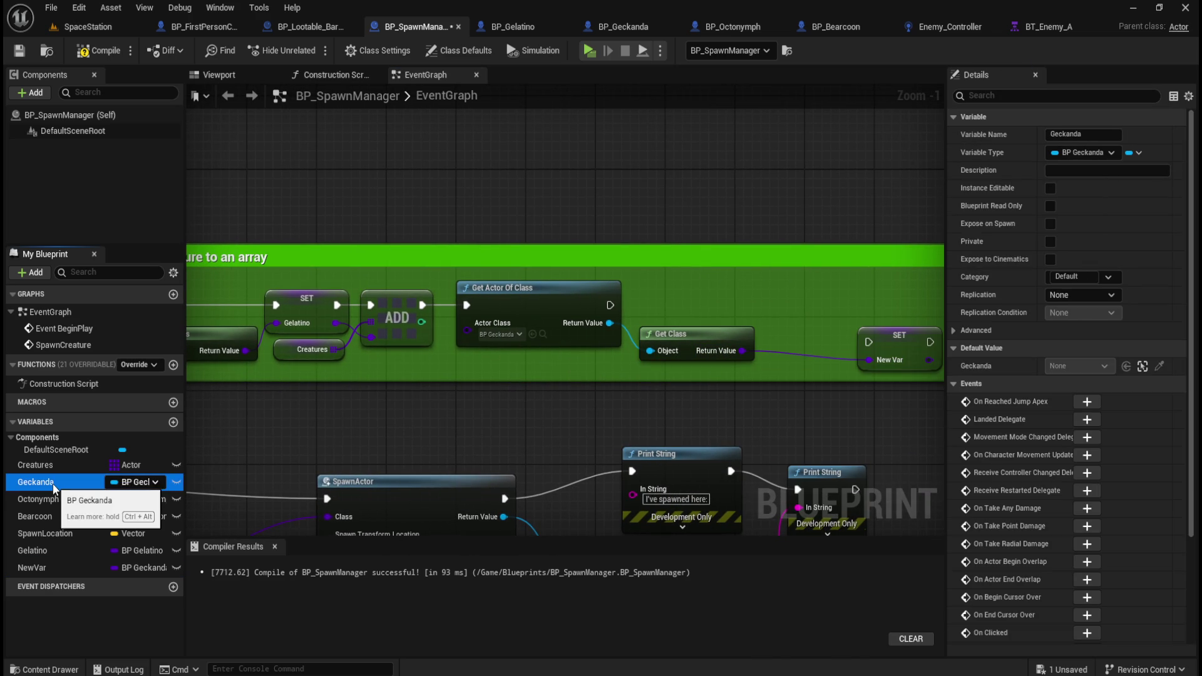
{"action": "key", "text": "Delete"}
{"action": "left_click", "coordinate": [53, 484]}
{"action": "key", "text": "Delete"}
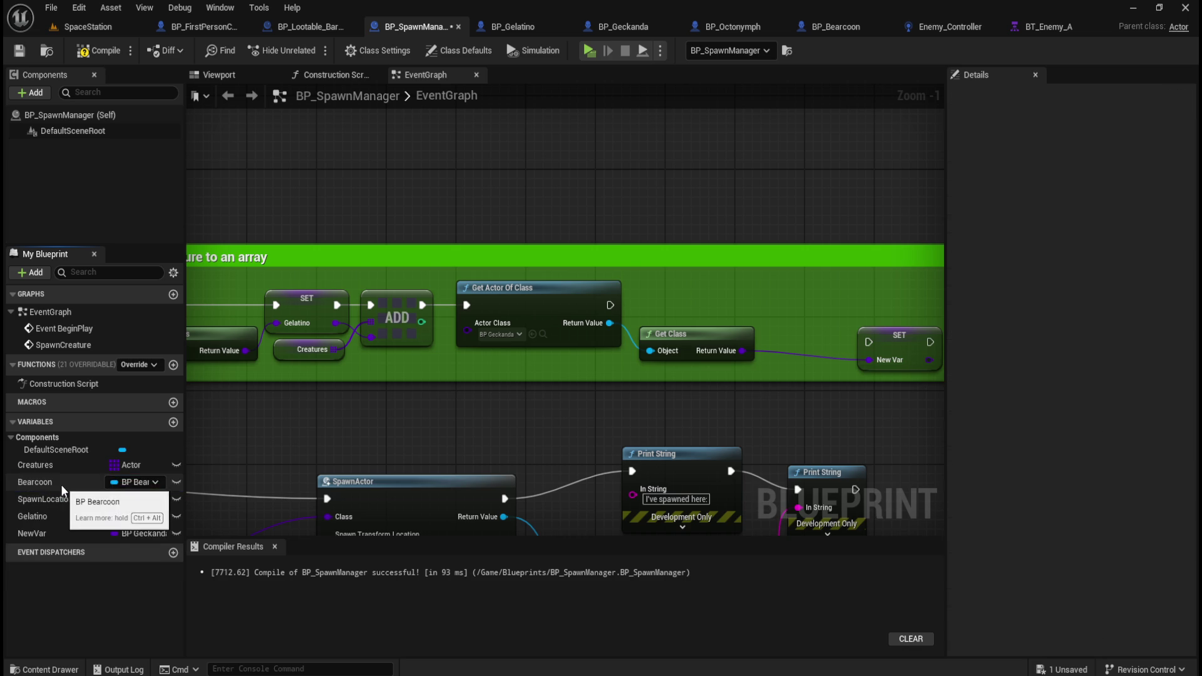
{"action": "left_click", "coordinate": [53, 483]}
{"action": "key", "text": "Delete"}
- Rename the new variable Geckanda and run its SET after Get Actor Of Class
{"action": "mouse_move", "coordinate": [903, 338]}
{"action": "left_mouse_down"}
{"action": "mouse_move", "coordinate": [858, 298]}
{"action": "mouse_move", "coordinate": [809, 298]}
{"action": "left_mouse_up"}
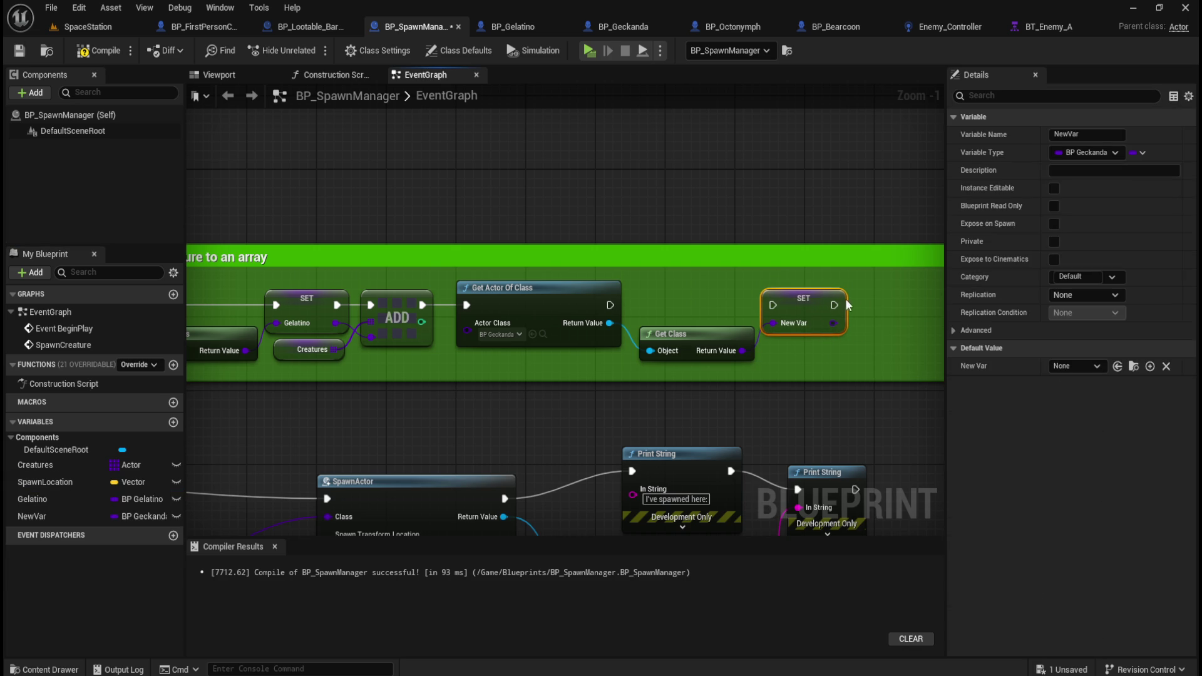
{"action": "left_click", "coordinate": [1077, 135]}
{"action": "type", "text": "Geckanda"}
{"action": "key", "text": "Return"}
{"action": "mouse_move", "coordinate": [610, 305]}
{"action": "left_mouse_down"}
{"action": "mouse_move", "coordinate": [638, 332]}
{"action": "mouse_move", "coordinate": [772, 304]}
{"action": "left_mouse_up"}
- Paste the ADD and Creatures nodes after SET Geckanda, line up the Octonymph lookup, and compile
{"action": "left_click_drag", "start_coordinate": [405, 360], "coordinate": [342, 348]}
{"action": "key", "text": "ctrl+x"}
{"action": "left_click_drag", "start_coordinate": [857, 351], "coordinate": [508, 383]}
{"action": "key", "text": "ctrl+v"}
{"action": "left_click_drag", "start_coordinate": [613, 384], "coordinate": [584, 348]}
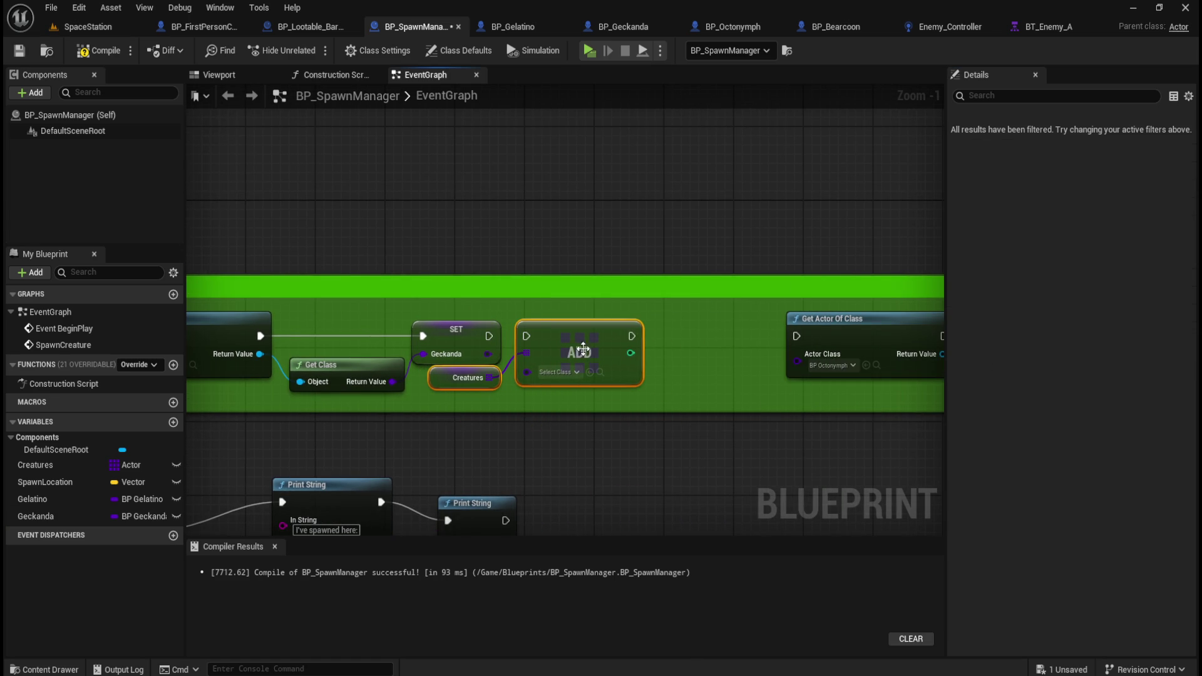
{"action": "left_click", "coordinate": [516, 396]}
{"action": "mouse_move", "coordinate": [489, 336]}
{"action": "left_mouse_down"}
{"action": "mouse_move", "coordinate": [527, 335]}
{"action": "mouse_move", "coordinate": [526, 372]}
{"action": "left_mouse_up"}
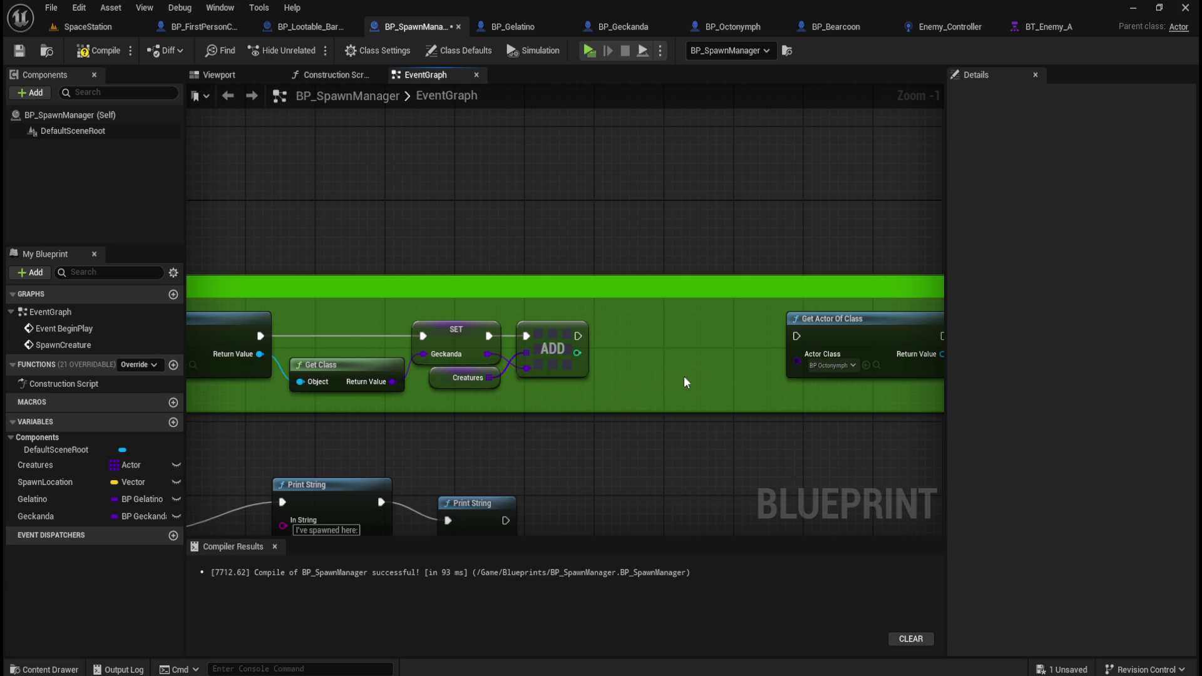
{"action": "left_click_drag", "start_coordinate": [744, 295], "coordinate": [566, 295]}
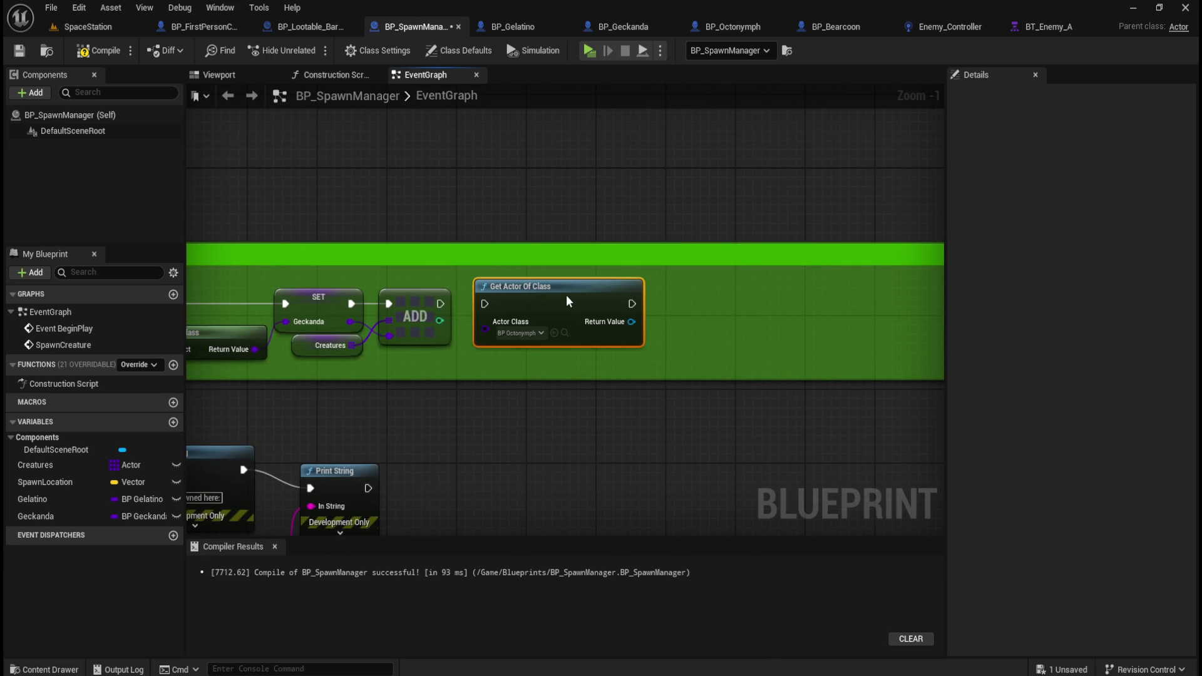
{"action": "left_click", "coordinate": [104, 52]}
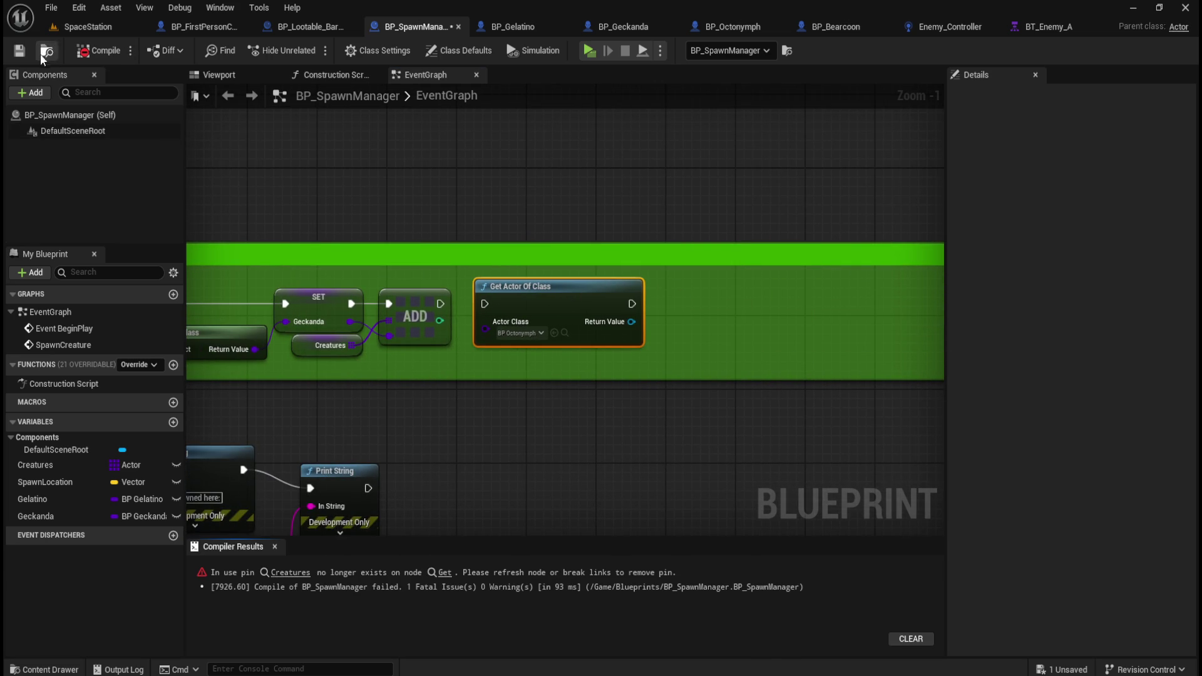
- Add a Get Class node on the Octonymph Get Actor Of Class return value
{"action": "scroll", "coordinate": [641, 351], "scroll_direction": "down", "scroll_amount": 4}
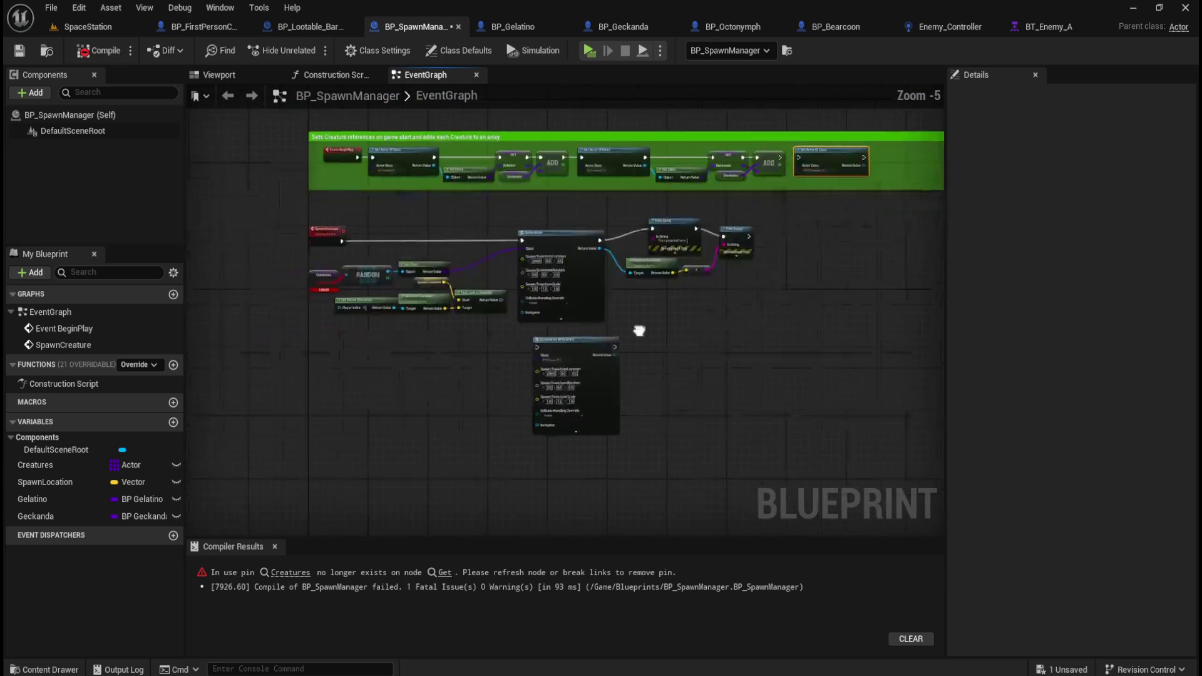
{"action": "scroll", "coordinate": [559, 368], "scroll_direction": "up", "scroll_amount": 3}
{"action": "left_click_drag", "start_coordinate": [644, 268], "coordinate": [309, 387]}
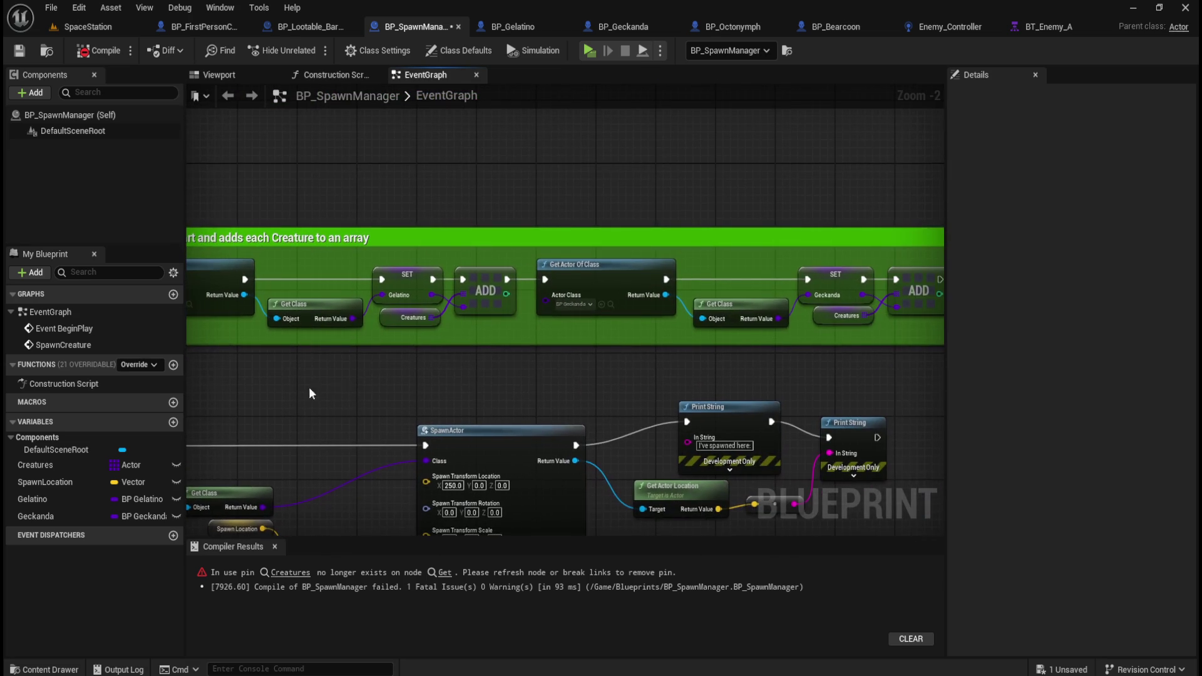
{"action": "scroll", "coordinate": [719, 374], "scroll_direction": "down", "scroll_amount": 1}
{"action": "scroll", "coordinate": [467, 271], "scroll_direction": "up", "scroll_amount": 1}
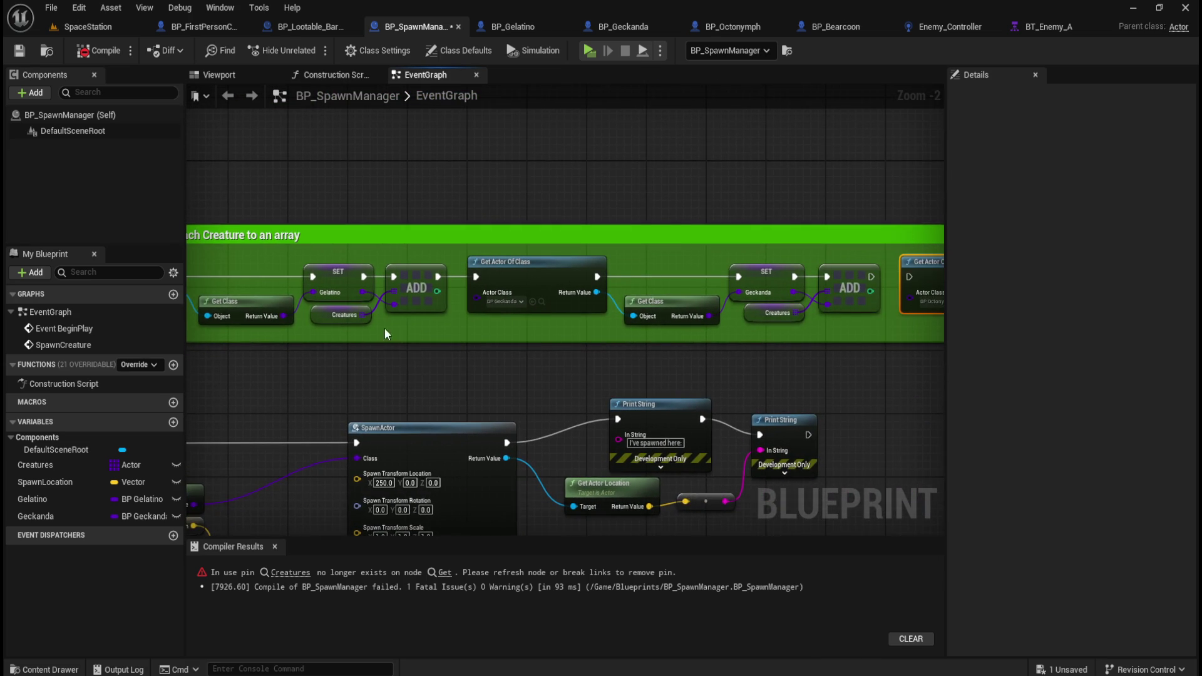
{"action": "left_click_drag", "start_coordinate": [384, 328], "coordinate": [214, 328]}
{"action": "mouse_move", "coordinate": [348, 358]}
{"action": "left_mouse_down"}
{"action": "mouse_move", "coordinate": [670, 386]}
{"action": "mouse_move", "coordinate": [475, 378]}
{"action": "left_mouse_up"}
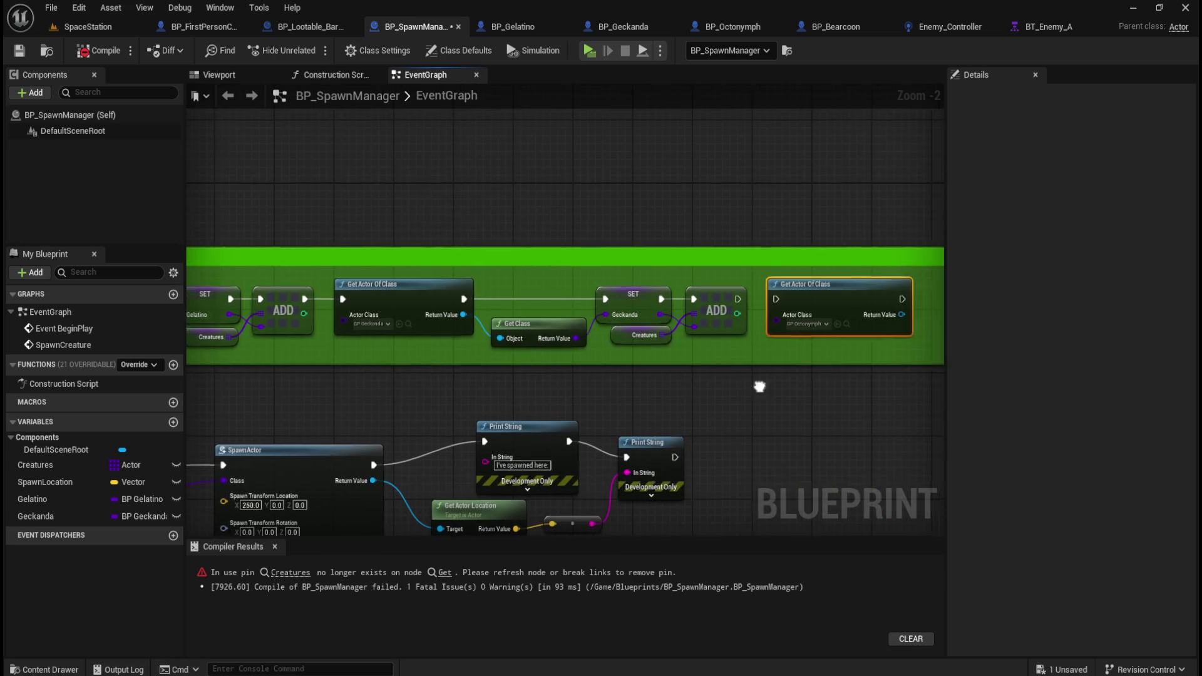
{"action": "left_click_drag", "start_coordinate": [759, 383], "coordinate": [485, 384]}
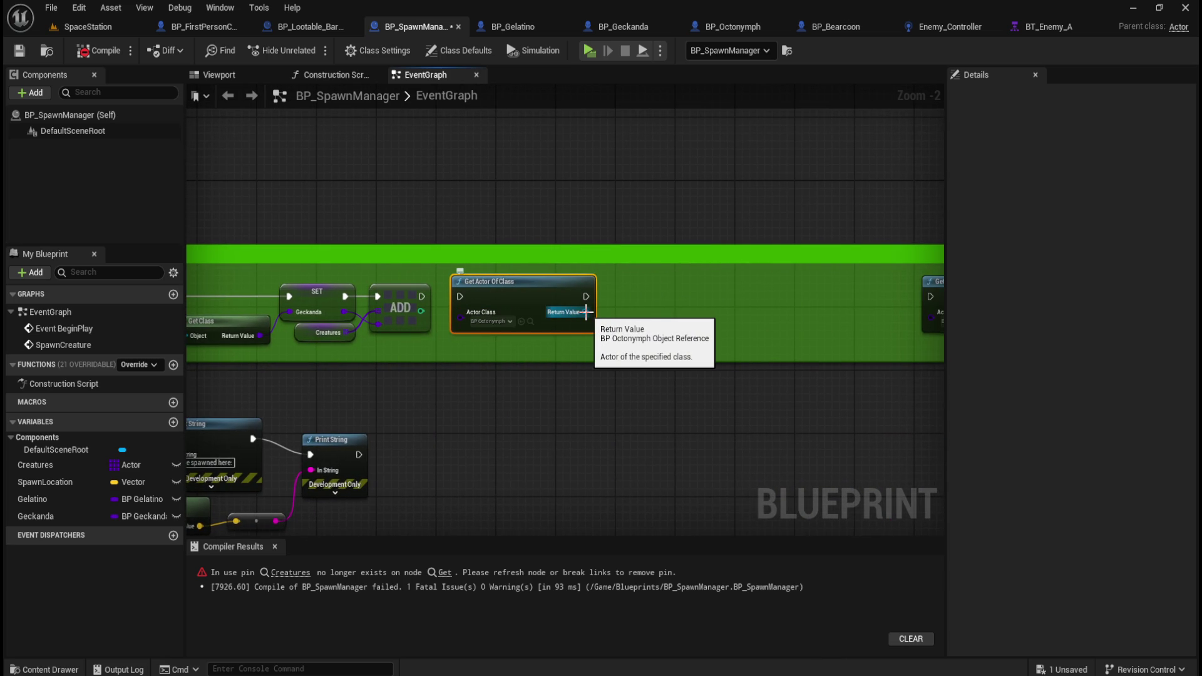
{"action": "left_click_drag", "start_coordinate": [585, 311], "coordinate": [611, 315]}
{"action": "type", "text": "get class"}
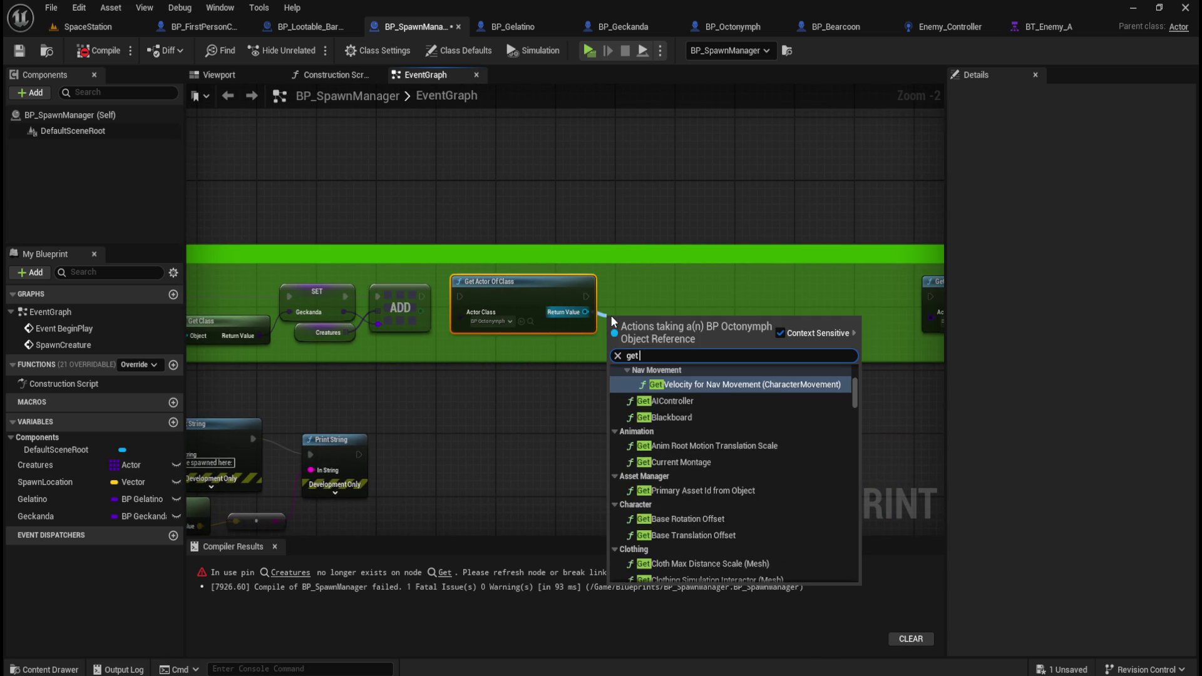
{"action": "key", "text": "Return"}
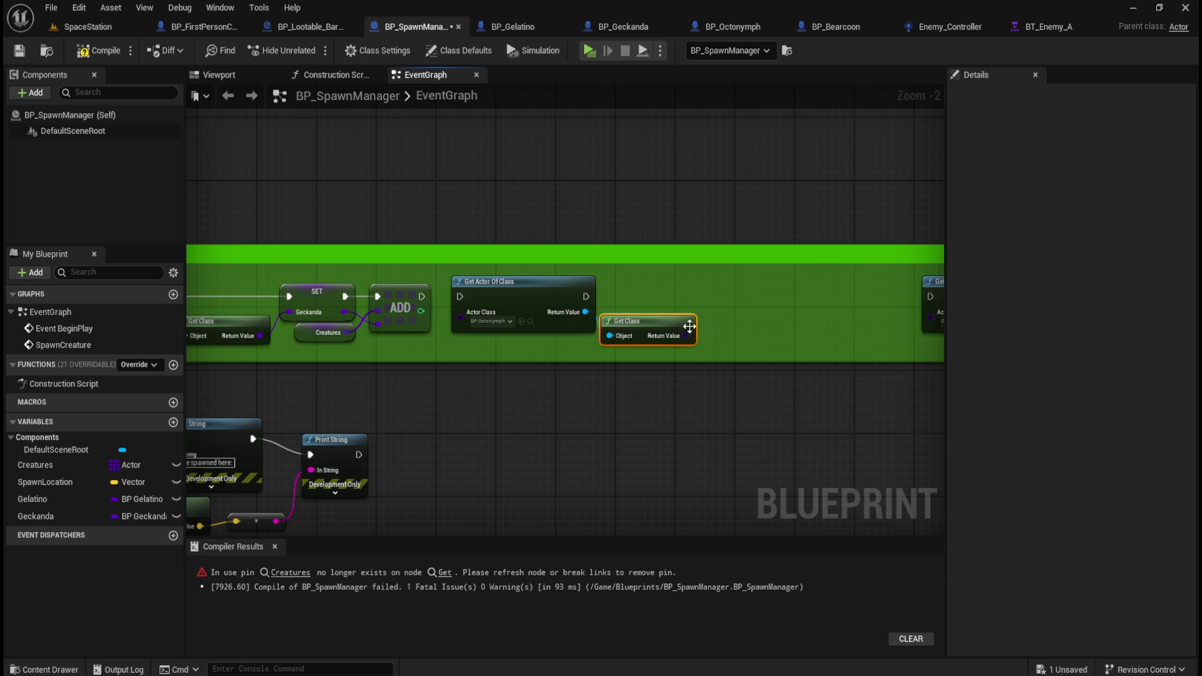
{"action": "left_click", "coordinate": [595, 186]}
{"action": "mouse_move", "coordinate": [596, 186]}
{"action": "left_mouse_down"}
{"action": "mouse_move", "coordinate": [728, 170]}
{"action": "mouse_move", "coordinate": [939, 196]}
{"action": "mouse_move", "coordinate": [486, 197]}
{"action": "mouse_move", "coordinate": [735, 201]}
{"action": "mouse_move", "coordinate": [711, 206]}
{"action": "mouse_move", "coordinate": [695, 319]}
{"action": "left_mouse_up"}
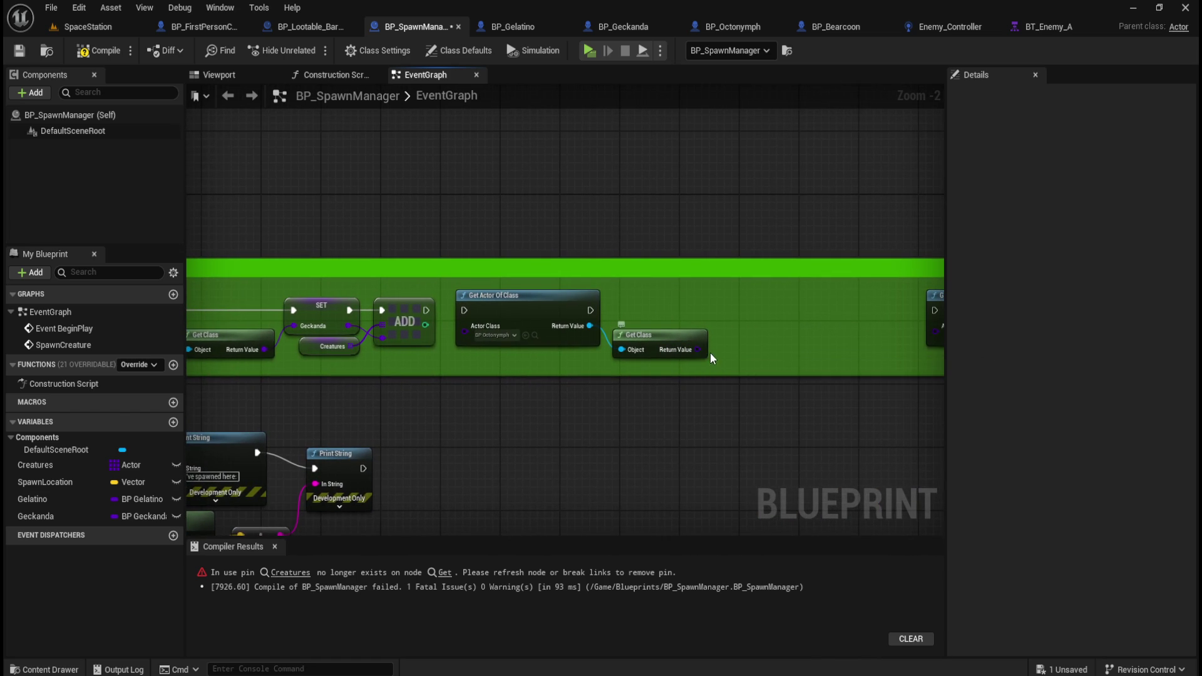
- Promote the class output to a variable named Octonymph and wire the lookup into its SET
{"action": "right_click", "coordinate": [694, 351]}
{"action": "left_click", "coordinate": [743, 394]}
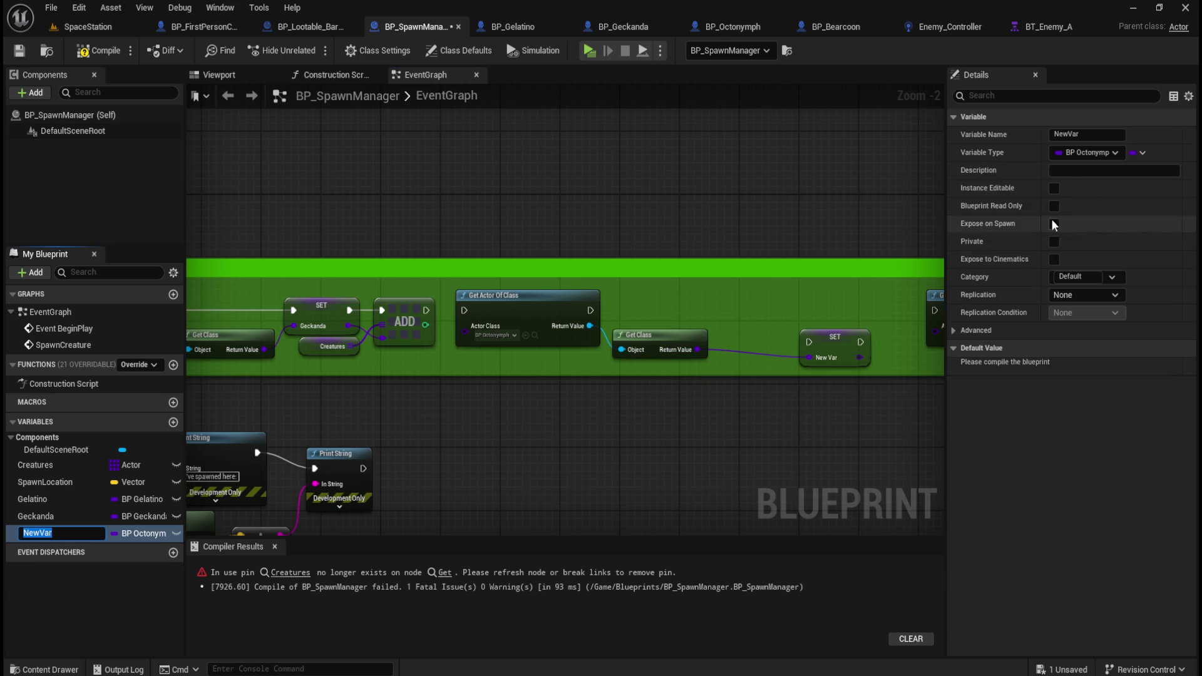
{"action": "left_click", "coordinate": [1099, 137]}
{"action": "type", "text": "Octonymph"}
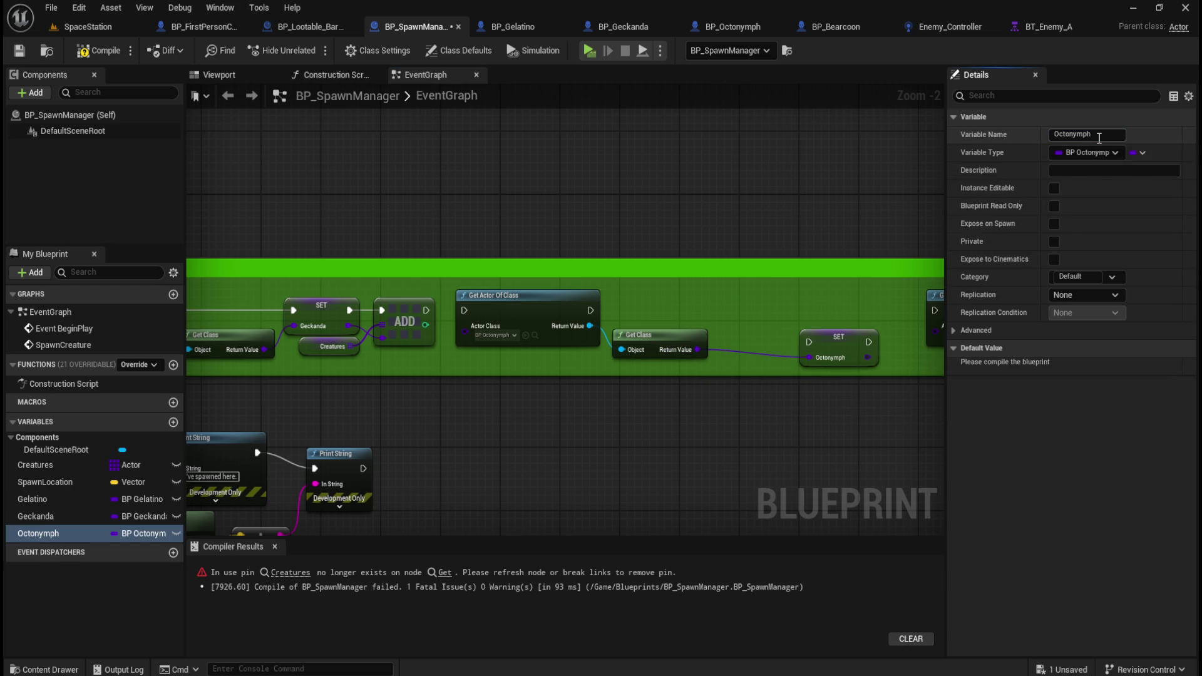
{"action": "left_click_drag", "start_coordinate": [824, 352], "coordinate": [747, 314]}
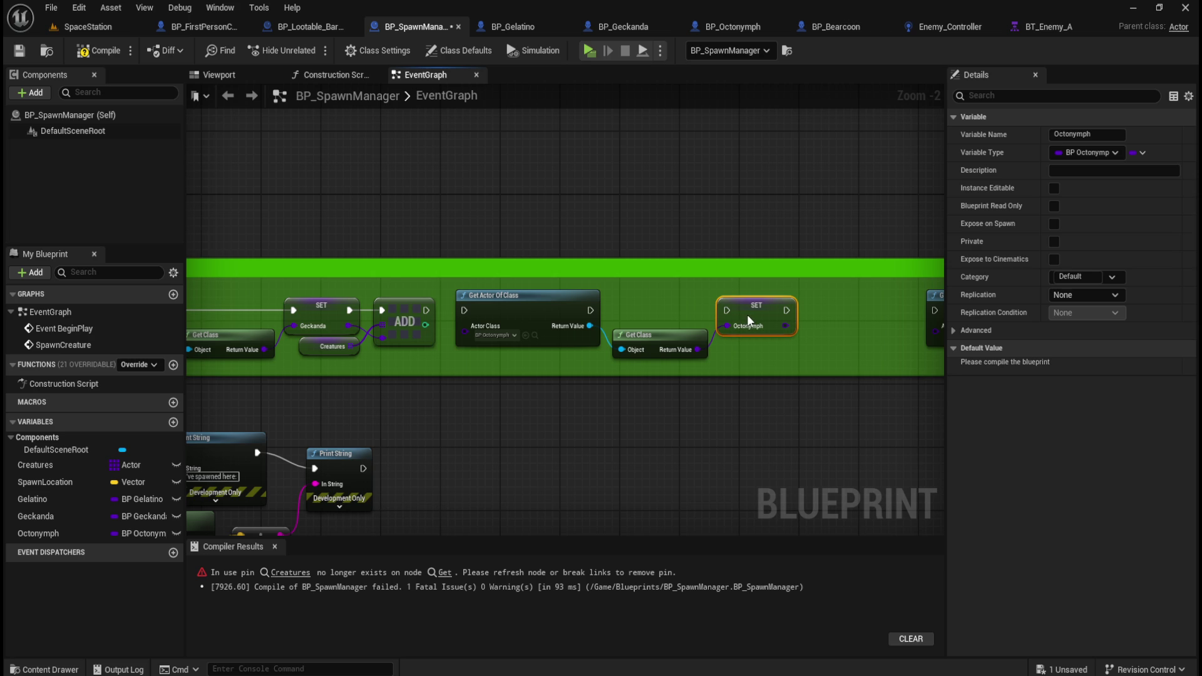
{"action": "left_click", "coordinate": [709, 242]}
{"action": "left_click_drag", "start_coordinate": [590, 310], "coordinate": [723, 309]}
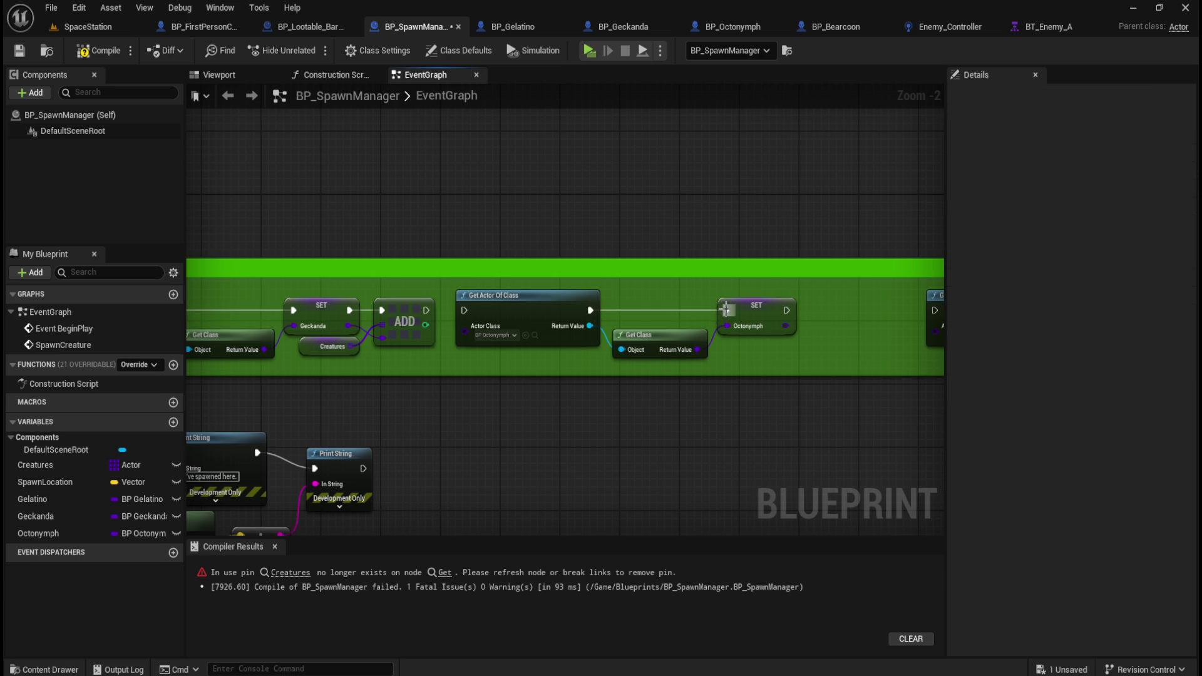
- Chain Geckanda's ADD into the Octonymph lookup and paste Creatures/ADD copies beside SET Octonymph
{"action": "left_click_drag", "start_coordinate": [428, 316], "coordinate": [464, 310]}
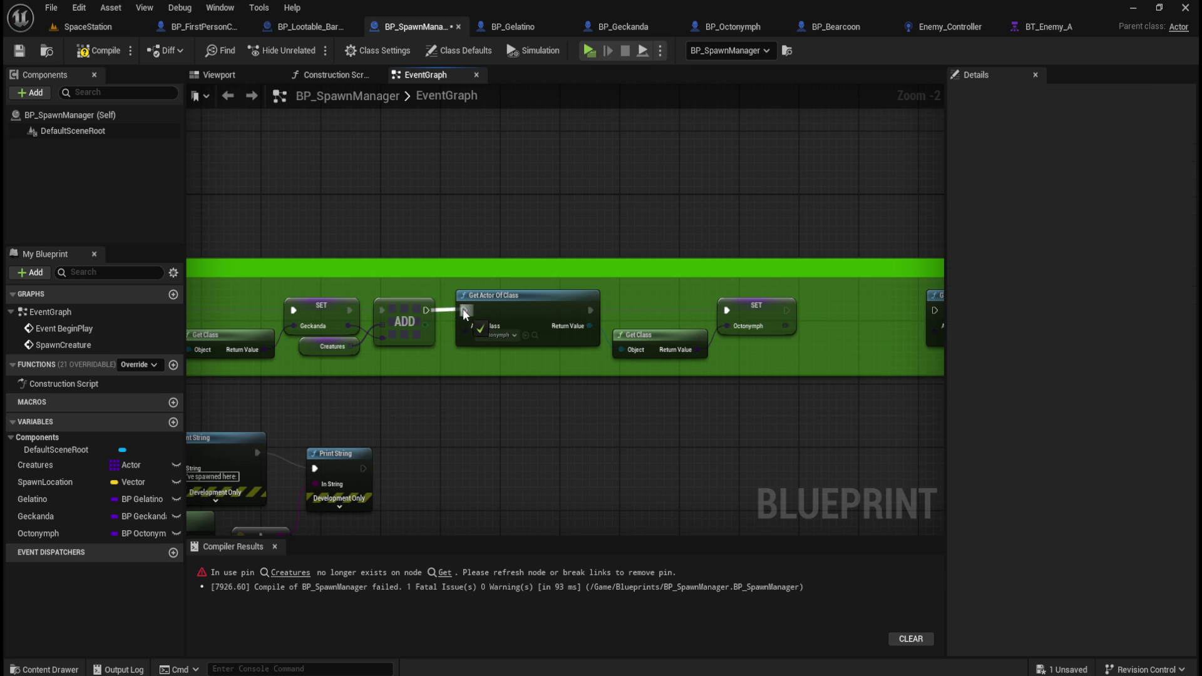
{"action": "left_click_drag", "start_coordinate": [670, 201], "coordinate": [599, 207]}
{"action": "left_click_drag", "start_coordinate": [296, 333], "coordinate": [395, 325]}
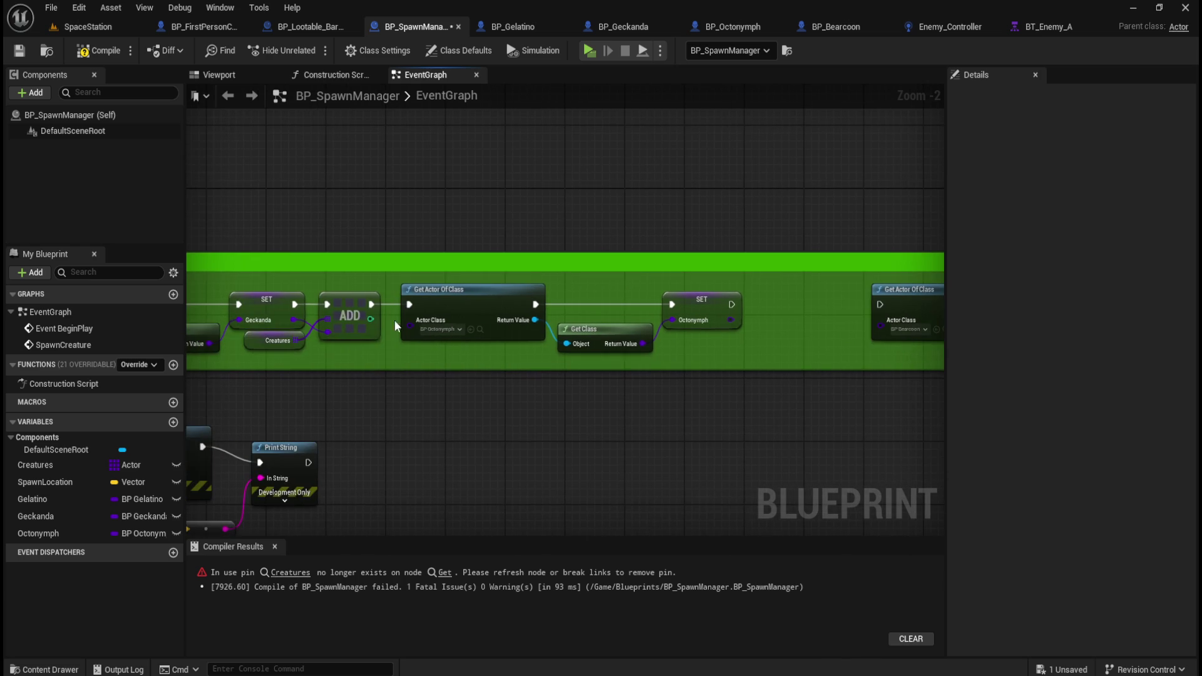
{"action": "left_click_drag", "start_coordinate": [321, 354], "coordinate": [294, 343]}
{"action": "key", "text": "ctrl+c"}
{"action": "key", "text": "ctrl+v"}
{"action": "mouse_move", "coordinate": [778, 369]}
{"action": "left_mouse_down"}
{"action": "mouse_move", "coordinate": [792, 309]}
{"action": "mouse_move", "coordinate": [776, 327]}
{"action": "mouse_move", "coordinate": [761, 319]}
{"action": "mouse_move", "coordinate": [751, 338]}
{"action": "mouse_move", "coordinate": [761, 320]}
{"action": "mouse_move", "coordinate": [633, 350]}
{"action": "left_mouse_up"}
{"action": "left_click_drag", "start_coordinate": [815, 313], "coordinate": [769, 313]}
- Connect the new ADD to the Bearcoon lookup and add Get Class on its return value
{"action": "left_click_drag", "start_coordinate": [674, 324], "coordinate": [703, 325]}
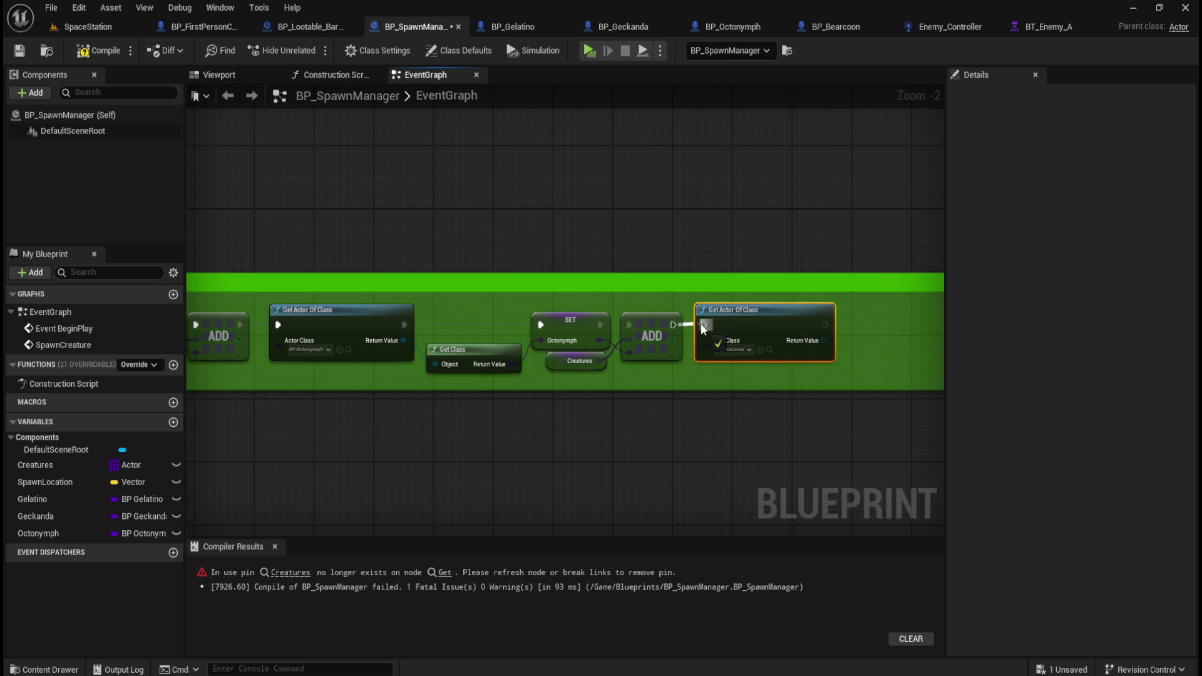
{"action": "mouse_move", "coordinate": [825, 235]}
{"action": "left_mouse_down"}
{"action": "mouse_move", "coordinate": [733, 373]}
{"action": "mouse_move", "coordinate": [552, 320]}
{"action": "mouse_move", "coordinate": [839, 343]}
{"action": "mouse_move", "coordinate": [903, 328]}
{"action": "left_mouse_up"}
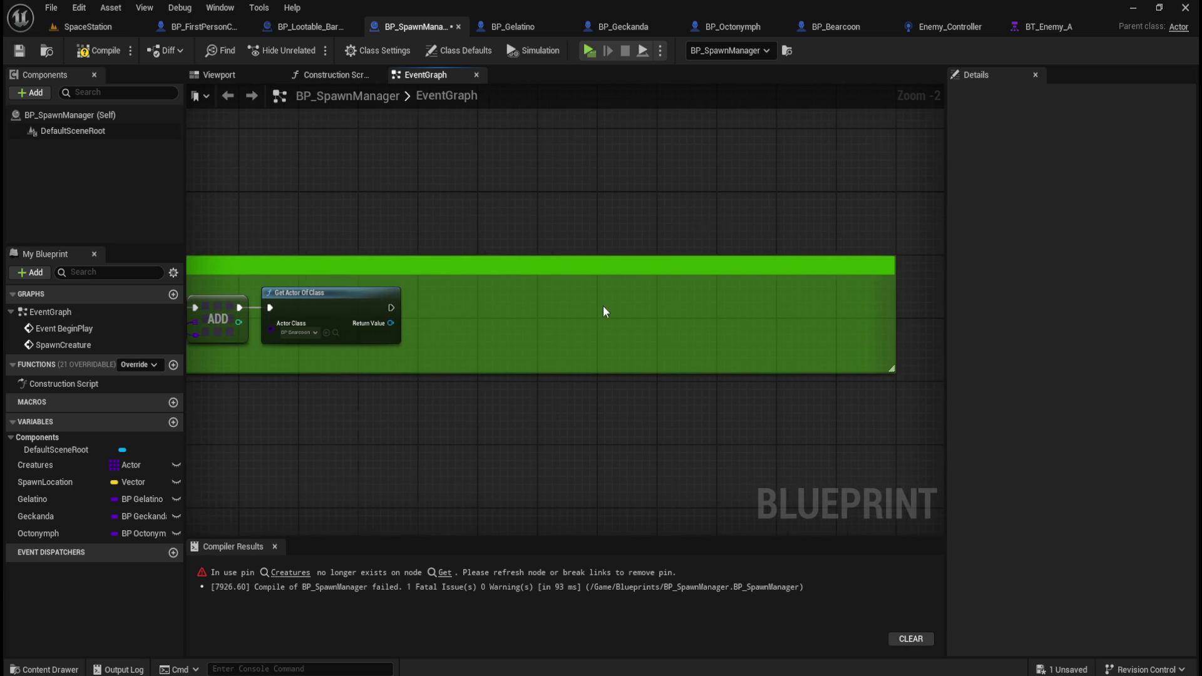
{"action": "left_click_drag", "start_coordinate": [603, 305], "coordinate": [933, 326]}
{"action": "left_click_drag", "start_coordinate": [725, 347], "coordinate": [779, 365]}
{"action": "type", "text": "get class"}
{"action": "key", "text": "Return"}
{"action": "left_click", "coordinate": [705, 214]}
{"action": "left_click_drag", "start_coordinate": [705, 214], "coordinate": [715, 238]}
- Promote the class output to a variable named Bearcoon and wire the lookup into its SET
{"action": "left_click_drag", "start_coordinate": [742, 354], "coordinate": [775, 378]}
{"action": "left_click", "coordinate": [772, 395]}
{"action": "left_click", "coordinate": [1107, 135]}
{"action": "type", "text": "Bearcoon"}
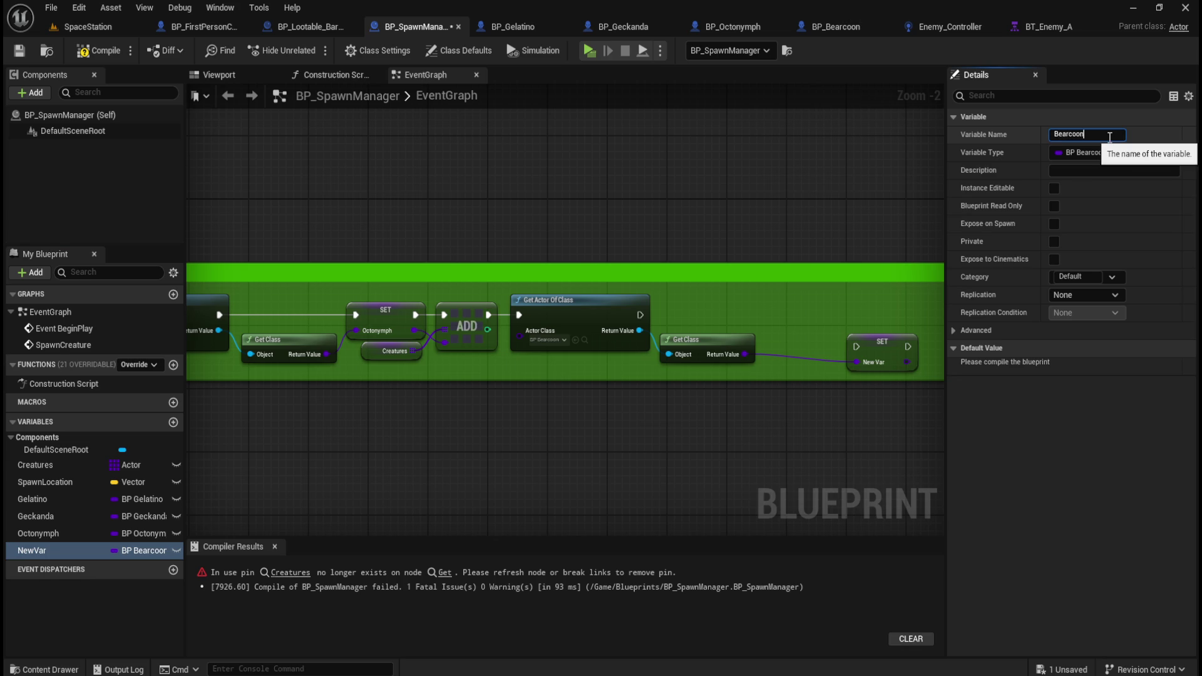
{"action": "key", "text": "Return"}
{"action": "left_click_drag", "start_coordinate": [872, 342], "coordinate": [791, 311]}
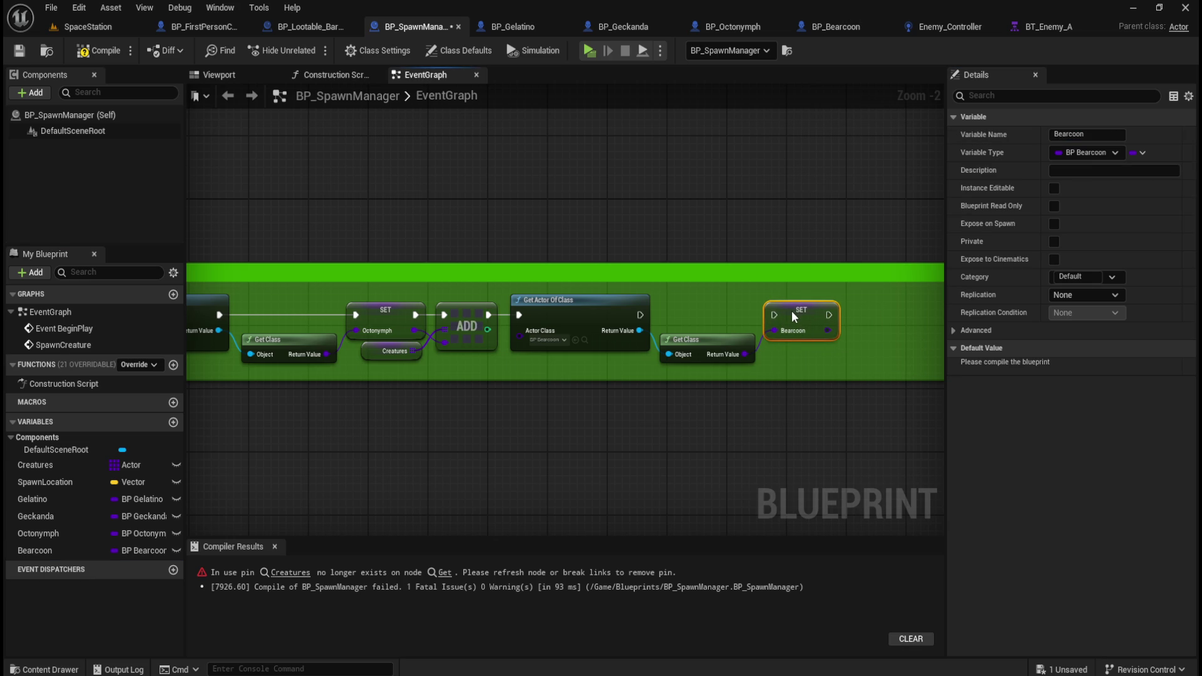
{"action": "mouse_move", "coordinate": [639, 315]}
{"action": "left_mouse_down"}
{"action": "mouse_move", "coordinate": [787, 318]}
{"action": "mouse_move", "coordinate": [776, 320]}
{"action": "left_mouse_up"}
- Paste Creatures/ADD copies after SET Bearcoon, wire them, then compile and save
{"action": "mouse_move", "coordinate": [468, 367]}
{"action": "left_mouse_down"}
{"action": "mouse_move", "coordinate": [416, 356]}
{"action": "mouse_move", "coordinate": [421, 343]}
{"action": "left_mouse_up"}
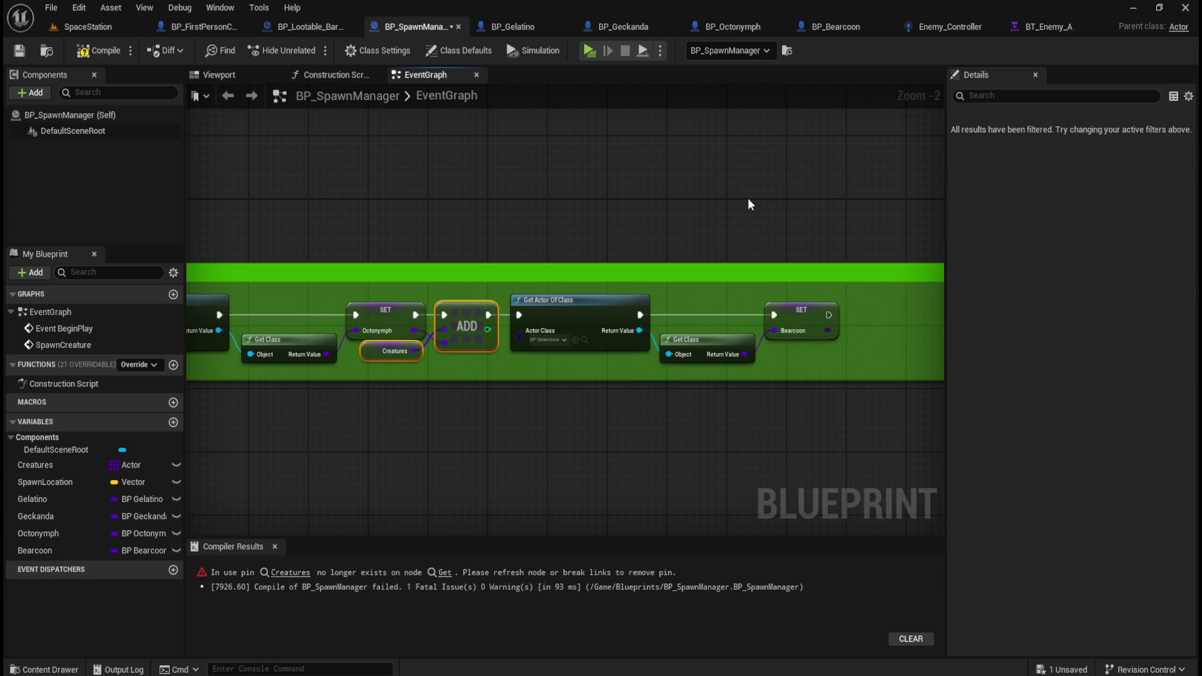
{"action": "key", "text": "ctrl+c"}
{"action": "key", "text": "ctrl+v"}
{"action": "left_click_drag", "start_coordinate": [687, 225], "coordinate": [703, 299]}
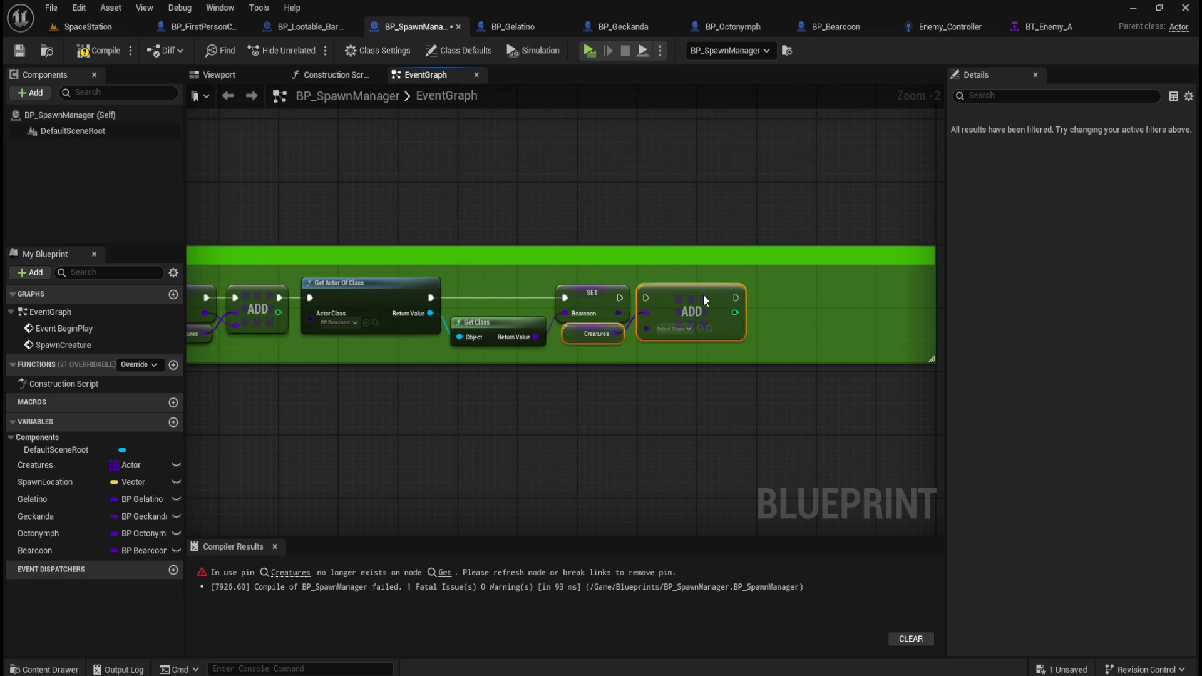
{"action": "left_click_drag", "start_coordinate": [660, 247], "coordinate": [681, 207]}
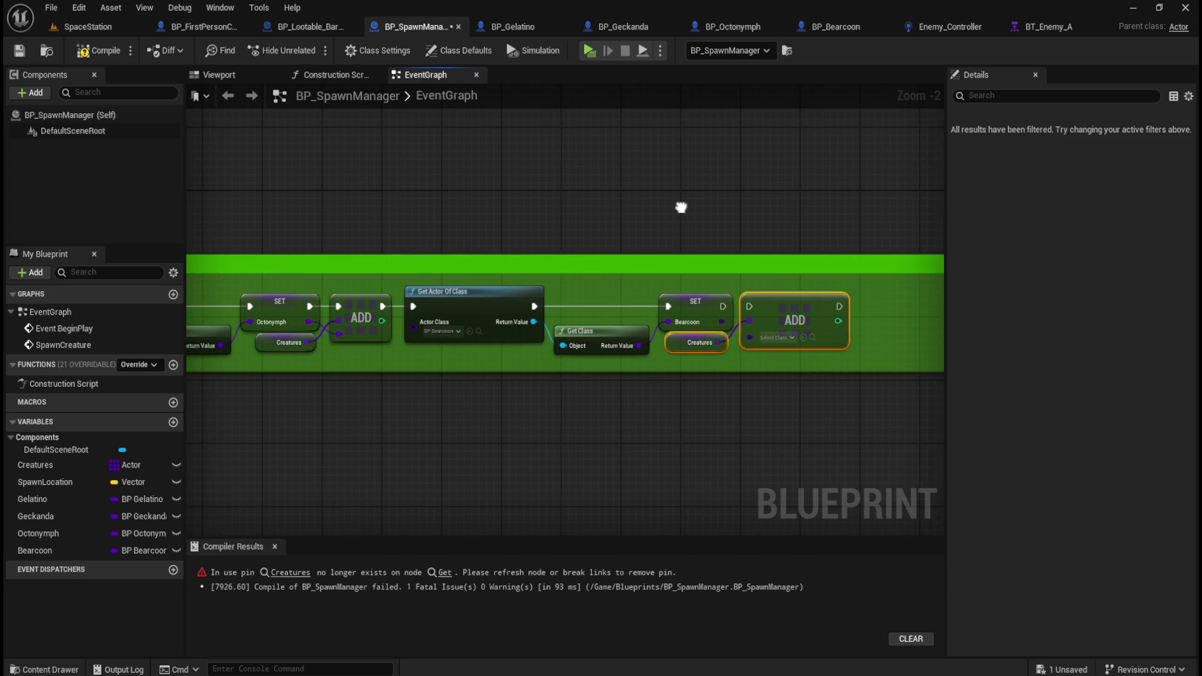
{"action": "left_click", "coordinate": [706, 207]}
{"action": "mouse_move", "coordinate": [723, 311]}
{"action": "left_mouse_down"}
{"action": "mouse_move", "coordinate": [747, 306]}
{"action": "mouse_move", "coordinate": [722, 325]}
{"action": "mouse_move", "coordinate": [750, 333]}
{"action": "left_mouse_up"}
{"action": "left_click", "coordinate": [86, 54]}
{"action": "left_click", "coordinate": [20, 51]}
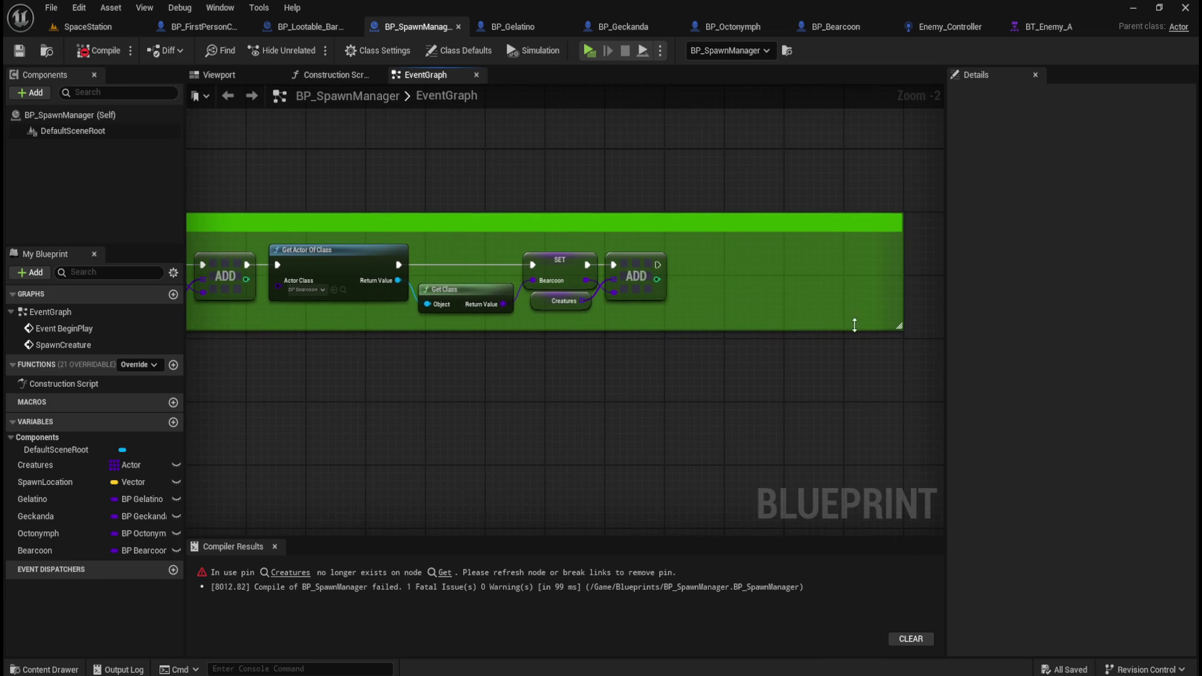
- Shrink the comment box to fit the nodes and review the Geckanda, Octonymph and Bearcoon chains
{"action": "mouse_move", "coordinate": [903, 277]}
{"action": "left_mouse_down"}
{"action": "mouse_move", "coordinate": [730, 294]}
{"action": "mouse_move", "coordinate": [674, 434]}
{"action": "mouse_move", "coordinate": [636, 436]}
{"action": "mouse_move", "coordinate": [802, 408]}
{"action": "mouse_move", "coordinate": [674, 393]}
{"action": "left_mouse_up"}
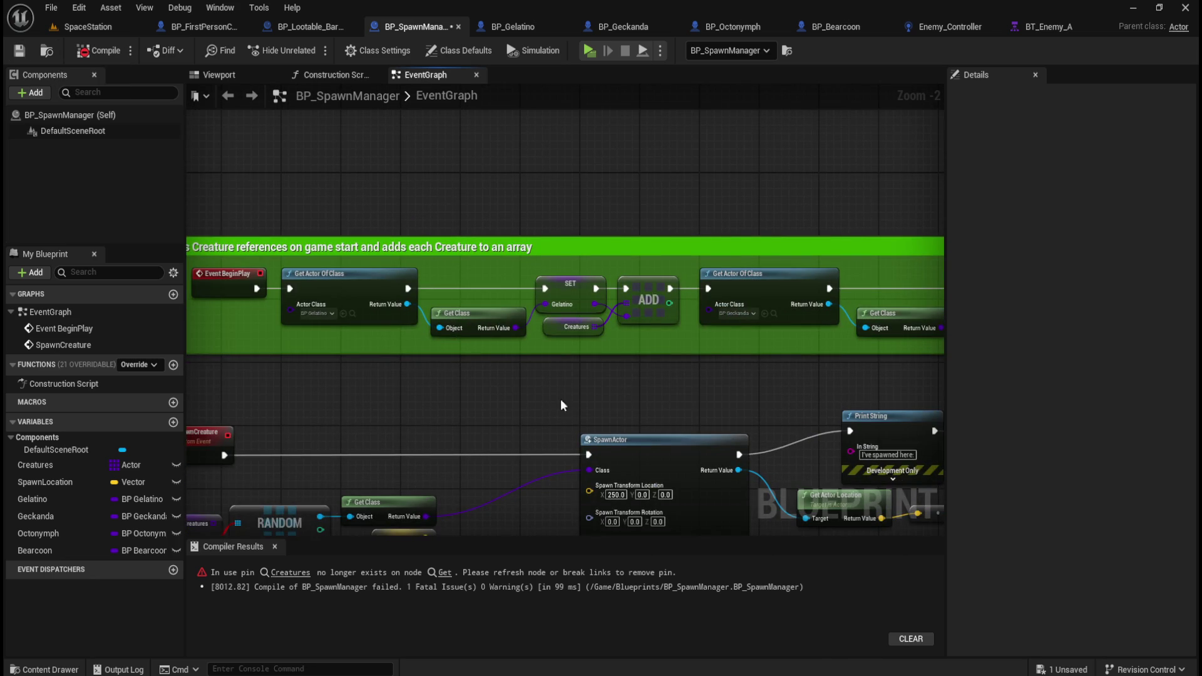
{"action": "left_click_drag", "start_coordinate": [326, 305], "coordinate": [225, 300]}
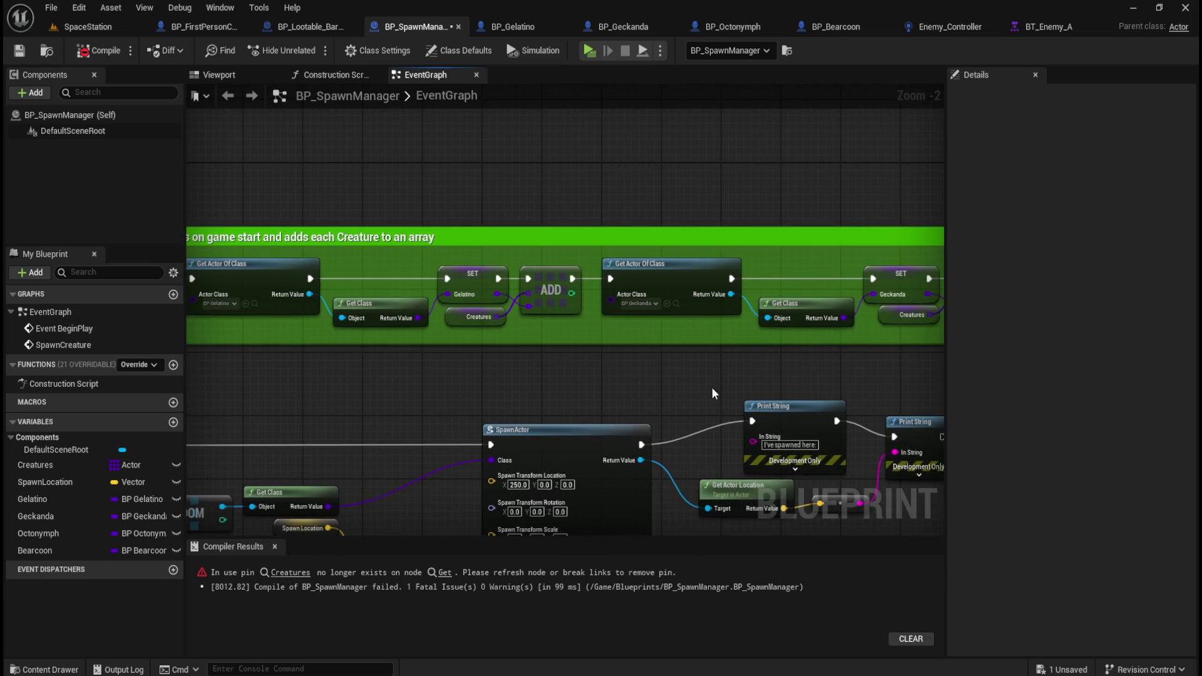
{"action": "left_click_drag", "start_coordinate": [712, 388], "coordinate": [449, 366]}
{"action": "left_click_drag", "start_coordinate": [745, 376], "coordinate": [442, 383]}
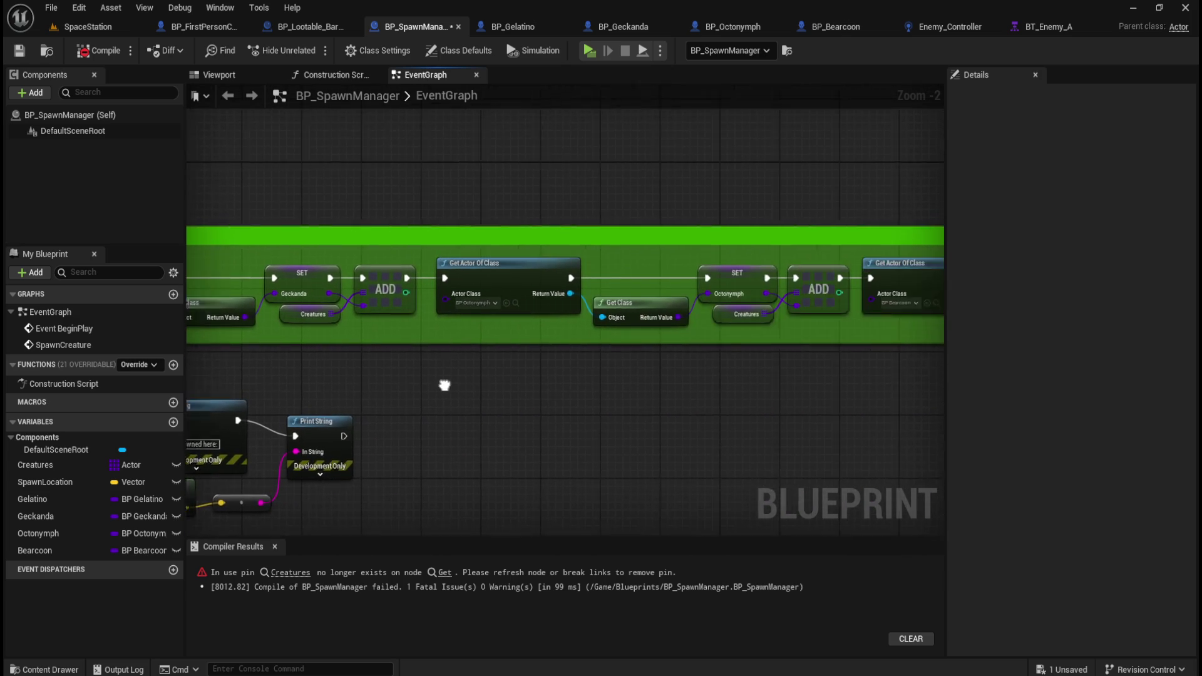
{"action": "left_click_drag", "start_coordinate": [595, 408], "coordinate": [396, 370]}
{"action": "left_click_drag", "start_coordinate": [843, 406], "coordinate": [617, 410]}
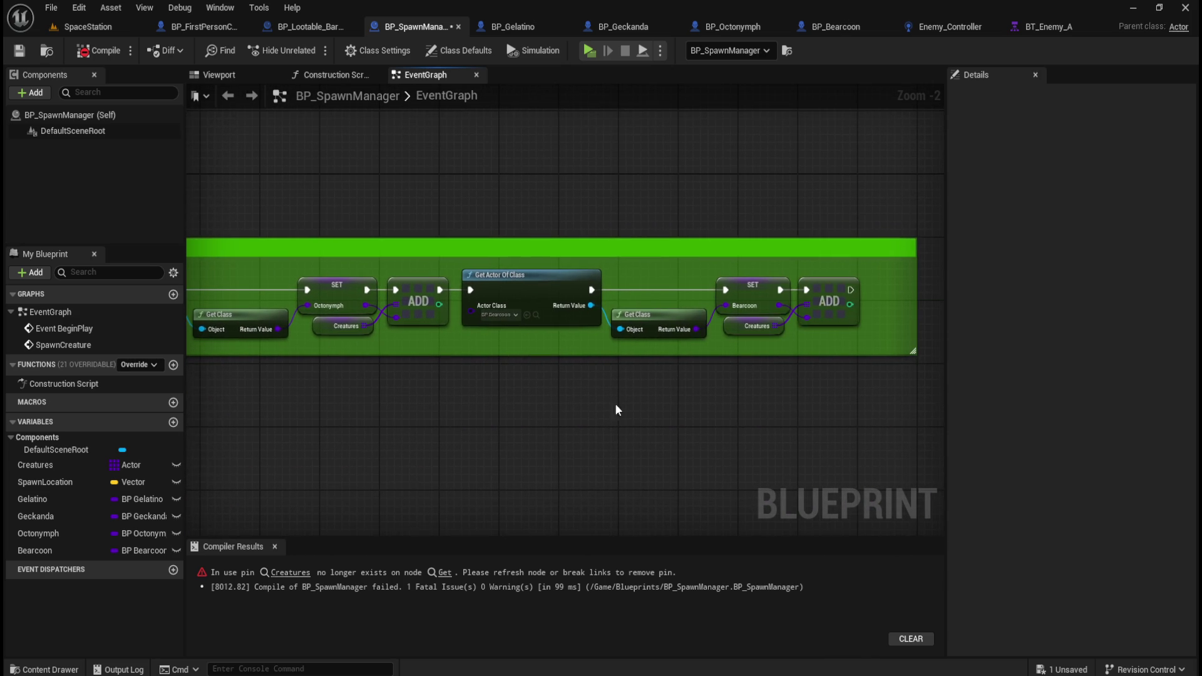
{"action": "scroll", "coordinate": [524, 434], "scroll_direction": "down", "scroll_amount": 1}
{"action": "scroll", "coordinate": [404, 265], "scroll_direction": "up", "scroll_amount": 2}
{"action": "mouse_move", "coordinate": [489, 350]}
{"action": "left_mouse_down"}
{"action": "mouse_move", "coordinate": [597, 392]}
{"action": "mouse_move", "coordinate": [478, 271]}
{"action": "mouse_move", "coordinate": [481, 283]}
{"action": "mouse_move", "coordinate": [380, 284]}
{"action": "mouse_move", "coordinate": [382, 328]}
{"action": "left_mouse_up"}
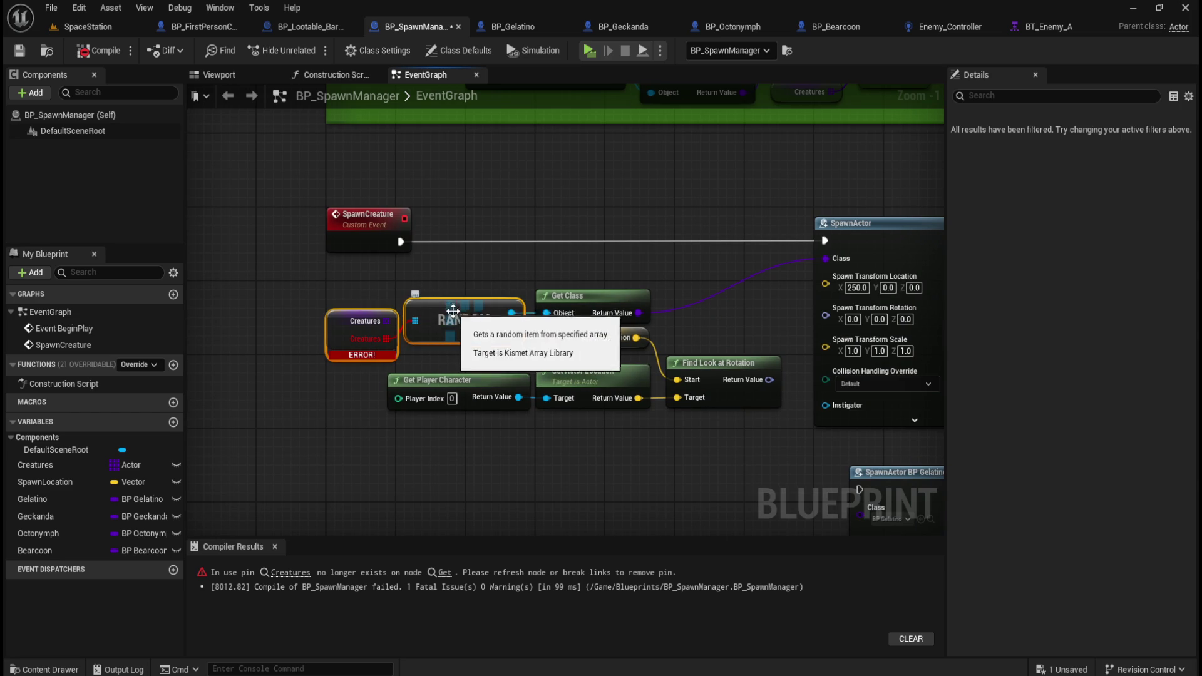
- Replace the old RANDOM and Get Class nodes with Creatures feeding Random Array Item into SpawnActor's Class
{"action": "left_click", "coordinate": [604, 290]}
{"action": "mouse_move", "coordinate": [352, 267]}
{"action": "left_mouse_down"}
{"action": "mouse_move", "coordinate": [376, 288]}
{"action": "mouse_move", "coordinate": [542, 325]}
{"action": "left_mouse_up"}
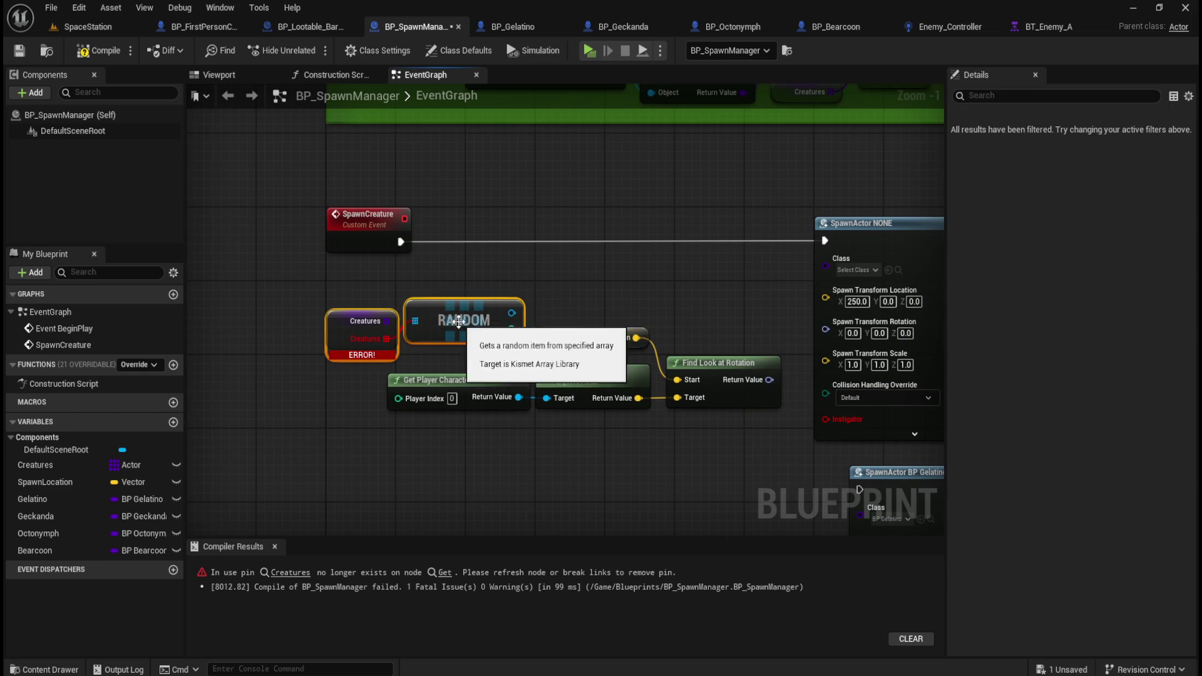
{"action": "key", "text": "Delete"}
{"action": "mouse_move", "coordinate": [36, 465]}
{"action": "left_mouse_down"}
{"action": "mouse_move", "coordinate": [368, 314]}
{"action": "mouse_move", "coordinate": [463, 314]}
{"action": "left_mouse_up"}
{"action": "left_click", "coordinate": [408, 333]}
{"action": "type", "text": "get random"}
{"action": "key", "text": "ctrl+a"}
{"action": "type", "text": "random"}
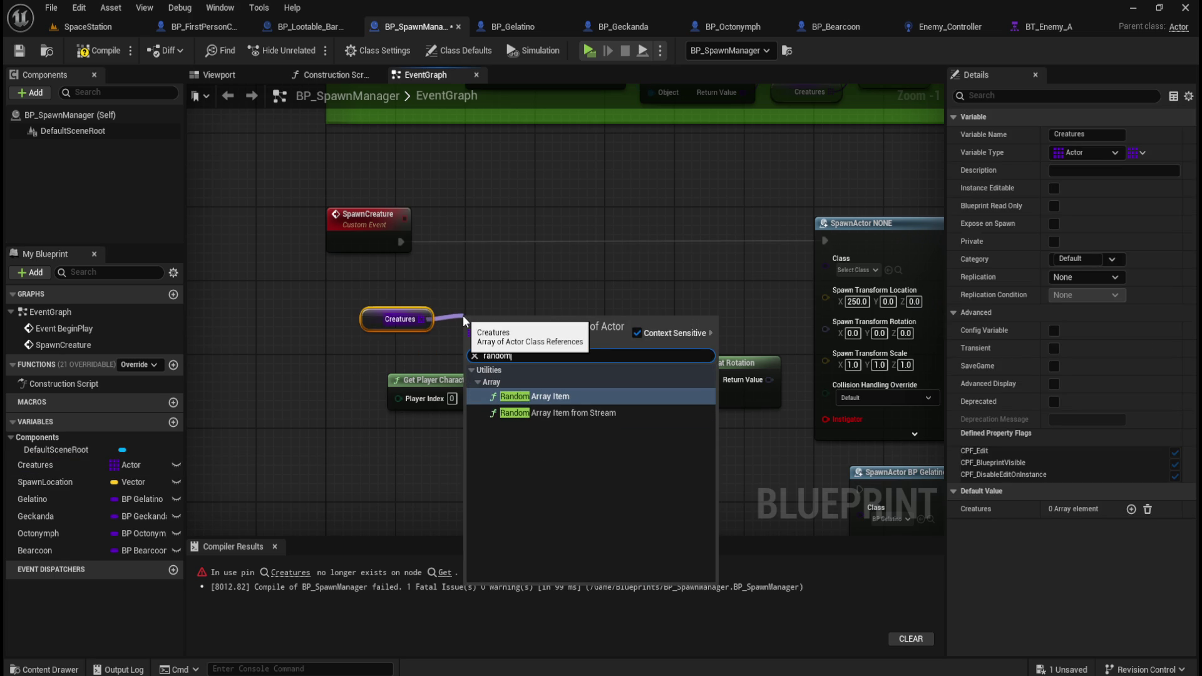
{"action": "left_click", "coordinate": [550, 398]}
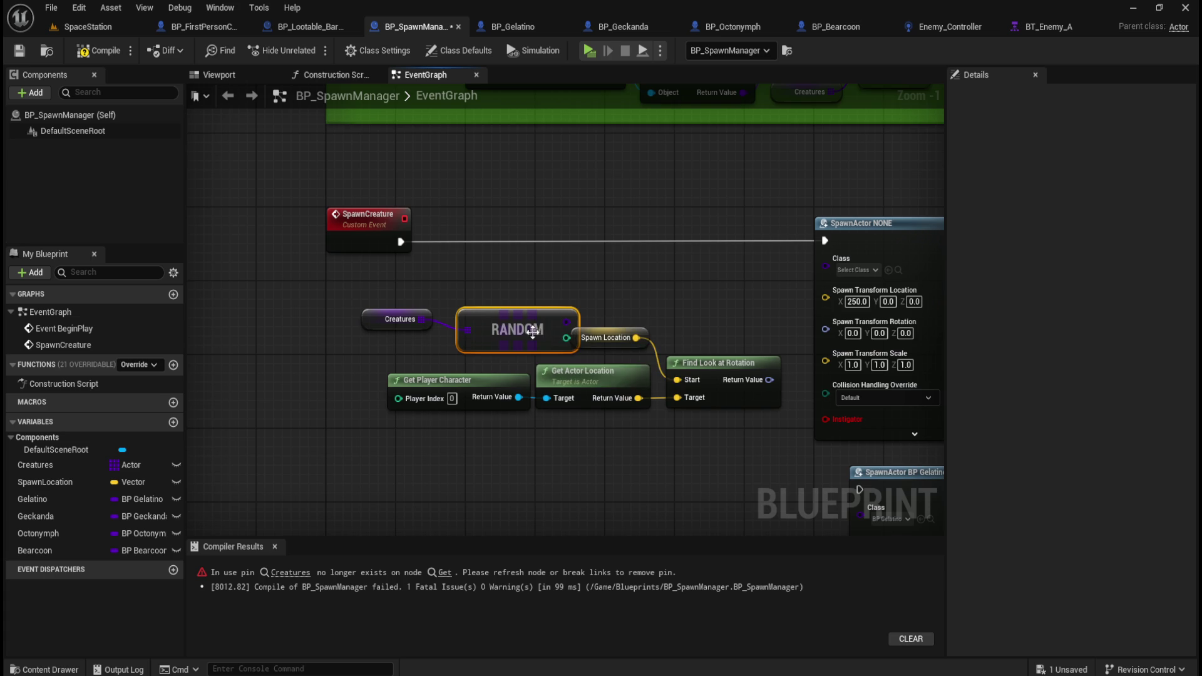
{"action": "mouse_move", "coordinate": [495, 303]}
{"action": "left_mouse_down"}
{"action": "mouse_move", "coordinate": [460, 285]}
{"action": "mouse_move", "coordinate": [833, 261]}
{"action": "left_mouse_up"}
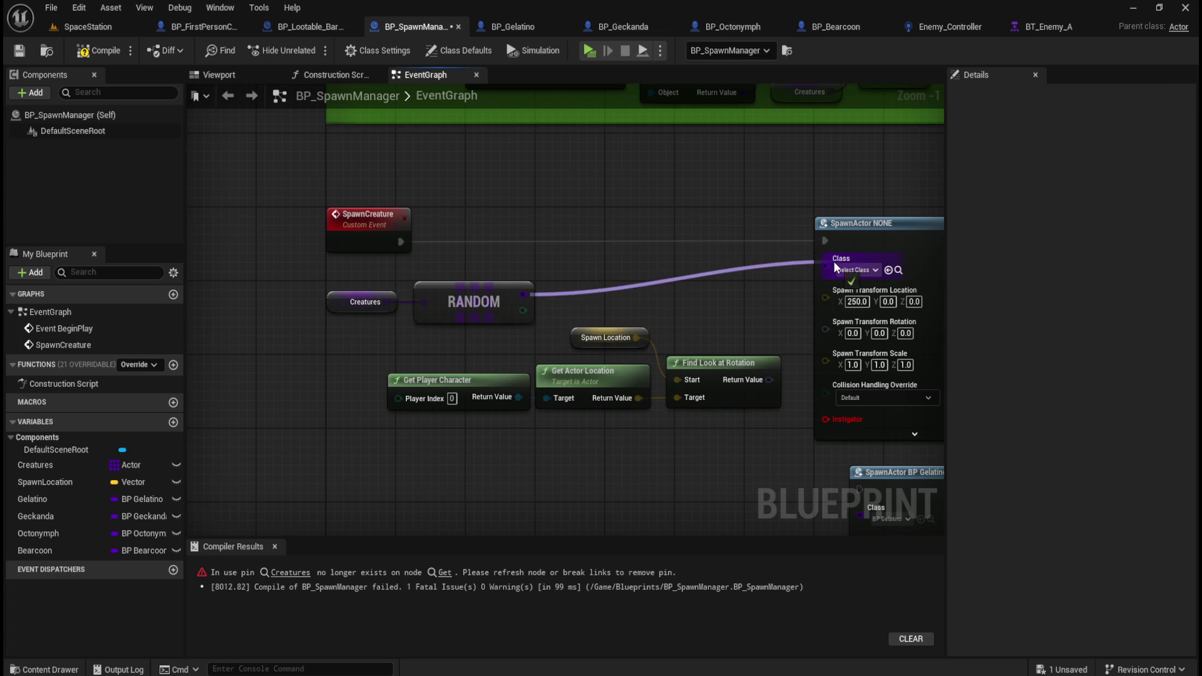
- Compile the blueprint and start play-testing the SpaceStation level
{"action": "scroll", "coordinate": [432, 311], "scroll_direction": "down", "scroll_amount": 2}
{"action": "mouse_move", "coordinate": [652, 299]}
{"action": "left_mouse_down"}
{"action": "mouse_move", "coordinate": [414, 297]}
{"action": "mouse_move", "coordinate": [465, 285]}
{"action": "left_mouse_up"}
{"action": "left_click", "coordinate": [77, 58]}
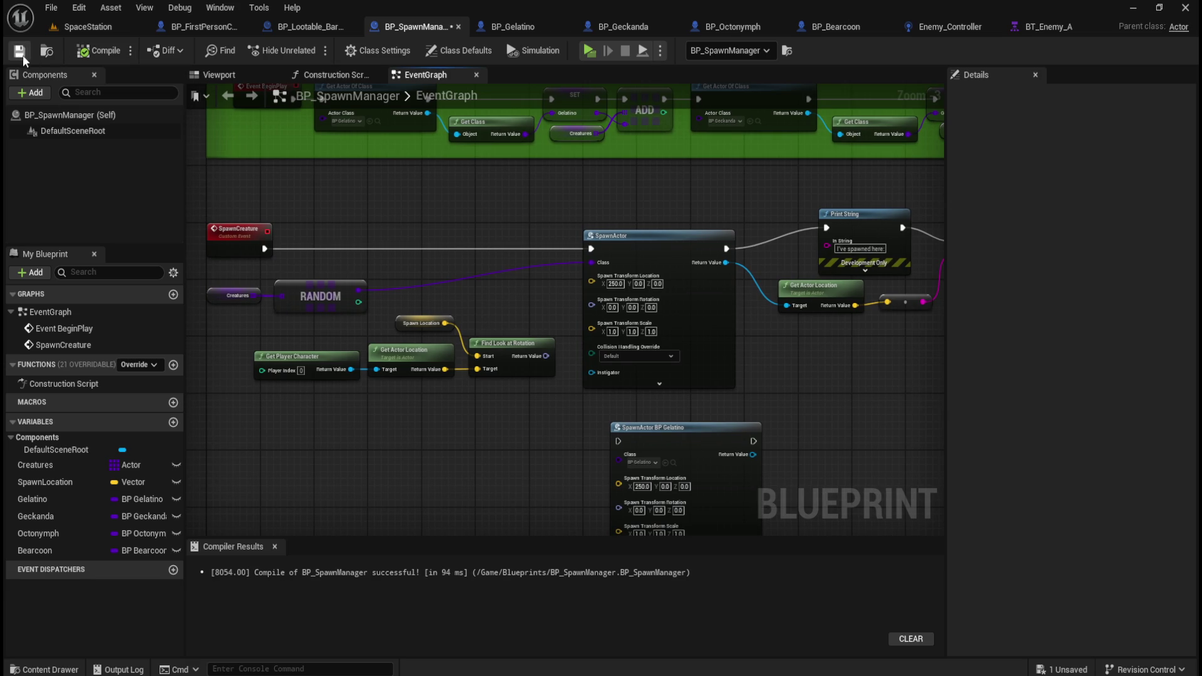
{"action": "left_click", "coordinate": [95, 27]}
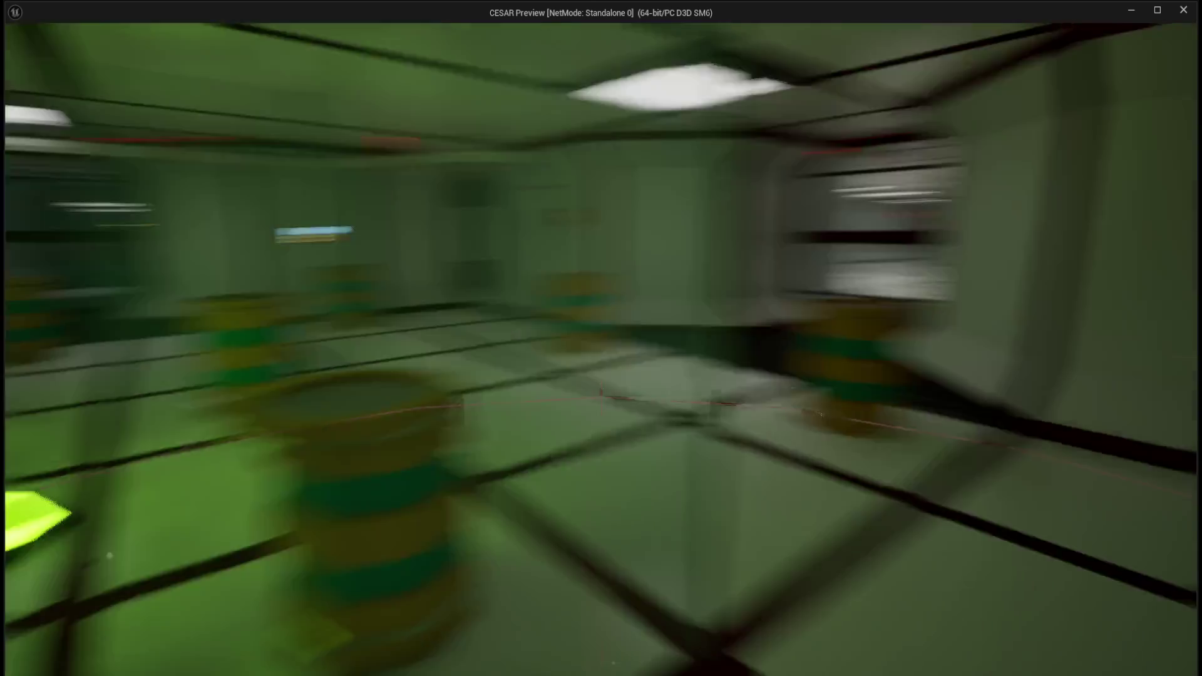
- Stop the game, read the Accessed None error at Print String, and return to BP_SpawnManager
{"action": "key", "text": "Escape"}
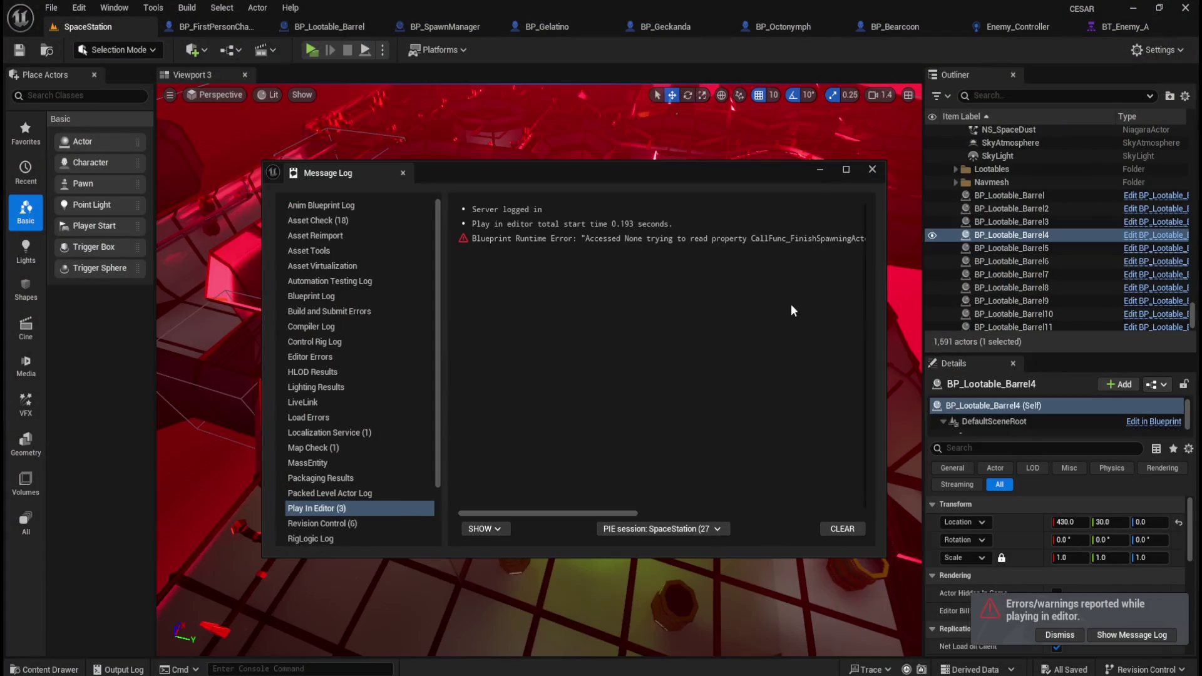
{"action": "mouse_move", "coordinate": [582, 510]}
{"action": "left_mouse_down"}
{"action": "mouse_move", "coordinate": [642, 513]}
{"action": "mouse_move", "coordinate": [557, 496]}
{"action": "mouse_move", "coordinate": [643, 479]}
{"action": "left_mouse_up"}
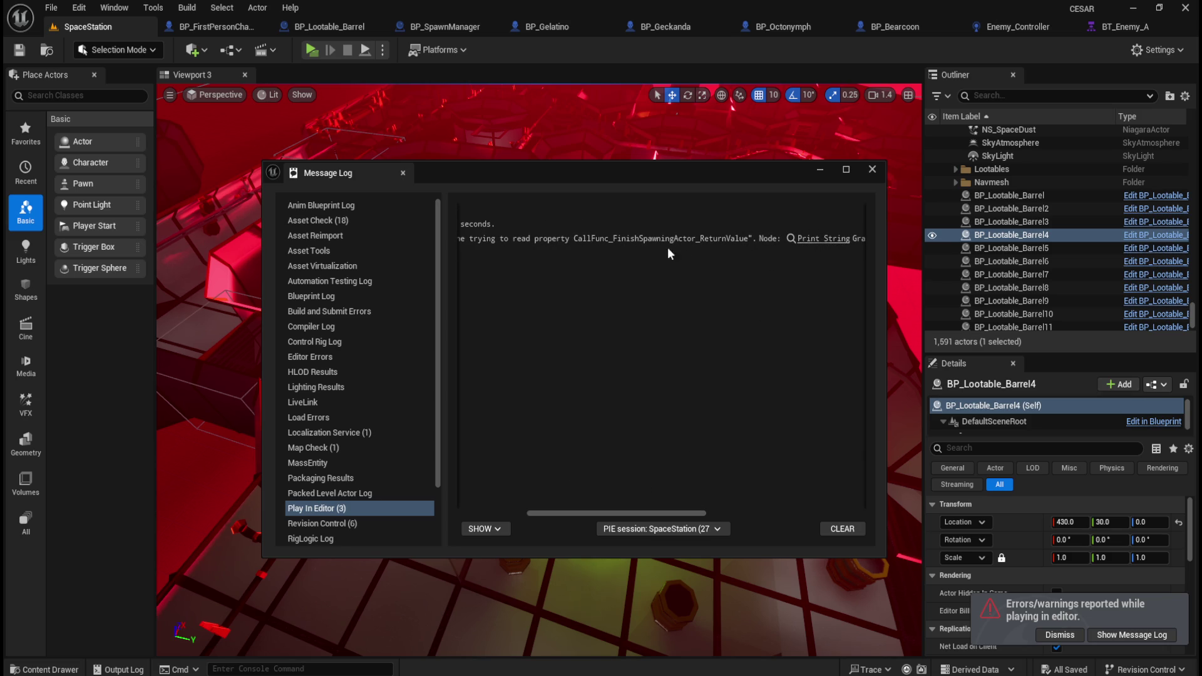
{"action": "left_click", "coordinate": [871, 170]}
{"action": "left_click", "coordinate": [438, 26]}
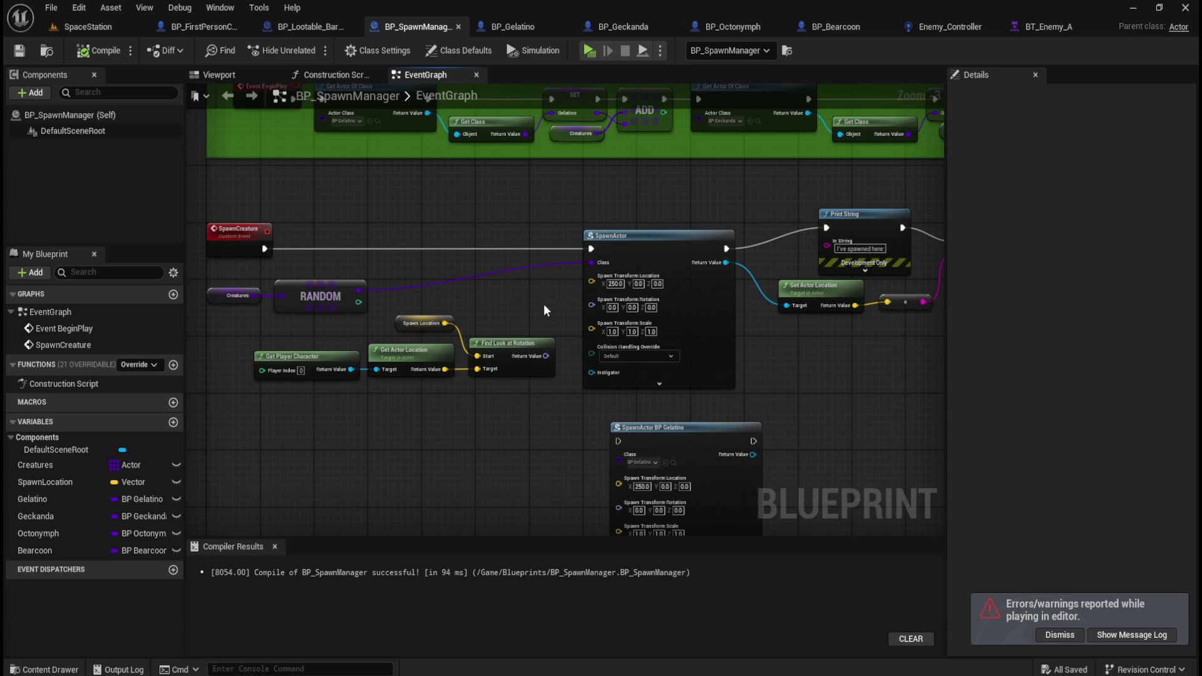
- Add a Get Actor Of Class node beside the SpawnActor BP Gelatino node
{"action": "mouse_move", "coordinate": [550, 288]}
{"action": "left_mouse_down"}
{"action": "mouse_move", "coordinate": [791, 479]}
{"action": "mouse_move", "coordinate": [783, 504]}
{"action": "left_mouse_up"}
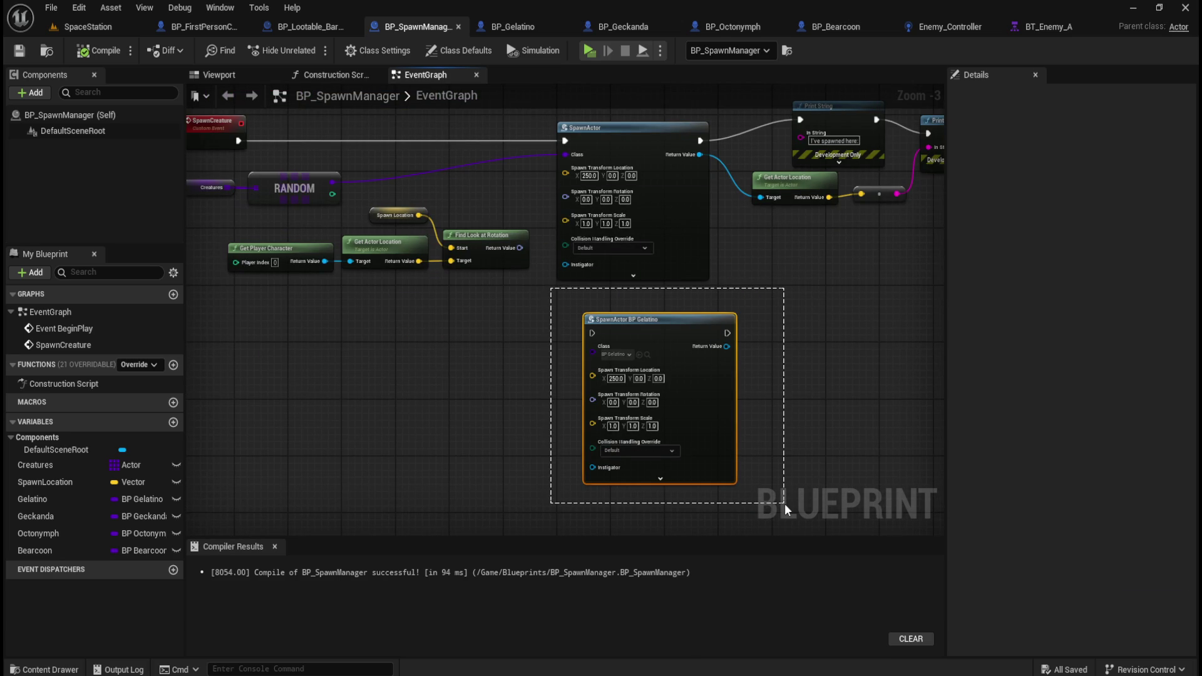
{"action": "left_click_drag", "start_coordinate": [783, 503], "coordinate": [783, 504]}
{"action": "mouse_move", "coordinate": [428, 299]}
{"action": "left_mouse_down"}
{"action": "mouse_move", "coordinate": [558, 223]}
{"action": "mouse_move", "coordinate": [559, 186]}
{"action": "left_mouse_up"}
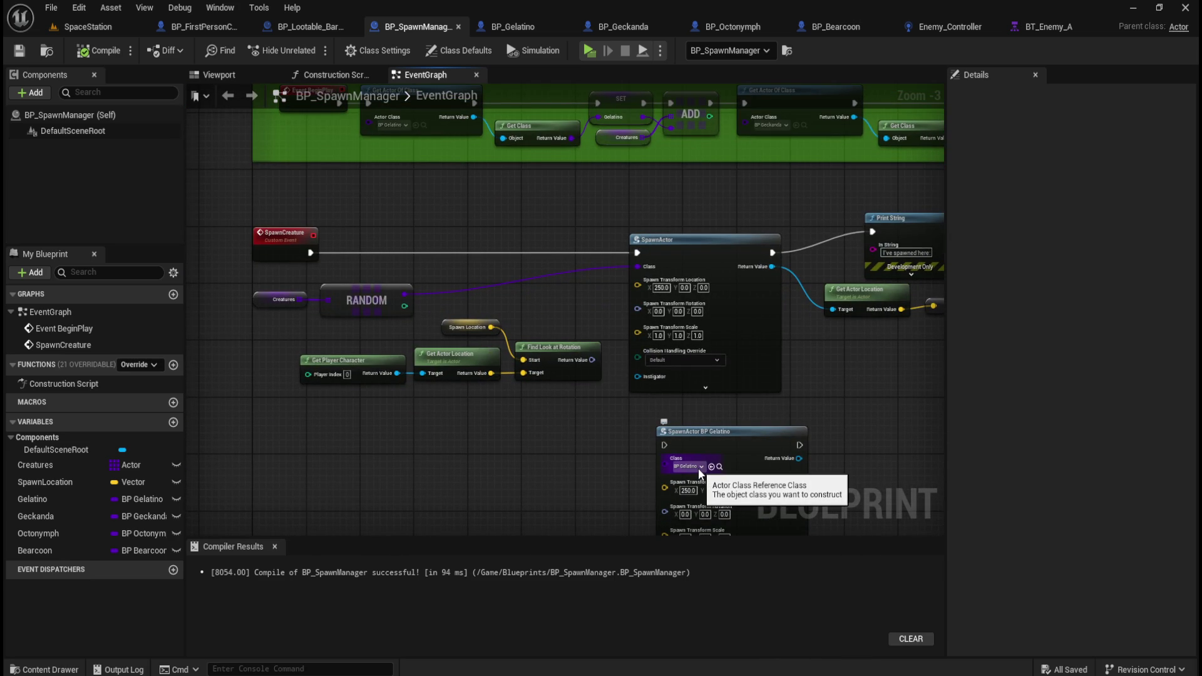
{"action": "right_click", "coordinate": [430, 444]}
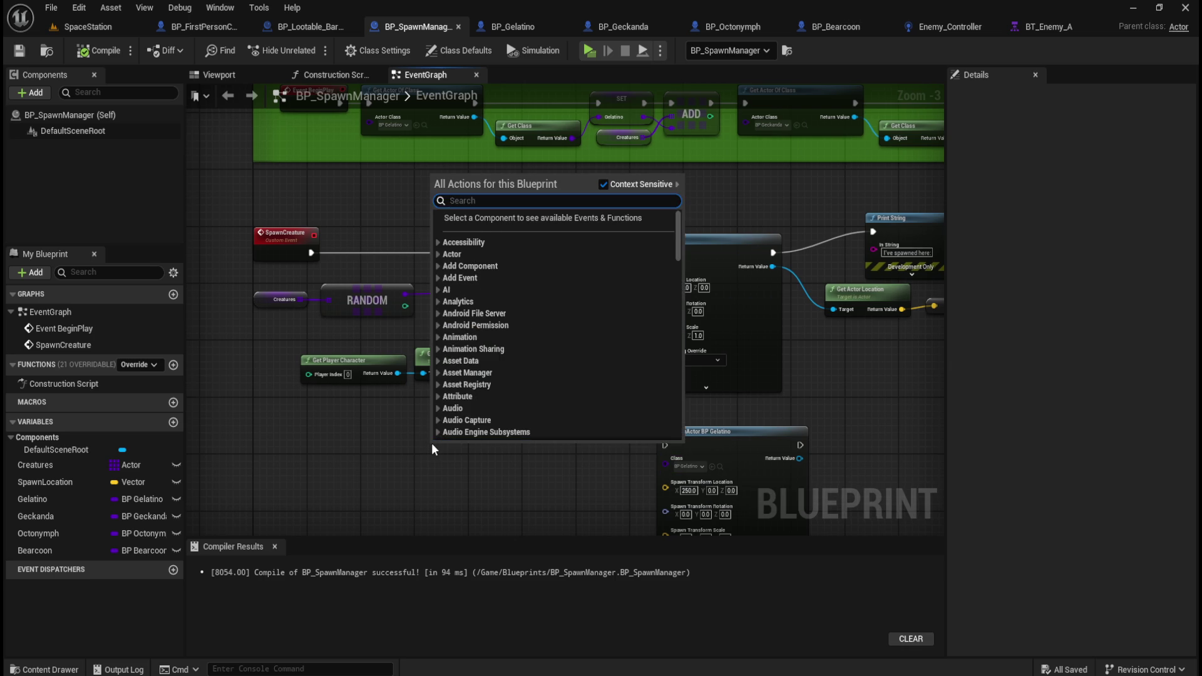
{"action": "type", "text": "get class"}
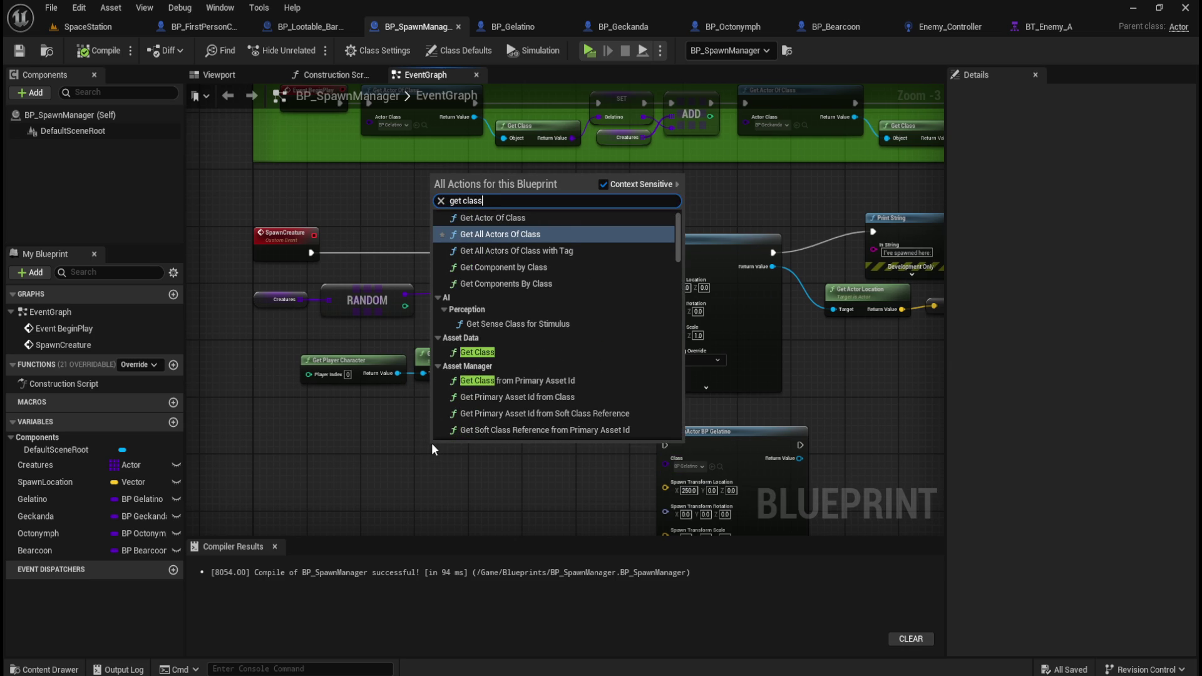
{"action": "scroll", "coordinate": [580, 286], "scroll_direction": "up", "scroll_amount": 1}
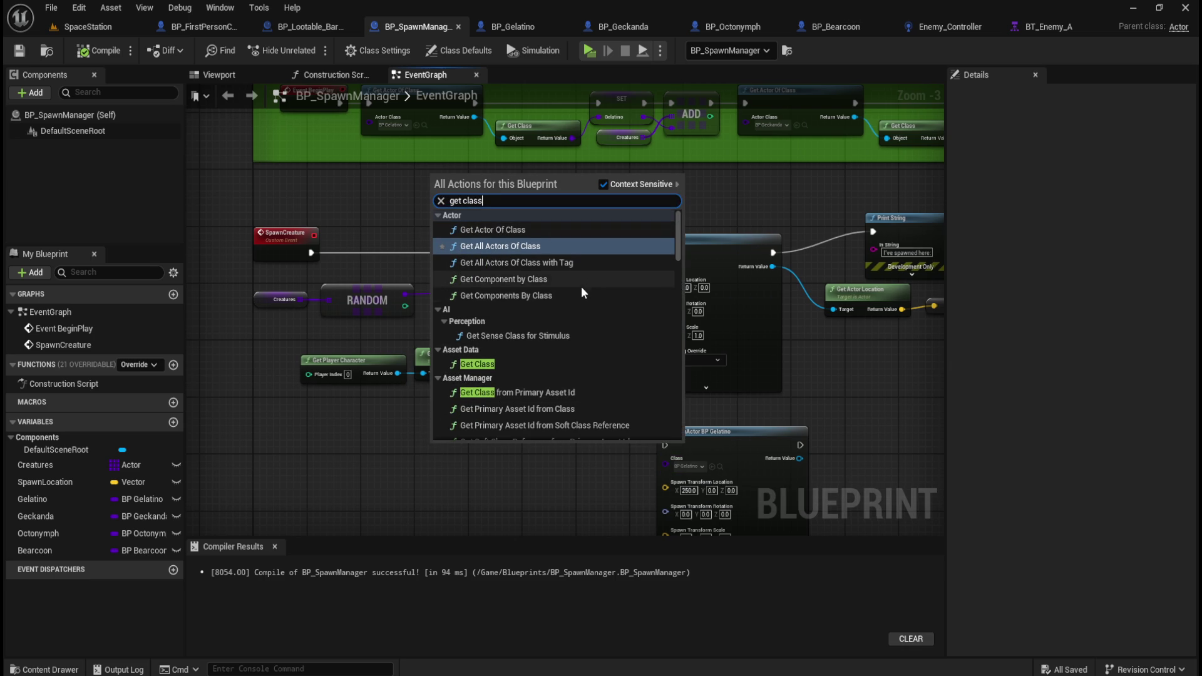
{"action": "left_click", "coordinate": [536, 231]}
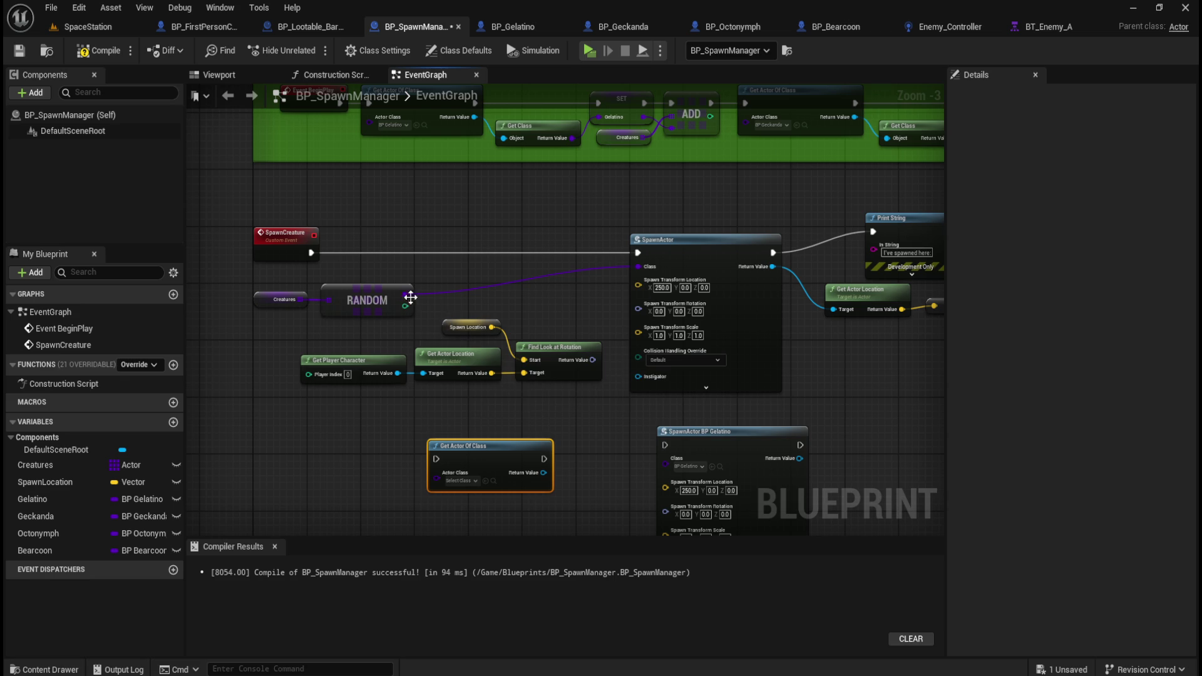
- Route RANDOM through Get Actor Of Class and Get Class into SpawnActor's Class, chain the exec pins, and save
{"action": "left_click_drag", "start_coordinate": [407, 296], "coordinate": [436, 473]}
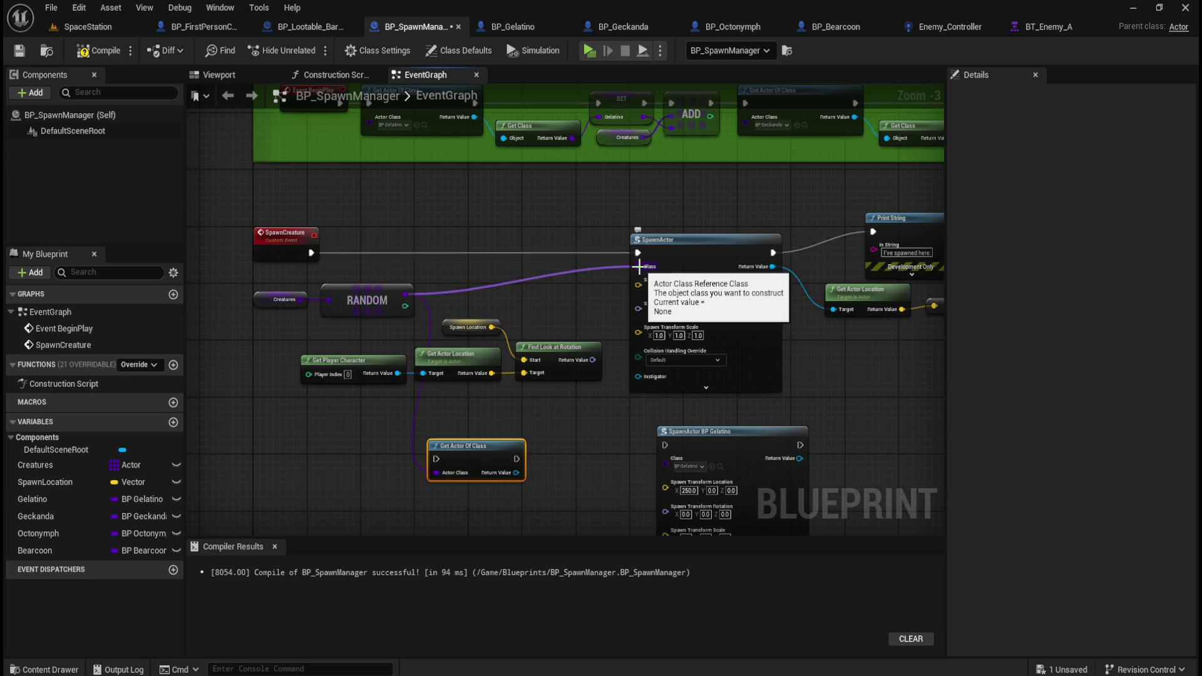
{"action": "left_click", "coordinate": [636, 268], "text": "alt"}
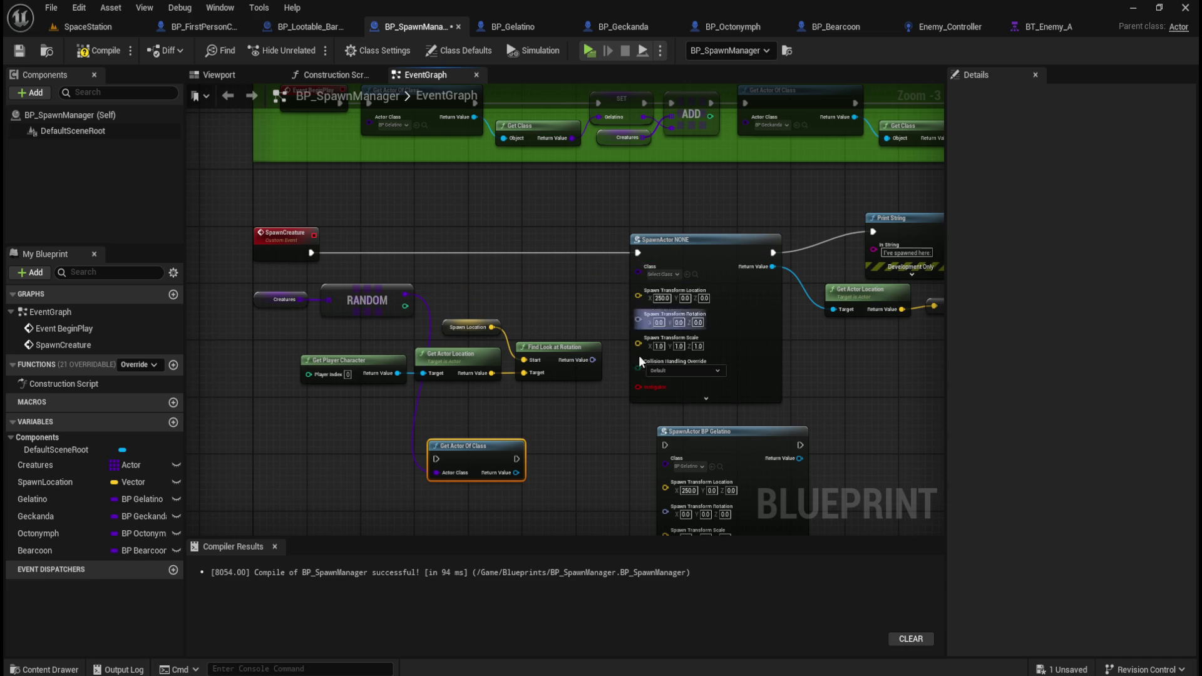
{"action": "left_click_drag", "start_coordinate": [516, 473], "coordinate": [637, 274]}
{"action": "left_click_drag", "start_coordinate": [593, 342], "coordinate": [600, 446]}
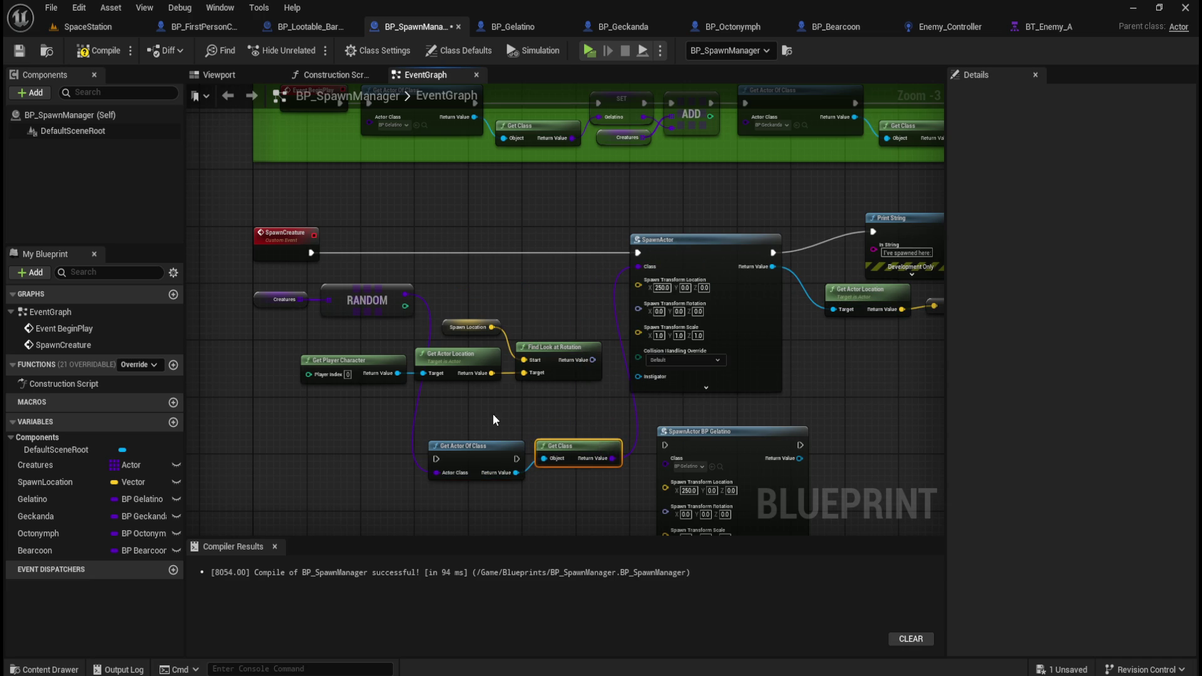
{"action": "left_click_drag", "start_coordinate": [437, 459], "coordinate": [311, 253]}
{"action": "left_click_drag", "start_coordinate": [517, 459], "coordinate": [637, 252]}
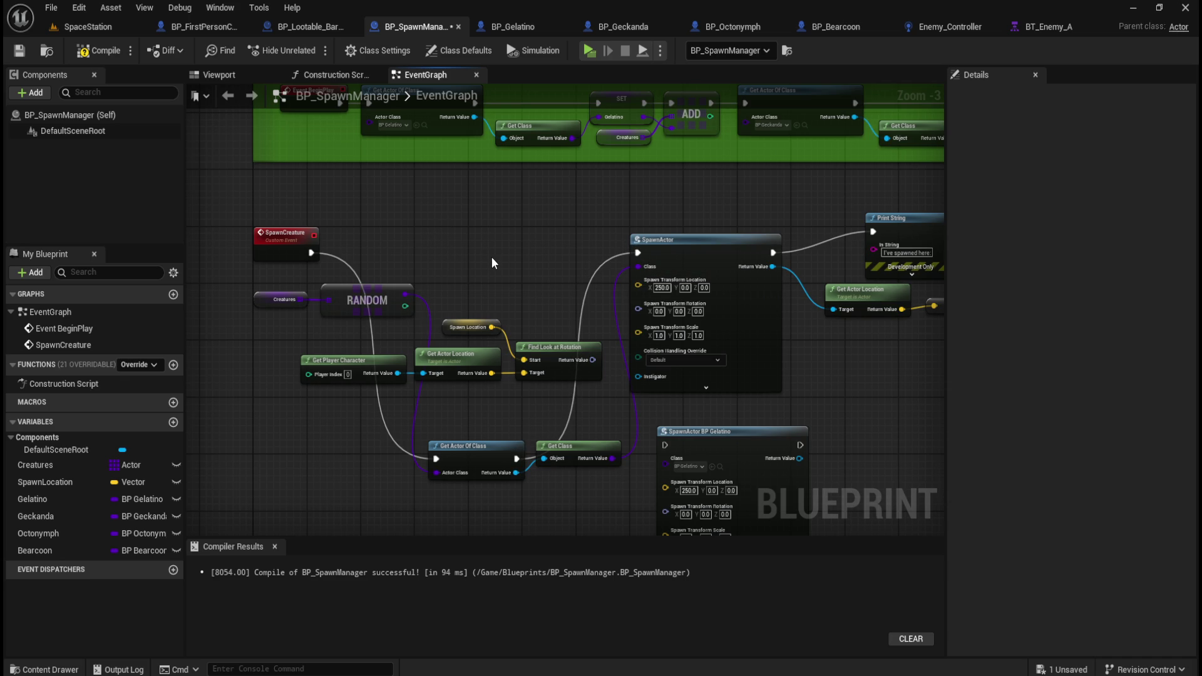
{"action": "left_click", "coordinate": [93, 50]}
- Play-test the SpaceStation level, interact with the barrel, stop, and close the Message Log
{"action": "left_click", "coordinate": [19, 50]}
{"action": "left_click", "coordinate": [102, 26]}
{"action": "left_click", "coordinate": [306, 51]}
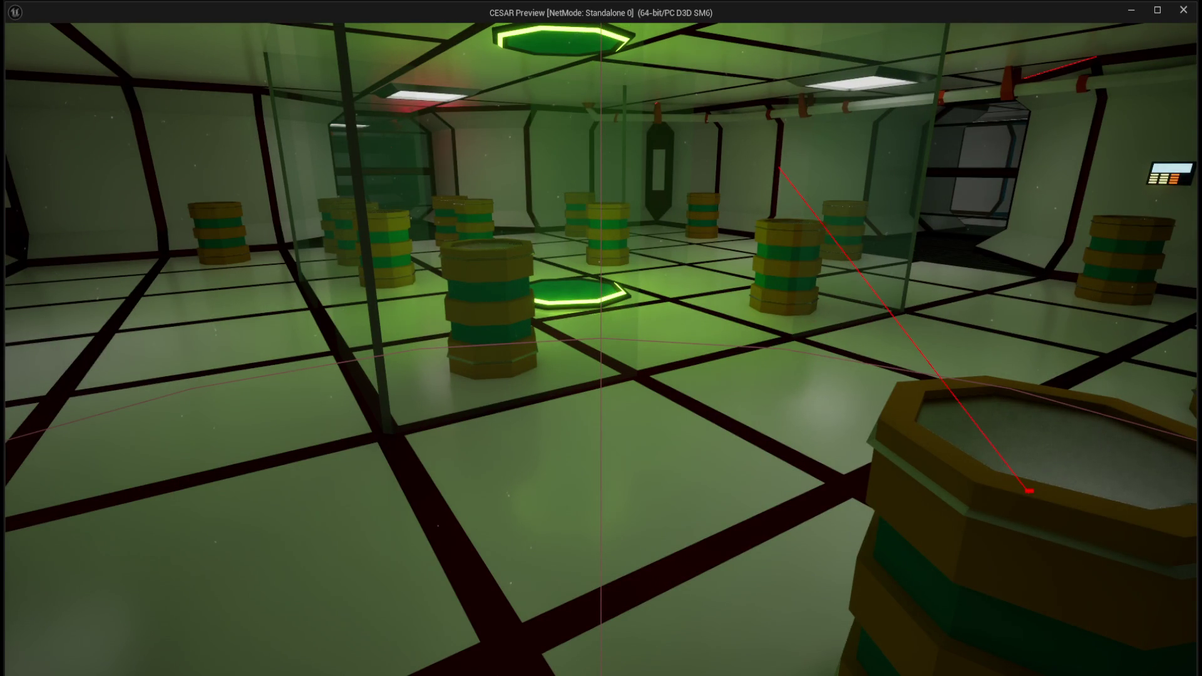
{"action": "key", "text": "e"}
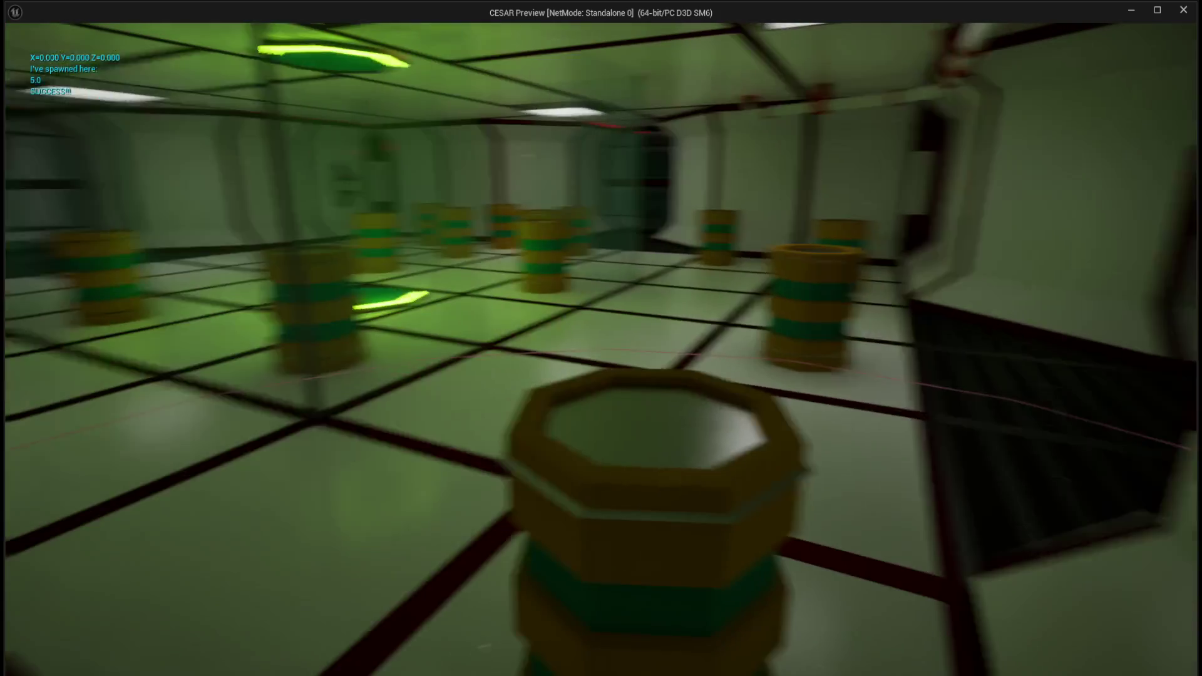
{"action": "key", "text": "Escape"}
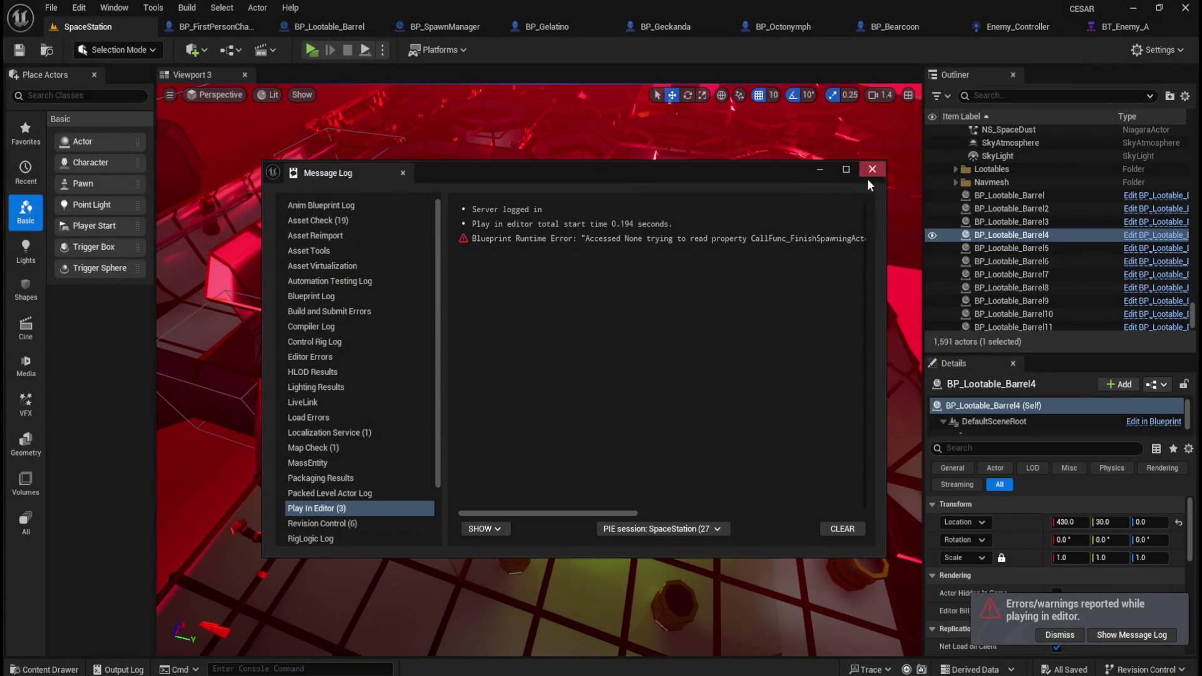
{"action": "left_click", "coordinate": [872, 169]}
{"action": "left_click", "coordinate": [458, 28]}
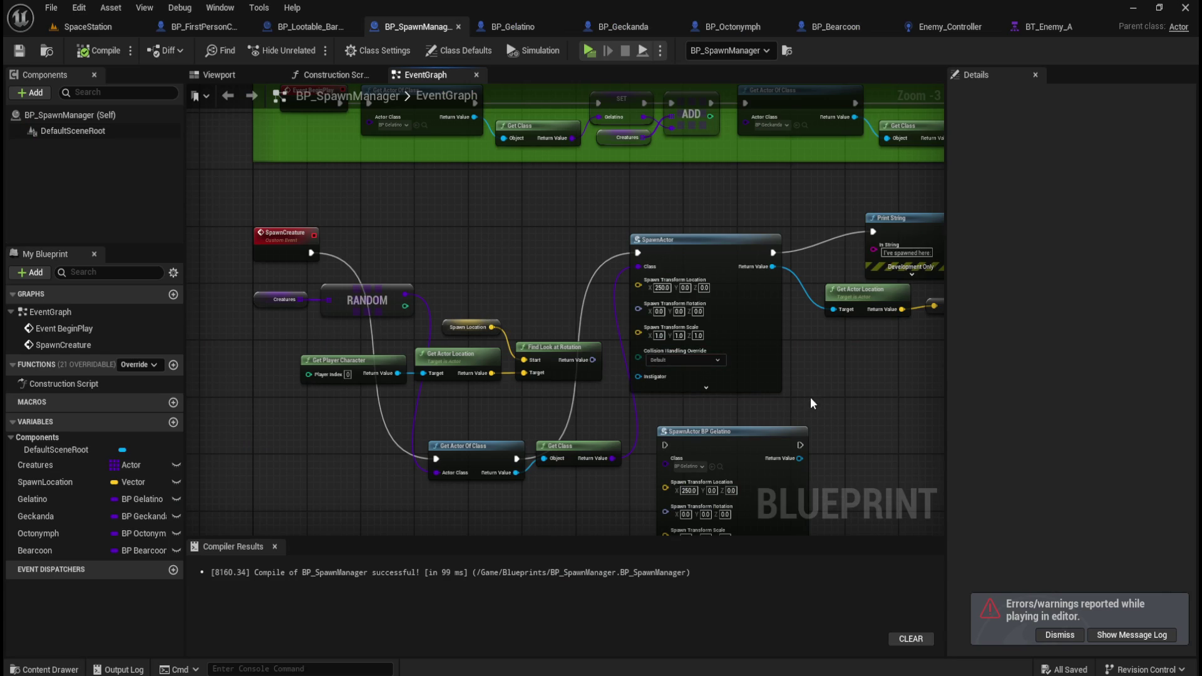
- Promote SpawnActor BP Gelatino's Class pin to a variable, then undo the promotion
{"action": "scroll", "coordinate": [833, 394], "scroll_direction": "up", "scroll_amount": 2}
{"action": "left_click_drag", "start_coordinate": [806, 389], "coordinate": [833, 239]}
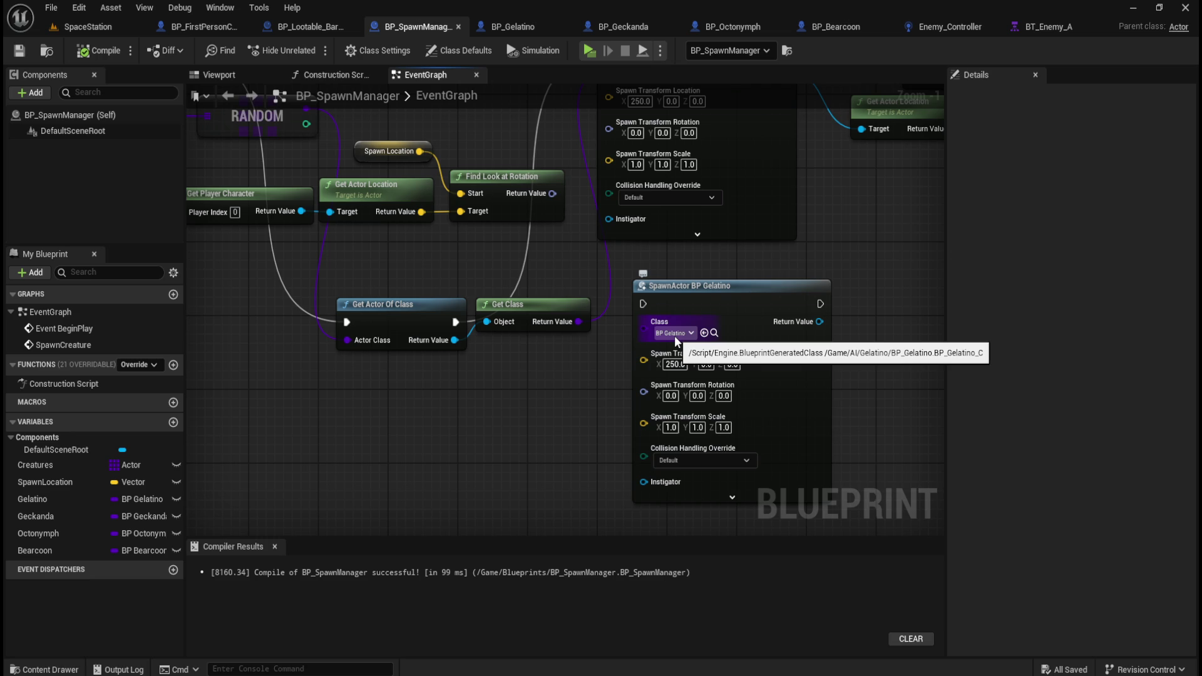
{"action": "mouse_move", "coordinate": [489, 153]}
{"action": "left_mouse_down"}
{"action": "mouse_move", "coordinate": [593, 276]}
{"action": "mouse_move", "coordinate": [599, 245]}
{"action": "mouse_move", "coordinate": [544, 233]}
{"action": "left_mouse_up"}
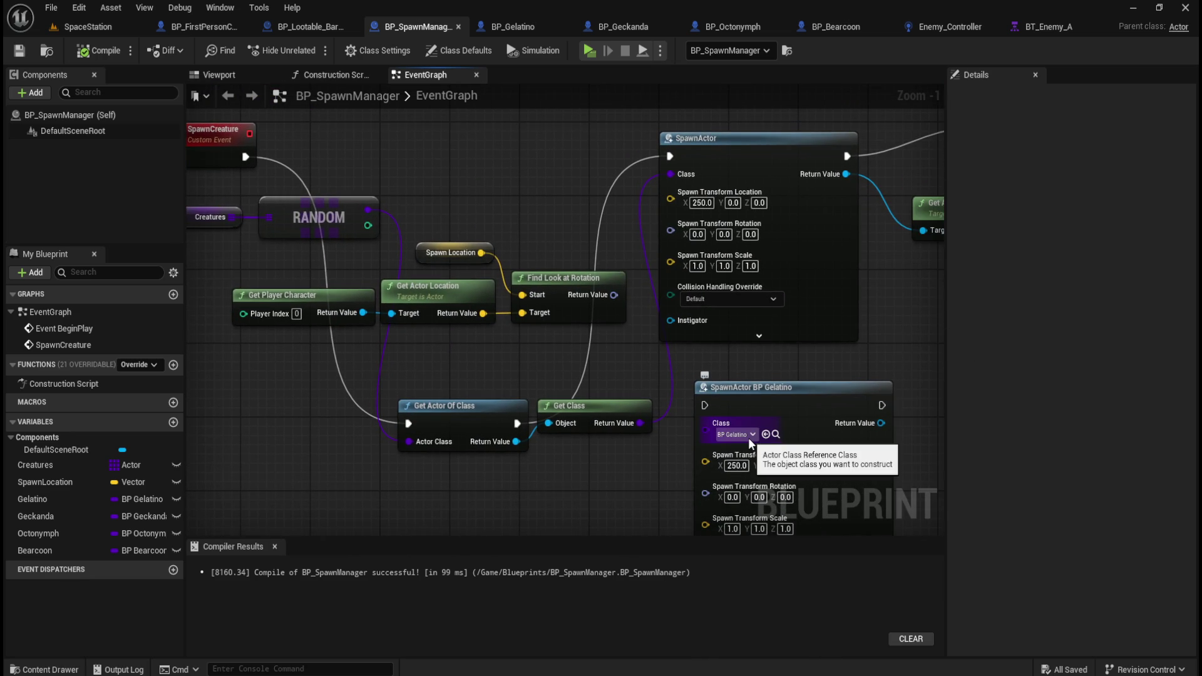
{"action": "right_click", "coordinate": [711, 426]}
{"action": "left_click", "coordinate": [769, 472]}
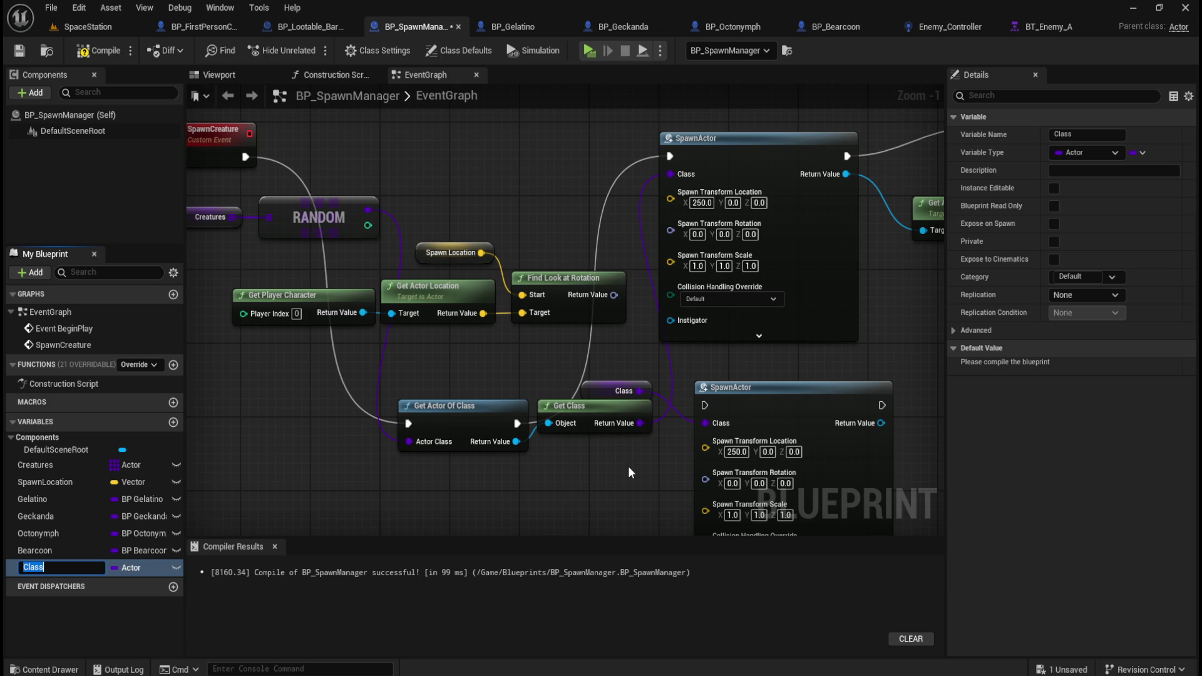
{"action": "left_click", "coordinate": [630, 467]}
- Undo the promotion, frame RANDOM, Creatures and SpawnActor, and bring up the Content Drawer
{"action": "key", "text": "ctrl+z"}
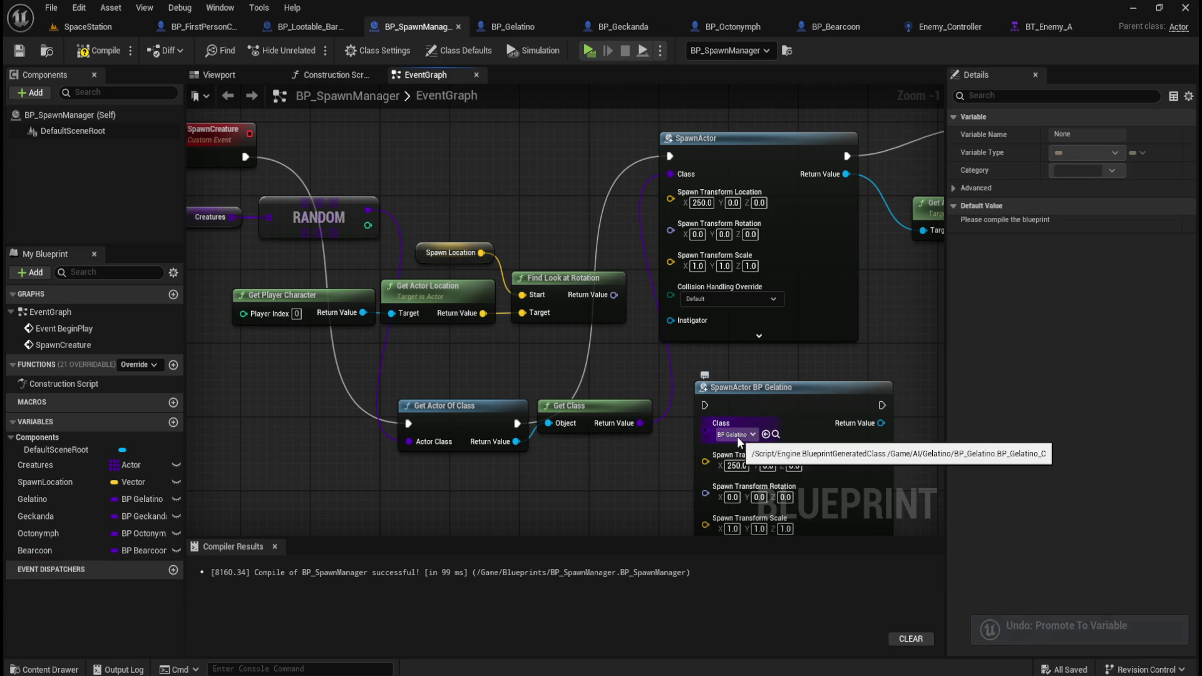
{"action": "left_click_drag", "start_coordinate": [851, 363], "coordinate": [677, 175]}
{"action": "mouse_move", "coordinate": [815, 184]}
{"action": "left_mouse_down"}
{"action": "mouse_move", "coordinate": [741, 291]}
{"action": "mouse_move", "coordinate": [562, 452]}
{"action": "left_mouse_up"}
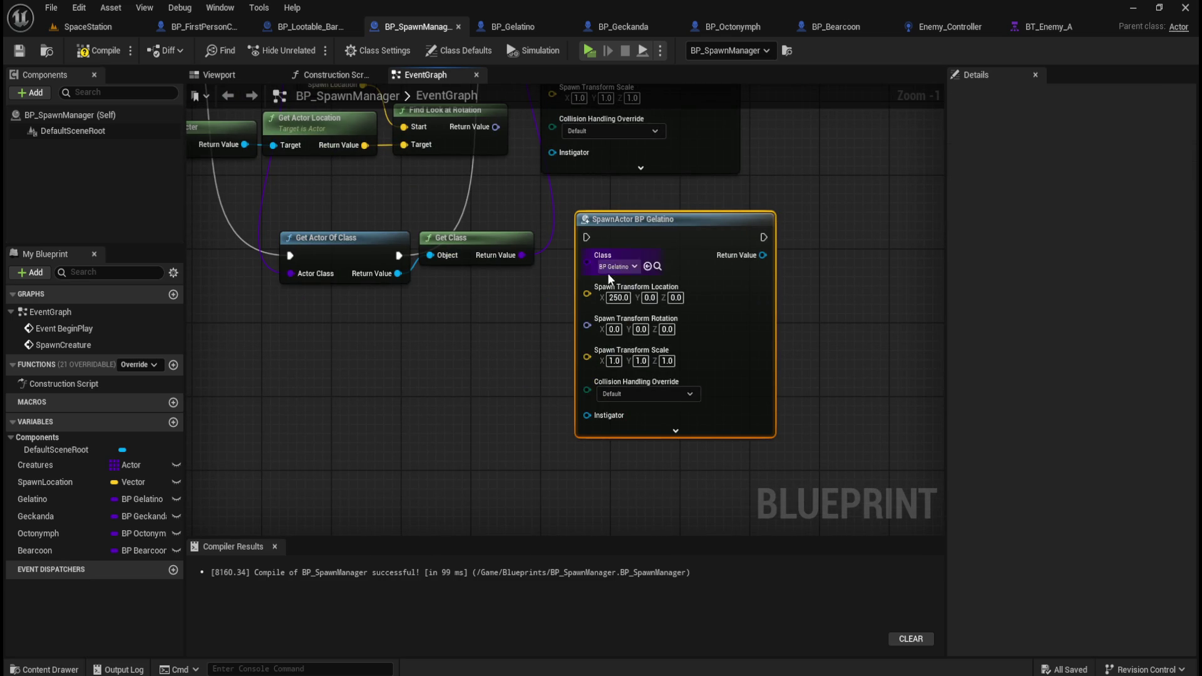
{"action": "mouse_move", "coordinate": [431, 326]}
{"action": "left_mouse_down"}
{"action": "mouse_move", "coordinate": [572, 451]}
{"action": "mouse_move", "coordinate": [606, 450]}
{"action": "mouse_move", "coordinate": [593, 457]}
{"action": "left_mouse_up"}
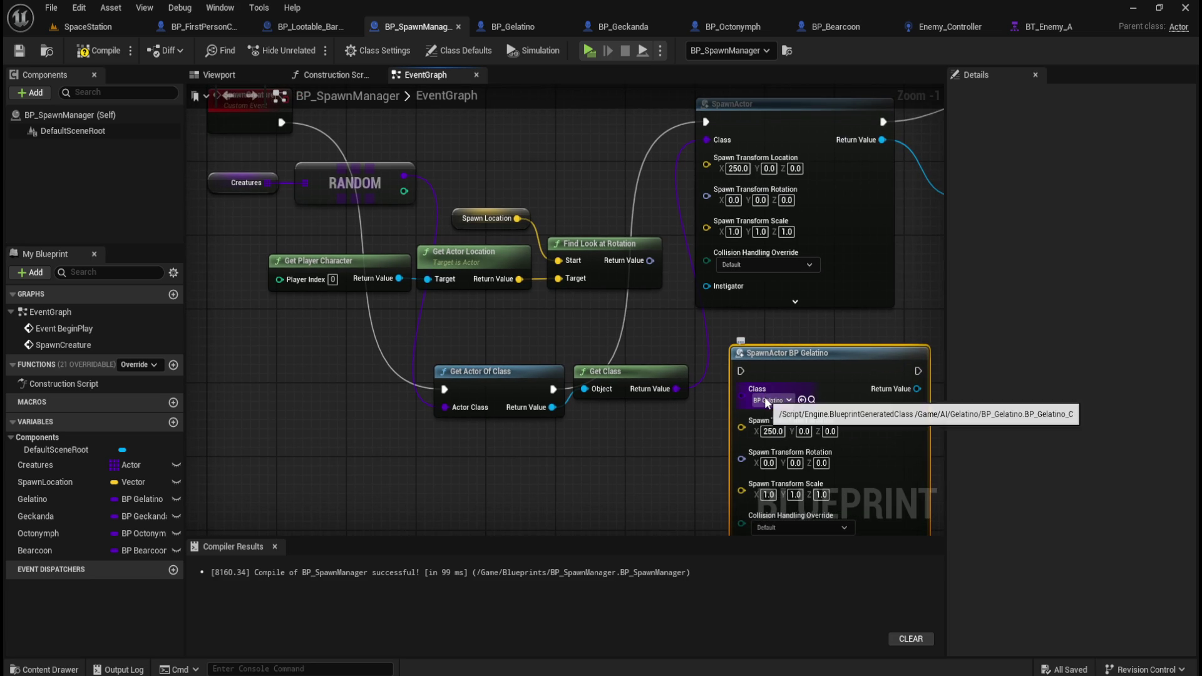
{"action": "right_click", "coordinate": [408, 463]}
{"action": "left_click", "coordinate": [352, 465]}
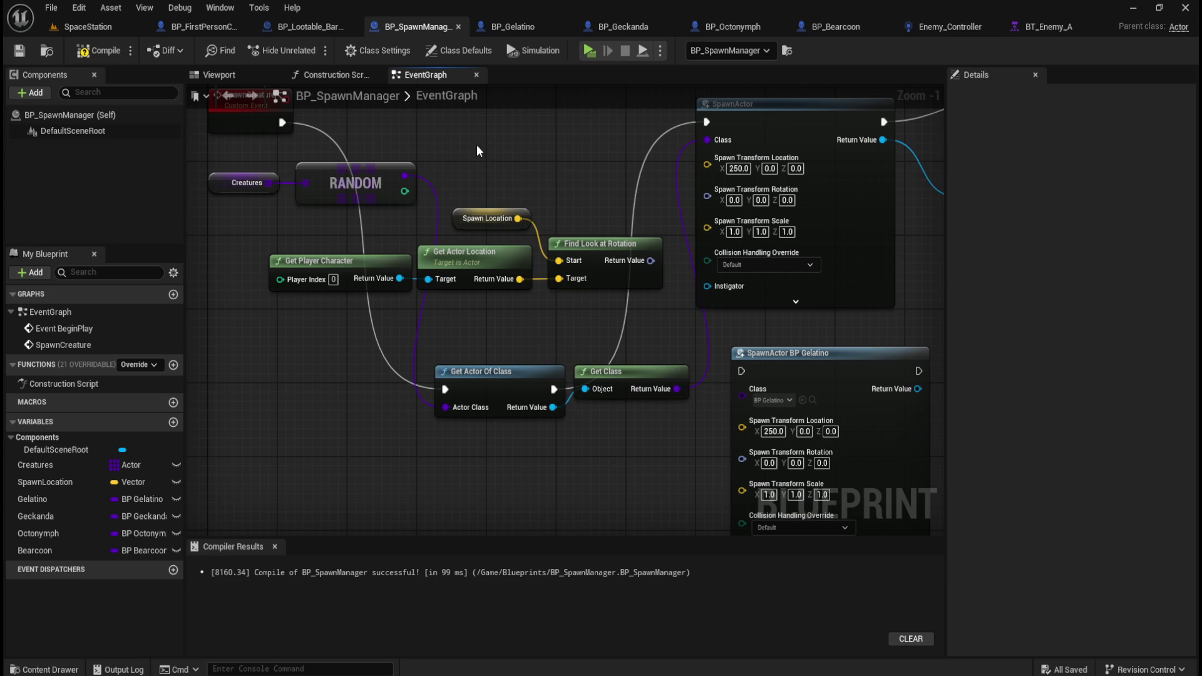
{"action": "key", "text": "ctrl+space"}
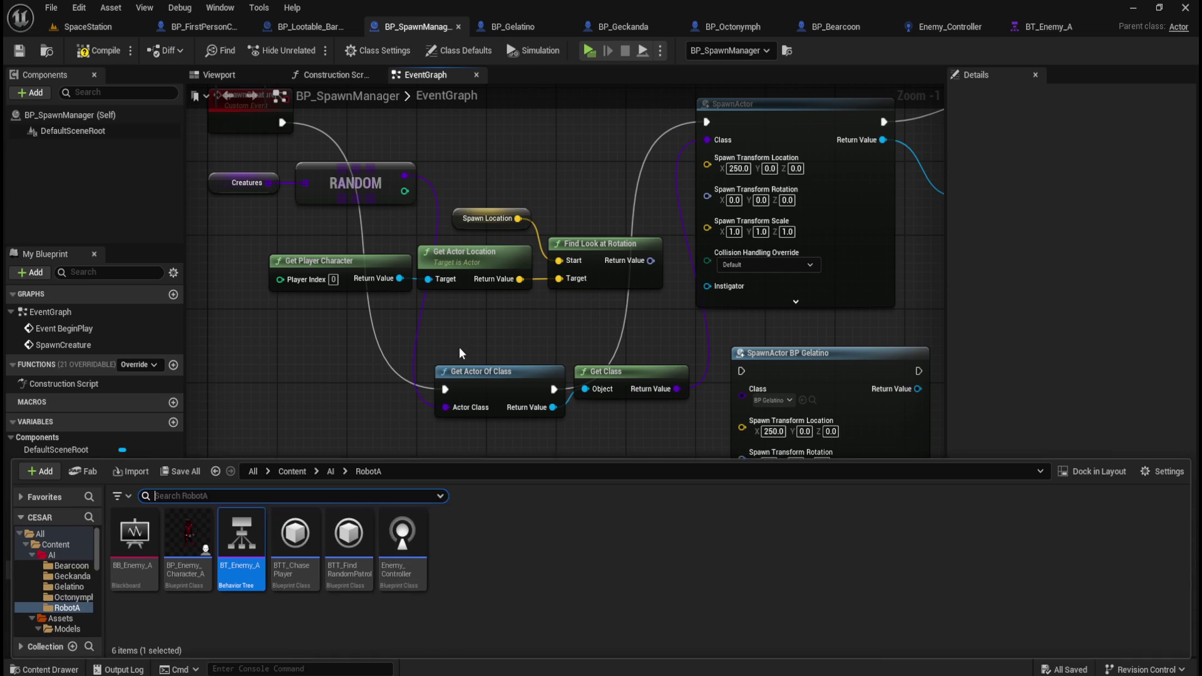
- Select BP_Gelatino in the AI > Gelatino folder, then close the Content Drawer
{"action": "left_click", "coordinate": [331, 472]}
{"action": "double_click", "coordinate": [242, 532]}
{"action": "left_click", "coordinate": [134, 545]}
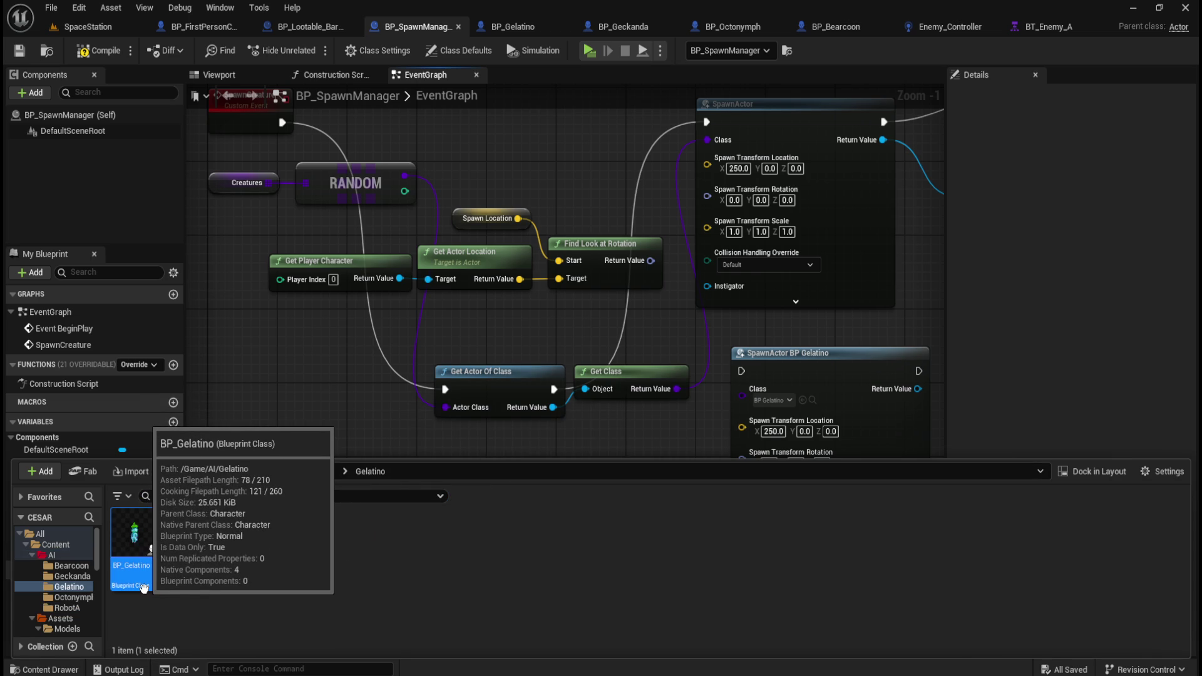
{"action": "left_click", "coordinate": [341, 412]}
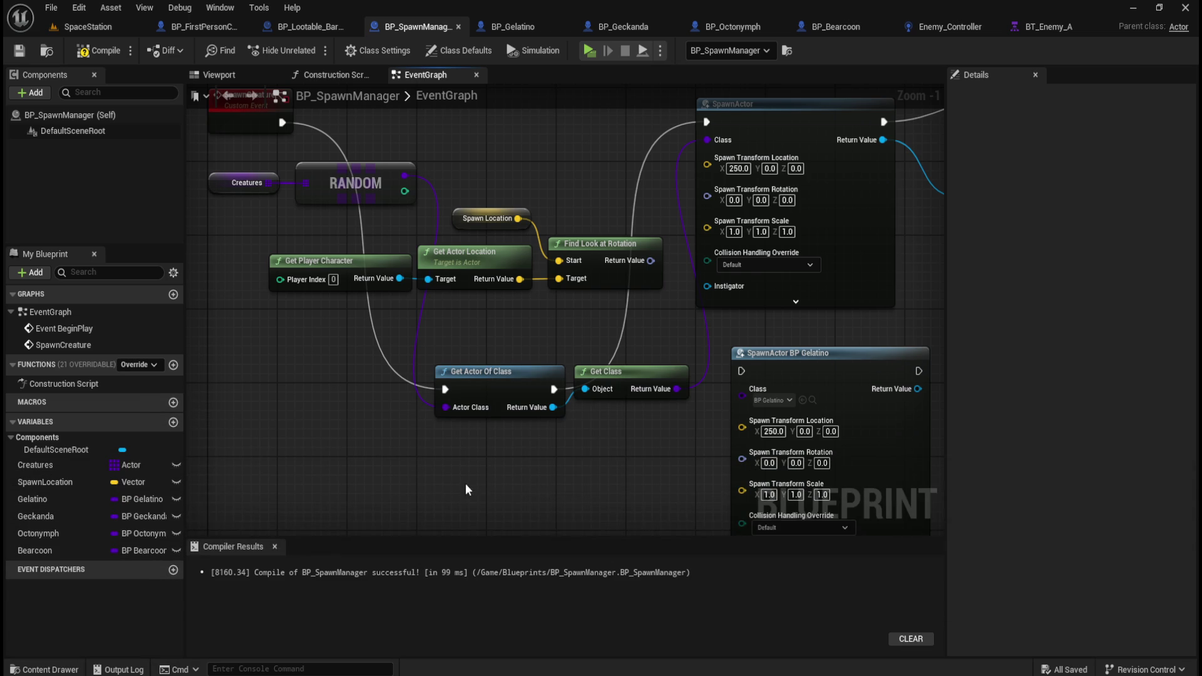
{"action": "left_click_drag", "start_coordinate": [465, 483], "coordinate": [453, 419]}
- Search the graph actions for 'get actor' and scroll through the results
{"action": "right_click", "coordinate": [433, 449]}
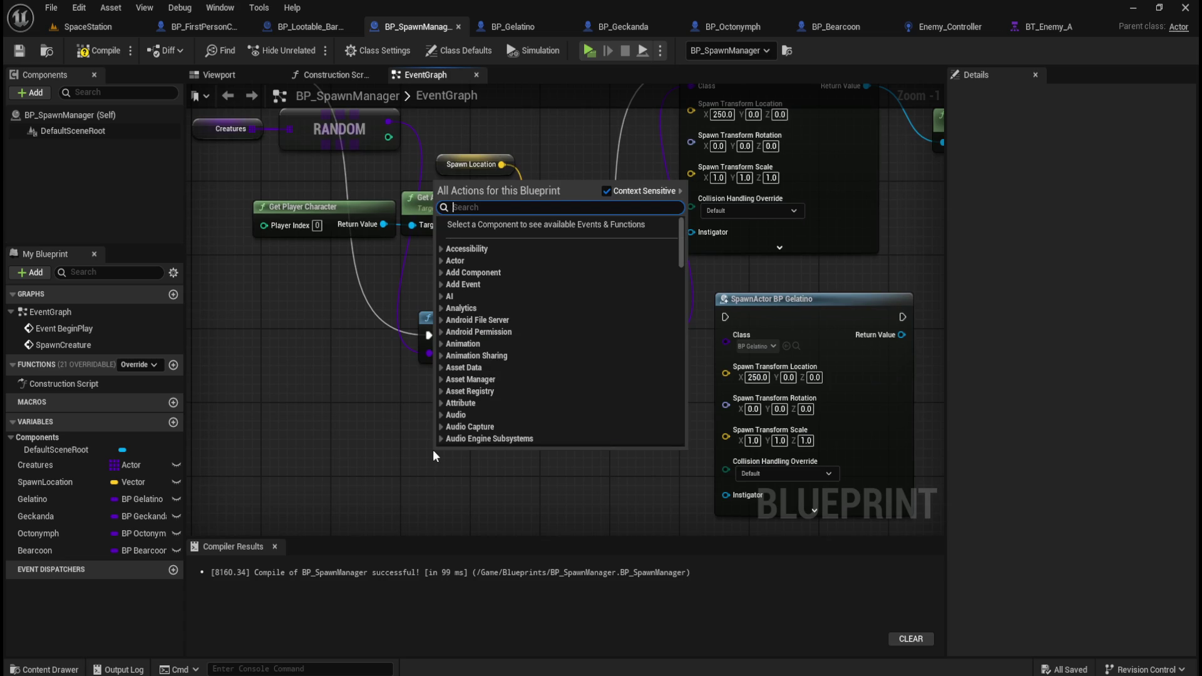
{"action": "type", "text": "get acto"}
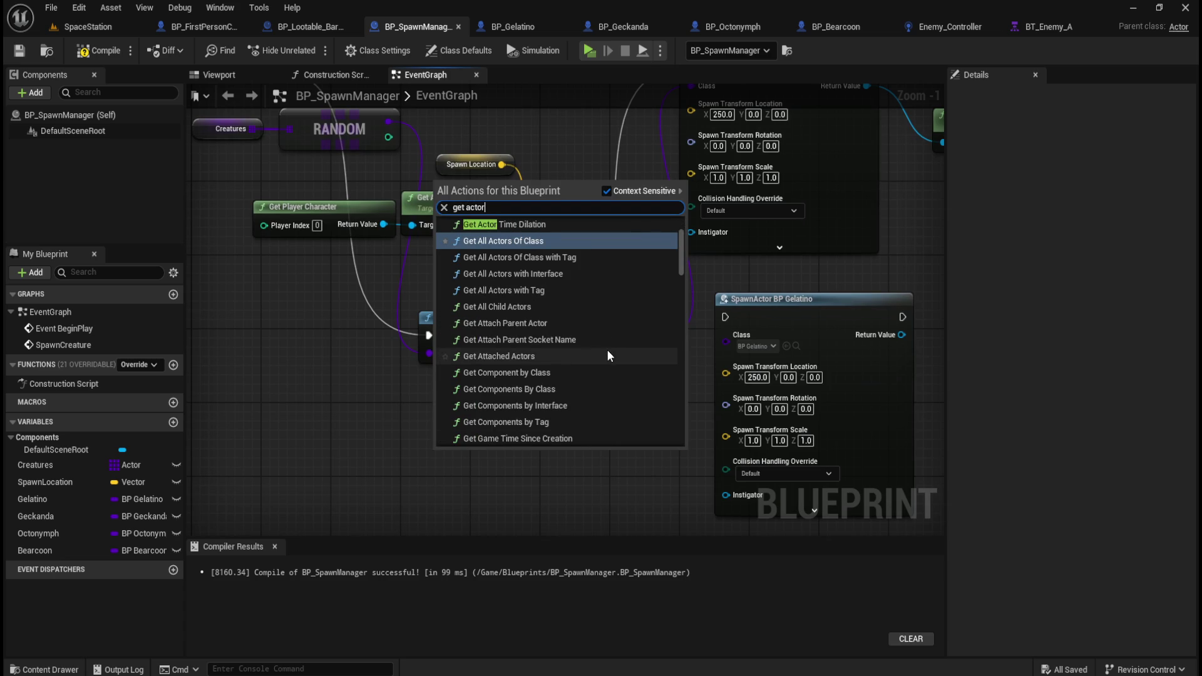
{"action": "type", "text": "r"}
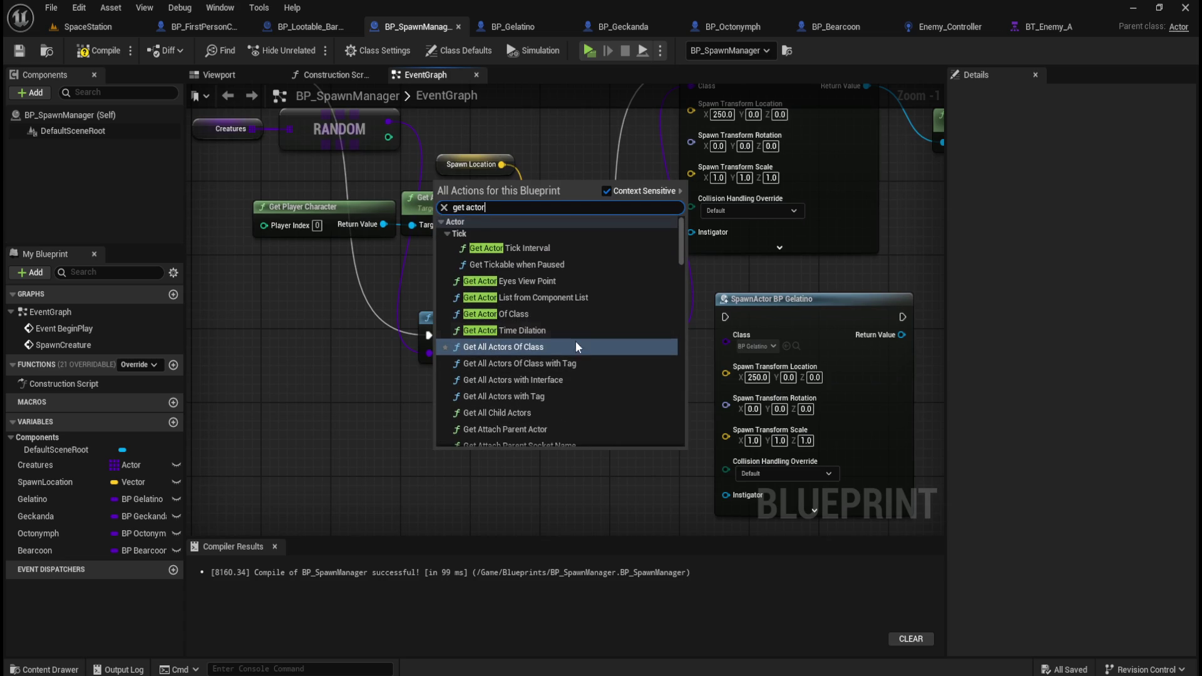
{"action": "scroll", "coordinate": [604, 306], "scroll_direction": "down", "scroll_amount": 5}
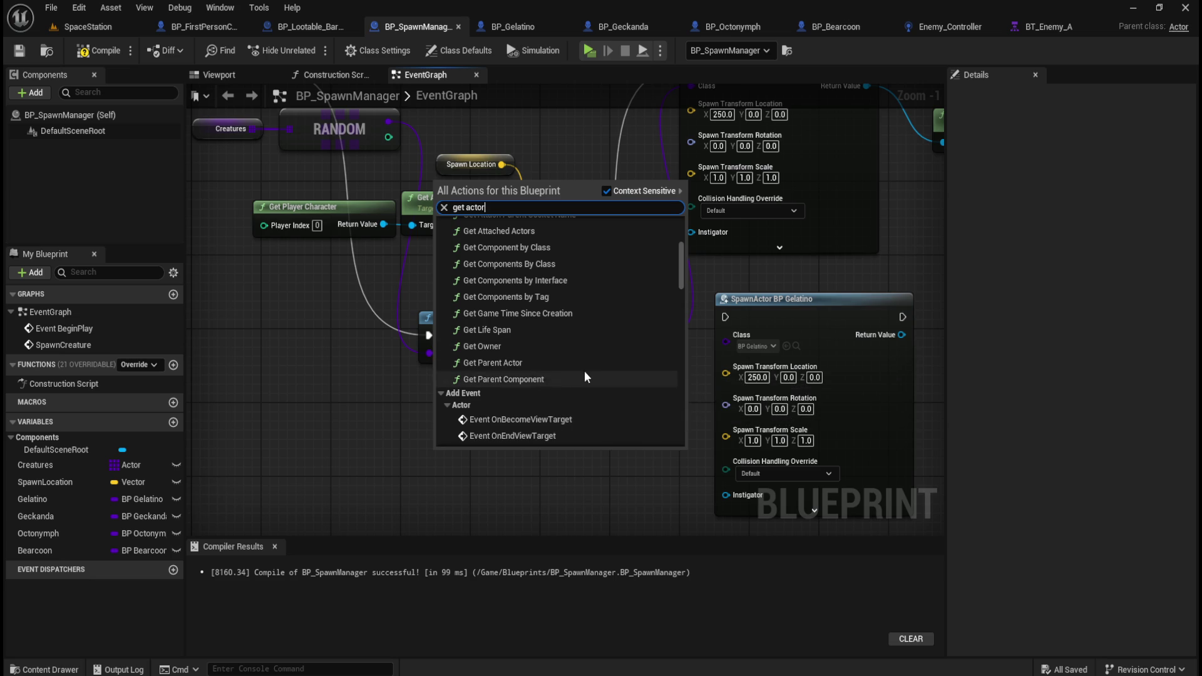
{"action": "scroll", "coordinate": [584, 370], "scroll_direction": "down", "scroll_amount": 2}
{"action": "scroll", "coordinate": [600, 372], "scroll_direction": "down", "scroll_amount": 2}
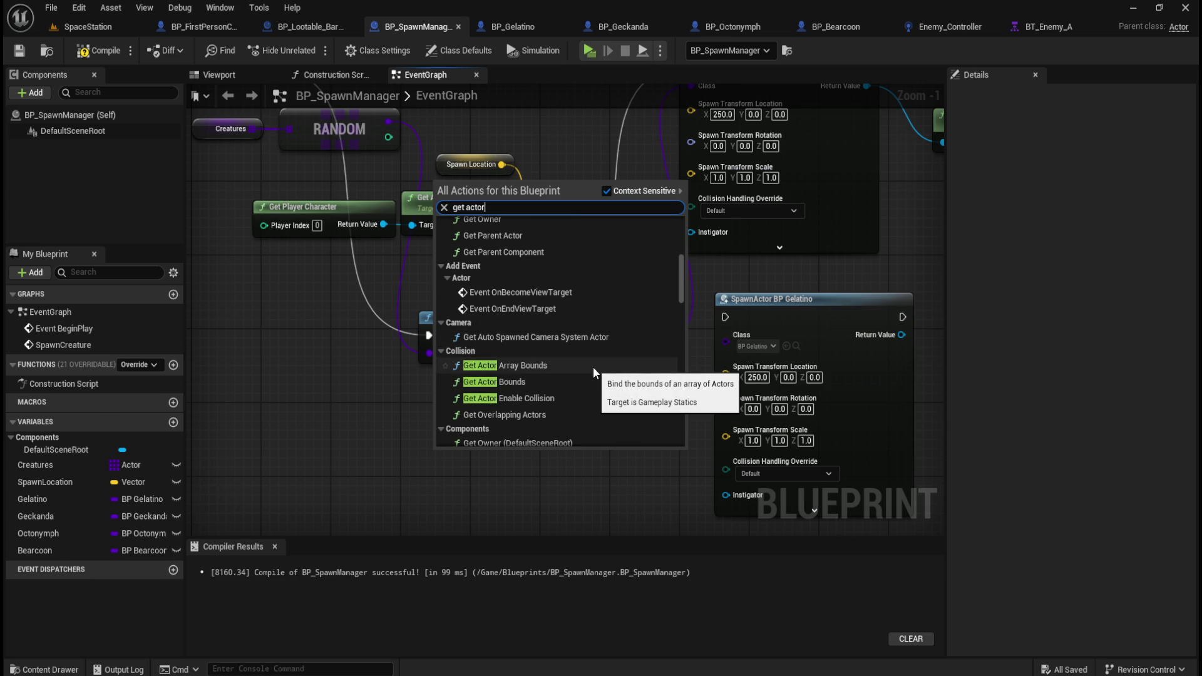
{"action": "scroll", "coordinate": [592, 367], "scroll_direction": "down", "scroll_amount": 4}
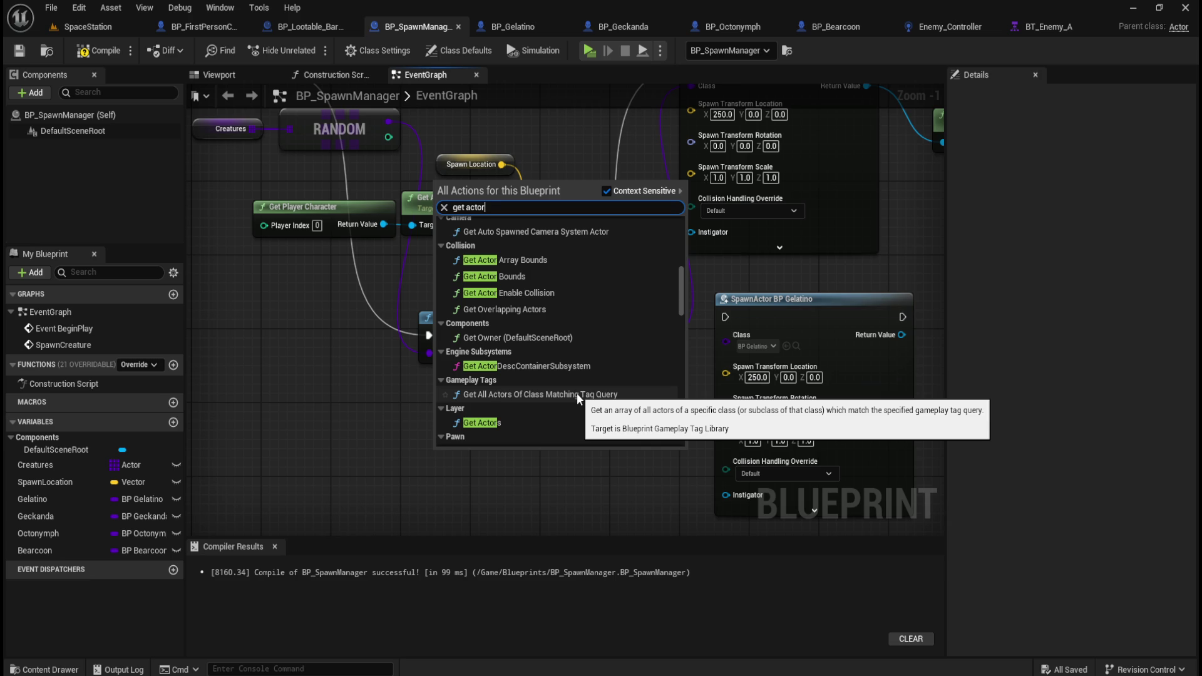
{"action": "scroll", "coordinate": [577, 392], "scroll_direction": "down", "scroll_amount": 3}
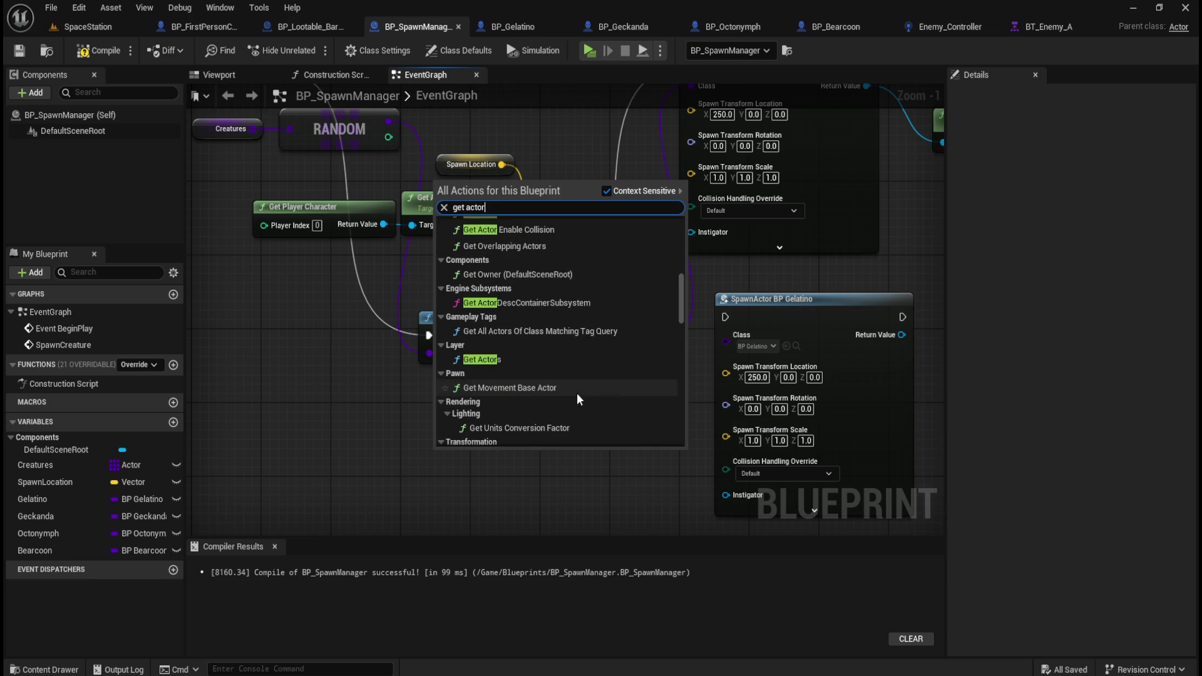
- Try 'subclass', then 'get actor' again, and close the list without adding a node
{"action": "key", "text": "ctrl+a"}
{"action": "type", "text": "subclass"}
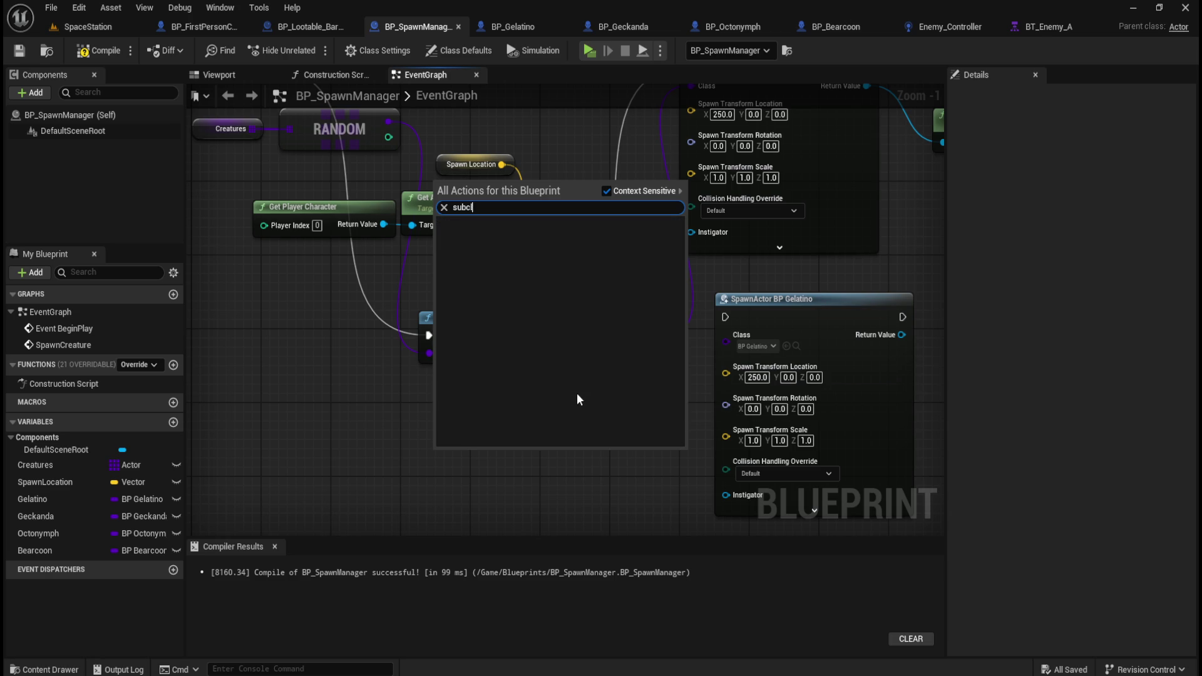
{"action": "key", "text": "ctrl+a"}
{"action": "type", "text": "get actor"}
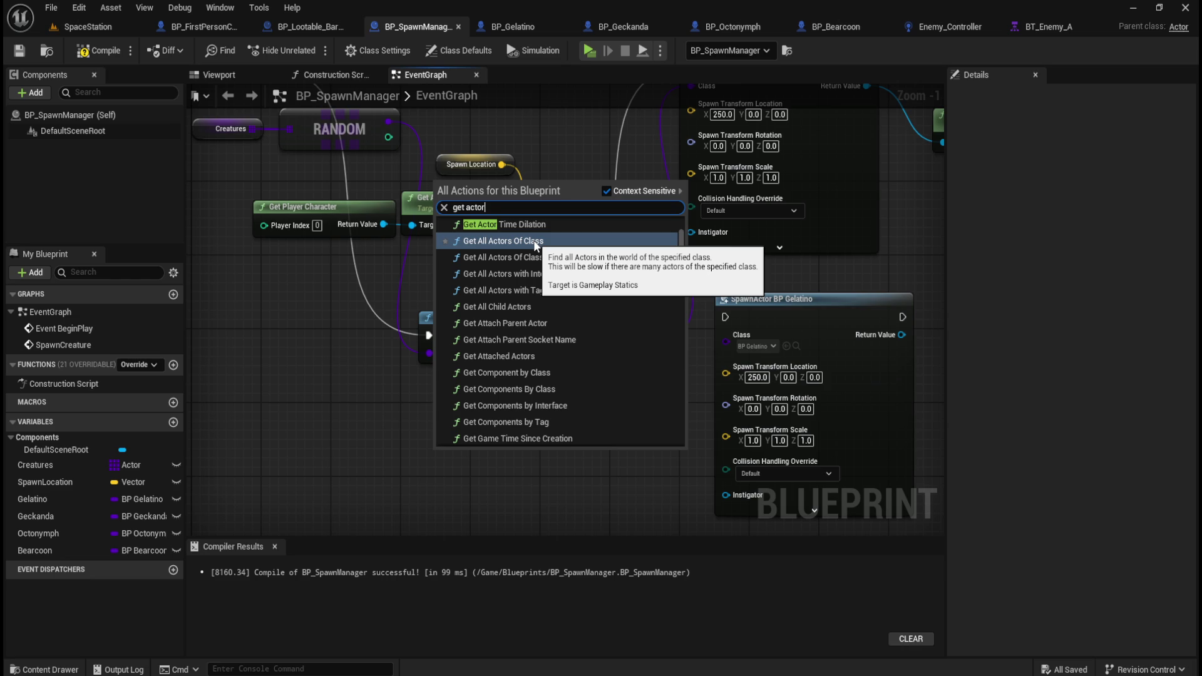
{"action": "scroll", "coordinate": [533, 239], "scroll_direction": "up", "scroll_amount": 2}
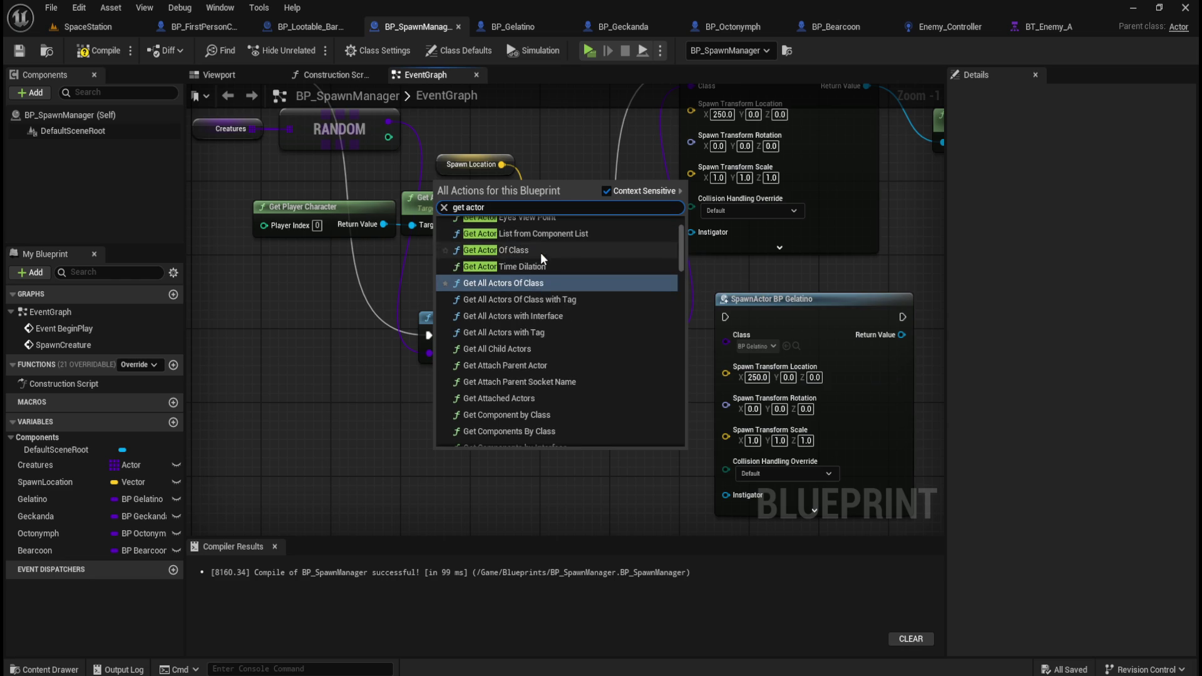
{"action": "left_click", "coordinate": [397, 400]}
{"action": "left_click_drag", "start_coordinate": [399, 406], "coordinate": [540, 486]}
{"action": "mouse_move", "coordinate": [596, 374]}
{"action": "left_mouse_down"}
{"action": "mouse_move", "coordinate": [550, 372]}
{"action": "mouse_move", "coordinate": [547, 411]}
{"action": "mouse_move", "coordinate": [509, 431]}
{"action": "mouse_move", "coordinate": [522, 357]}
{"action": "left_mouse_up"}
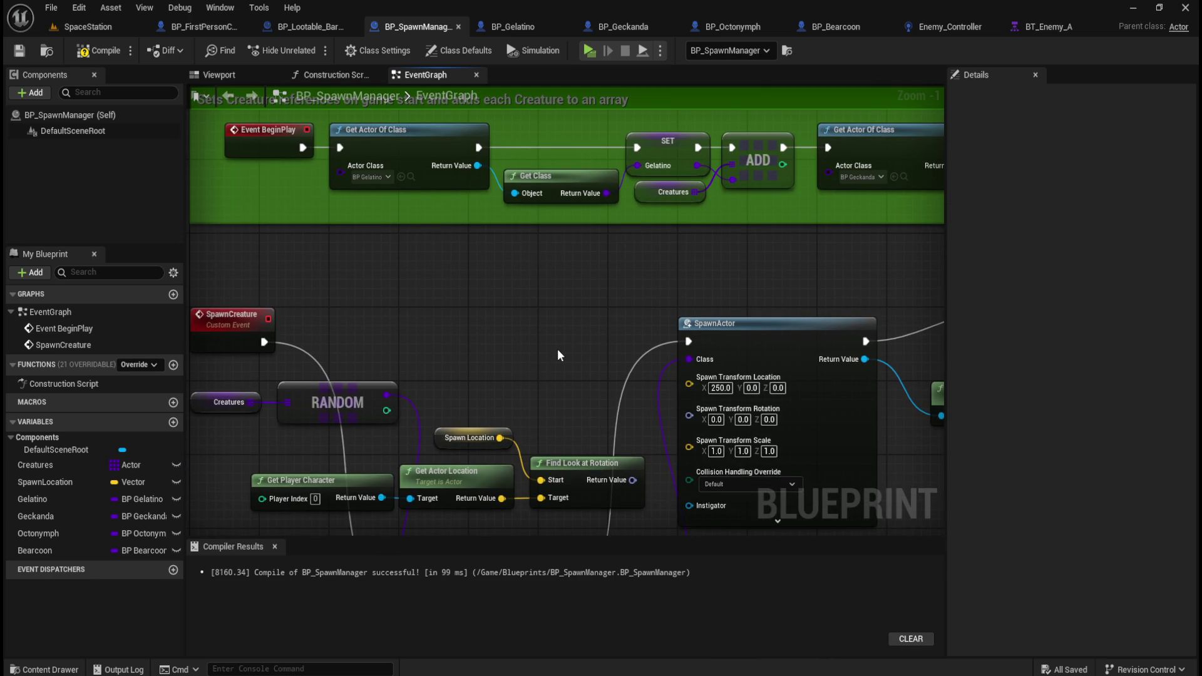
- Pan to show the Sets Creature references comment and both event sections
{"action": "left_click_drag", "start_coordinate": [508, 313], "coordinate": [499, 343]}
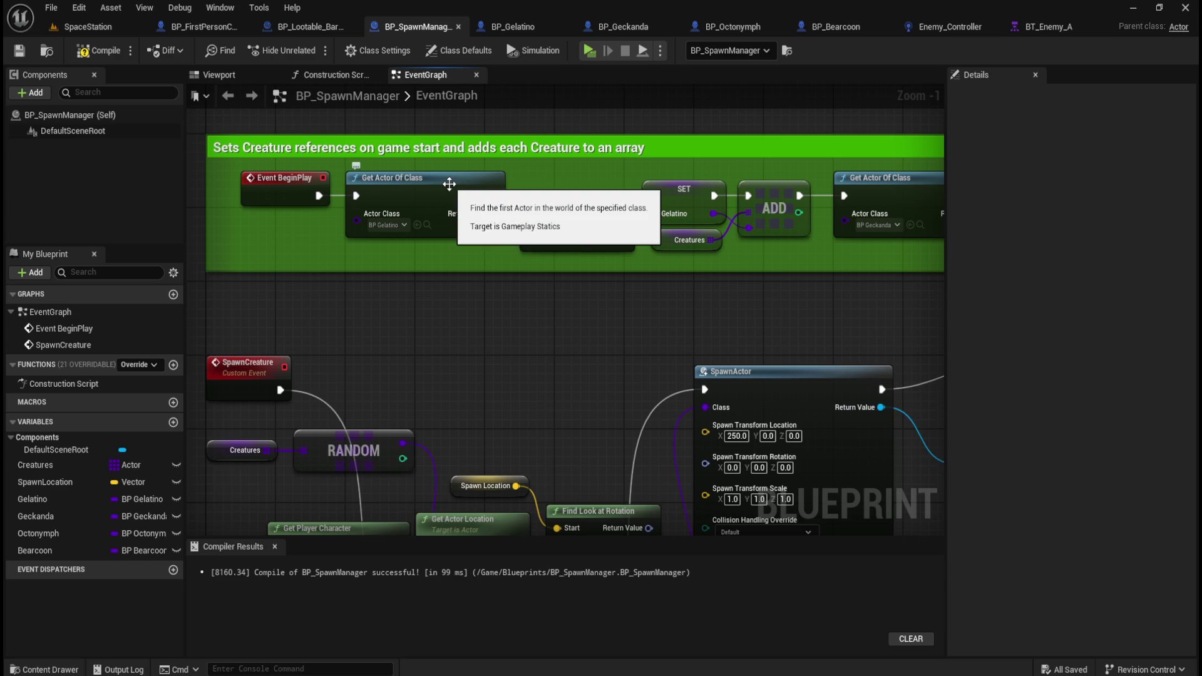
{"action": "mouse_move", "coordinate": [483, 390]}
{"action": "left_mouse_down"}
{"action": "mouse_move", "coordinate": [518, 298]}
{"action": "mouse_move", "coordinate": [590, 184]}
{"action": "mouse_move", "coordinate": [563, 393]}
{"action": "mouse_move", "coordinate": [567, 369]}
{"action": "mouse_move", "coordinate": [516, 333]}
{"action": "left_mouse_up"}
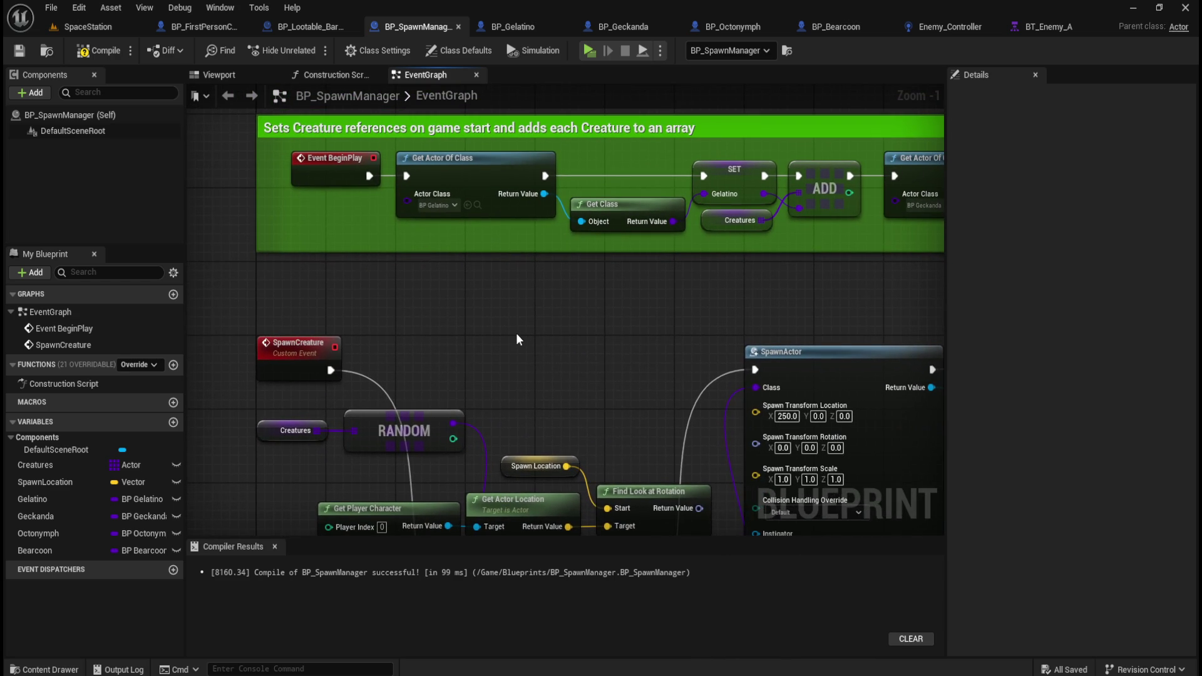
{"action": "right_click", "coordinate": [516, 335]}
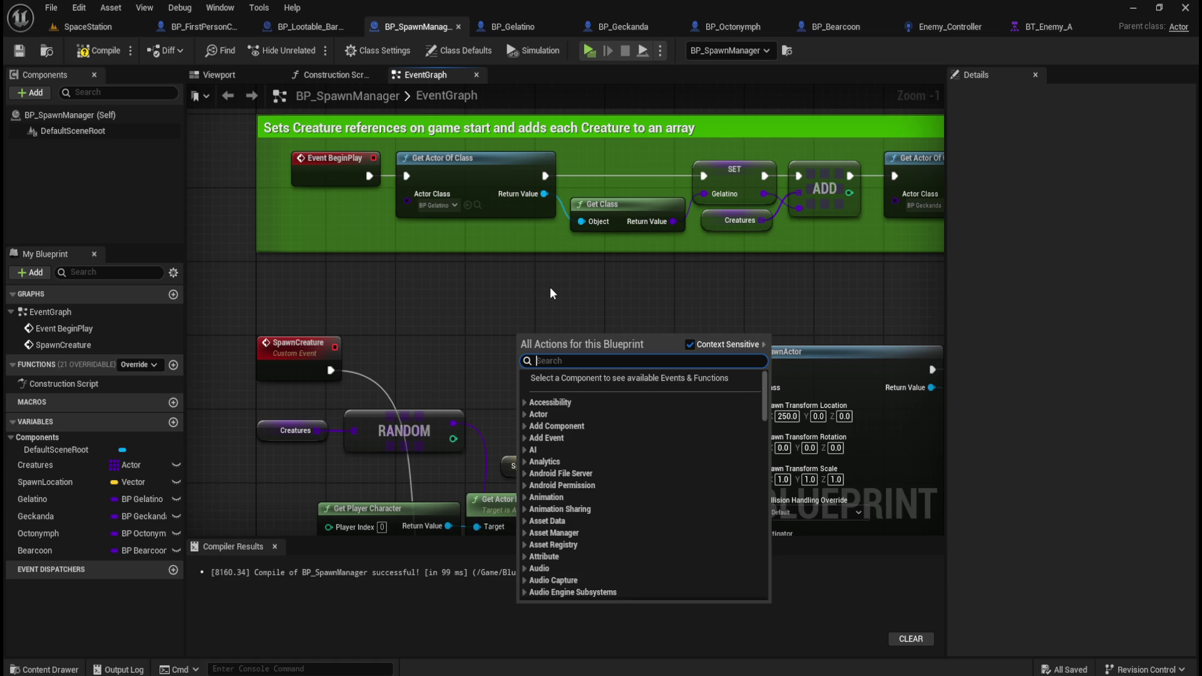
{"action": "left_click", "coordinate": [550, 288]}
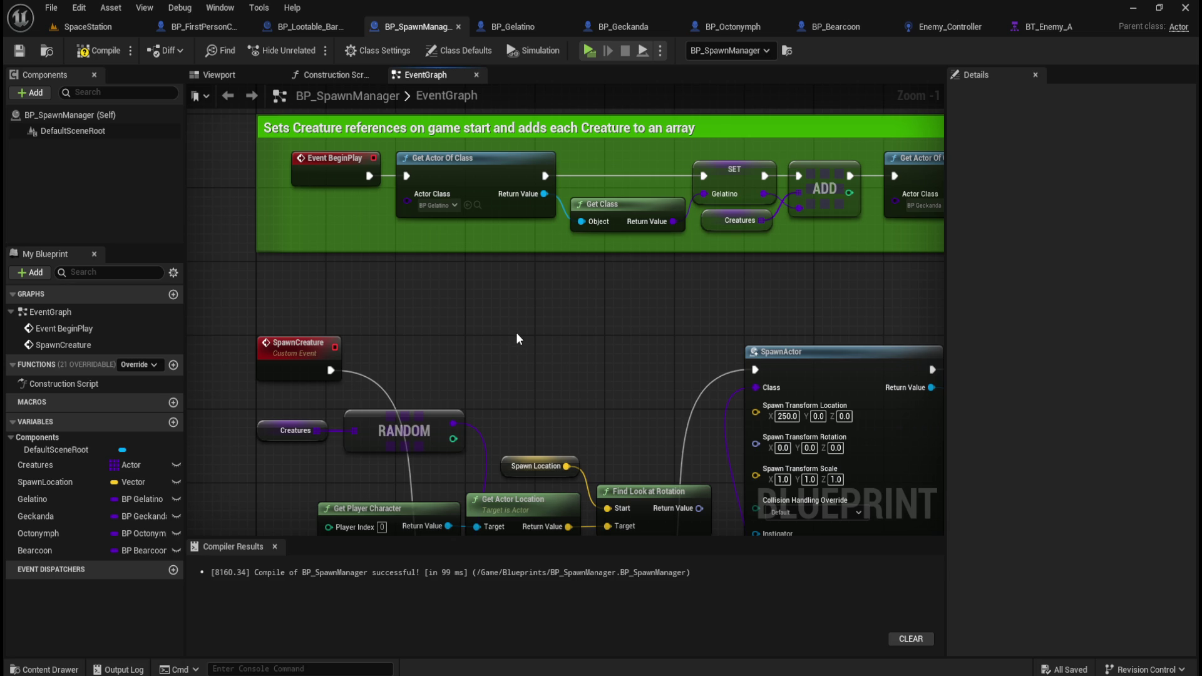
- Frame SpawnCreature, RANDOM and SpawnActor, then open the Content Drawer at the AI folder
{"action": "left_click", "coordinate": [295, 28]}
{"action": "scroll", "coordinate": [477, 230], "scroll_direction": "up", "scroll_amount": 3}
{"action": "mouse_move", "coordinate": [477, 230]}
{"action": "left_mouse_down"}
{"action": "mouse_move", "coordinate": [829, 303]}
{"action": "mouse_move", "coordinate": [771, 500]}
{"action": "mouse_move", "coordinate": [703, 322]}
{"action": "left_mouse_up"}
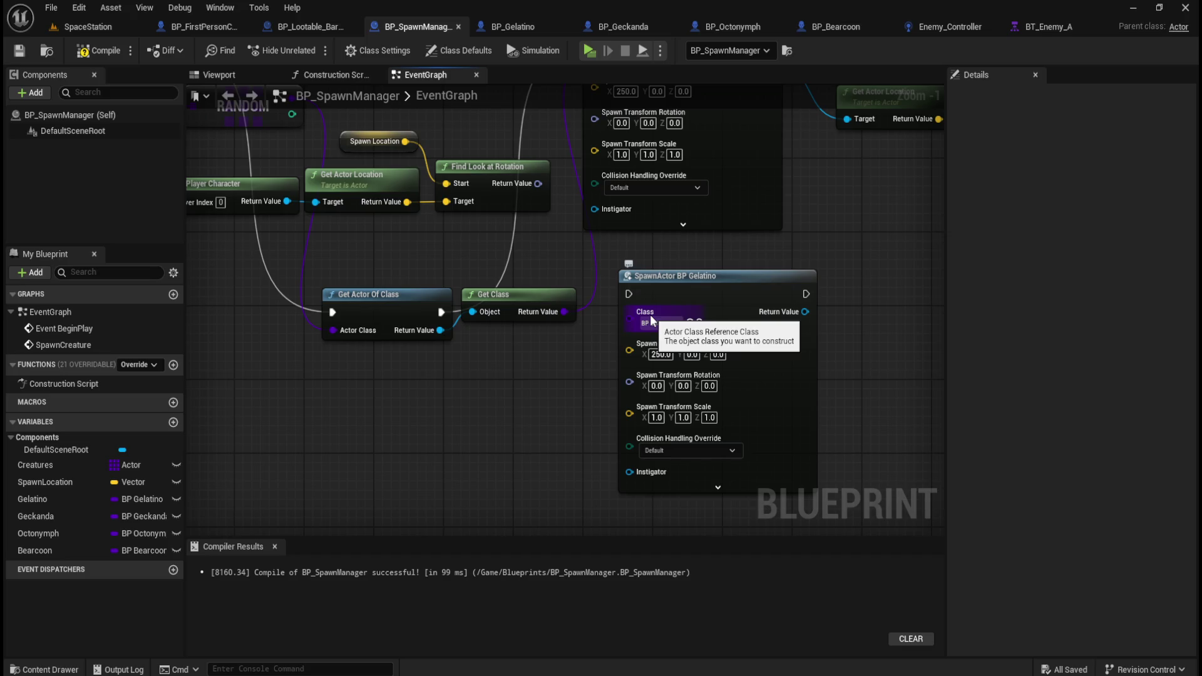
{"action": "left_click_drag", "start_coordinate": [588, 311], "coordinate": [566, 223]}
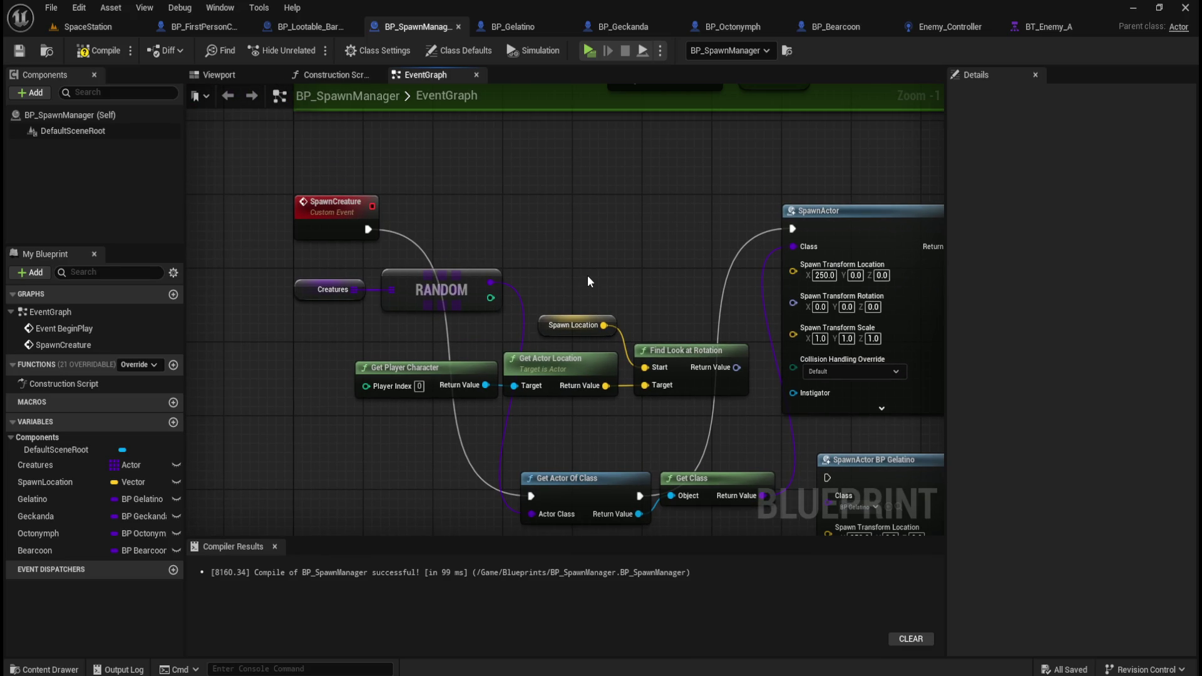
{"action": "key", "text": "ctrl+space"}
{"action": "left_click", "coordinate": [331, 471]}
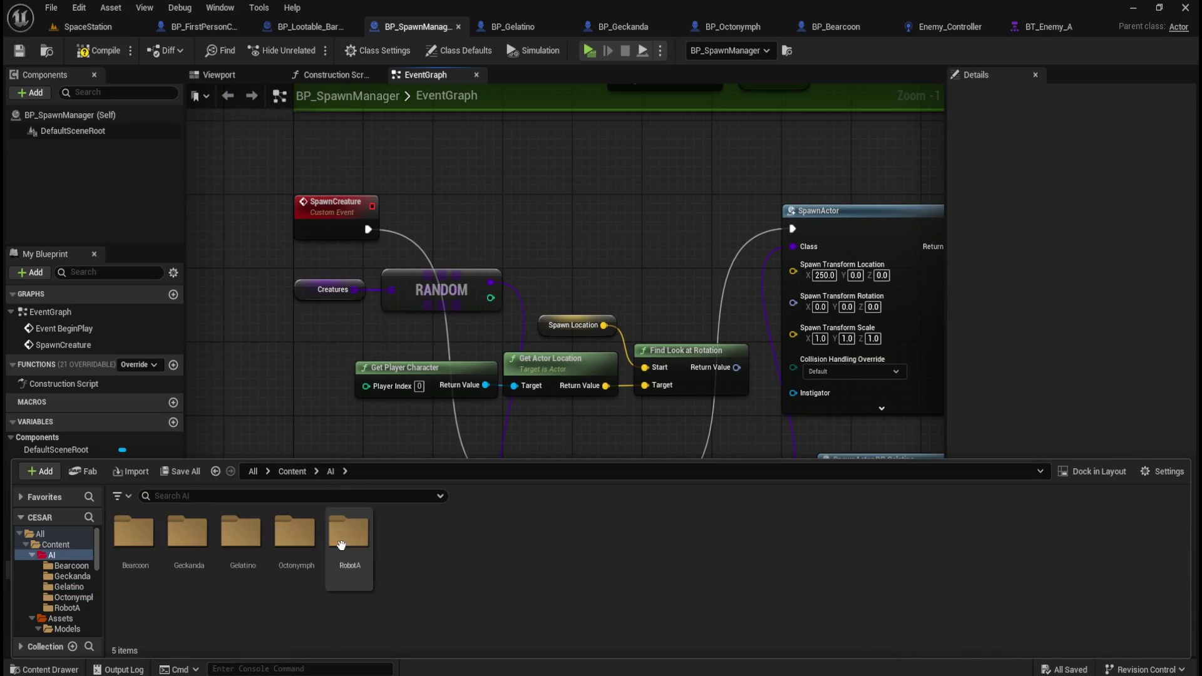
- Drag BP_Geckanda into the graph, then delete the resulting Add Child Actor Component node
{"action": "double_click", "coordinate": [187, 539]}
{"action": "left_click_drag", "start_coordinate": [150, 537], "coordinate": [291, 400]}
{"action": "mouse_move", "coordinate": [389, 419]}
{"action": "left_mouse_down"}
{"action": "mouse_move", "coordinate": [366, 432]}
{"action": "mouse_move", "coordinate": [398, 430]}
{"action": "left_mouse_up"}
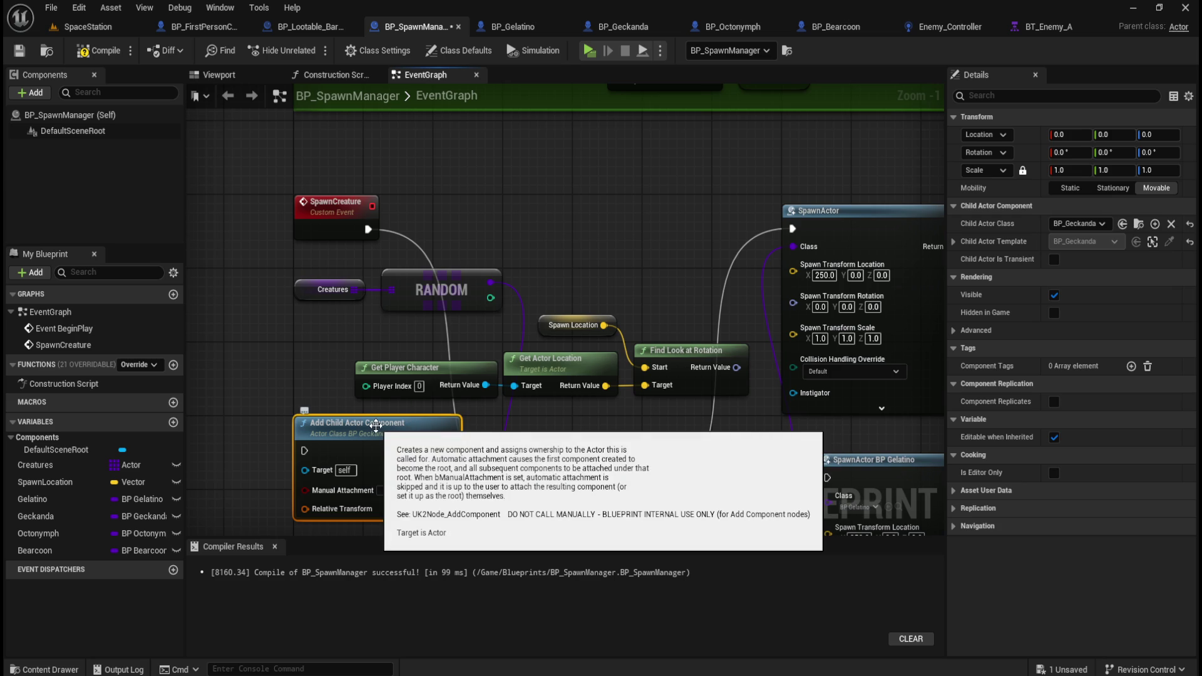
{"action": "mouse_move", "coordinate": [257, 456]}
{"action": "left_mouse_down"}
{"action": "mouse_move", "coordinate": [265, 415]}
{"action": "mouse_move", "coordinate": [319, 423]}
{"action": "left_mouse_up"}
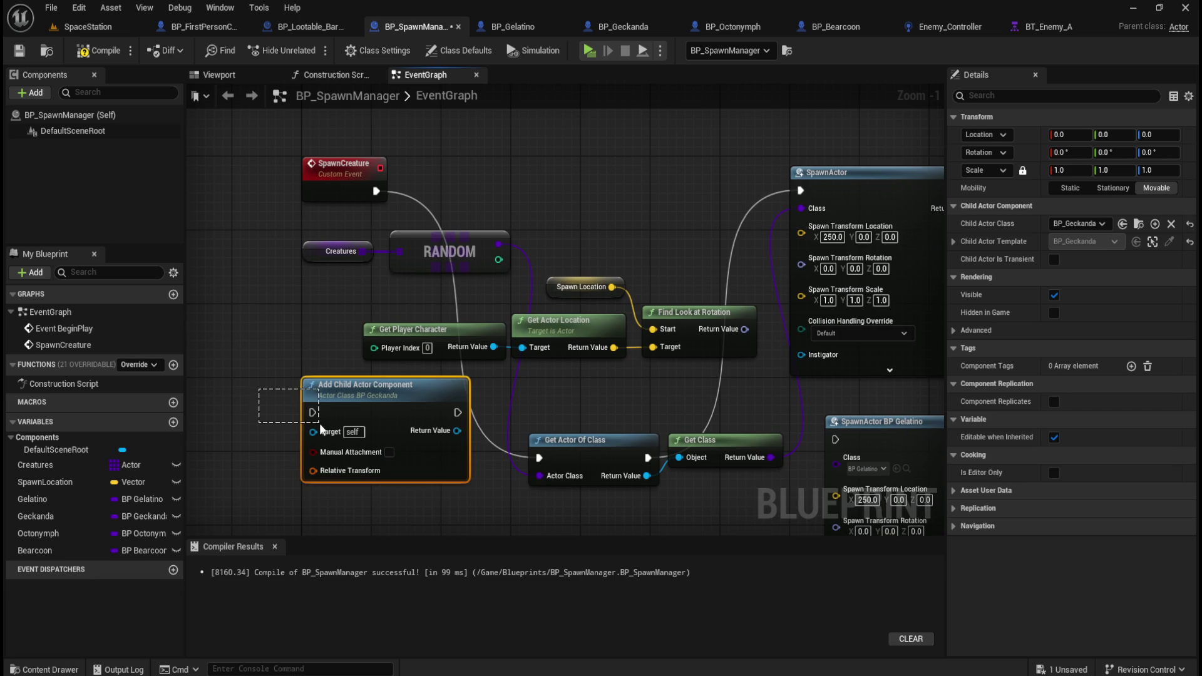
{"action": "key", "text": "Delete"}
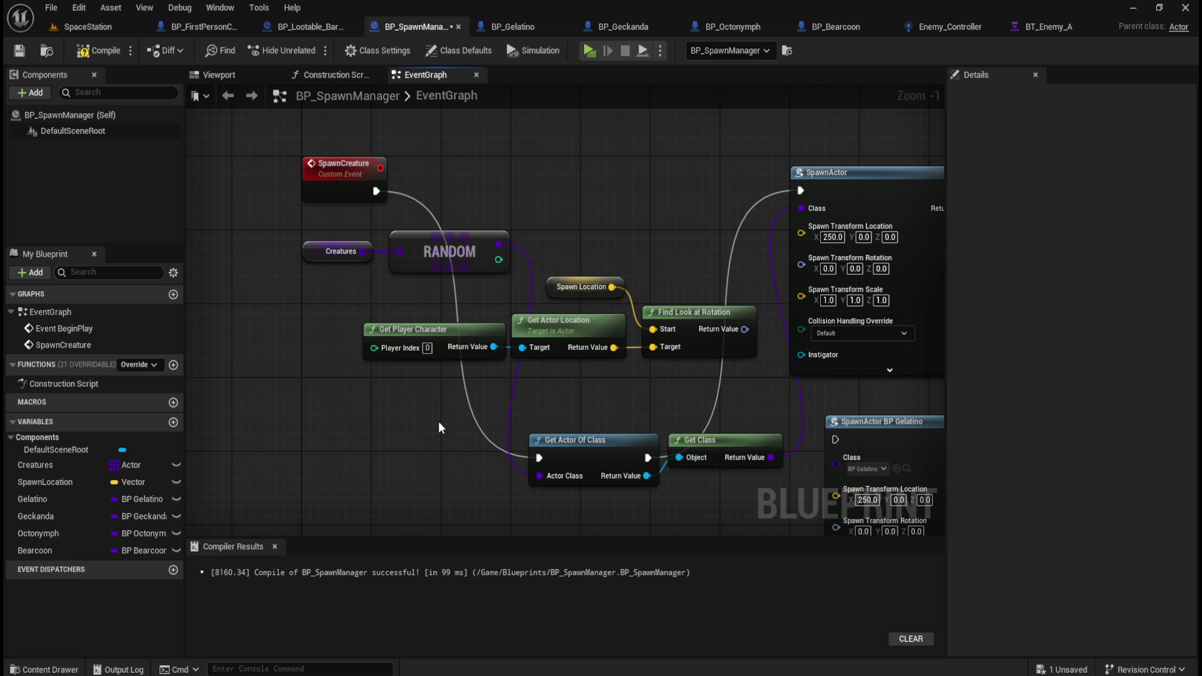
{"action": "scroll", "coordinate": [407, 432], "scroll_direction": "down", "scroll_amount": 4}
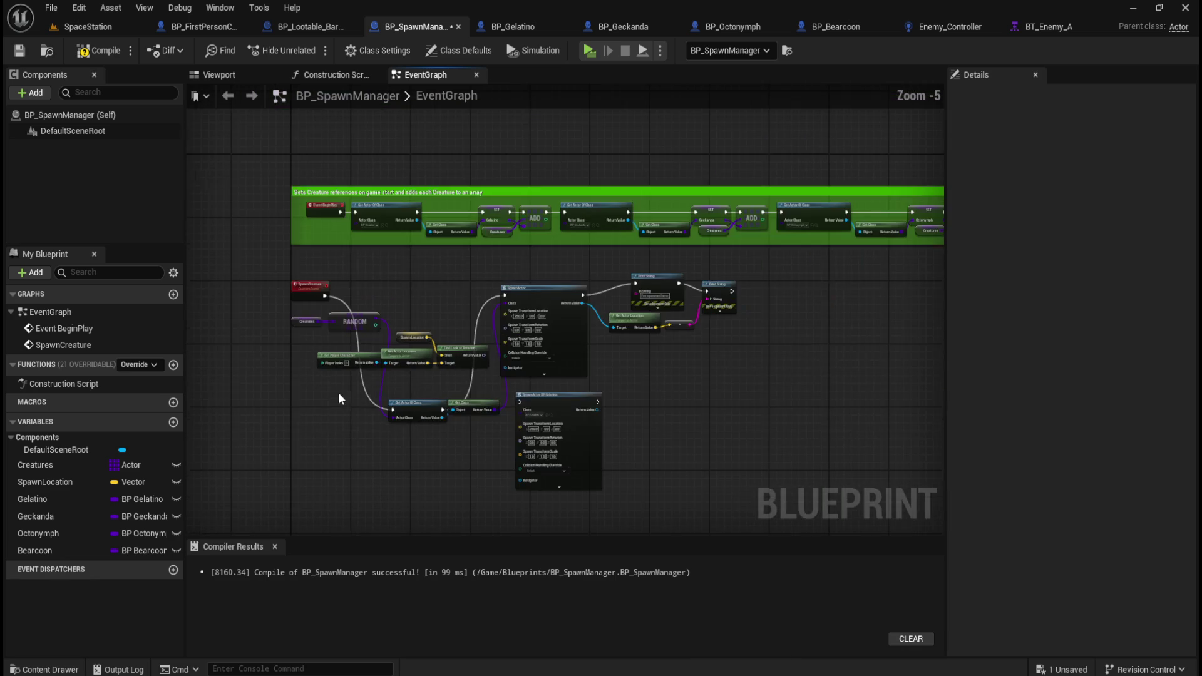
- Bring the SpawnActor BP Gelatino node into view and drag it down-left
{"action": "scroll", "coordinate": [381, 426], "scroll_direction": "up", "scroll_amount": 1}
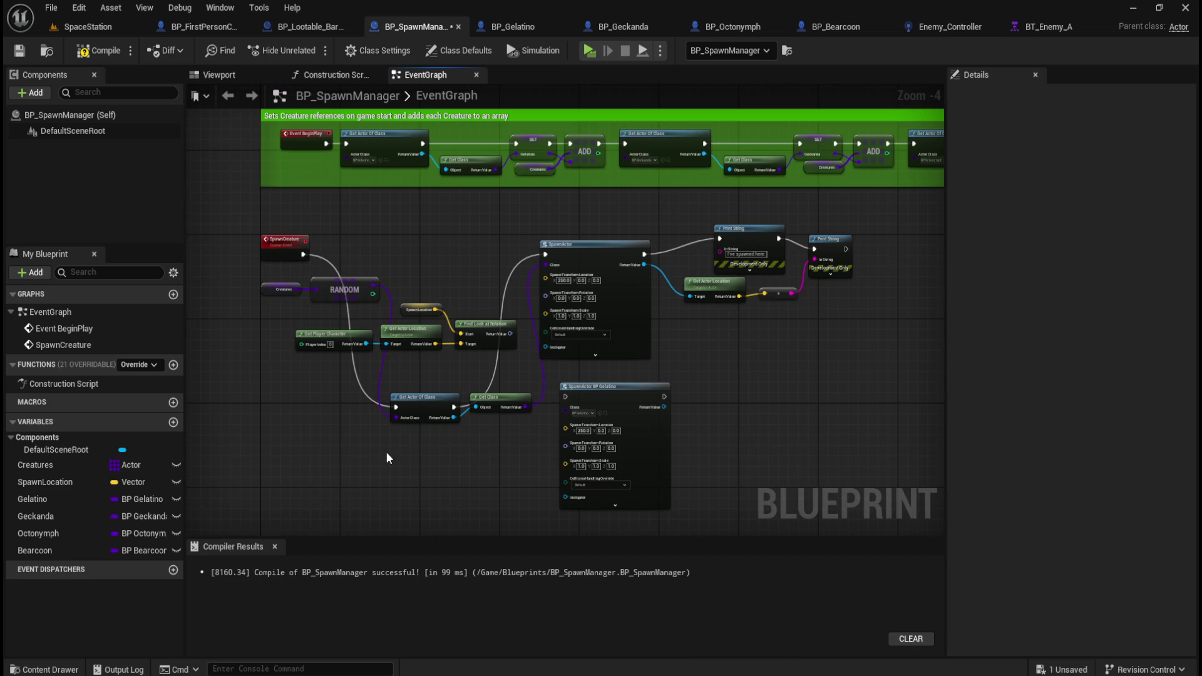
{"action": "scroll", "coordinate": [394, 453], "scroll_direction": "up", "scroll_amount": 1}
{"action": "left_click_drag", "start_coordinate": [407, 460], "coordinate": [433, 351]}
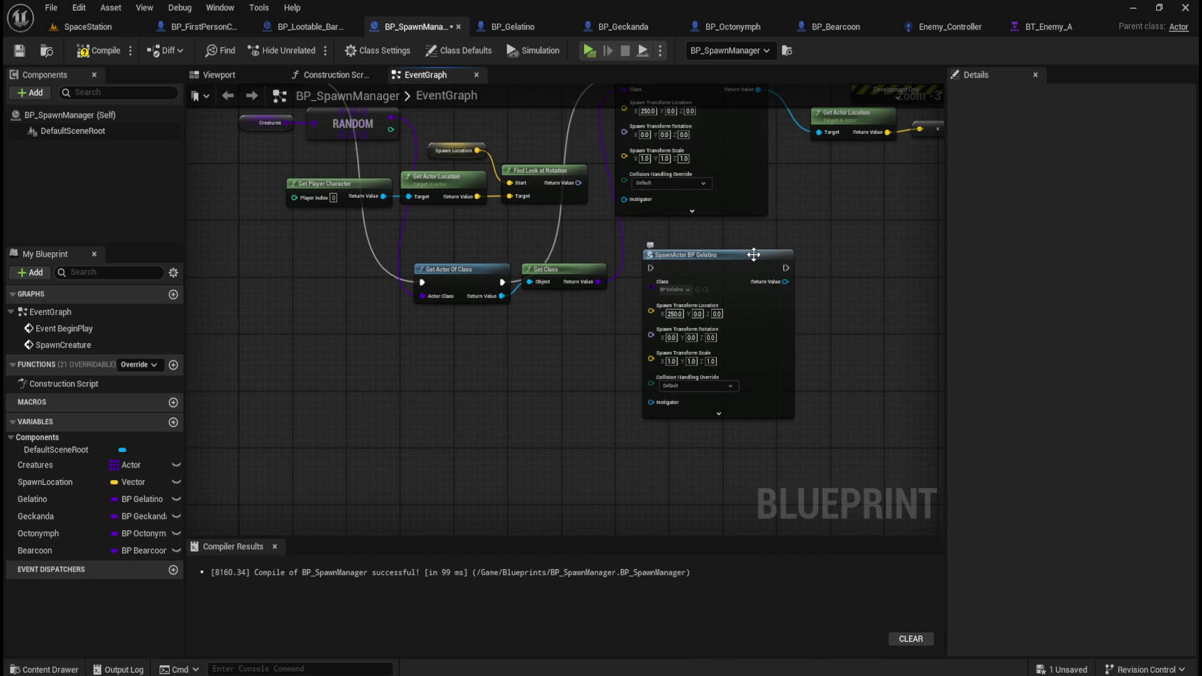
{"action": "mouse_move", "coordinate": [753, 254]}
{"action": "left_mouse_down"}
{"action": "mouse_move", "coordinate": [741, 329]}
{"action": "mouse_move", "coordinate": [727, 338]}
{"action": "mouse_move", "coordinate": [667, 264]}
{"action": "mouse_move", "coordinate": [682, 532]}
{"action": "left_mouse_up"}
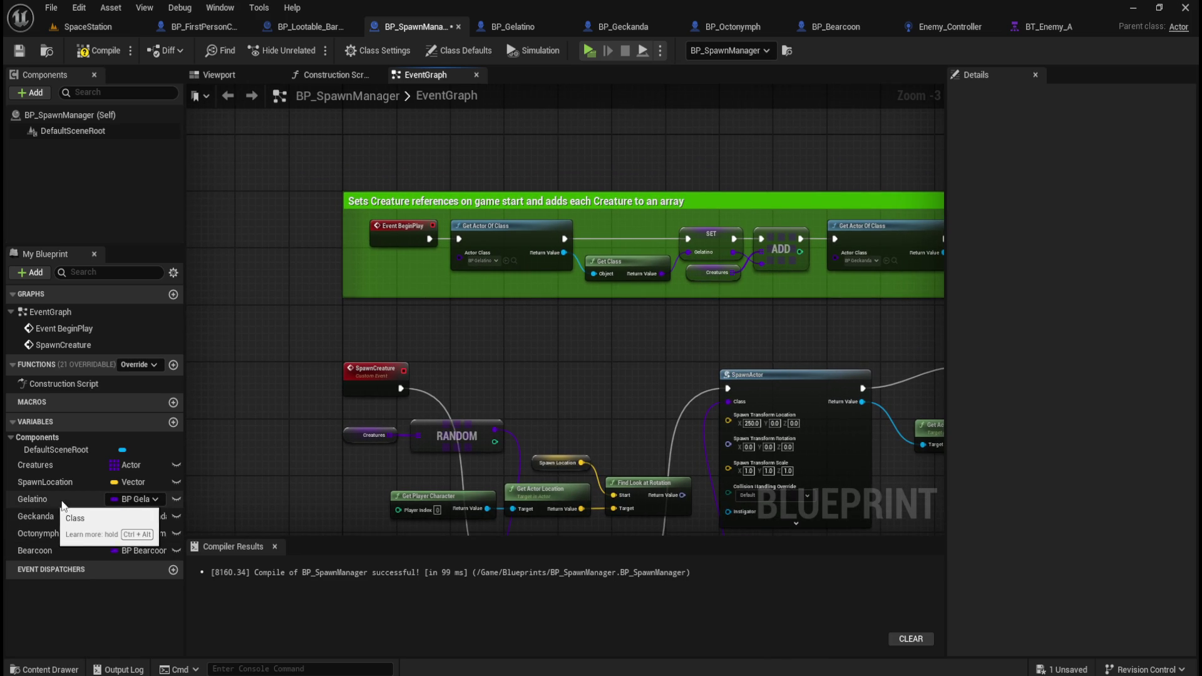
- Delete the Gelatino Get Actor Of Class, Get Class and SET nodes
{"action": "scroll", "coordinate": [471, 343], "scroll_direction": "up", "scroll_amount": 2}
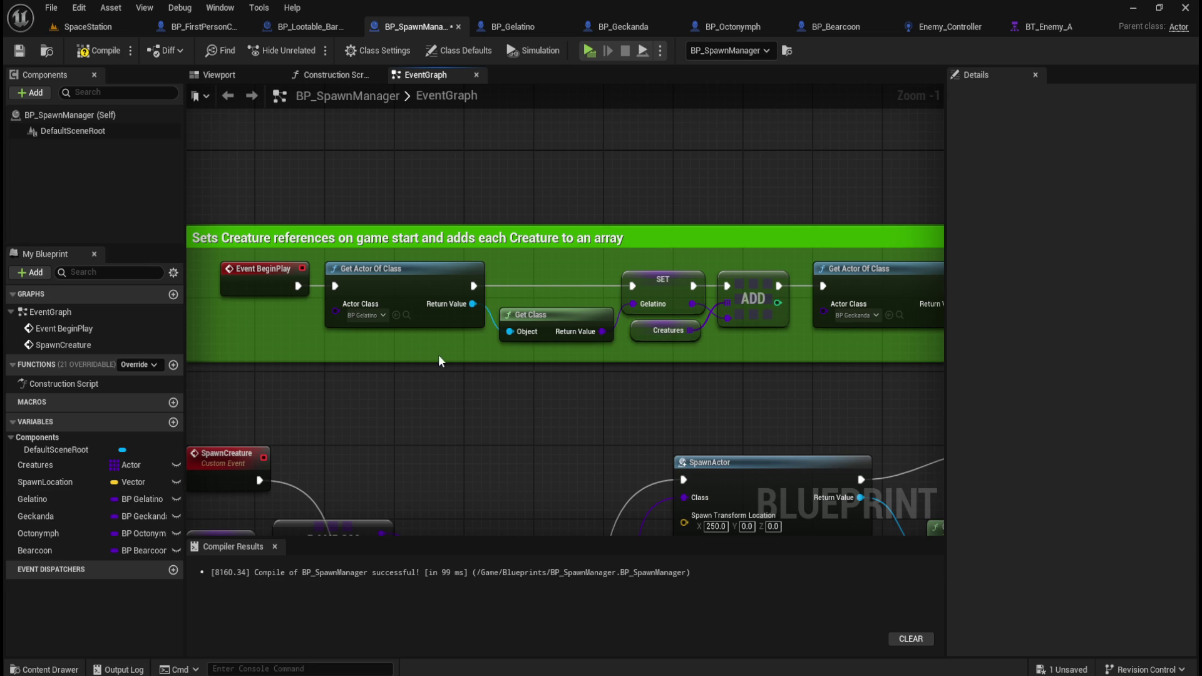
{"action": "mouse_move", "coordinate": [434, 342]}
{"action": "left_mouse_down"}
{"action": "mouse_move", "coordinate": [504, 268]}
{"action": "mouse_move", "coordinate": [488, 384]}
{"action": "left_mouse_up"}
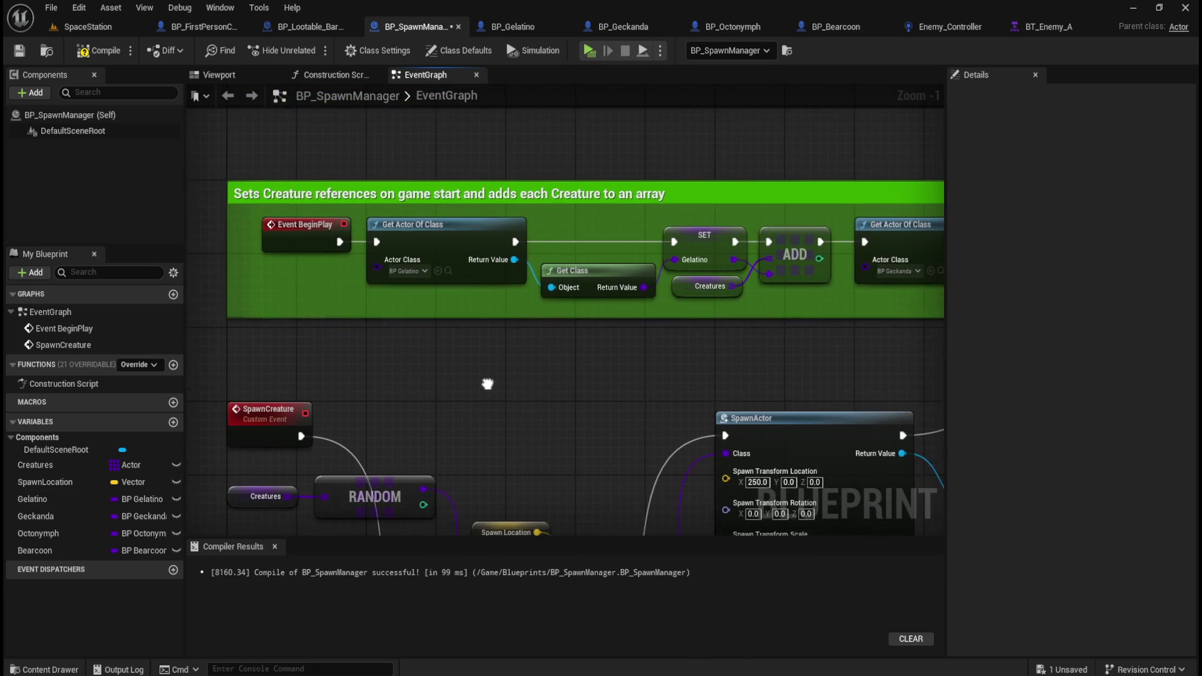
{"action": "mouse_move", "coordinate": [469, 301]}
{"action": "left_mouse_down"}
{"action": "mouse_move", "coordinate": [492, 286]}
{"action": "mouse_move", "coordinate": [536, 288]}
{"action": "mouse_move", "coordinate": [542, 270]}
{"action": "left_mouse_up"}
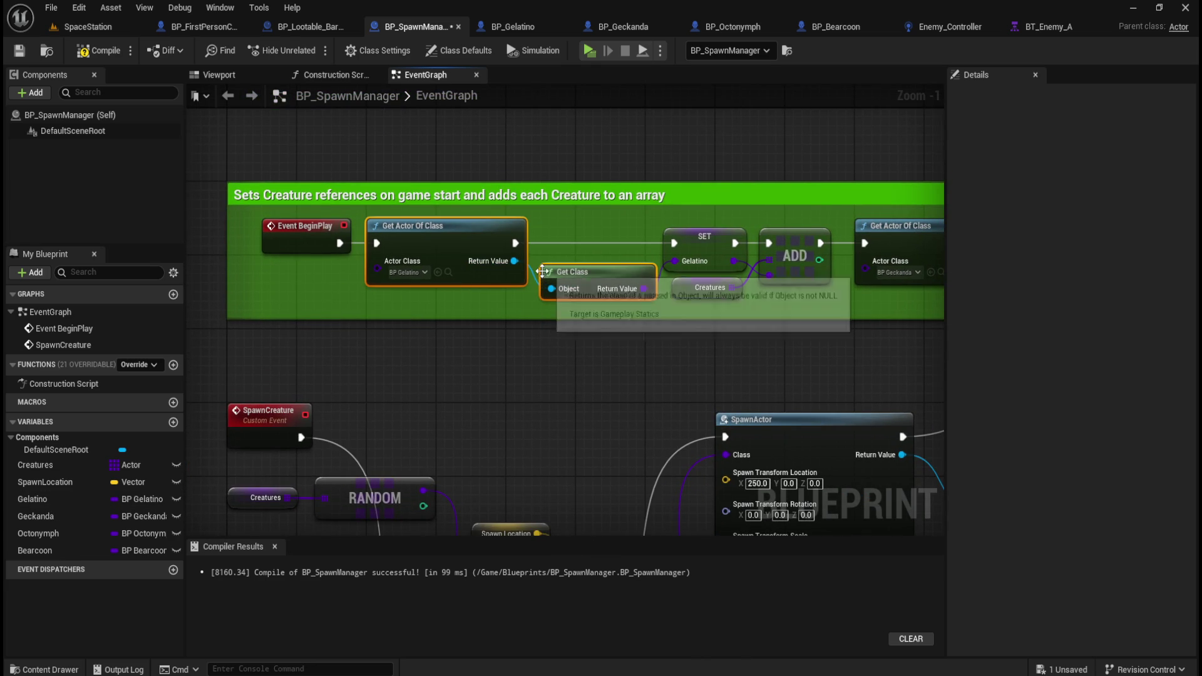
{"action": "left_click", "coordinate": [555, 355]}
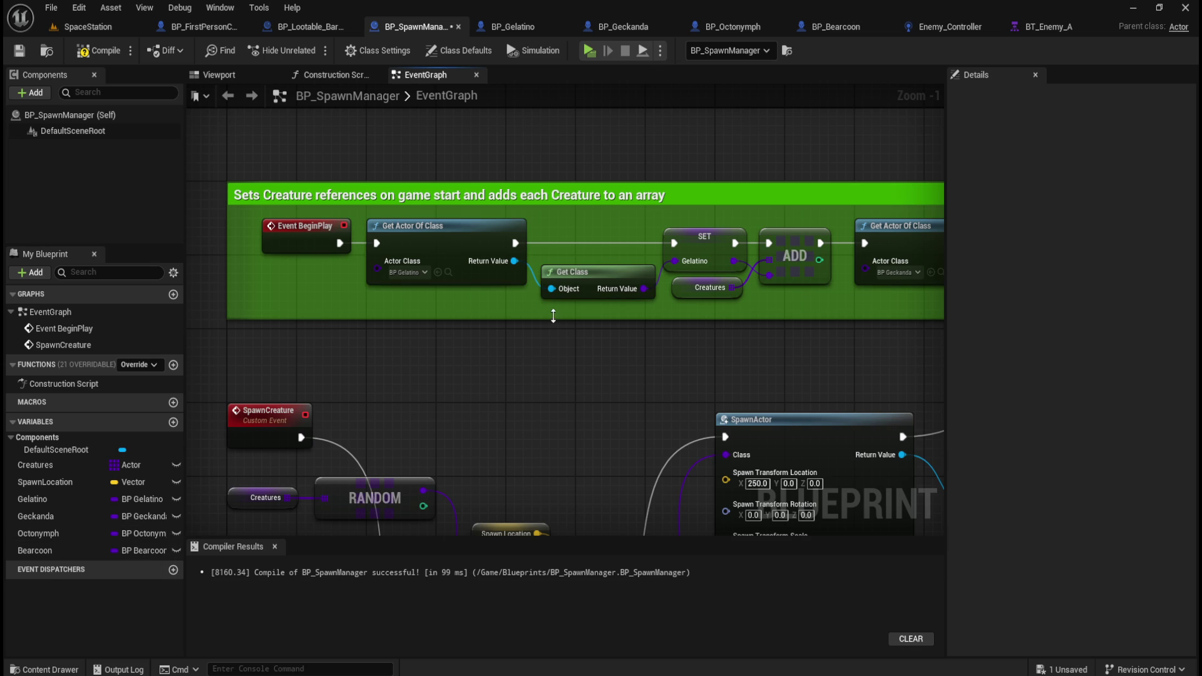
{"action": "mouse_move", "coordinate": [419, 310]}
{"action": "left_mouse_down"}
{"action": "mouse_move", "coordinate": [588, 275]}
{"action": "mouse_move", "coordinate": [612, 248]}
{"action": "left_mouse_up"}
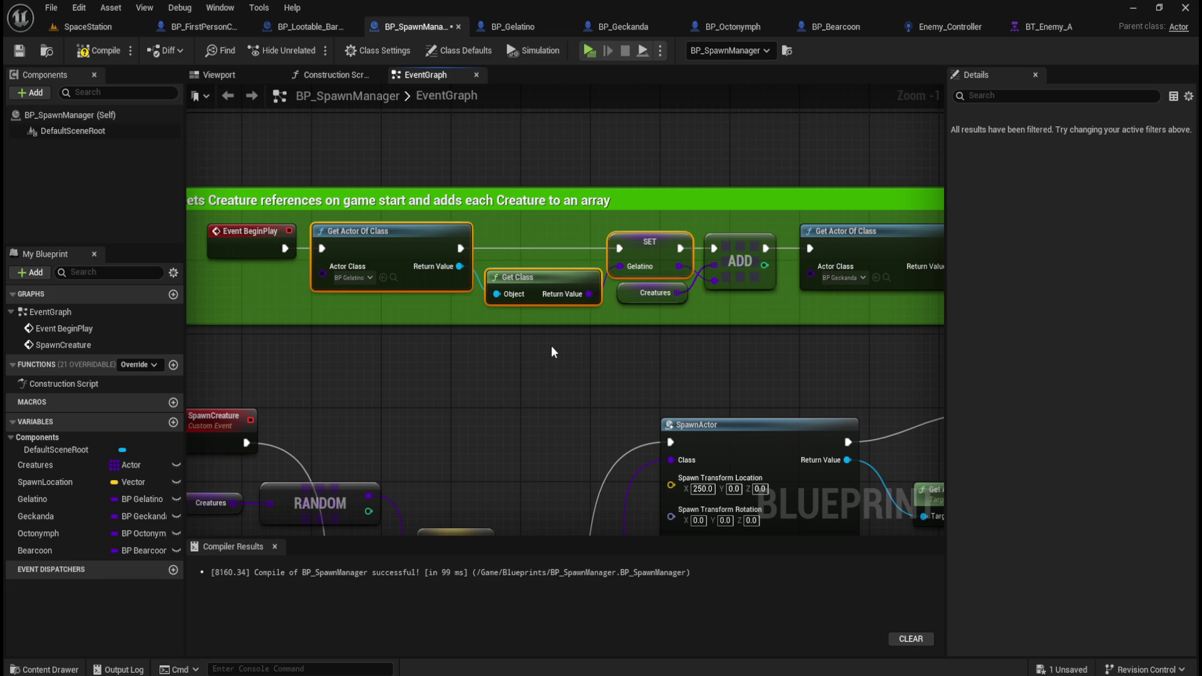
{"action": "key", "text": "Delete"}
- Add Gelatino, Geckanda, Octonymph and Bearcoon getters and move them below the comment box
{"action": "left_click_drag", "start_coordinate": [38, 497], "coordinate": [385, 263]}
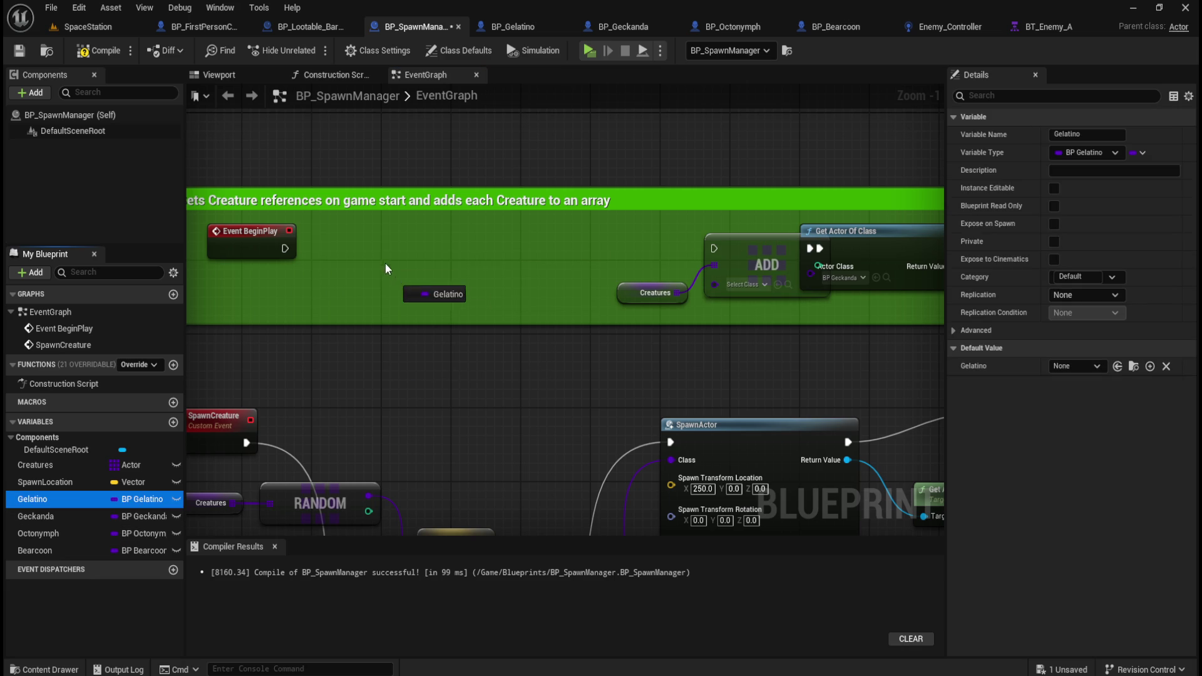
{"action": "left_click", "coordinate": [425, 287]}
{"action": "mouse_move", "coordinate": [49, 517]}
{"action": "left_mouse_down"}
{"action": "mouse_move", "coordinate": [498, 294]}
{"action": "mouse_move", "coordinate": [502, 265]}
{"action": "mouse_move", "coordinate": [478, 265]}
{"action": "left_mouse_up"}
{"action": "left_click", "coordinate": [536, 290]}
{"action": "left_click_drag", "start_coordinate": [40, 537], "coordinate": [567, 251]}
{"action": "left_click", "coordinate": [586, 277]}
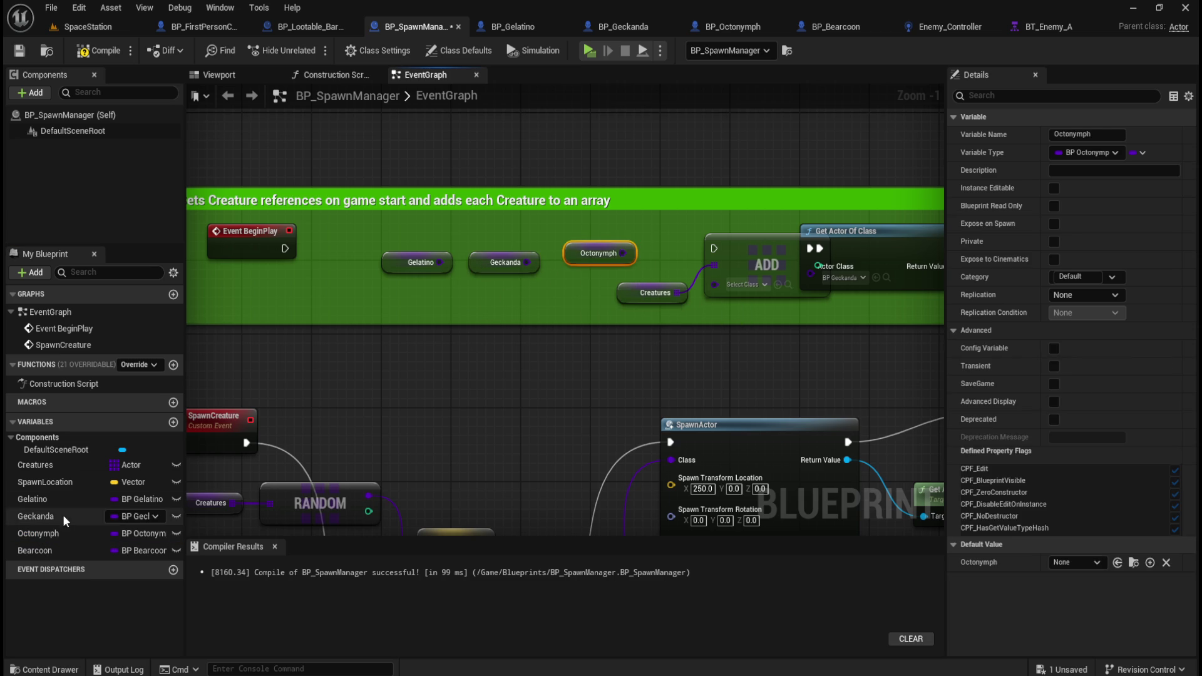
{"action": "left_click_drag", "start_coordinate": [51, 550], "coordinate": [645, 229]}
{"action": "left_click", "coordinate": [662, 255]}
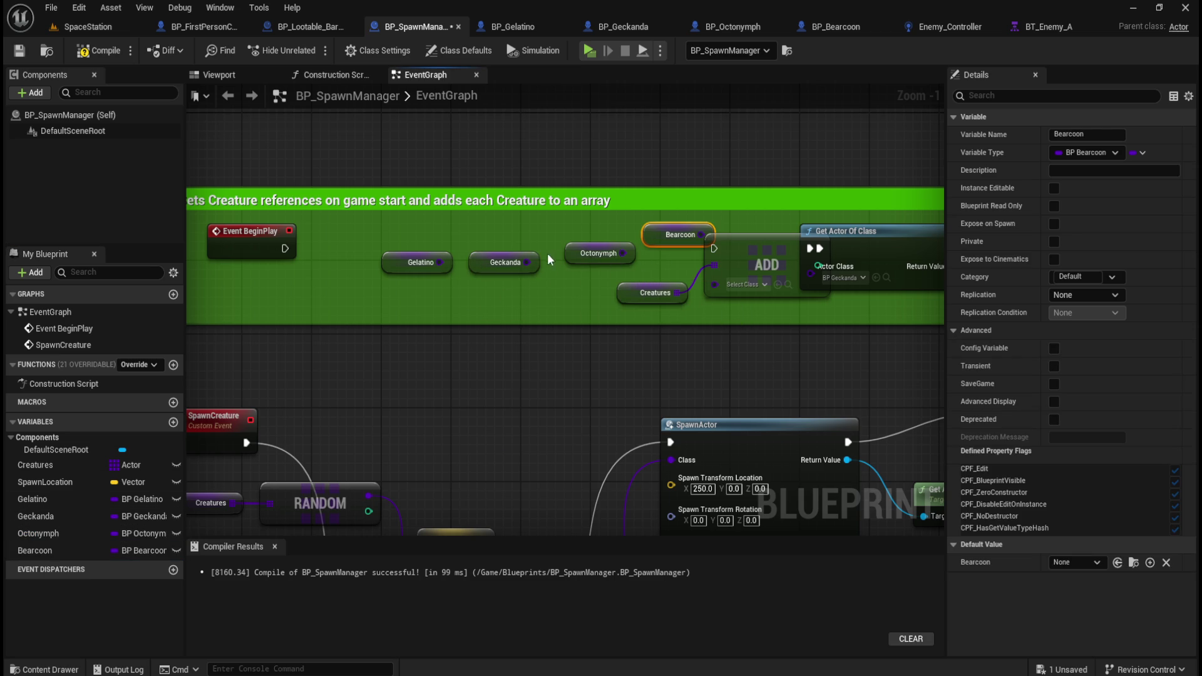
{"action": "left_click", "coordinate": [598, 252], "text": "ctrl"}
{"action": "left_click", "coordinate": [477, 256], "text": "ctrl"}
{"action": "left_click", "coordinate": [404, 263], "text": "ctrl"}
{"action": "mouse_move", "coordinate": [404, 263]}
{"action": "left_mouse_down"}
{"action": "mouse_move", "coordinate": [310, 303]}
{"action": "mouse_move", "coordinate": [262, 306]}
{"action": "mouse_move", "coordinate": [318, 394]}
{"action": "left_mouse_up"}
- Shift the Creatures and ADD nodes left and delete the remaining lookup nodes
{"action": "left_click_drag", "start_coordinate": [559, 257], "coordinate": [639, 292]}
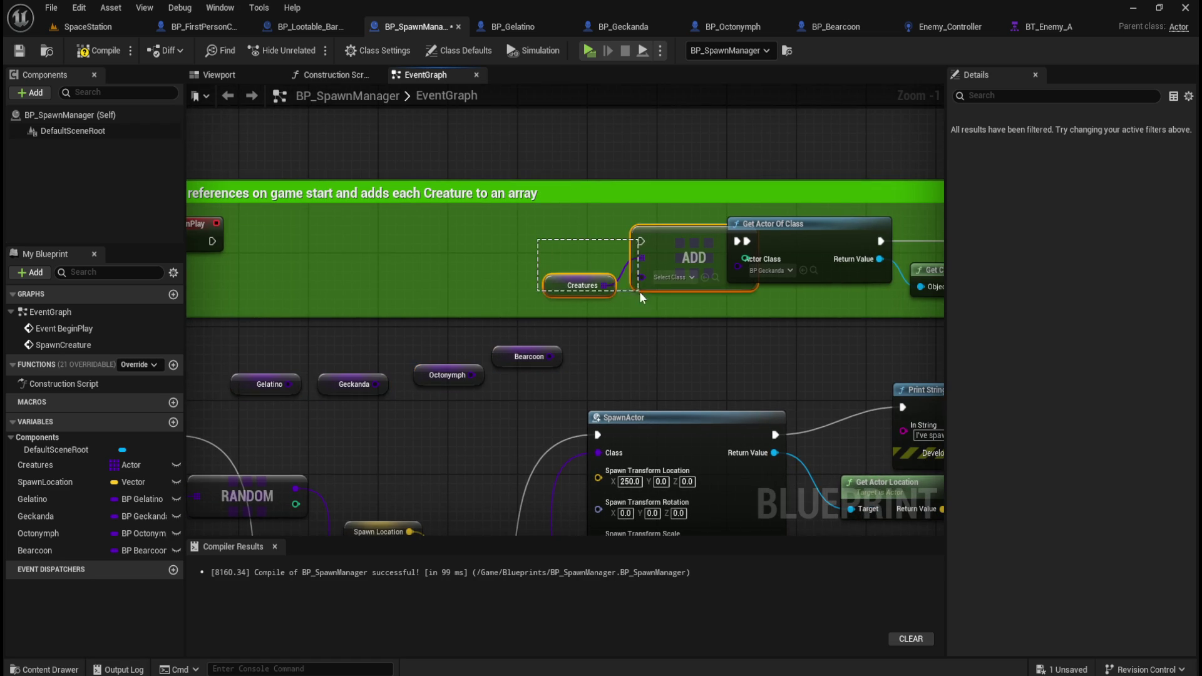
{"action": "left_click_drag", "start_coordinate": [662, 248], "coordinate": [419, 249]}
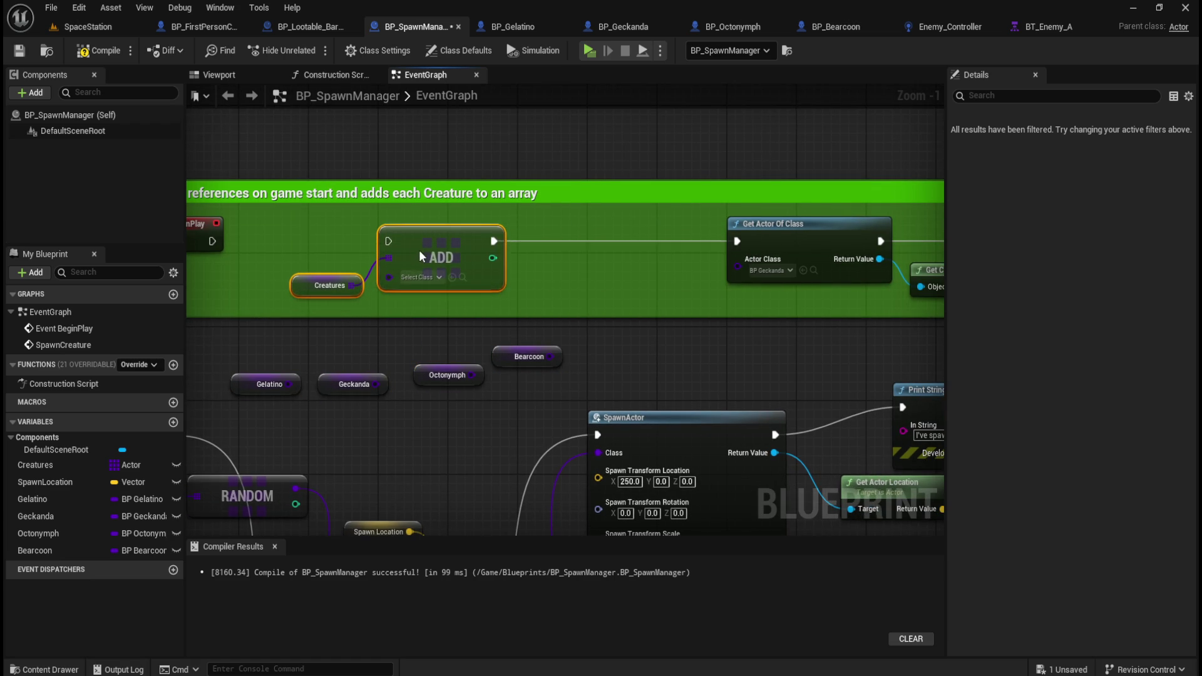
{"action": "scroll", "coordinate": [509, 321], "scroll_direction": "down", "scroll_amount": 3}
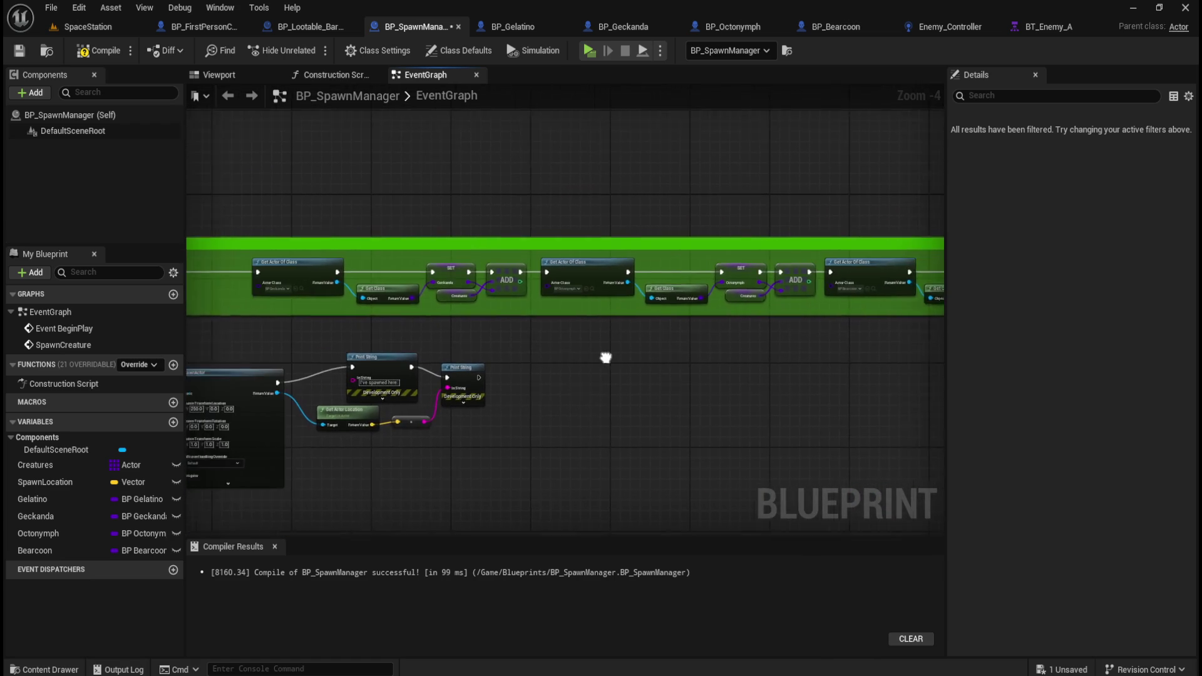
{"action": "scroll", "coordinate": [600, 352], "scroll_direction": "down", "scroll_amount": 2}
{"action": "left_click_drag", "start_coordinate": [438, 327], "coordinate": [817, 332]}
{"action": "key", "text": "Delete"}
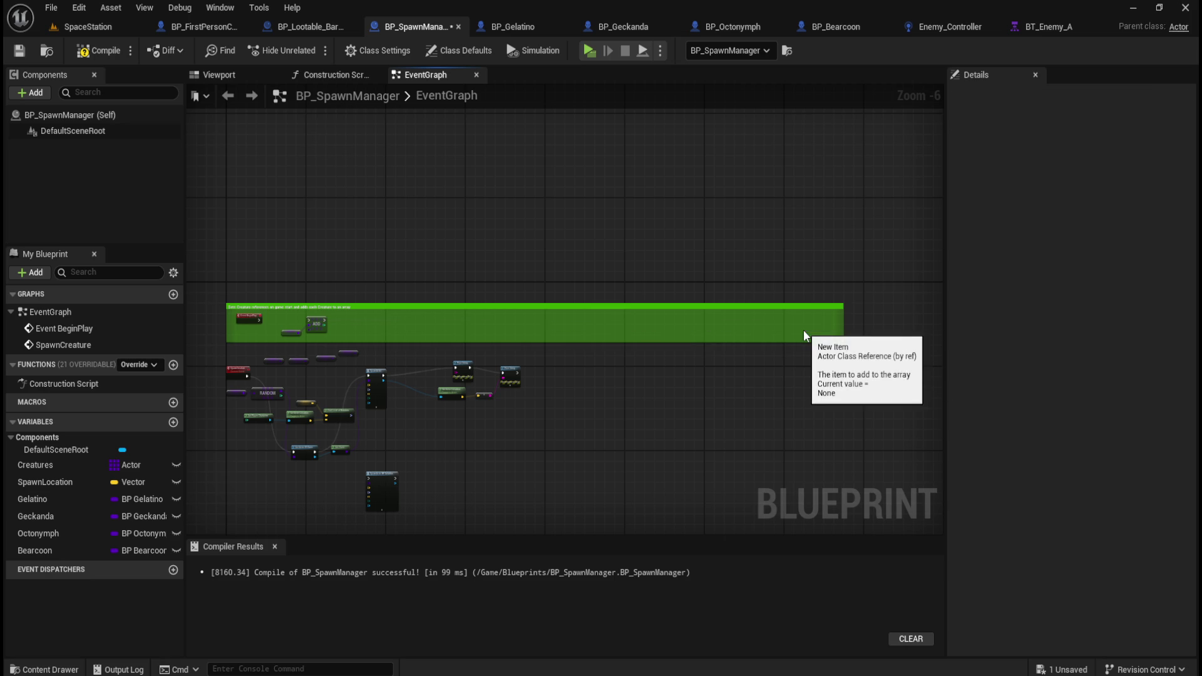
- Place Creatures and ADD beside BeginPlay and wire BeginPlay's execution into ADD
{"action": "scroll", "coordinate": [236, 341], "scroll_direction": "up", "scroll_amount": 4}
{"action": "scroll", "coordinate": [238, 347], "scroll_direction": "up", "scroll_amount": 2}
{"action": "left_click_drag", "start_coordinate": [517, 342], "coordinate": [406, 294]}
{"action": "mouse_move", "coordinate": [554, 276]}
{"action": "left_mouse_down"}
{"action": "mouse_move", "coordinate": [450, 251]}
{"action": "mouse_move", "coordinate": [384, 280]}
{"action": "left_mouse_up"}
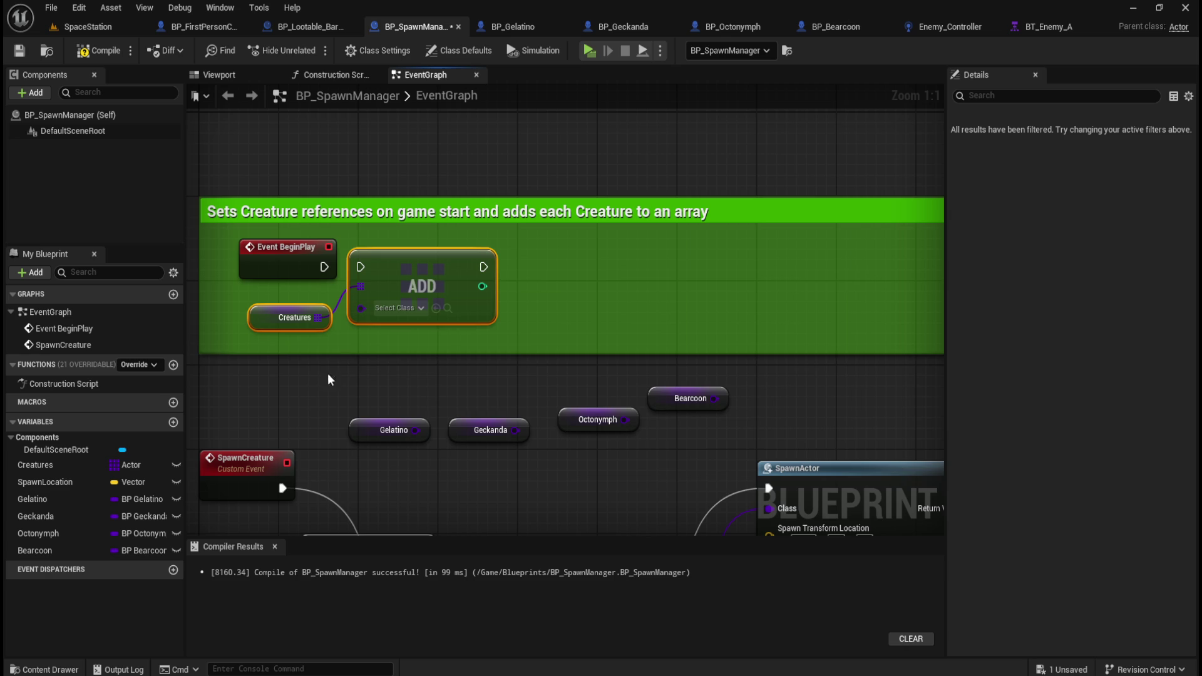
{"action": "left_click_drag", "start_coordinate": [324, 267], "coordinate": [356, 265]}
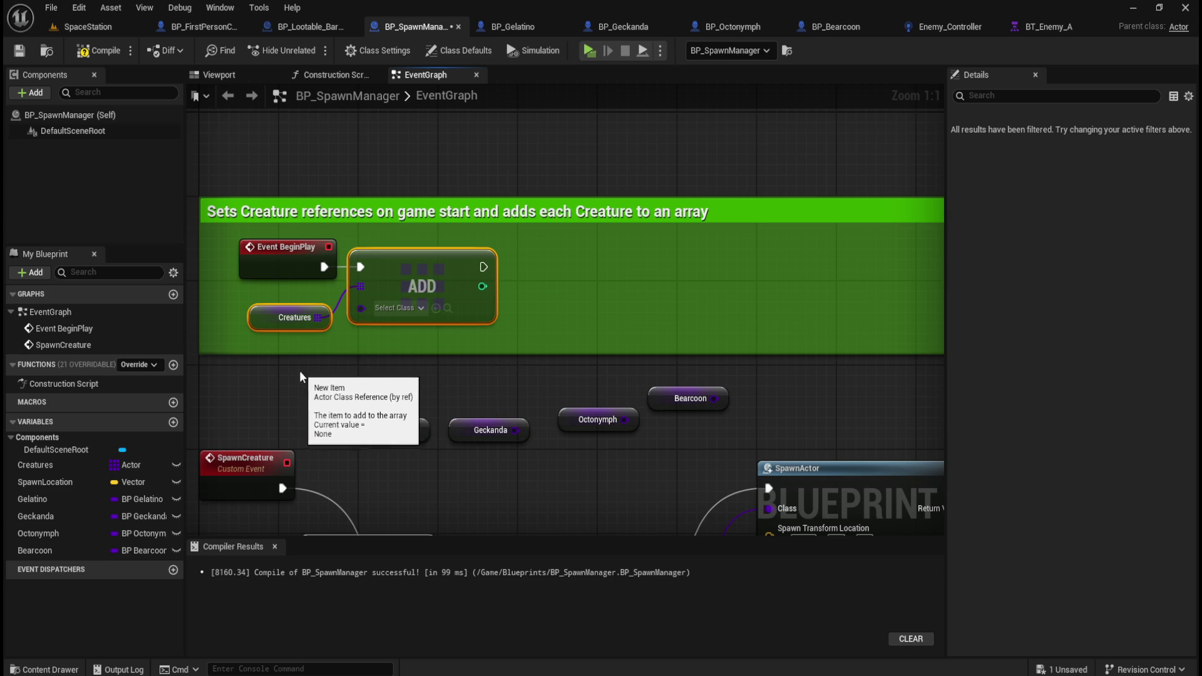
- Make room after Creatures and ADD and wire the Gelatino getter into ADD's item input
{"action": "left_click_drag", "start_coordinate": [397, 272], "coordinate": [467, 272]}
{"action": "left_click", "coordinate": [329, 375]}
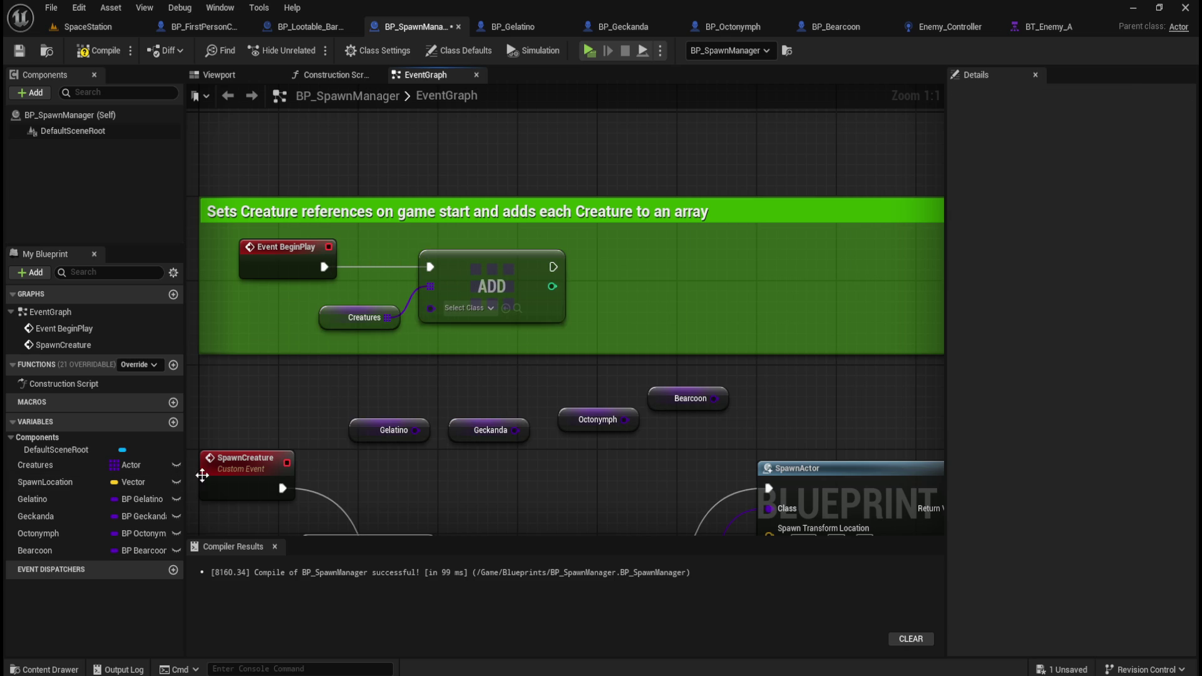
{"action": "left_click", "coordinate": [27, 502]}
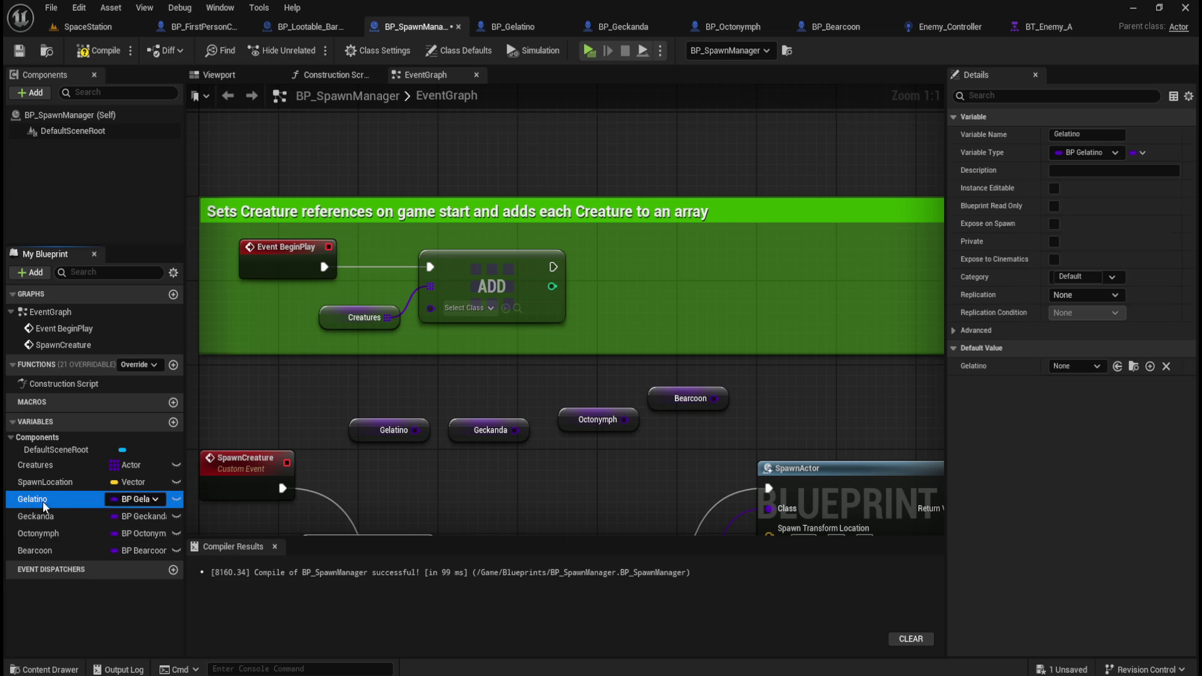
{"action": "mouse_move", "coordinate": [366, 438]}
{"action": "left_mouse_down"}
{"action": "mouse_move", "coordinate": [326, 313]}
{"action": "mouse_move", "coordinate": [336, 301]}
{"action": "mouse_move", "coordinate": [339, 328]}
{"action": "left_mouse_up"}
{"action": "left_click", "coordinate": [367, 375]}
{"action": "left_click_drag", "start_coordinate": [386, 293], "coordinate": [431, 304]}
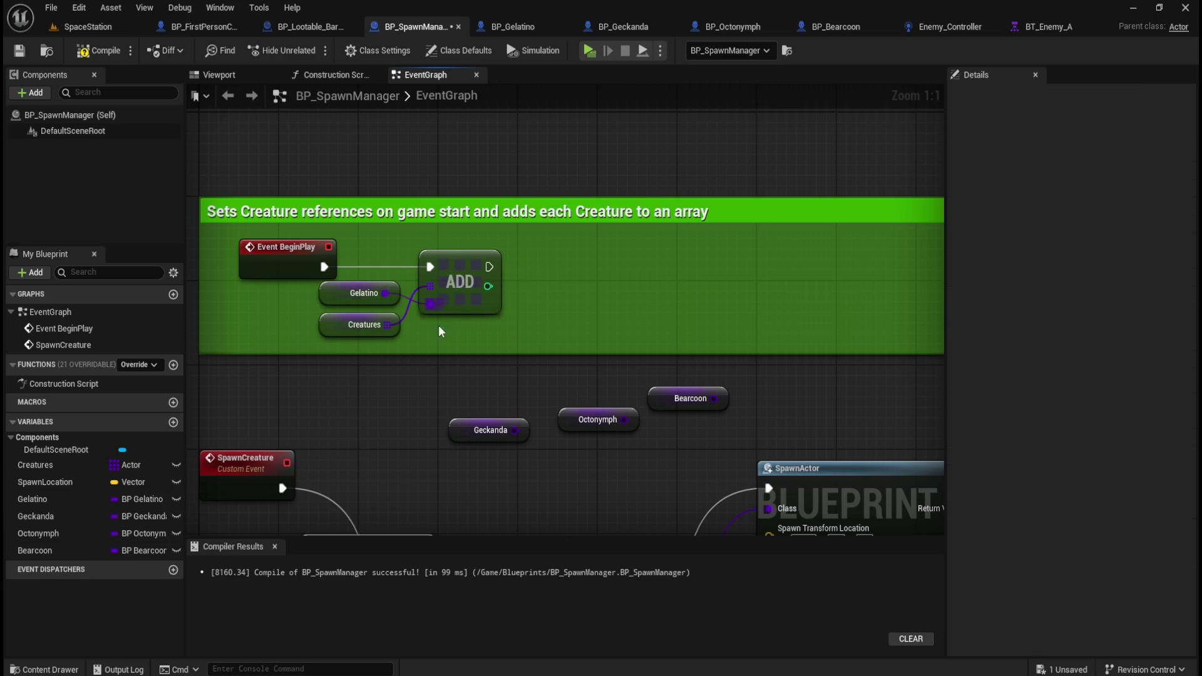
- Duplicate the Creatures and ADD pair and place the copy beside the first ADD
{"action": "left_click_drag", "start_coordinate": [536, 272], "coordinate": [376, 328]}
{"action": "left_click", "coordinate": [539, 305]}
{"action": "left_click", "coordinate": [393, 323]}
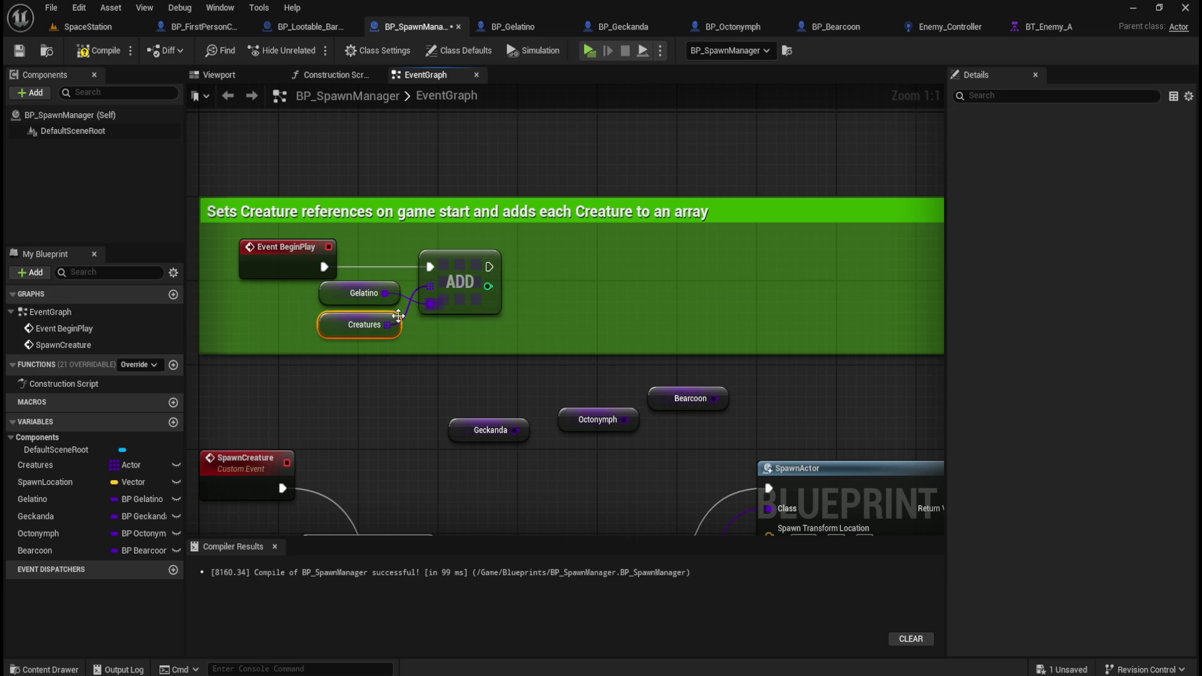
{"action": "left_click", "coordinate": [463, 294], "text": "ctrl"}
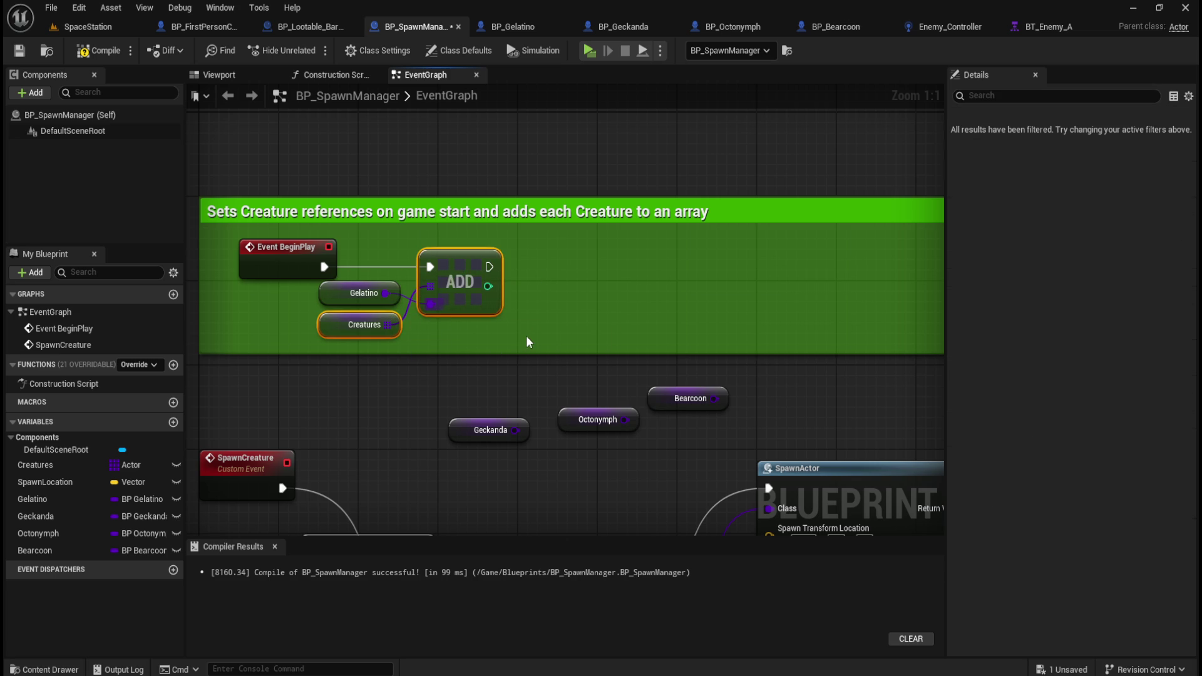
{"action": "key", "text": "ctrl+v"}
{"action": "mouse_move", "coordinate": [580, 315]}
{"action": "left_mouse_down"}
{"action": "mouse_move", "coordinate": [612, 271]}
{"action": "mouse_move", "coordinate": [655, 268]}
{"action": "left_mouse_up"}
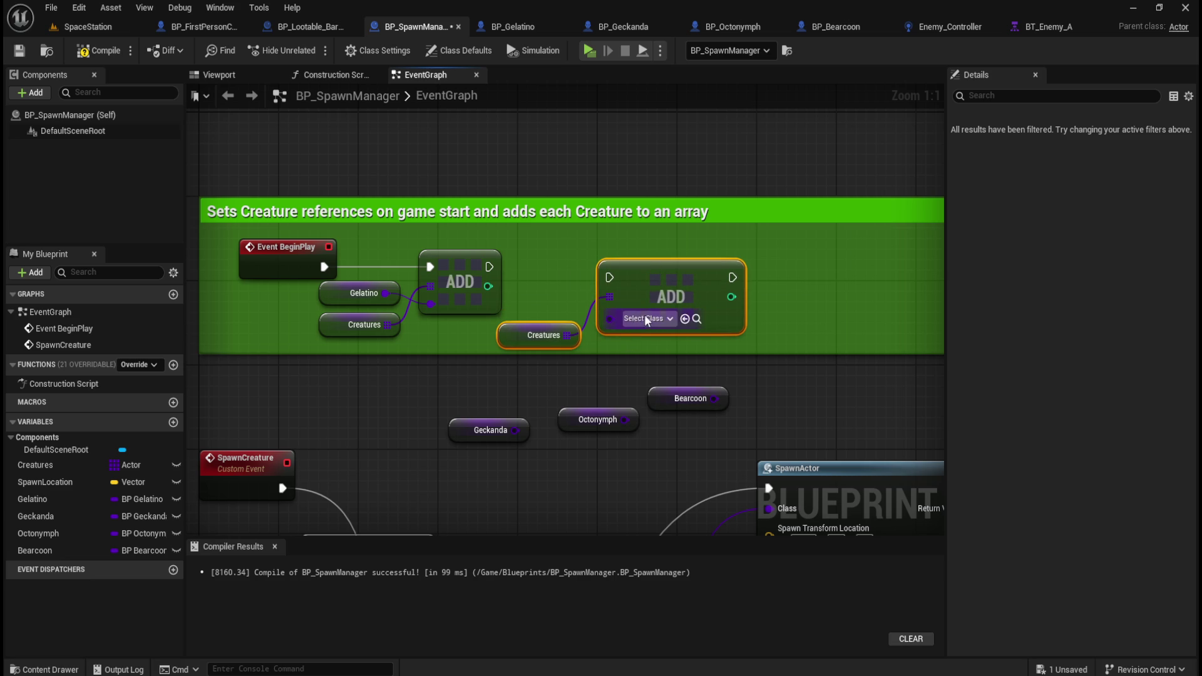
- Feed Geckanda into the second ADD and chain the first ADD's exec into it
{"action": "left_click", "coordinate": [527, 393]}
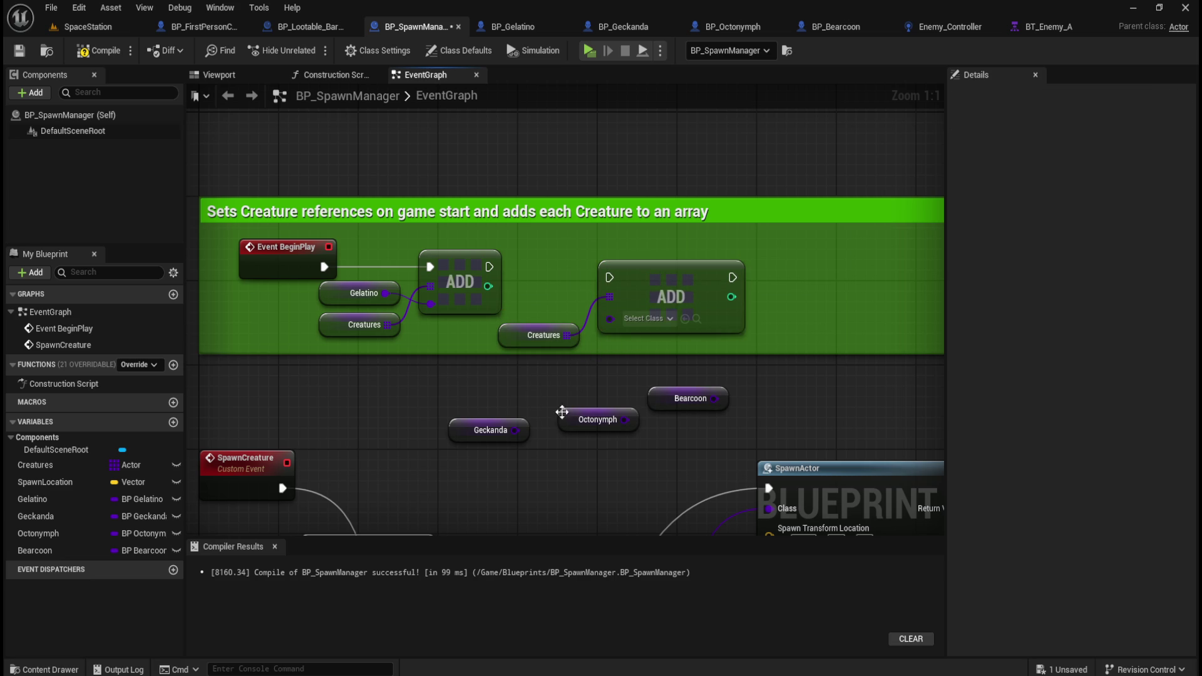
{"action": "mouse_move", "coordinate": [471, 432]}
{"action": "left_mouse_down"}
{"action": "mouse_move", "coordinate": [522, 295]}
{"action": "mouse_move", "coordinate": [520, 306]}
{"action": "mouse_move", "coordinate": [616, 313]}
{"action": "mouse_move", "coordinate": [563, 318]}
{"action": "mouse_move", "coordinate": [608, 319]}
{"action": "left_mouse_up"}
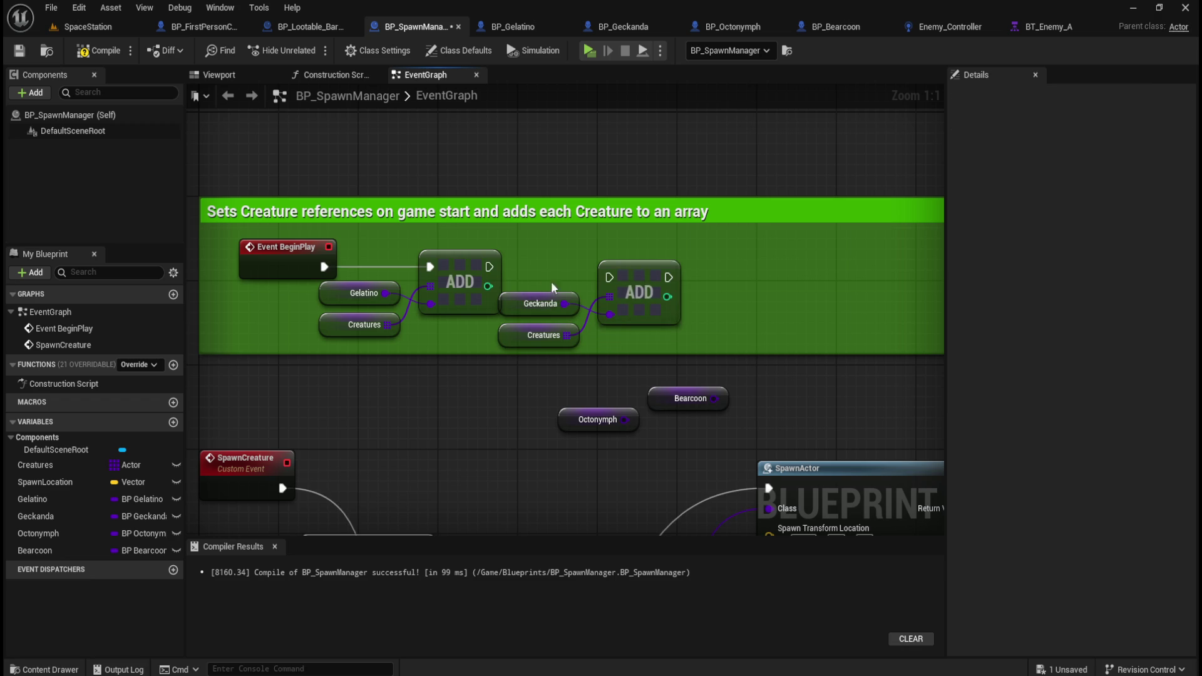
{"action": "left_click_drag", "start_coordinate": [549, 280], "coordinate": [622, 318]}
{"action": "left_click_drag", "start_coordinate": [525, 356], "coordinate": [643, 301]}
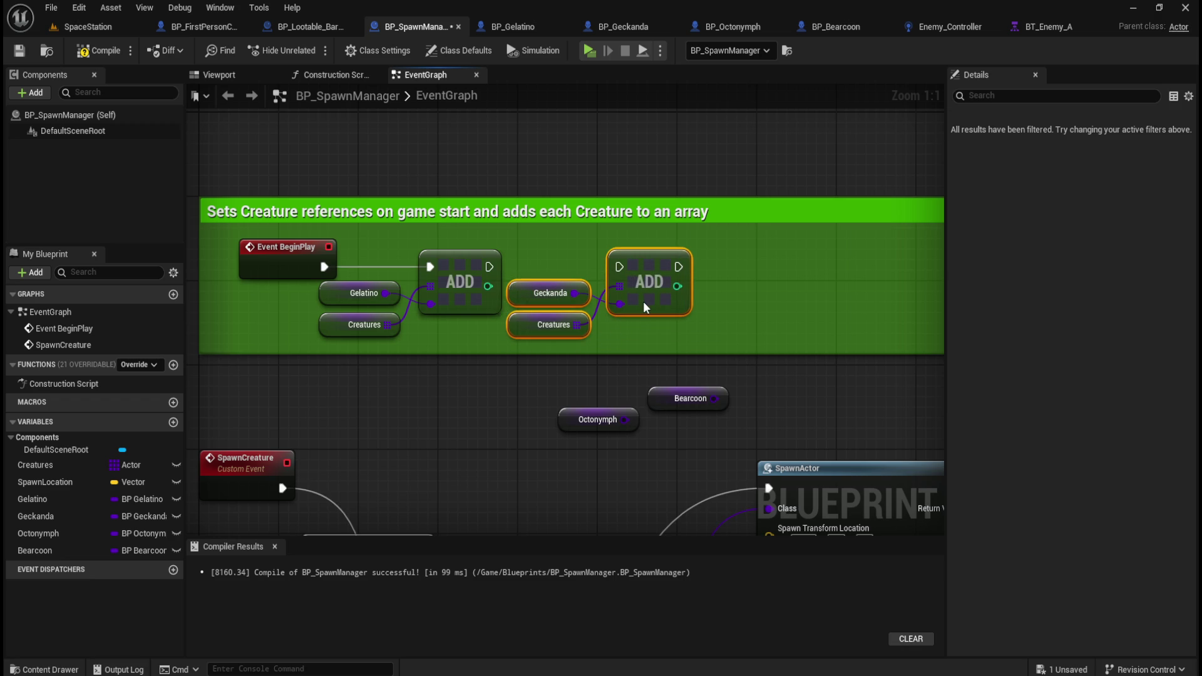
{"action": "left_click_drag", "start_coordinate": [489, 267], "coordinate": [619, 267]}
{"action": "left_click", "coordinate": [512, 385]}
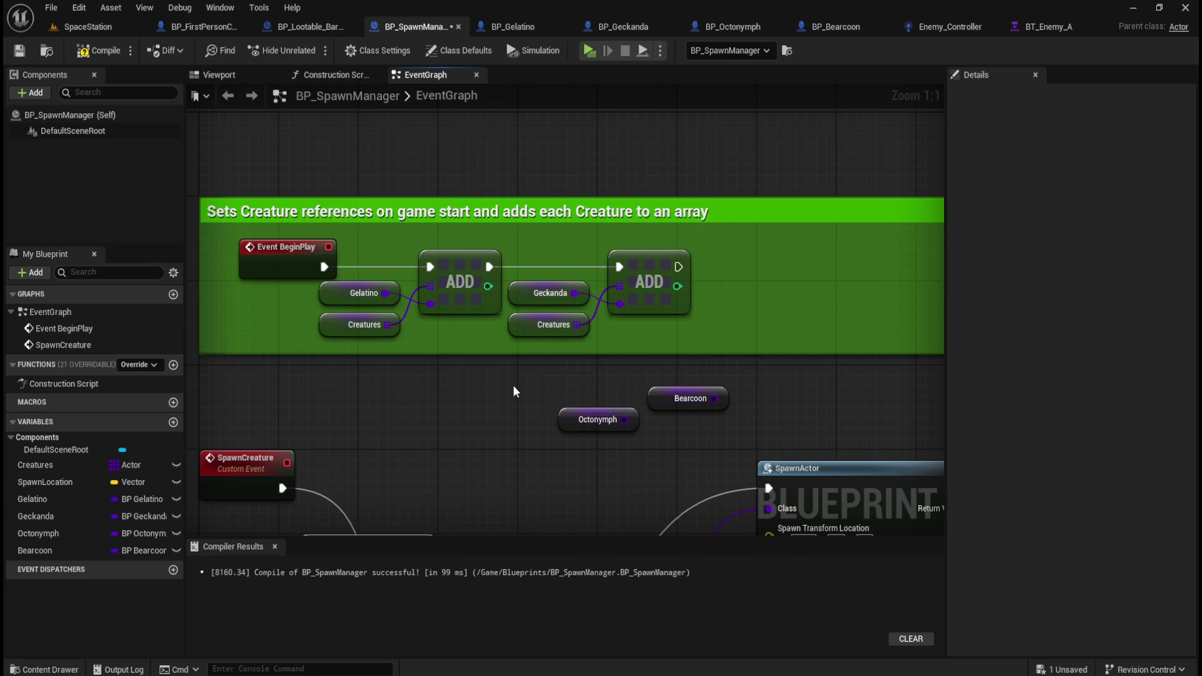
- Add a third Creatures/ADD pair with Octonymph, chained after the second ADD
{"action": "left_click_drag", "start_coordinate": [582, 330], "coordinate": [491, 314]}
{"action": "key", "text": "ctrl+c"}
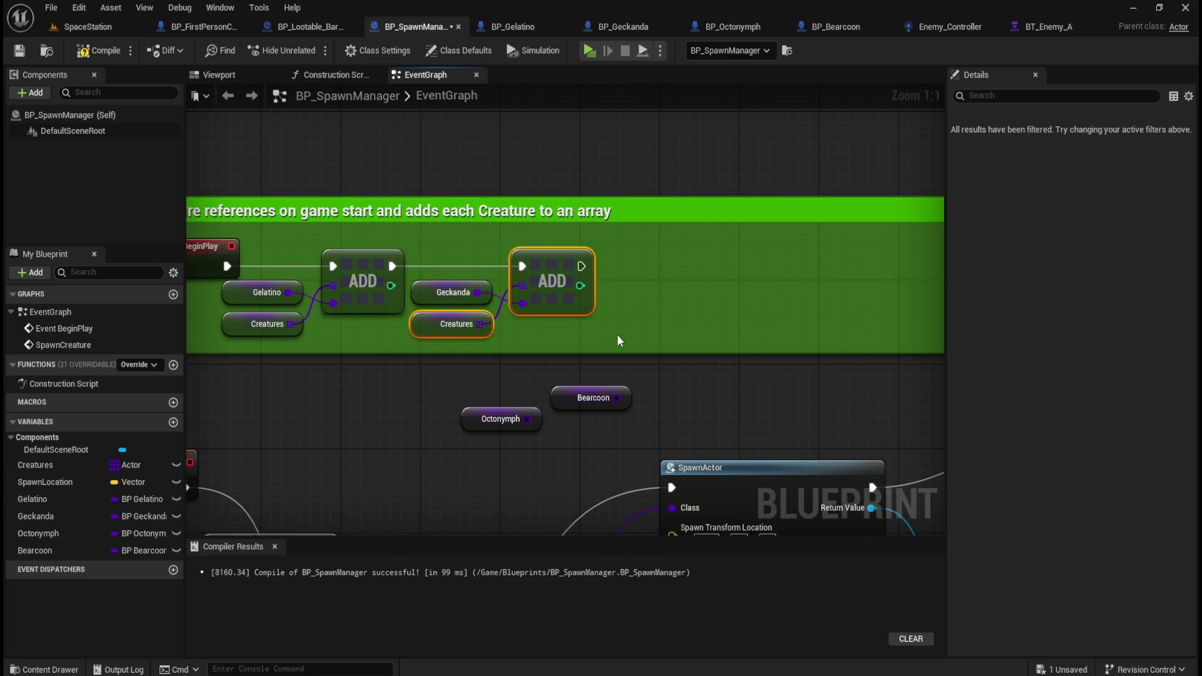
{"action": "key", "text": "ctrl+v"}
{"action": "left_click_drag", "start_coordinate": [700, 319], "coordinate": [738, 279]}
{"action": "mouse_move", "coordinate": [488, 418]}
{"action": "left_mouse_down"}
{"action": "mouse_move", "coordinate": [610, 303]}
{"action": "mouse_move", "coordinate": [697, 318]}
{"action": "left_mouse_up"}
{"action": "left_click_drag", "start_coordinate": [581, 266], "coordinate": [701, 276]}
{"action": "left_click", "coordinate": [733, 313], "text": "ctrl"}
{"action": "left_click_drag", "start_coordinate": [732, 313], "coordinate": [745, 307]}
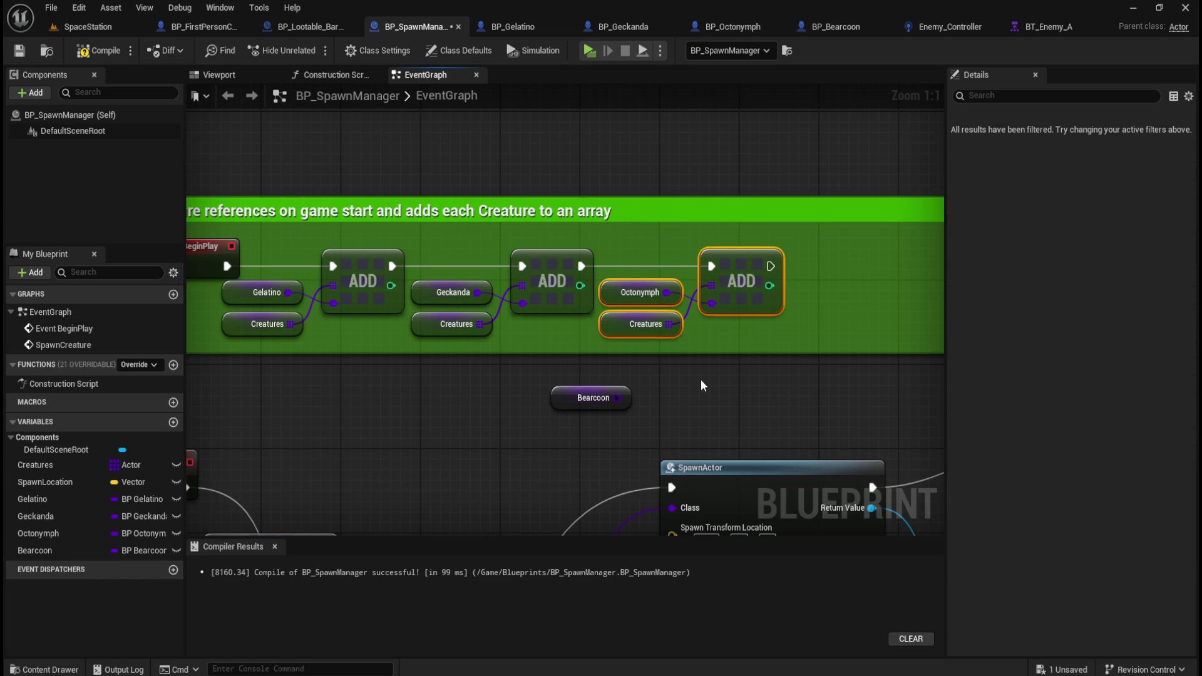
{"action": "left_click", "coordinate": [700, 379]}
{"action": "left_click_drag", "start_coordinate": [700, 379], "coordinate": [585, 386]}
- Add a fourth Creatures/ADD pair with Bearcoon, chained after the third ADD
{"action": "left_click_drag", "start_coordinate": [634, 350], "coordinate": [543, 317]}
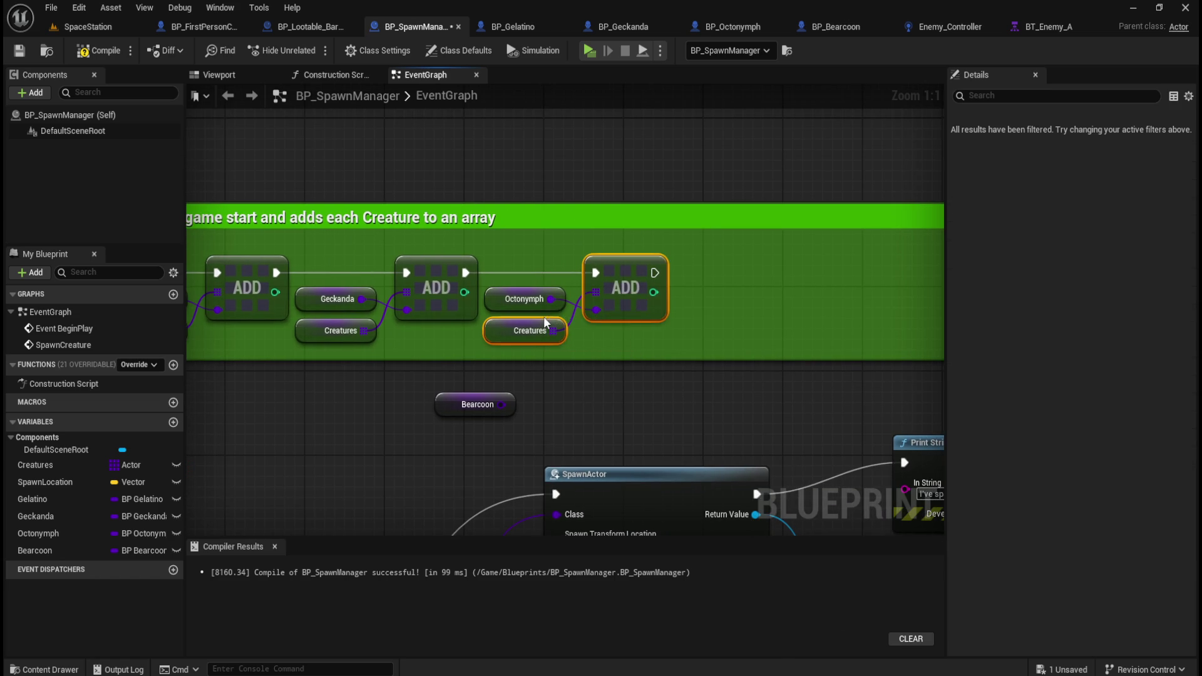
{"action": "key", "text": "ctrl+c"}
{"action": "key", "text": "ctrl+v"}
{"action": "mouse_move", "coordinate": [720, 334]}
{"action": "left_mouse_down"}
{"action": "mouse_move", "coordinate": [768, 282]}
{"action": "mouse_move", "coordinate": [803, 271]}
{"action": "left_mouse_up"}
{"action": "left_click", "coordinate": [516, 388]}
{"action": "mouse_move", "coordinate": [454, 408]}
{"action": "left_mouse_down"}
{"action": "mouse_move", "coordinate": [685, 345]}
{"action": "mouse_move", "coordinate": [694, 303]}
{"action": "mouse_move", "coordinate": [679, 301]}
{"action": "mouse_move", "coordinate": [775, 313]}
{"action": "left_mouse_up"}
{"action": "mouse_move", "coordinate": [710, 272]}
{"action": "left_mouse_down"}
{"action": "mouse_move", "coordinate": [763, 323]}
{"action": "mouse_move", "coordinate": [805, 303]}
{"action": "left_mouse_up"}
{"action": "left_click", "coordinate": [751, 276]}
{"action": "mouse_move", "coordinate": [655, 273]}
{"action": "left_mouse_down"}
{"action": "mouse_move", "coordinate": [776, 313]}
{"action": "mouse_move", "coordinate": [785, 273]}
{"action": "left_mouse_up"}
{"action": "scroll", "coordinate": [442, 354], "scroll_direction": "down", "scroll_amount": 3}
{"action": "key", "text": "ctrl+z"}
{"action": "key", "text": "ctrl+z"}
{"action": "key", "text": "ctrl+z"}
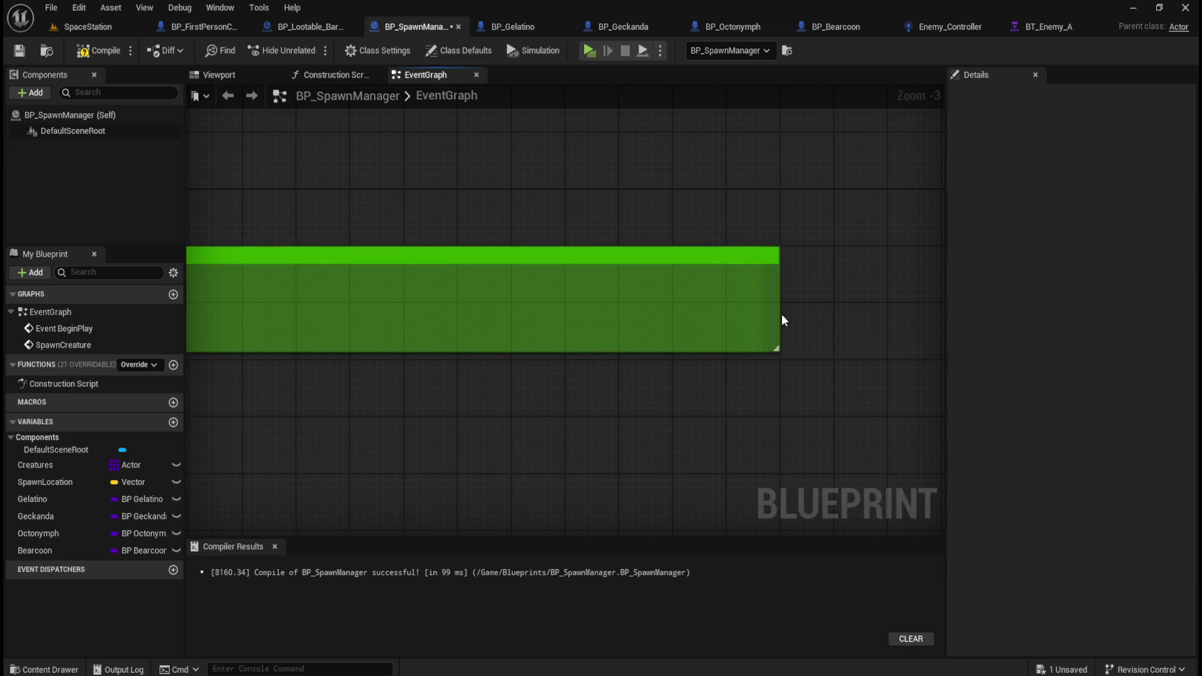
- Undo and redo recent edits to restore the full ADD chain, then frame the comment
{"action": "key", "text": "ctrl+z"}
{"action": "key", "text": "ctrl+y"}
{"action": "key", "text": "ctrl+y"}
{"action": "key", "text": "ctrl+y"}
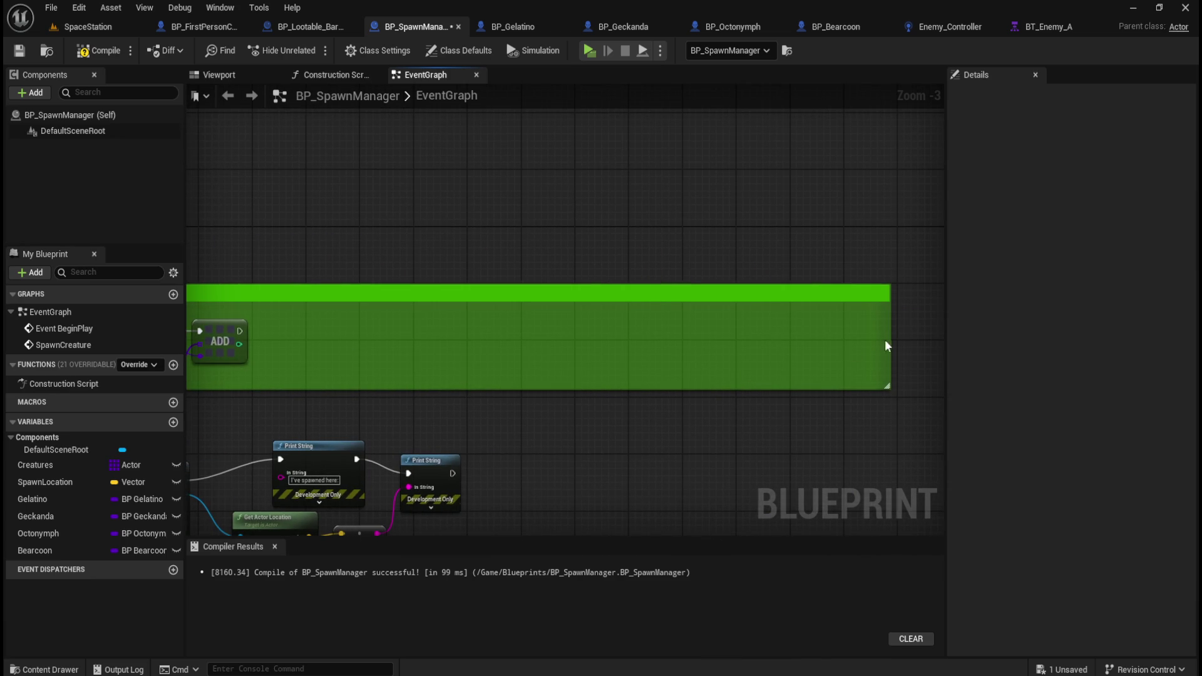
{"action": "key", "text": "ctrl+z"}
{"action": "key", "text": "ctrl+z"}
{"action": "key", "text": "ctrl+z"}
{"action": "key", "text": "ctrl+y"}
{"action": "key", "text": "ctrl+y"}
{"action": "key", "text": "ctrl+y"}
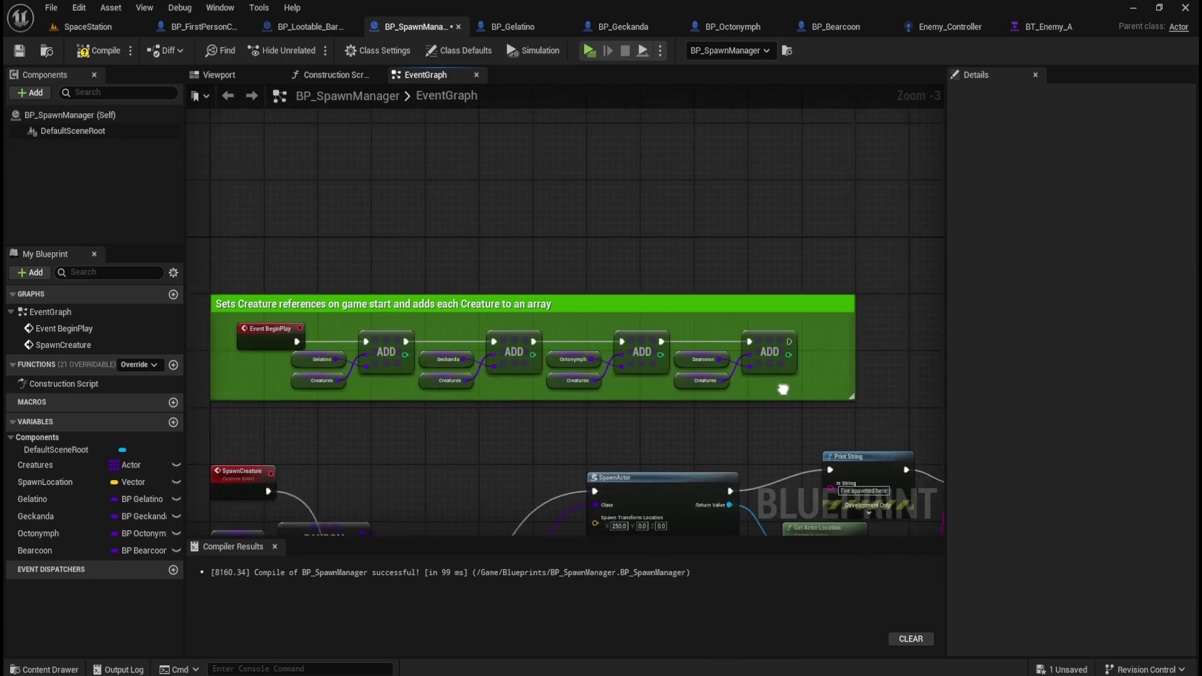
{"action": "left_click_drag", "start_coordinate": [783, 389], "coordinate": [843, 388]}
- Rewrite the comment title to 'Adds creature references on game start to an array'
{"action": "left_click", "coordinate": [375, 303]}
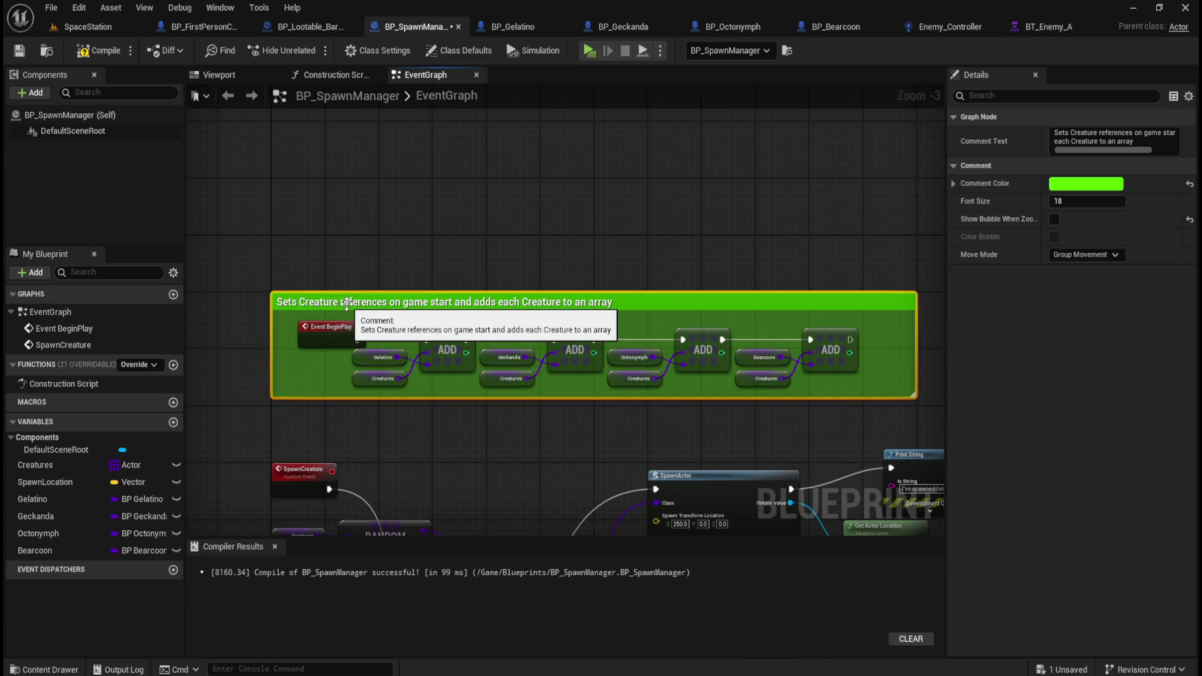
{"action": "double_click", "coordinate": [347, 303]}
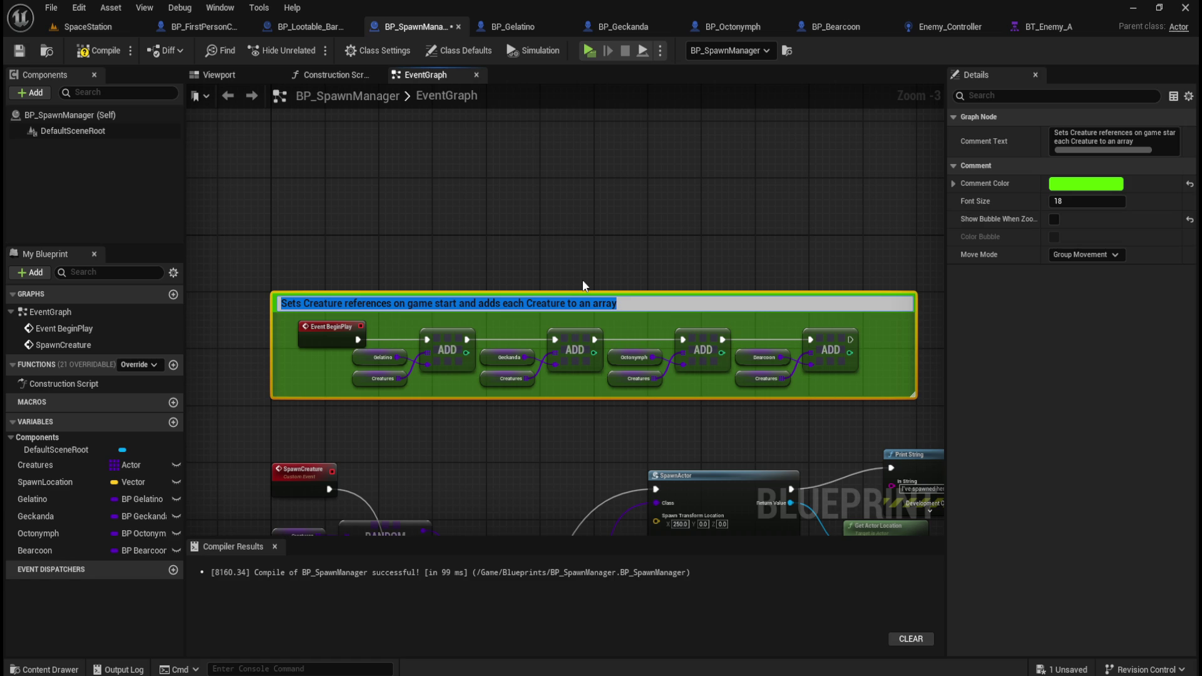
{"action": "key", "text": "Home"}
{"action": "key", "text": "ctrl+shift+Right"}
{"action": "key", "text": "ctrl+shift+Right"}
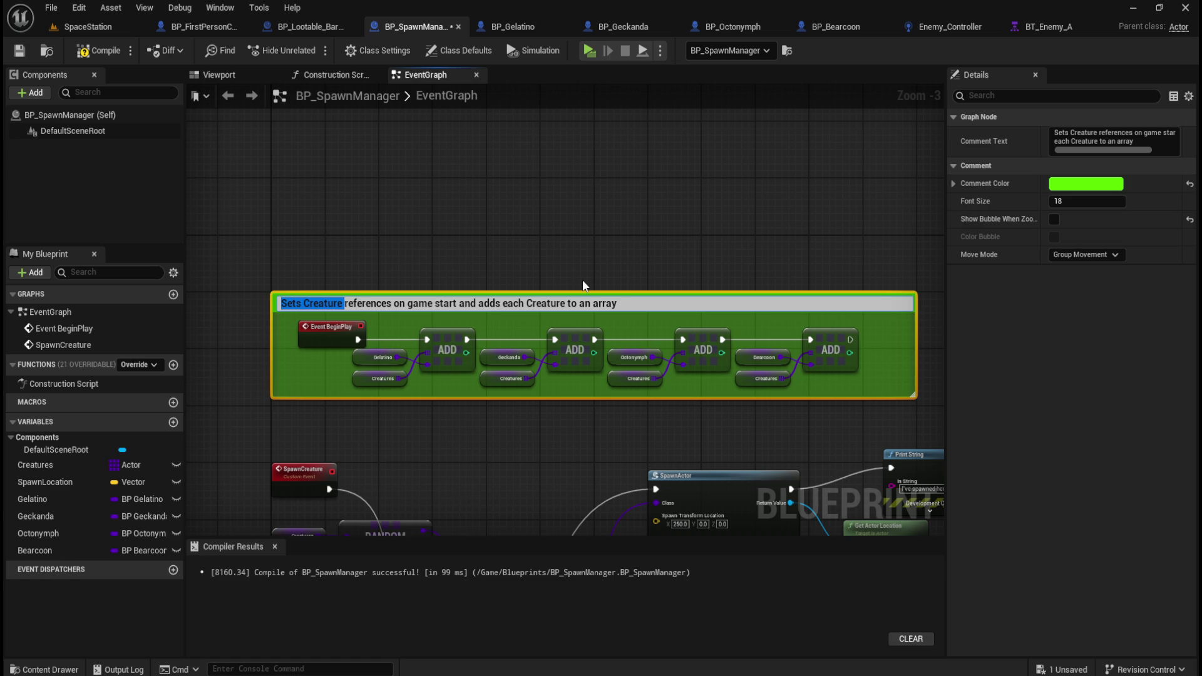
{"action": "type", "text": "Stores creat"}
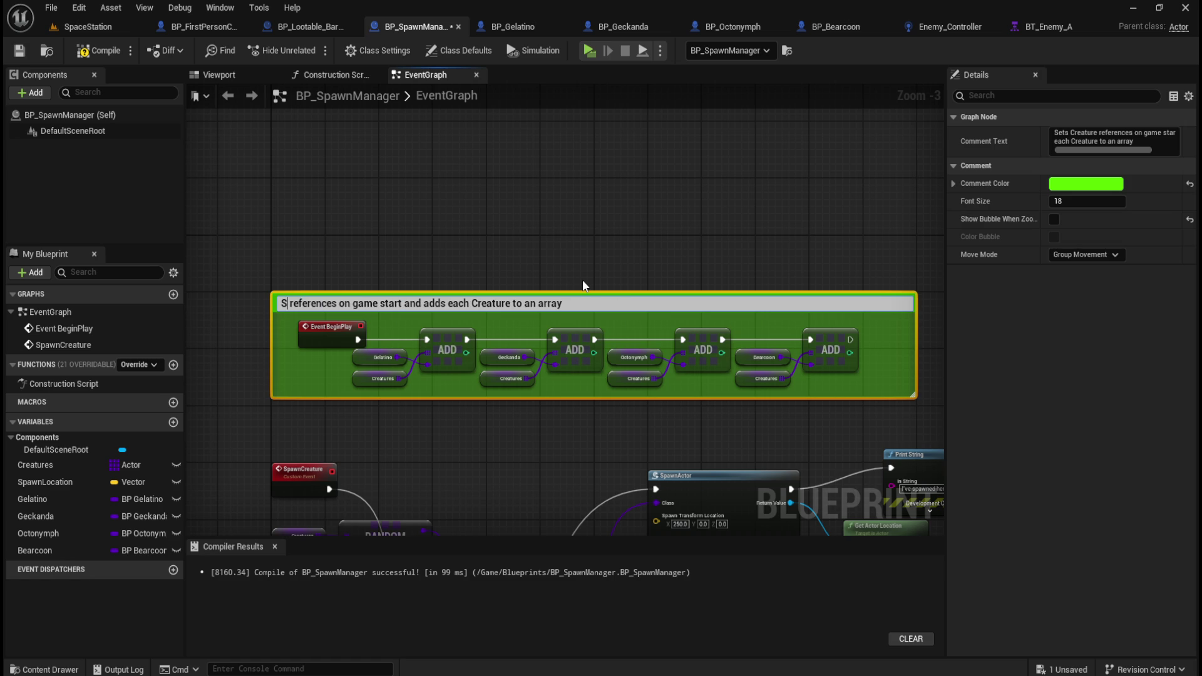
{"action": "type", "text": "ure"}
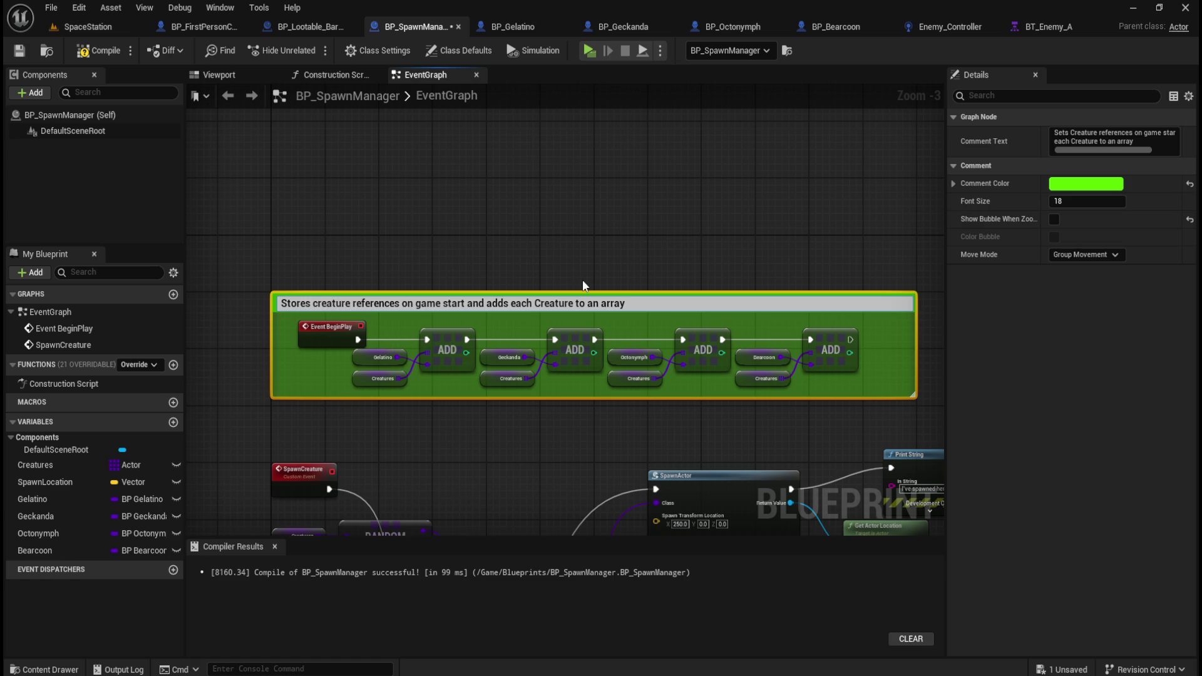
{"action": "key", "text": "Home"}
{"action": "key", "text": "ctrl+shift+Right"}
{"action": "type", "text": "Adds"}
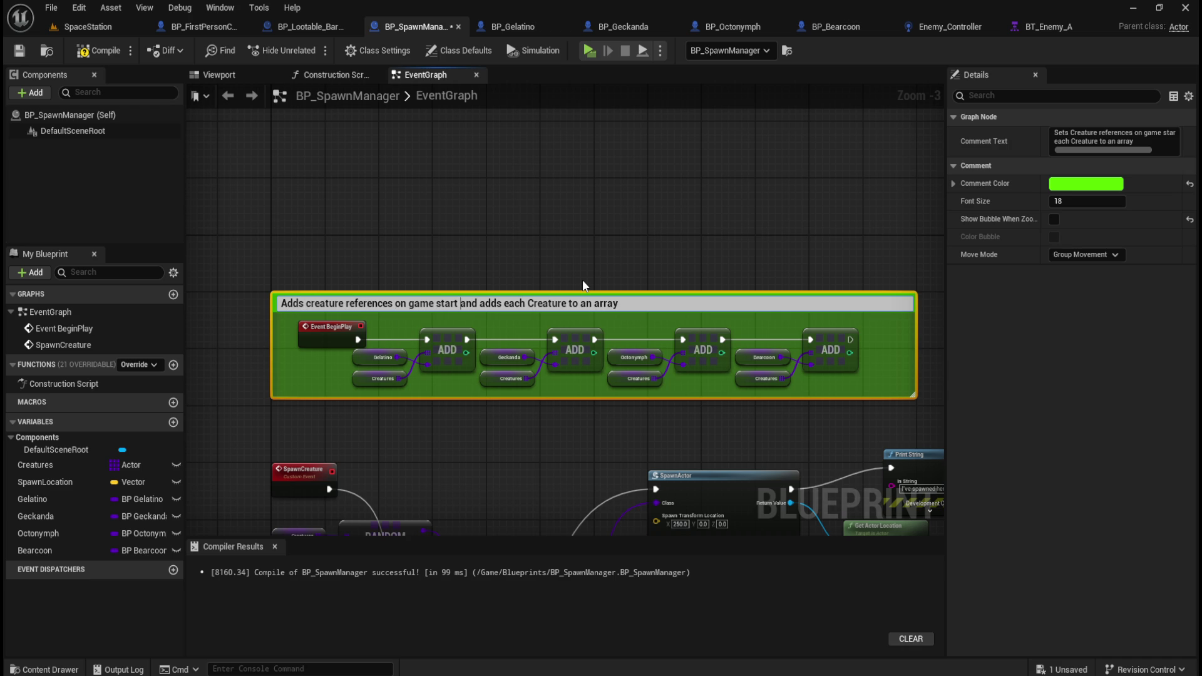
{"action": "key", "text": "ctrl+shift+Right"}
{"action": "key", "text": "ctrl+shift+Right"}
{"action": "key", "text": "ctrl+shift+Right"}
{"action": "key", "text": "BackSpace"}
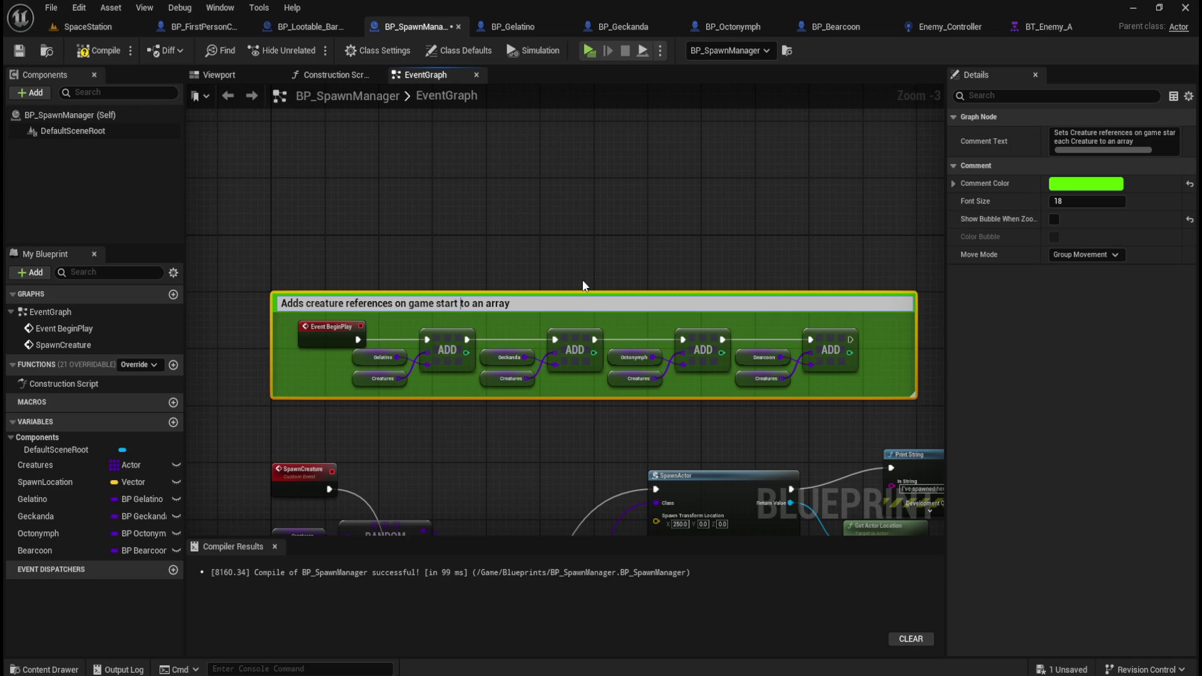
{"action": "left_click", "coordinate": [576, 246]}
{"action": "scroll", "coordinate": [506, 468], "scroll_direction": "down", "scroll_amount": 5}
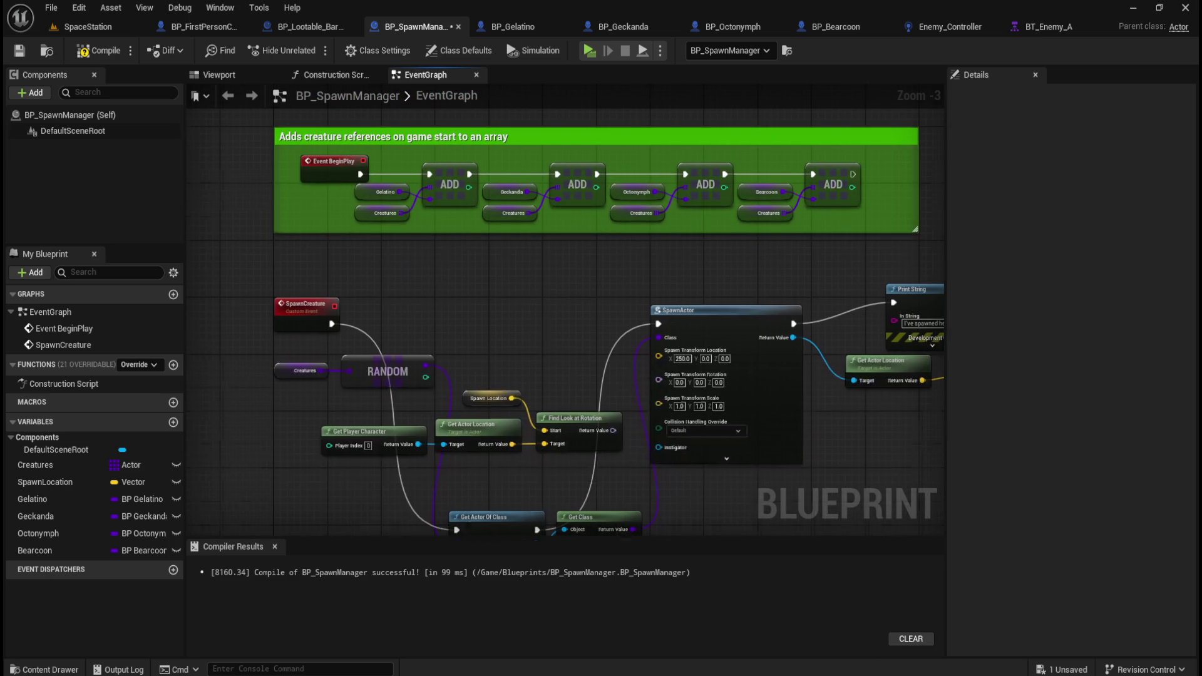
- Delete Get Actor Of Class and Get Class, wiring RANDOM into SpawnActor's Class and SpawnCreature's exec
{"action": "scroll", "coordinate": [528, 382], "scroll_direction": "down", "scroll_amount": 2}
{"action": "left_click_drag", "start_coordinate": [441, 418], "coordinate": [596, 468]}
{"action": "key", "text": "Delete"}
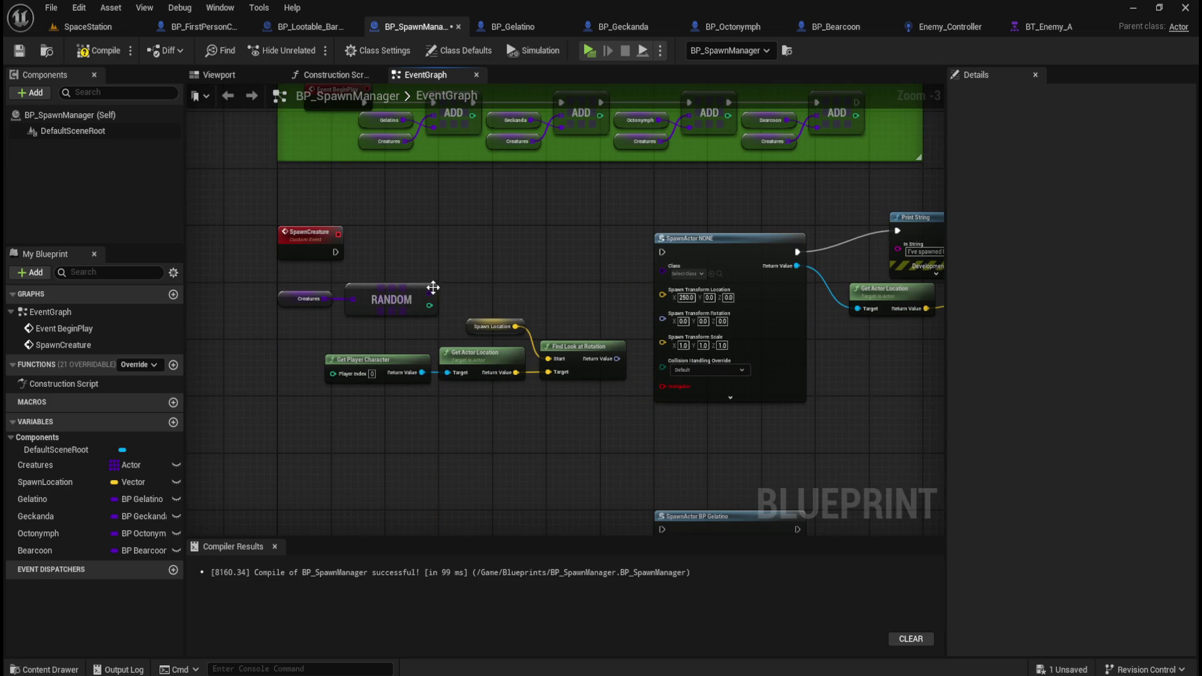
{"action": "left_click_drag", "start_coordinate": [430, 293], "coordinate": [664, 273]}
{"action": "left_click_drag", "start_coordinate": [336, 252], "coordinate": [661, 253]}
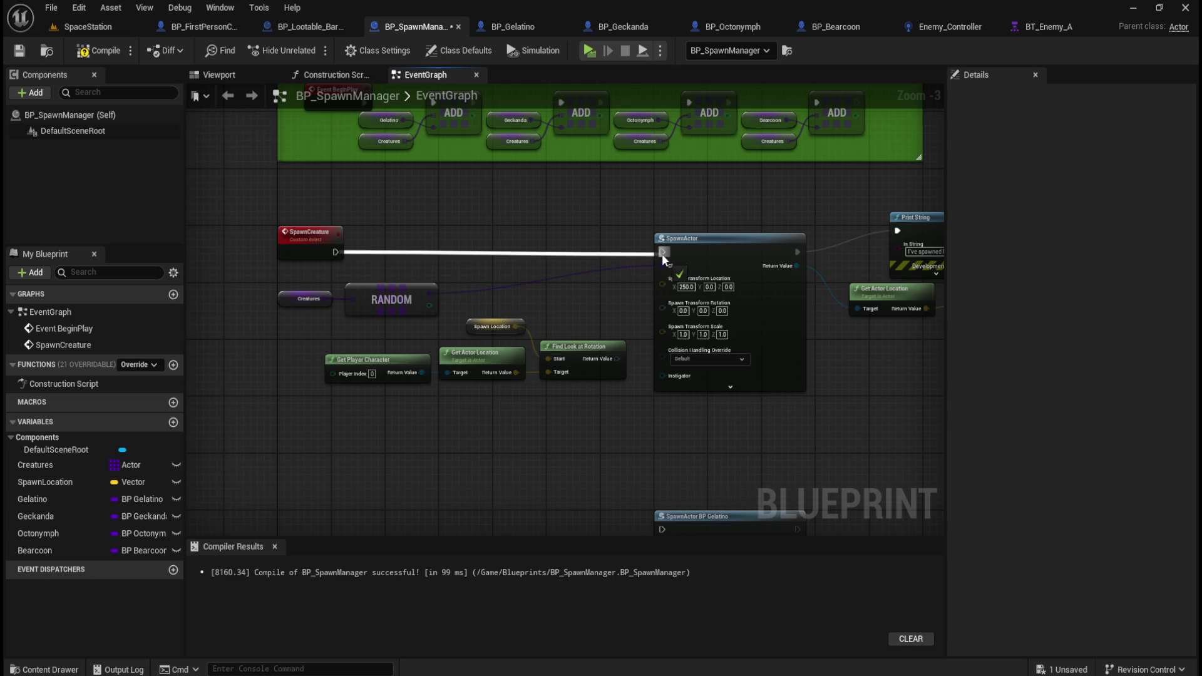
{"action": "mouse_move", "coordinate": [532, 231]}
{"action": "left_mouse_down"}
{"action": "mouse_move", "coordinate": [536, 251]}
{"action": "mouse_move", "coordinate": [483, 309]}
{"action": "left_mouse_up"}
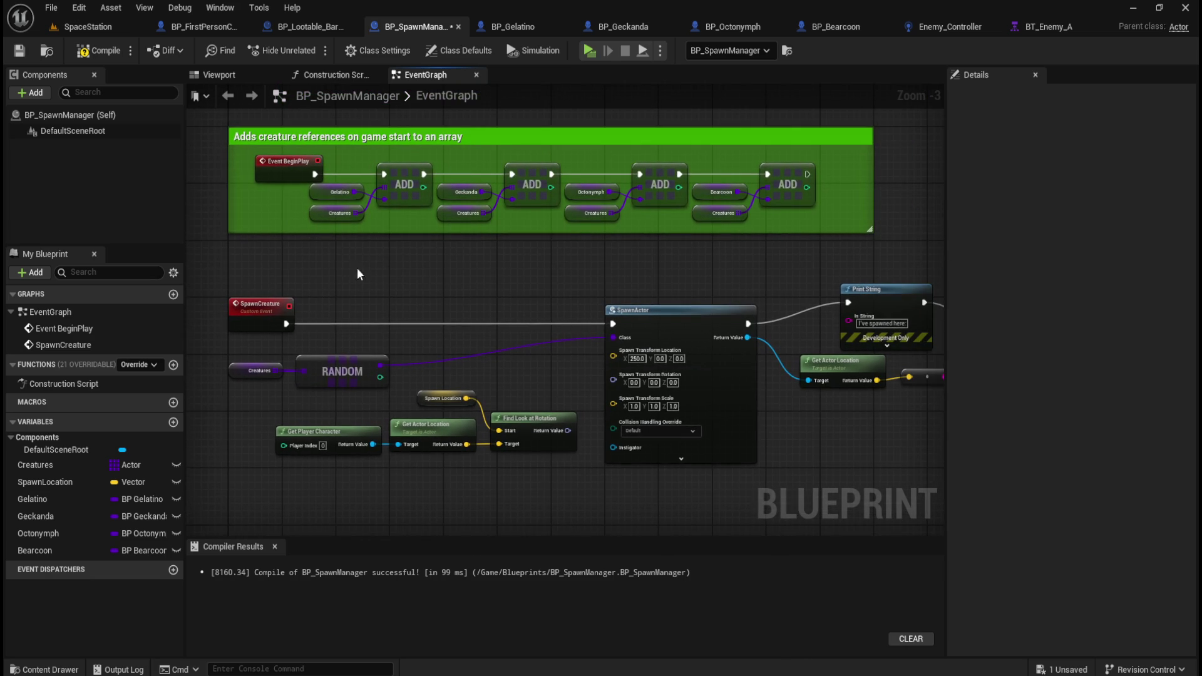
{"action": "left_click", "coordinate": [101, 30]}
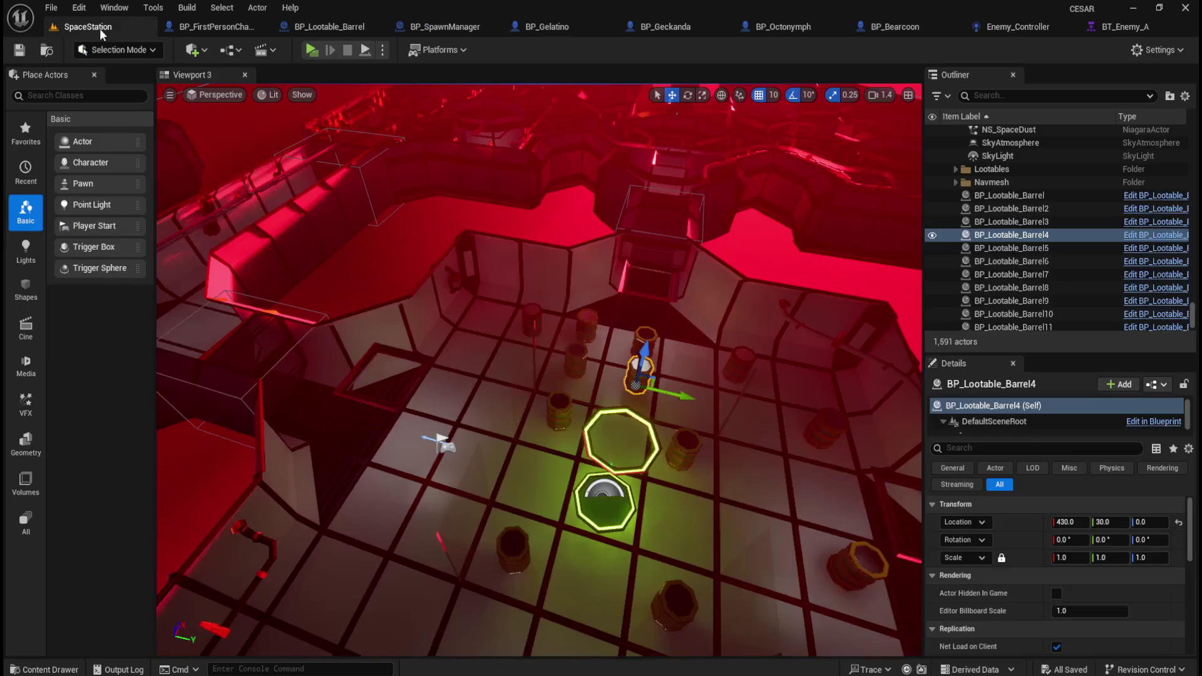
- Play-test the SpaceStation level, stop it, and dismiss the Message Log error
{"action": "left_click", "coordinate": [314, 51]}
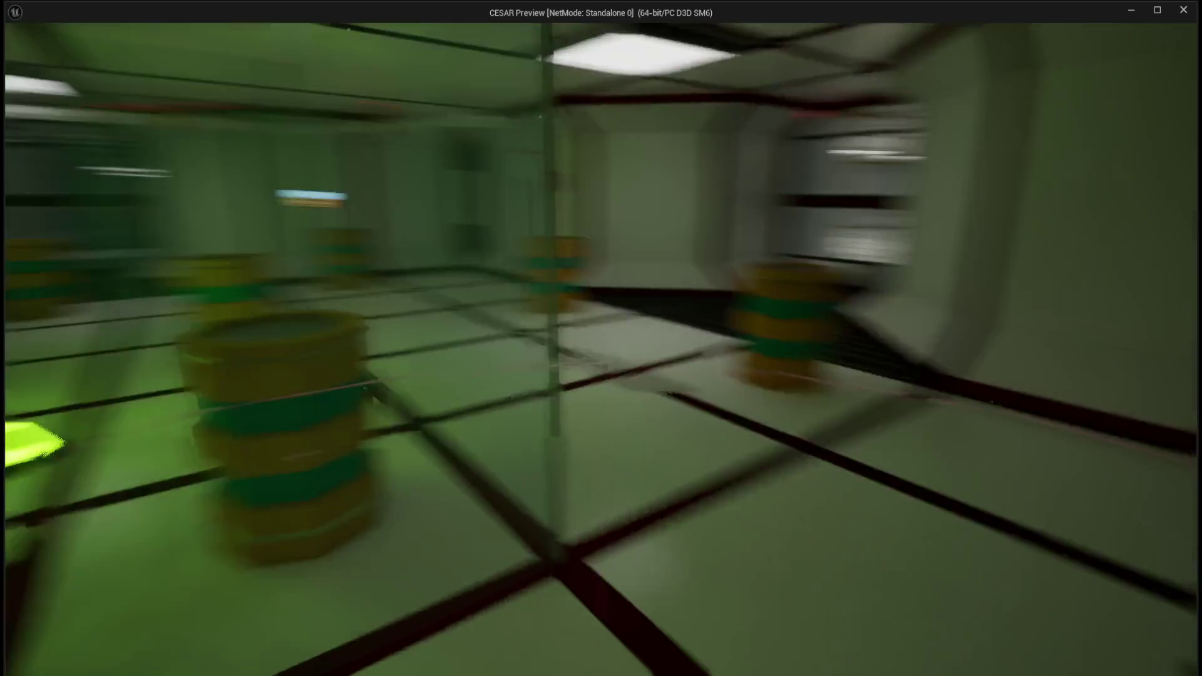
{"action": "key", "text": "Escape"}
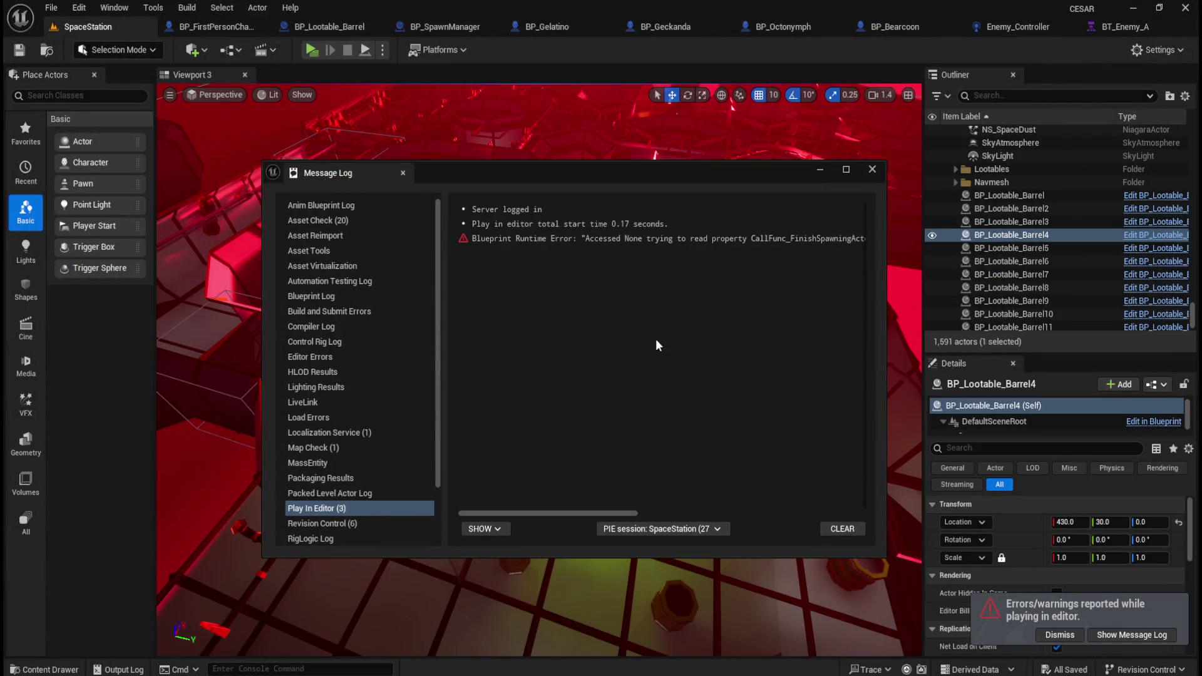
{"action": "left_click", "coordinate": [872, 169]}
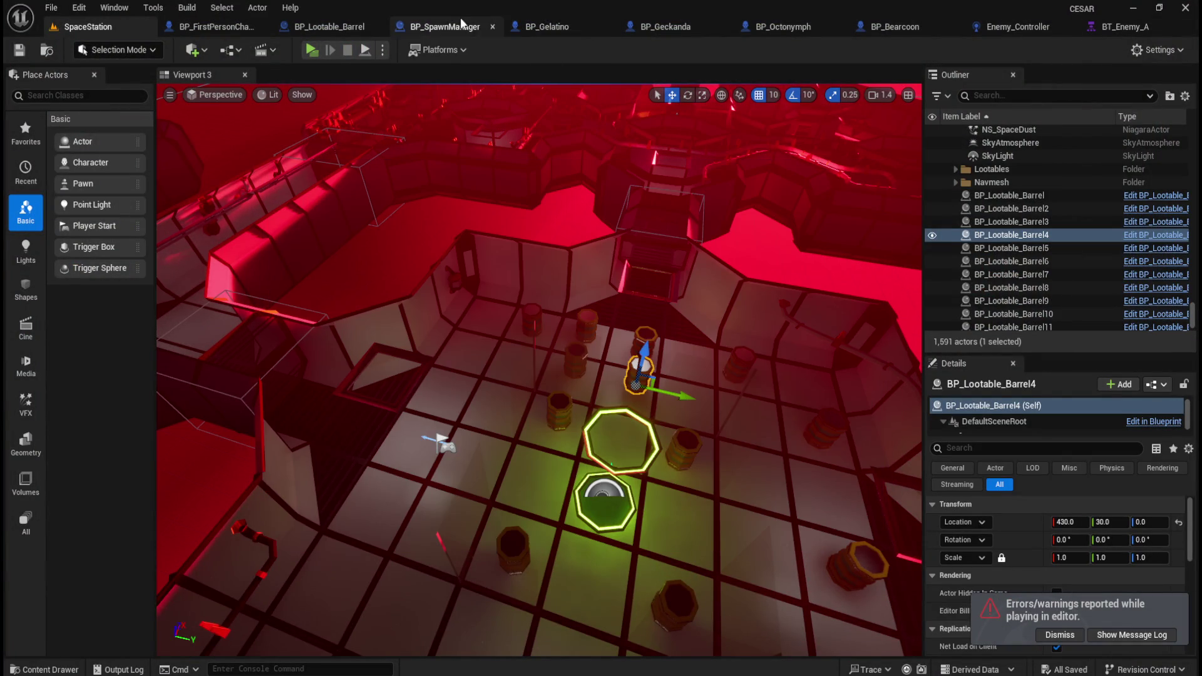
- Back in BP_SpawnManager, move the Creatures and RANDOM nodes up beside SpawnActor
{"action": "left_click", "coordinate": [460, 26]}
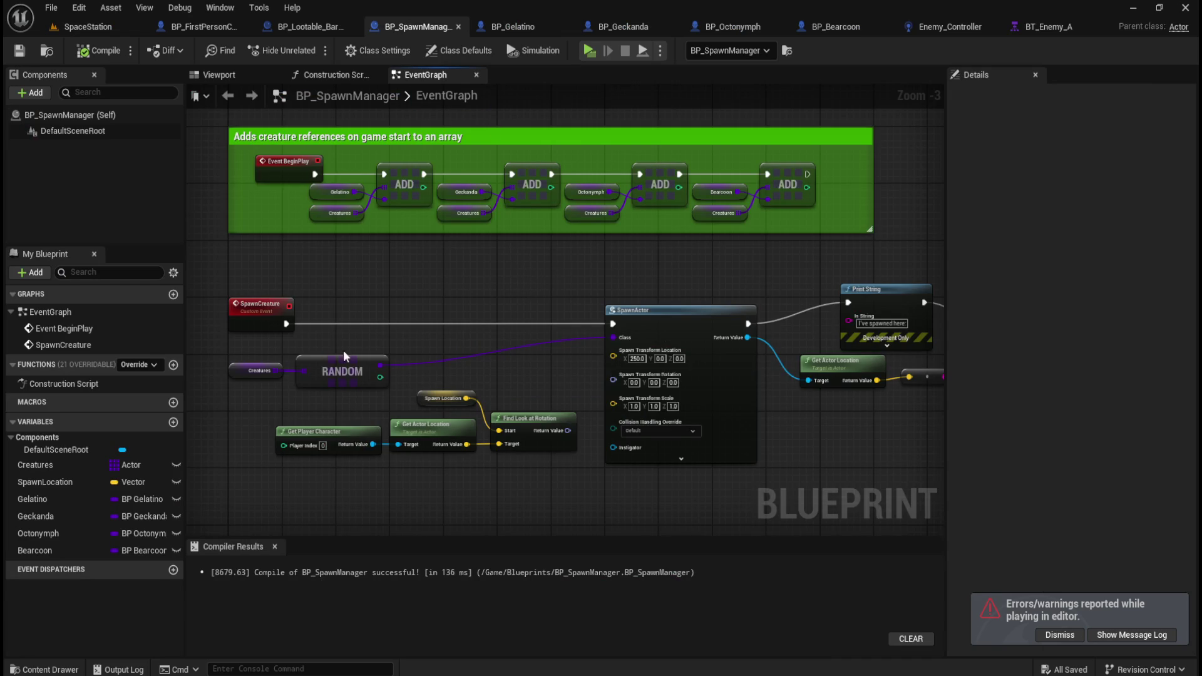
{"action": "mouse_move", "coordinate": [258, 348]}
{"action": "left_mouse_down"}
{"action": "mouse_move", "coordinate": [350, 383]}
{"action": "mouse_move", "coordinate": [429, 340]}
{"action": "mouse_move", "coordinate": [399, 355]}
{"action": "left_mouse_up"}
{"action": "left_click", "coordinate": [435, 295]}
{"action": "scroll", "coordinate": [444, 279], "scroll_direction": "up", "scroll_amount": 4}
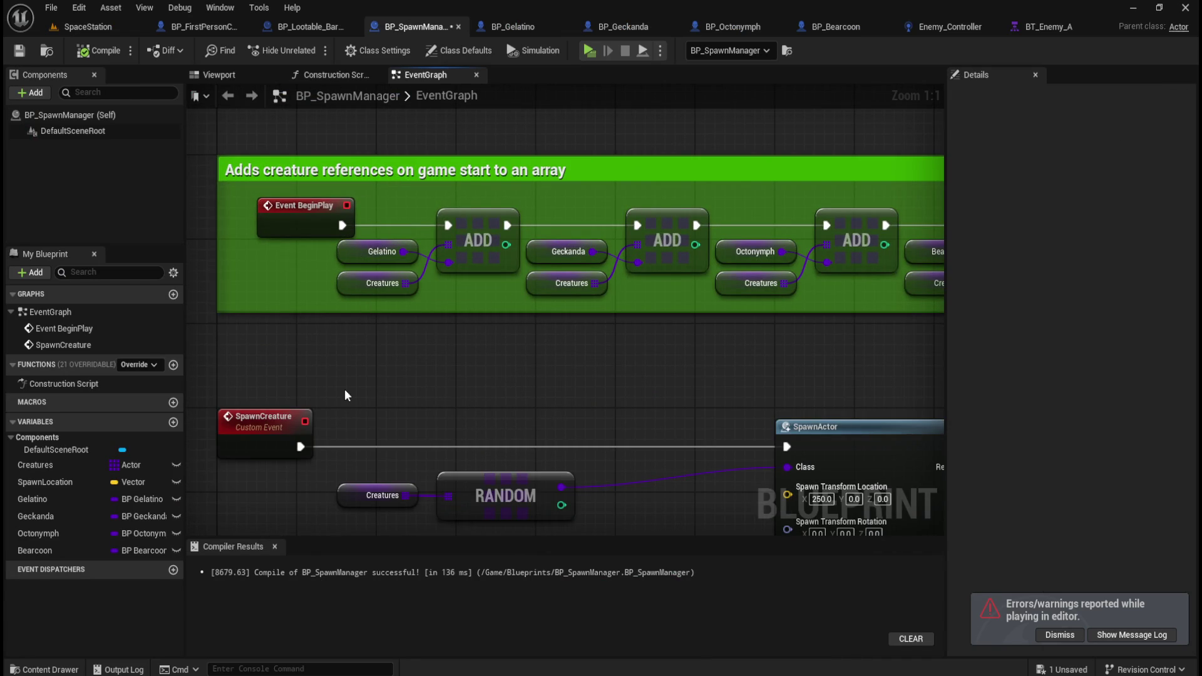
{"action": "left_click_drag", "start_coordinate": [501, 410], "coordinate": [468, 357]}
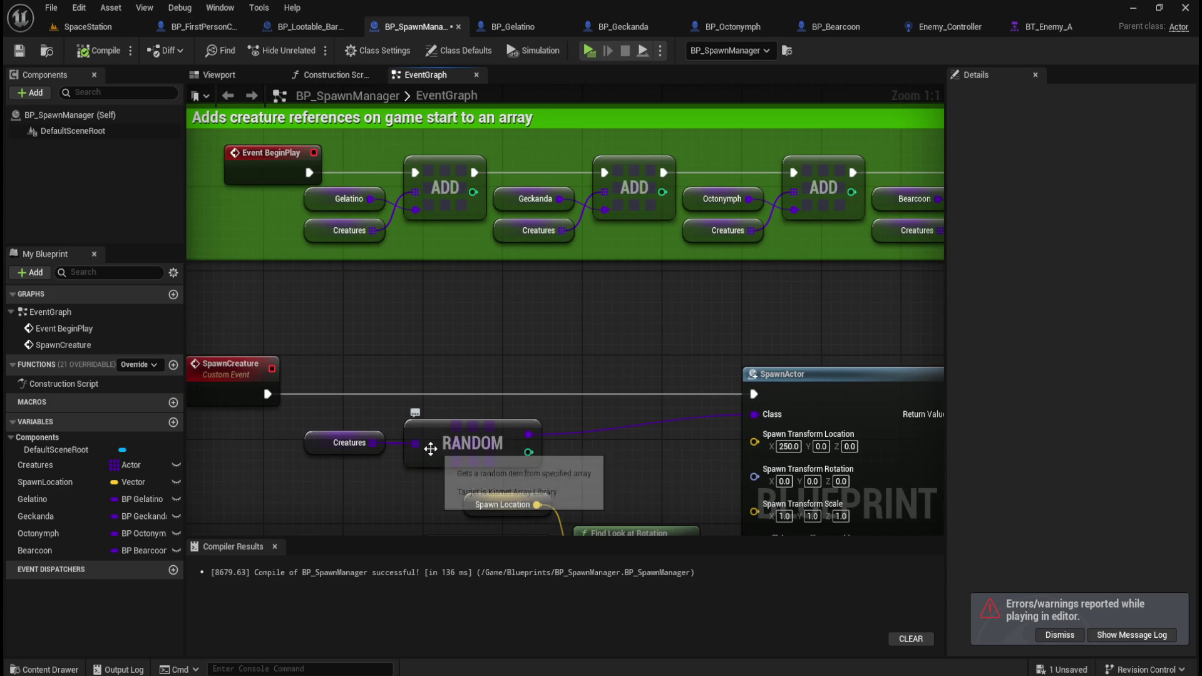
{"action": "left_click_drag", "start_coordinate": [351, 476], "coordinate": [481, 472]}
- Re-add a Random Array Item node pulled from the Creatures array
{"action": "type", "text": "get"}
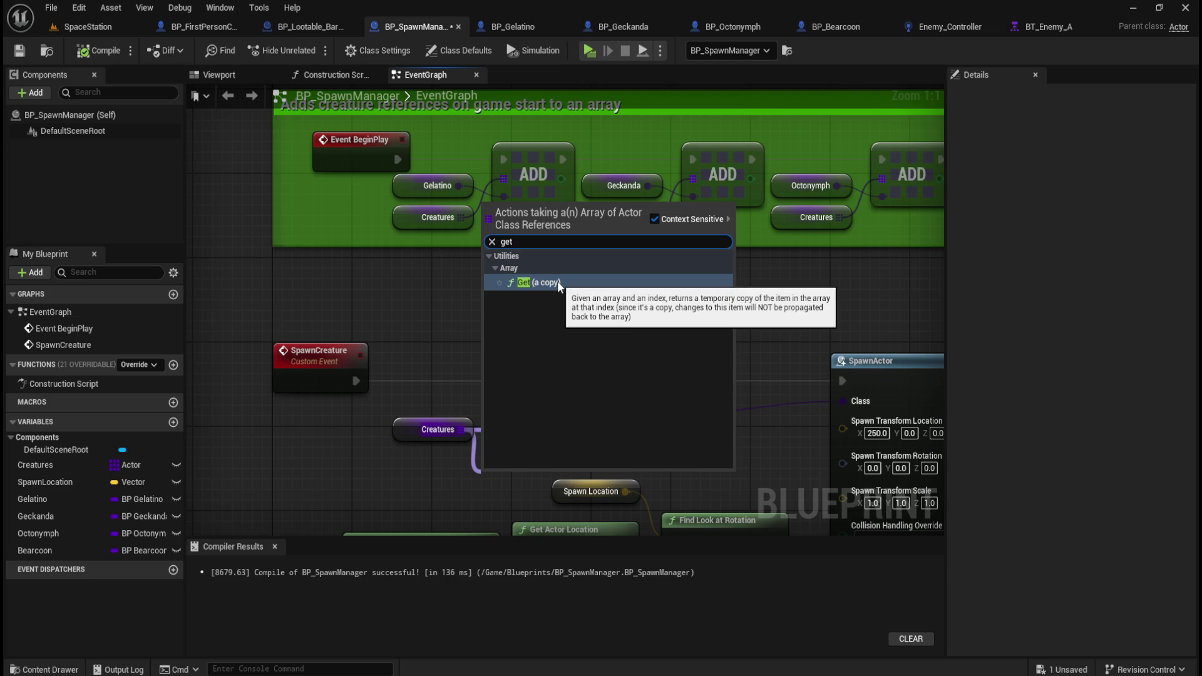
{"action": "key", "text": "BackSpace"}
{"action": "key", "text": "BackSpace"}
{"action": "key", "text": "BackSpace"}
{"action": "type", "text": "random"}
{"action": "key", "text": "Return"}
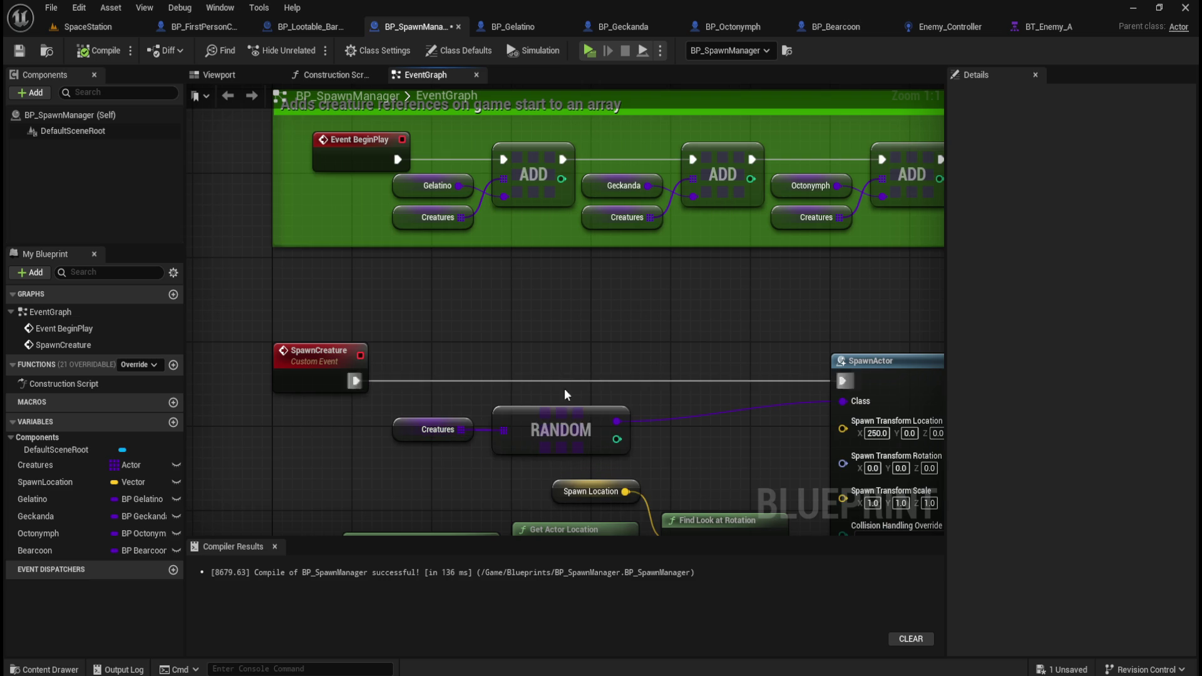
{"action": "left_click_drag", "start_coordinate": [460, 431], "coordinate": [476, 474]}
{"action": "type", "text": "item"}
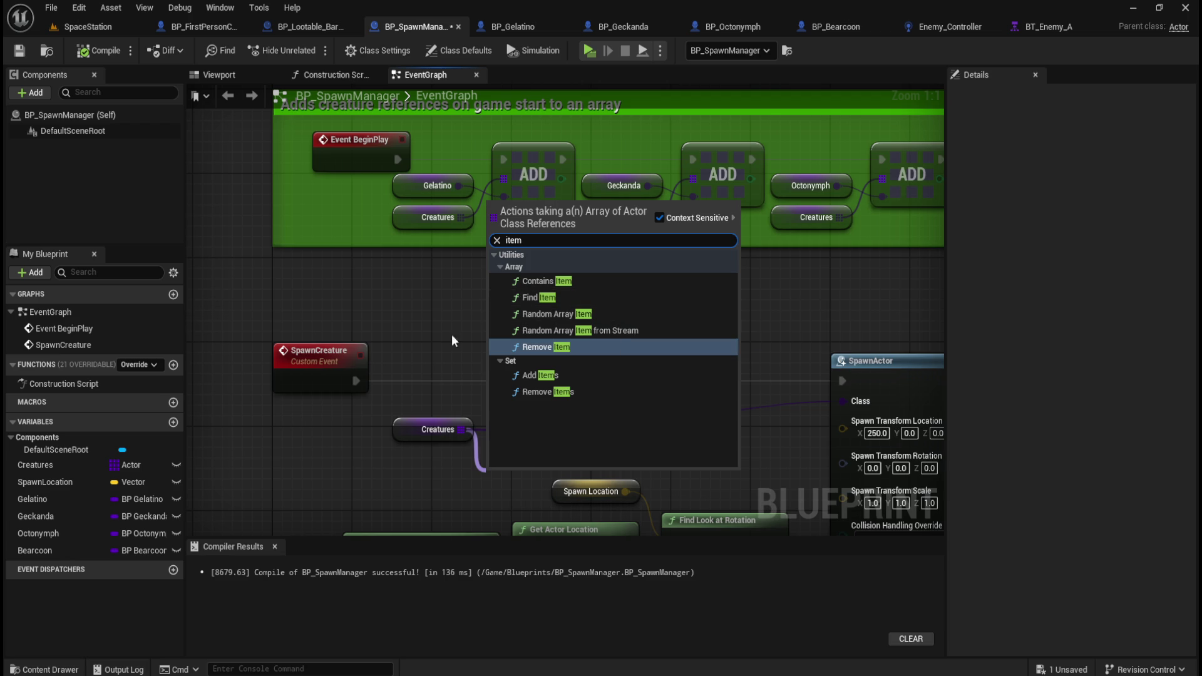
{"action": "left_click", "coordinate": [551, 314]}
{"action": "left_click_drag", "start_coordinate": [603, 320], "coordinate": [528, 322]}
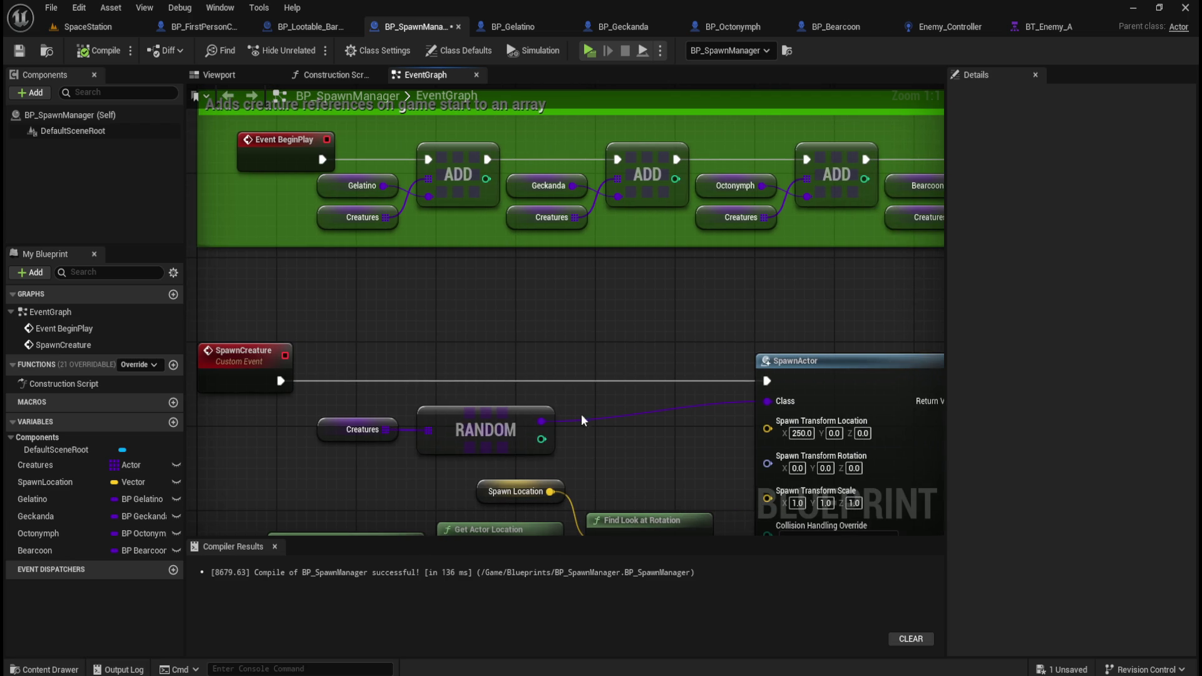
- Break RANDOM's link to Class and wire a Geckanda getter into SpawnActor's Class
{"action": "left_click", "coordinate": [542, 422], "text": "alt"}
{"action": "left_click_drag", "start_coordinate": [36, 516], "coordinate": [564, 437]}
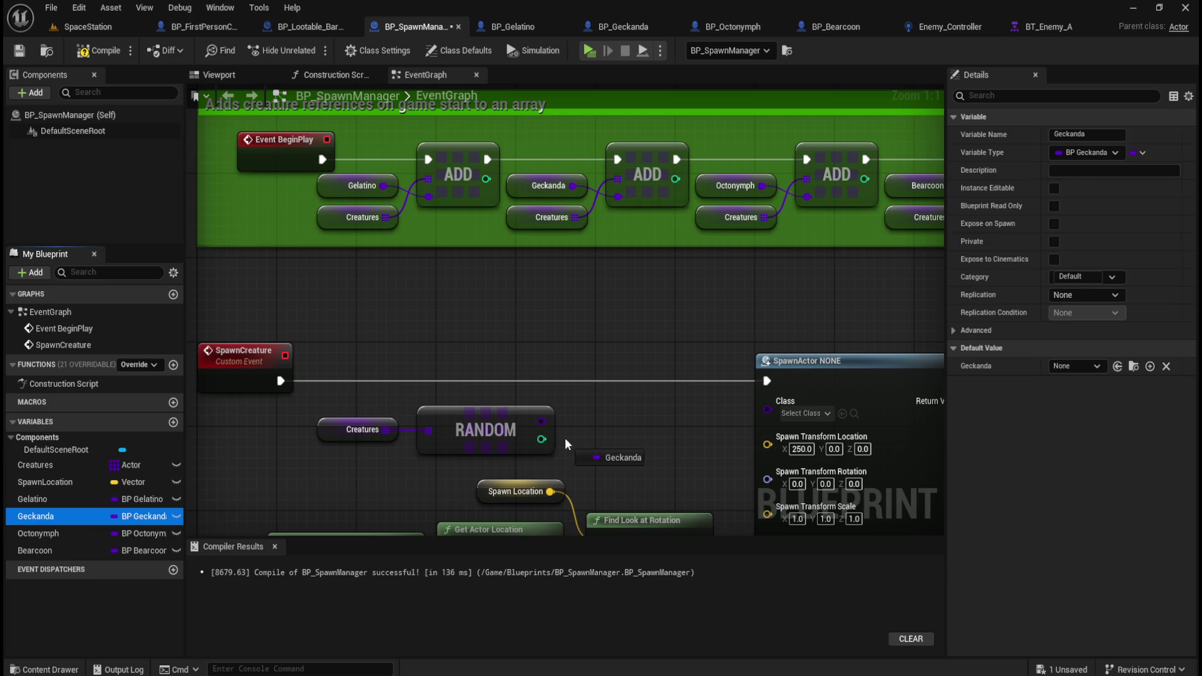
{"action": "left_click", "coordinate": [657, 449]}
{"action": "mouse_move", "coordinate": [672, 428]}
{"action": "left_mouse_down"}
{"action": "mouse_move", "coordinate": [768, 407]}
{"action": "mouse_move", "coordinate": [716, 419]}
{"action": "left_mouse_up"}
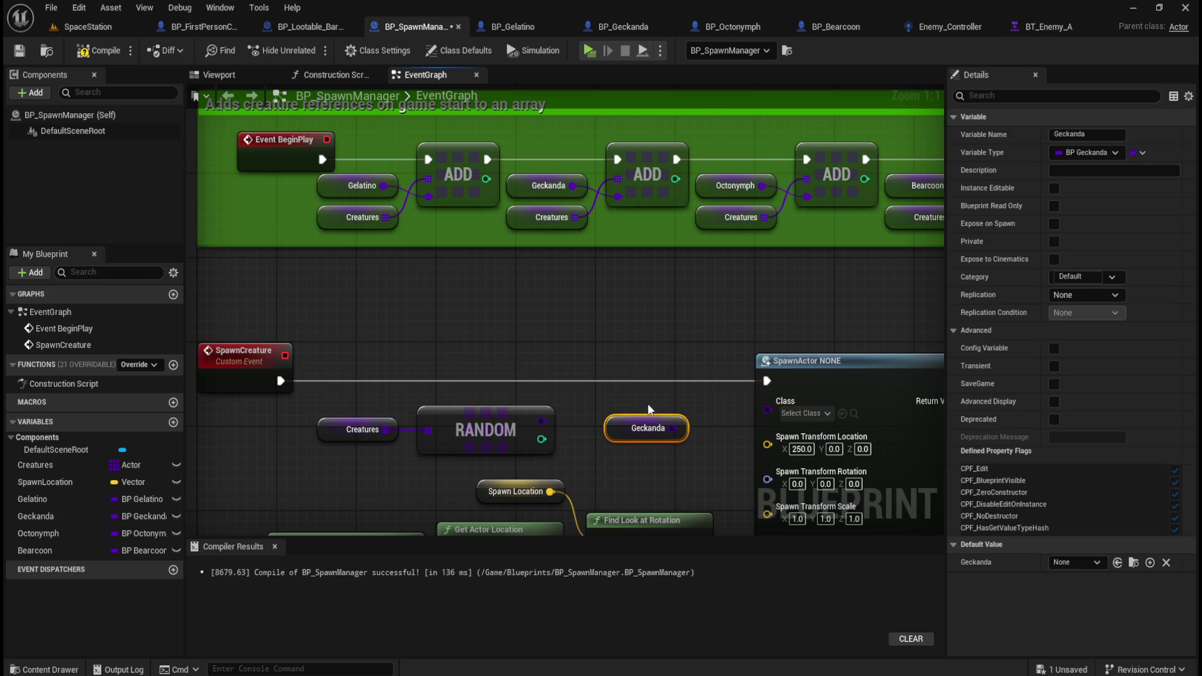
{"action": "left_click_drag", "start_coordinate": [672, 430], "coordinate": [769, 410]}
{"action": "mouse_move", "coordinate": [768, 410]}
{"action": "left_mouse_down"}
{"action": "mouse_move", "coordinate": [707, 420]}
{"action": "mouse_move", "coordinate": [754, 413]}
{"action": "left_mouse_up"}
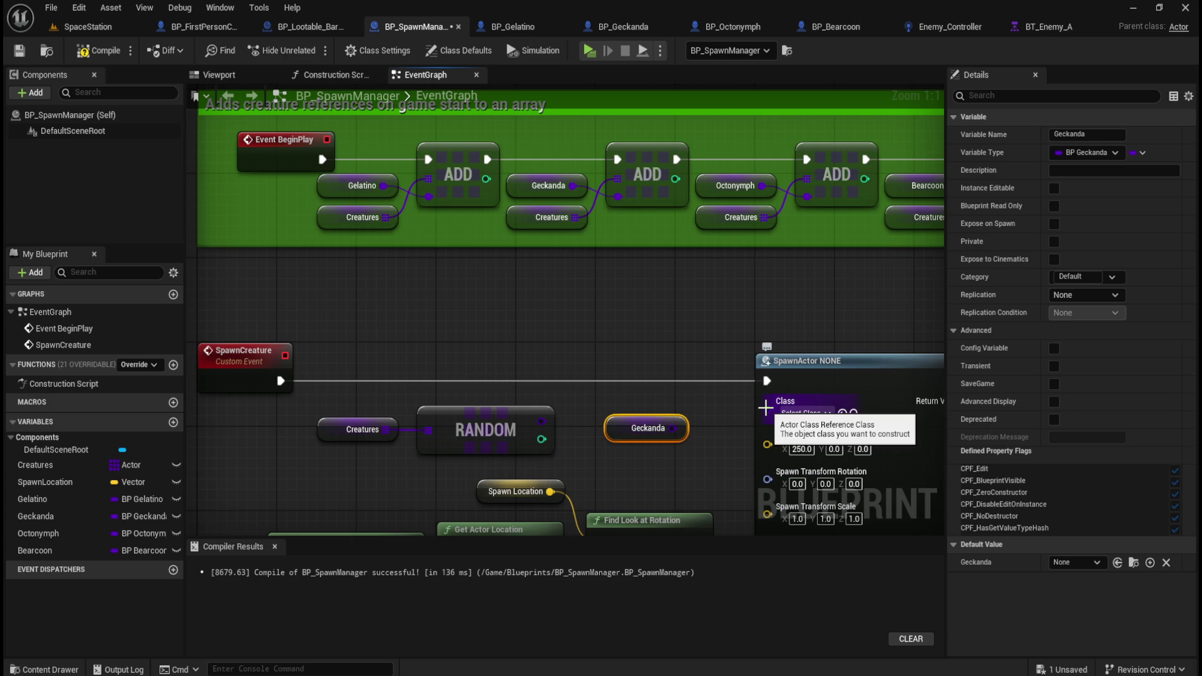
{"action": "left_click_drag", "start_coordinate": [673, 428], "coordinate": [769, 413]}
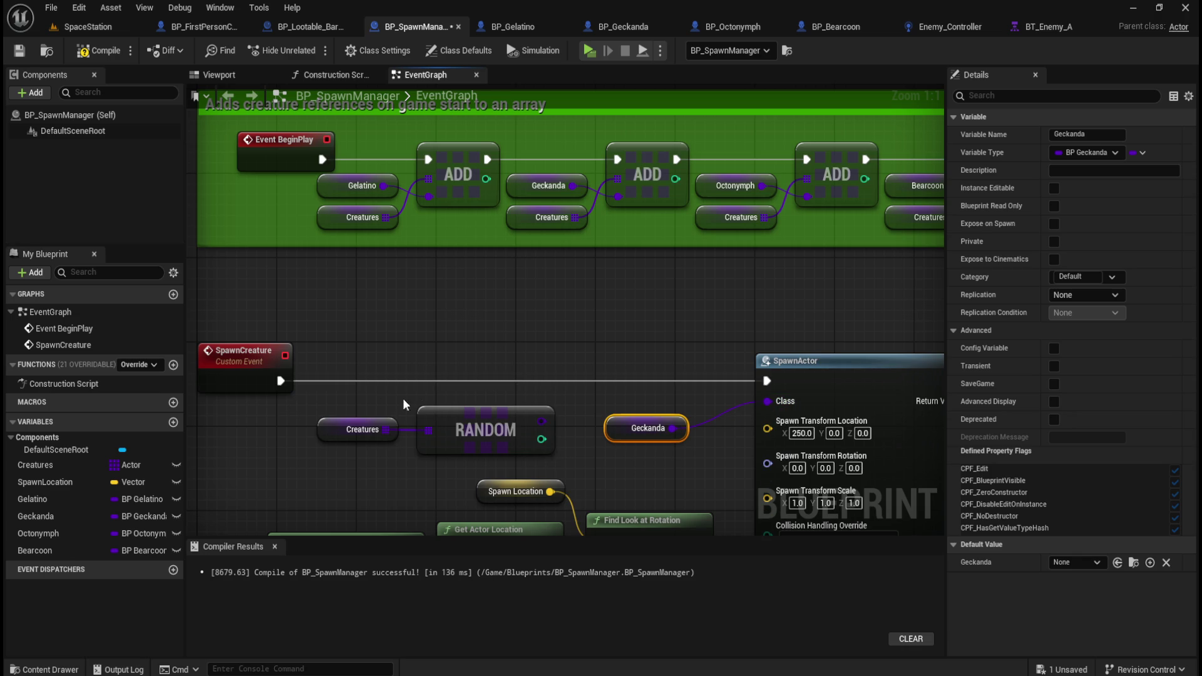
- Compile the Blueprint and return to the SpaceStation level
{"action": "left_click", "coordinate": [550, 451]}
{"action": "left_click", "coordinate": [427, 319]}
{"action": "left_click", "coordinate": [87, 49]}
{"action": "left_click", "coordinate": [105, 28]}
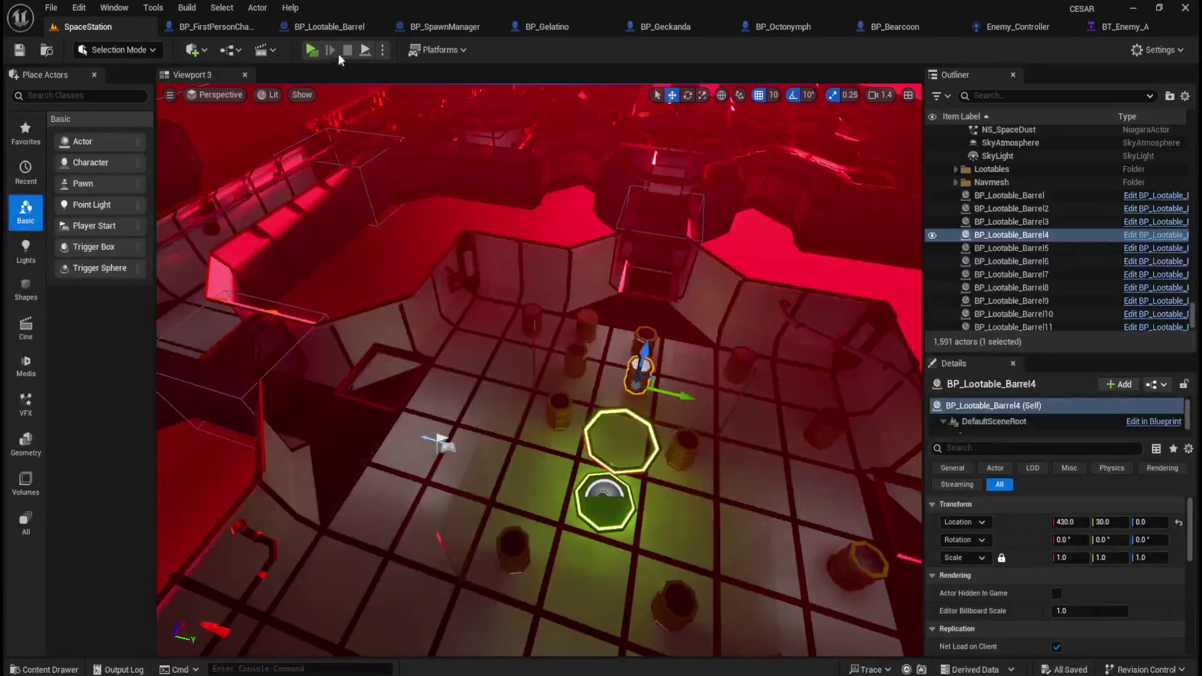
- Play-test the Geckanda spawn, stop it, close the error log, and reopen BP_SpawnManager
{"action": "left_click", "coordinate": [311, 50]}
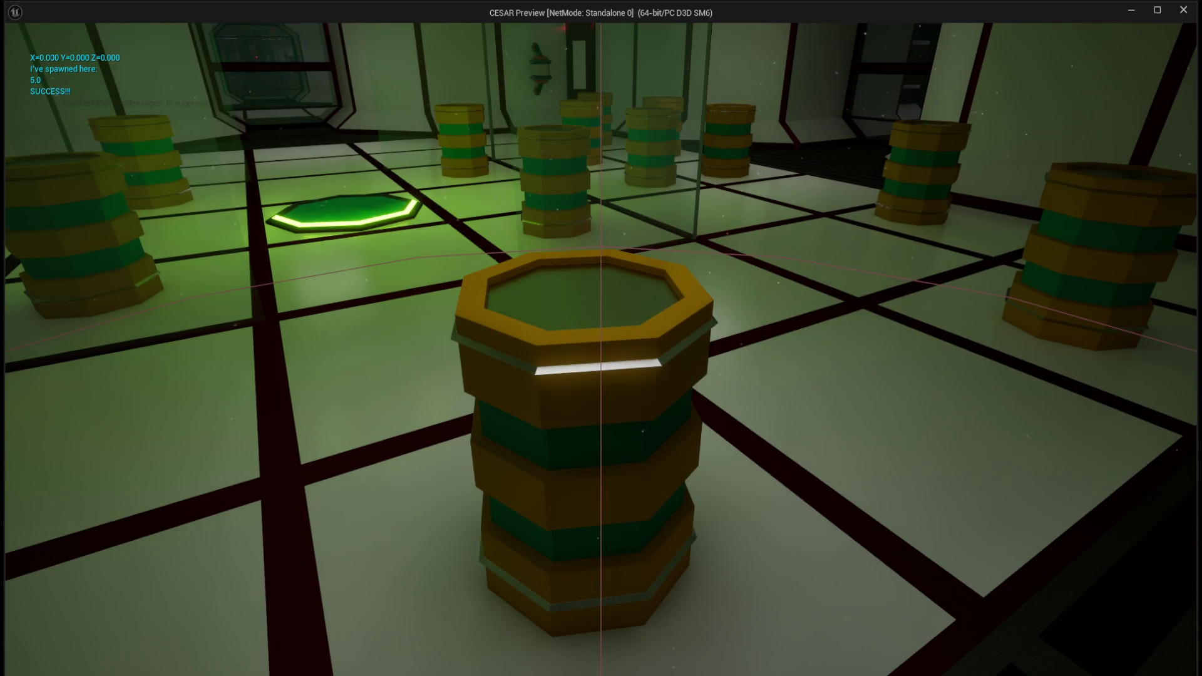
{"action": "key", "text": "Escape"}
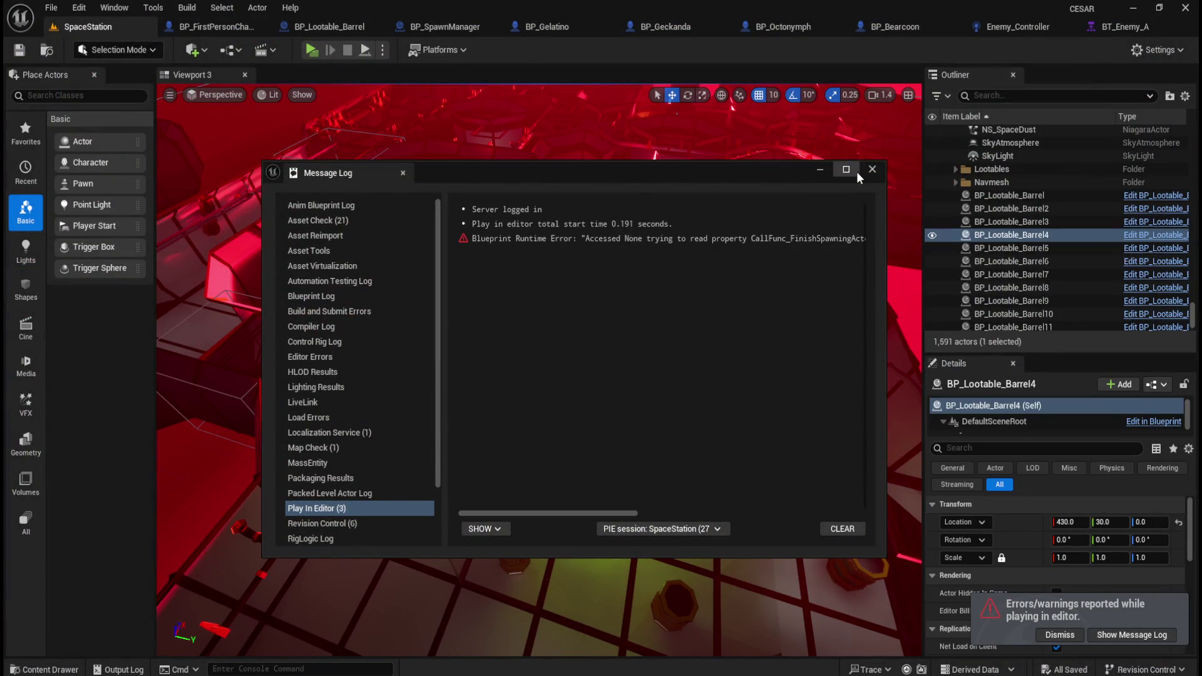
{"action": "left_click", "coordinate": [872, 169]}
{"action": "left_click", "coordinate": [435, 25]}
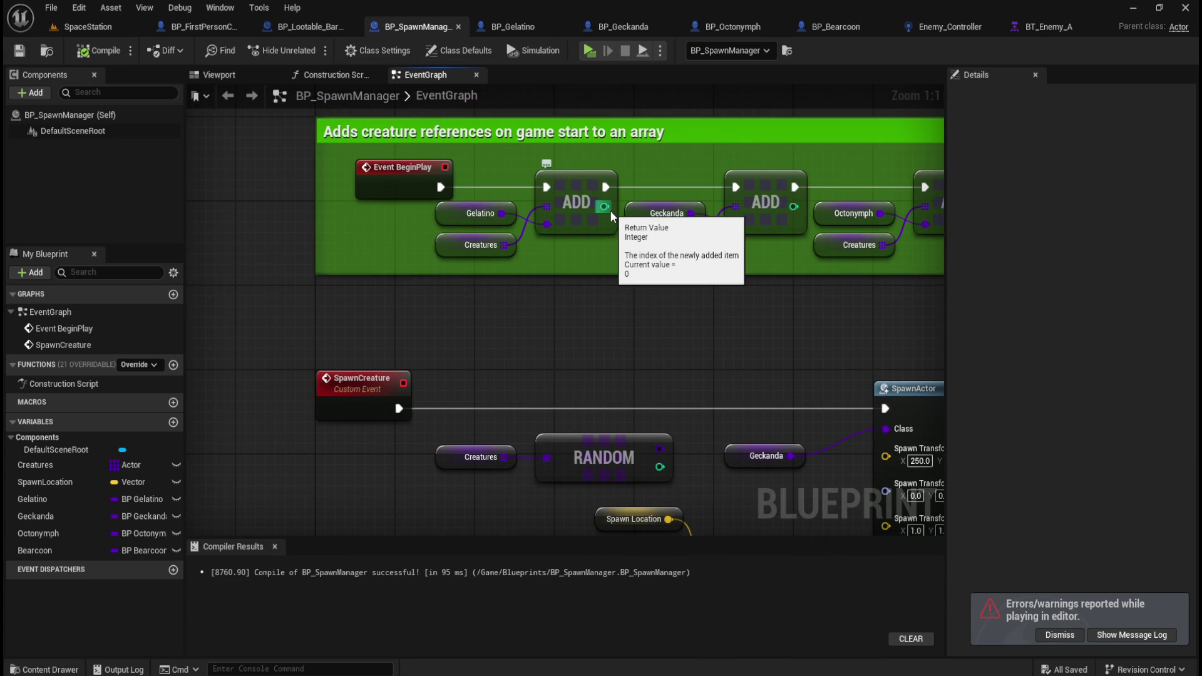
- Delete the Geckanda node, restore it with Ctrl+Z, and recompile BP_SpawnManager
{"action": "left_click_drag", "start_coordinate": [603, 325], "coordinate": [567, 275]}
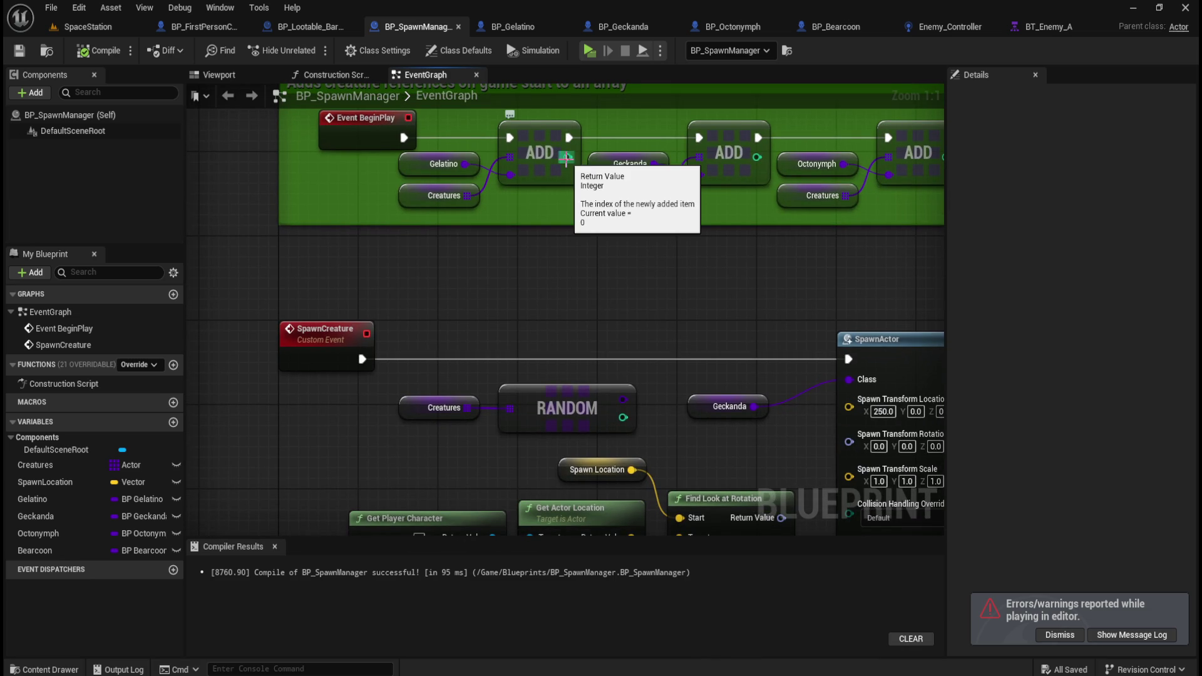
{"action": "left_click_drag", "start_coordinate": [647, 301], "coordinate": [551, 282]}
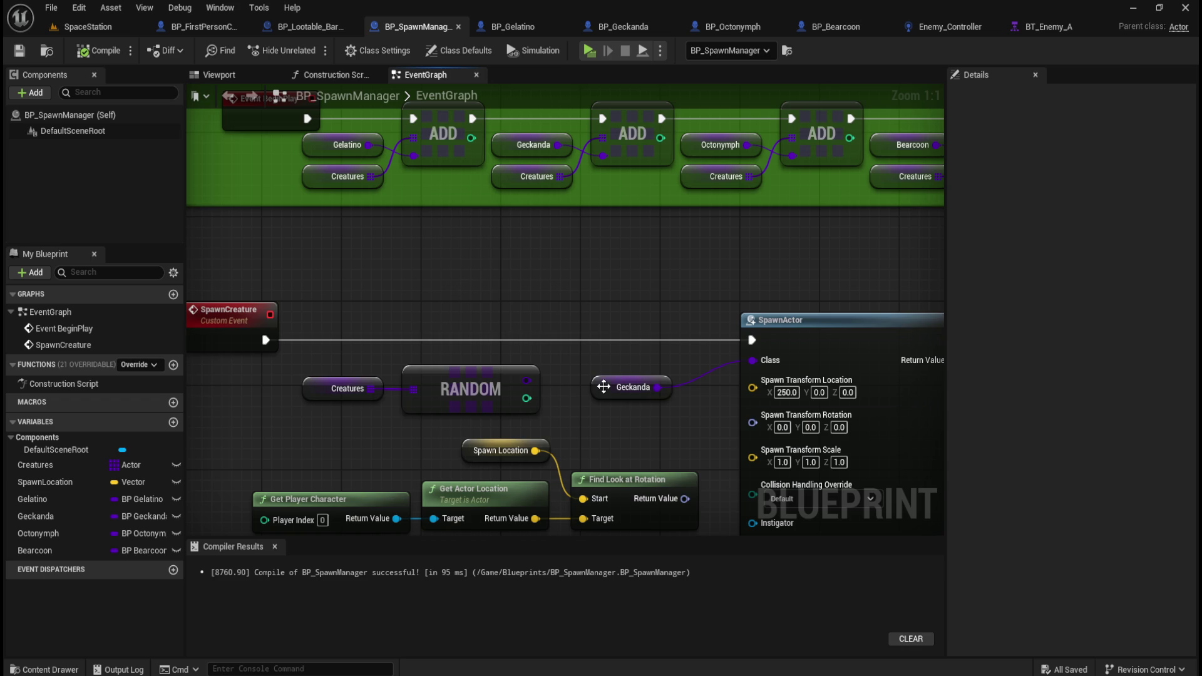
{"action": "left_click", "coordinate": [615, 387]}
{"action": "key", "text": "Delete"}
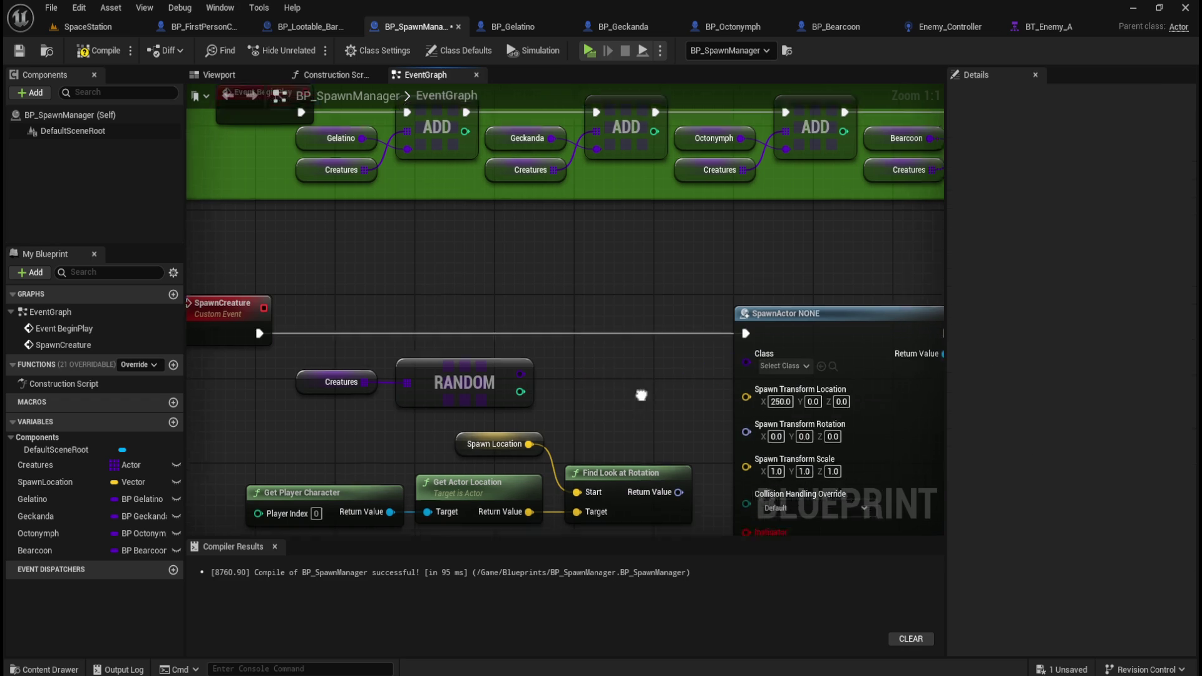
{"action": "scroll", "coordinate": [475, 273], "scroll_direction": "down", "scroll_amount": 3}
{"action": "key", "text": "ctrl+z"}
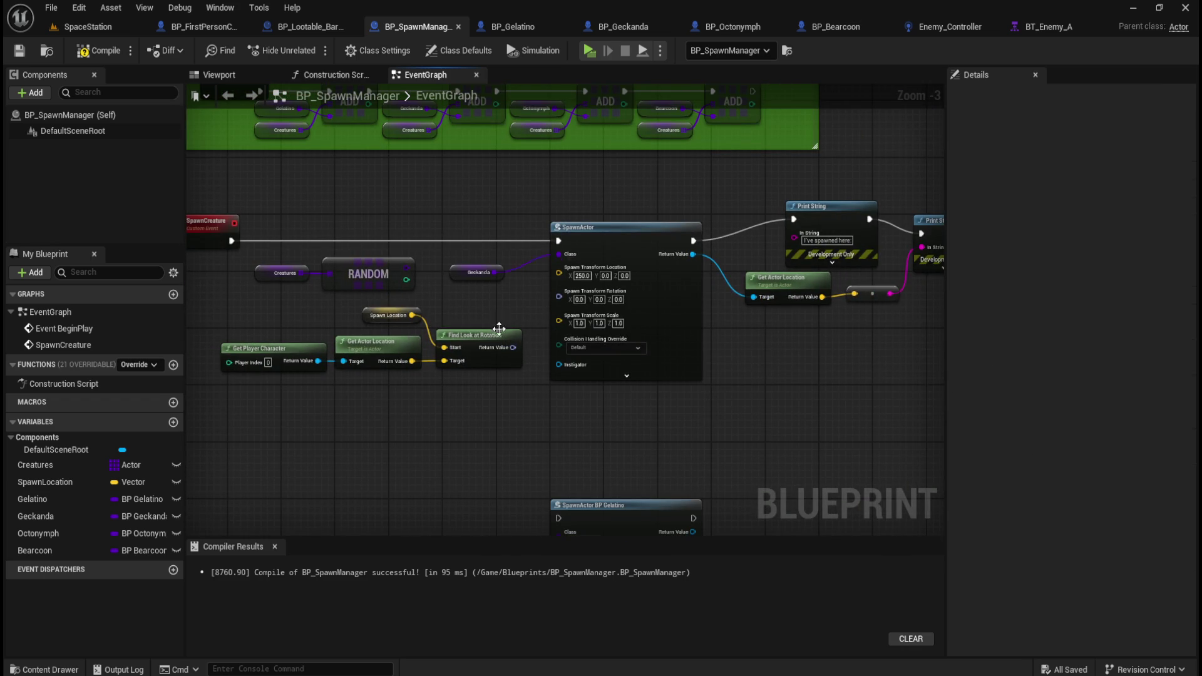
{"action": "left_click", "coordinate": [98, 51]}
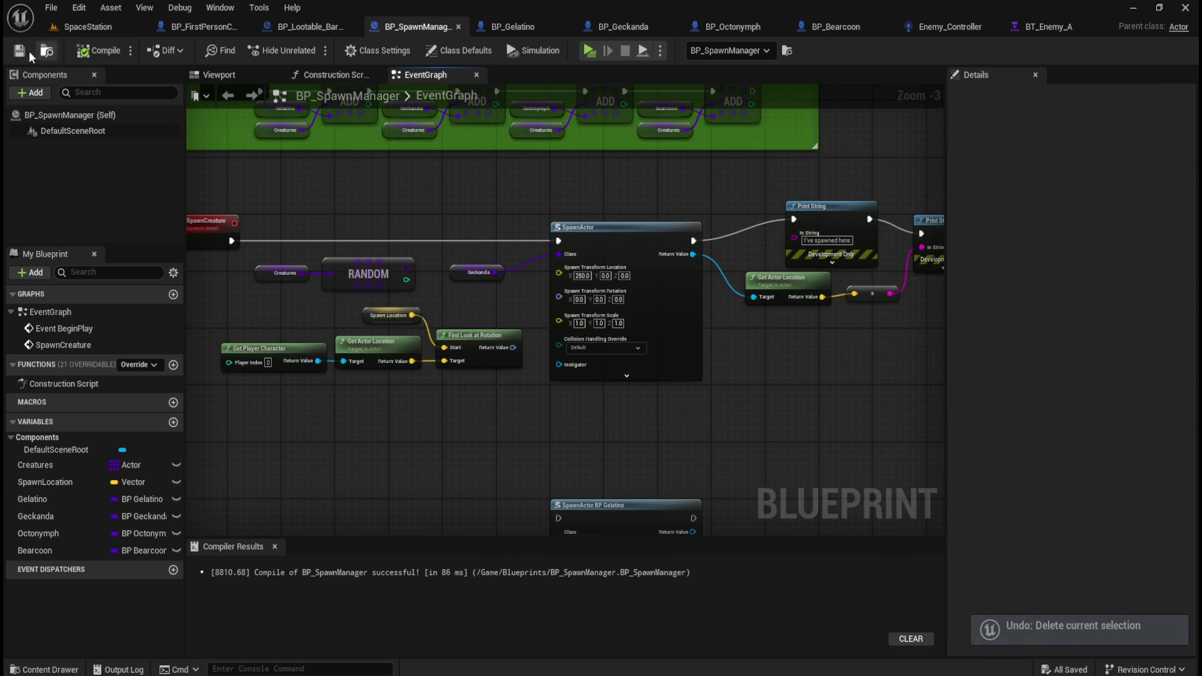
- Reframe the graph around the comment and select the Creatures, RANDOM and Geckanda nodes
{"action": "mouse_move", "coordinate": [512, 448]}
{"action": "left_mouse_down"}
{"action": "mouse_move", "coordinate": [473, 214]}
{"action": "mouse_move", "coordinate": [472, 232]}
{"action": "mouse_move", "coordinate": [734, 467]}
{"action": "mouse_move", "coordinate": [727, 482]}
{"action": "left_mouse_up"}
{"action": "mouse_move", "coordinate": [705, 270]}
{"action": "left_mouse_down"}
{"action": "mouse_move", "coordinate": [781, 384]}
{"action": "mouse_move", "coordinate": [765, 437]}
{"action": "mouse_move", "coordinate": [795, 467]}
{"action": "left_mouse_up"}
{"action": "left_click_drag", "start_coordinate": [554, 201], "coordinate": [566, 259]}
{"action": "left_click_drag", "start_coordinate": [298, 305], "coordinate": [577, 344]}
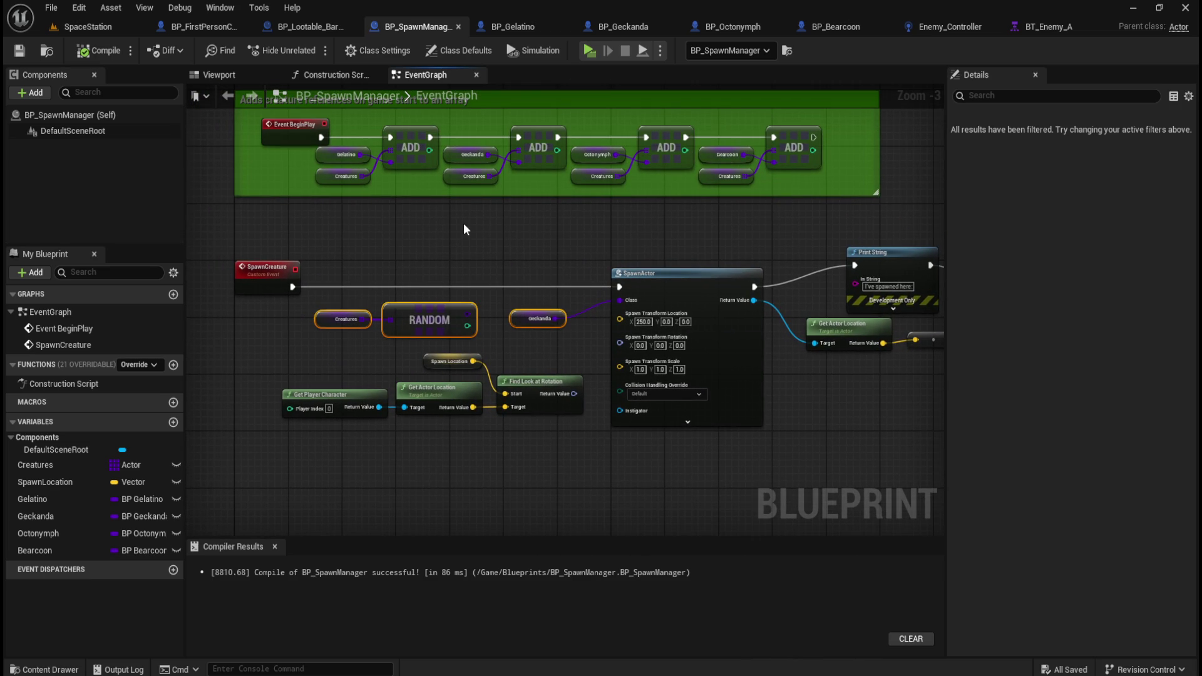
- Drag the SpawnActor BP Gelatino node up just below the first SpawnActor
{"action": "left_click", "coordinate": [451, 248]}
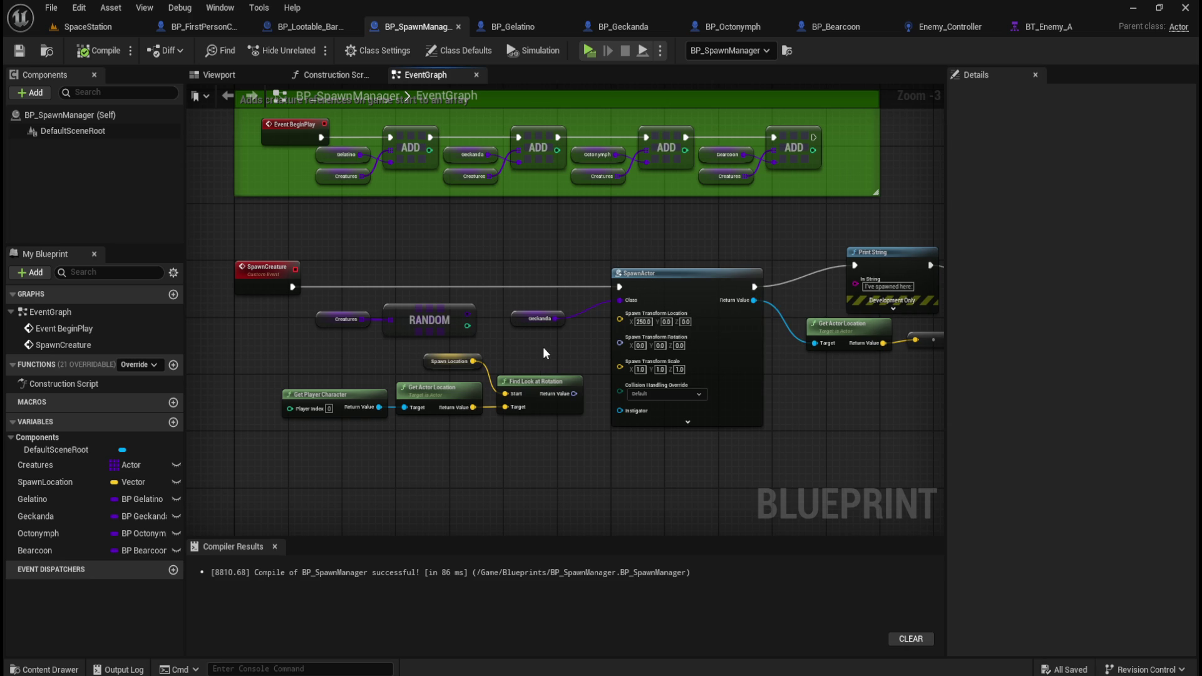
{"action": "mouse_move", "coordinate": [543, 348]}
{"action": "left_mouse_down"}
{"action": "mouse_move", "coordinate": [569, 303]}
{"action": "mouse_move", "coordinate": [560, 269]}
{"action": "left_mouse_up"}
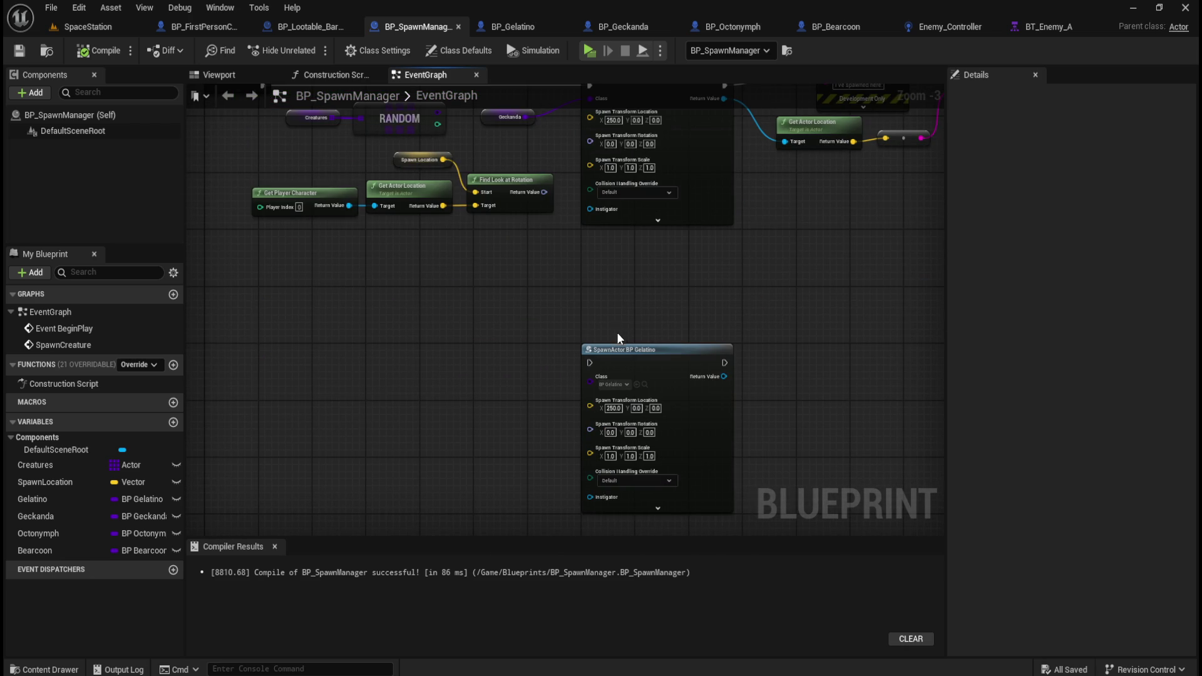
{"action": "left_click_drag", "start_coordinate": [617, 348], "coordinate": [615, 289]}
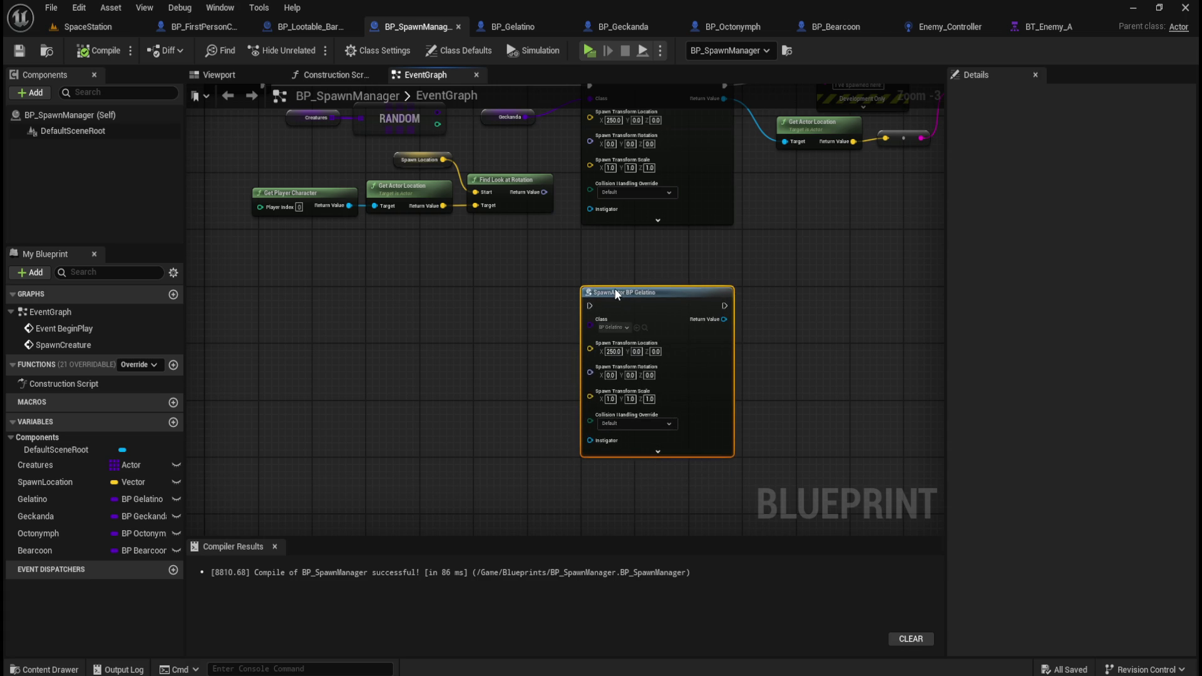
{"action": "mouse_move", "coordinate": [649, 250]}
{"action": "left_mouse_down"}
{"action": "mouse_move", "coordinate": [594, 299]}
{"action": "mouse_move", "coordinate": [627, 378]}
{"action": "left_mouse_up"}
{"action": "left_click", "coordinate": [628, 388]}
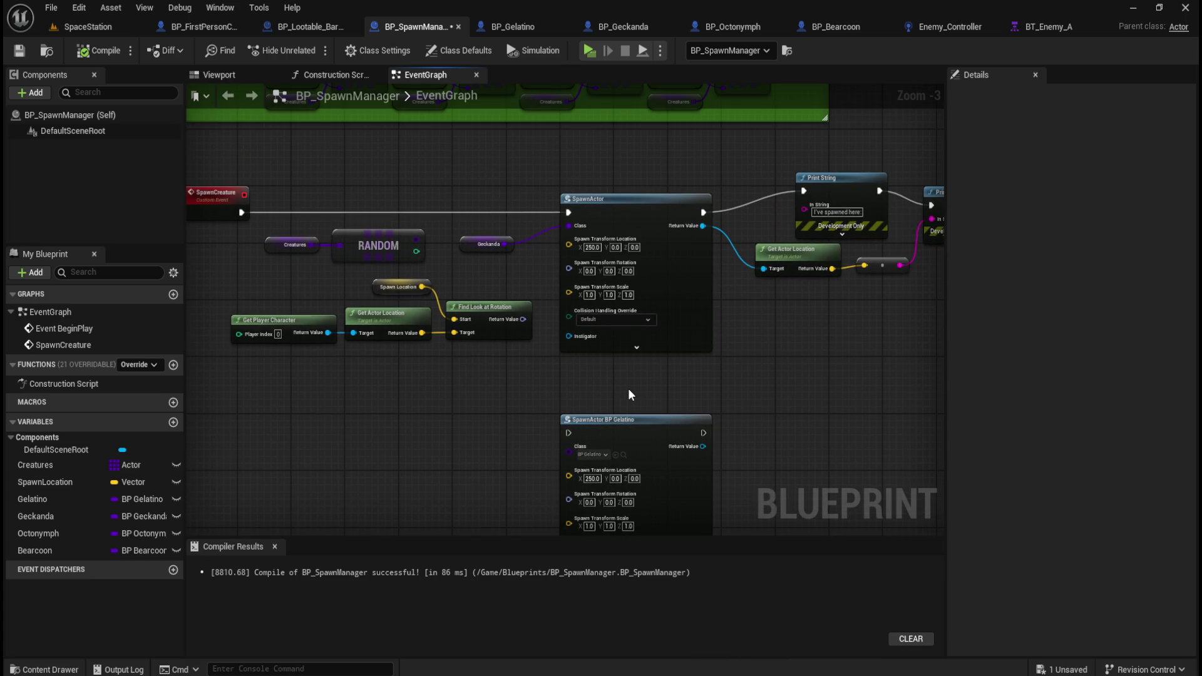
- Pan the graph to frame the BeginPlay comment box and both SpawnActor nodes
{"action": "left_click_drag", "start_coordinate": [458, 396], "coordinate": [657, 338]}
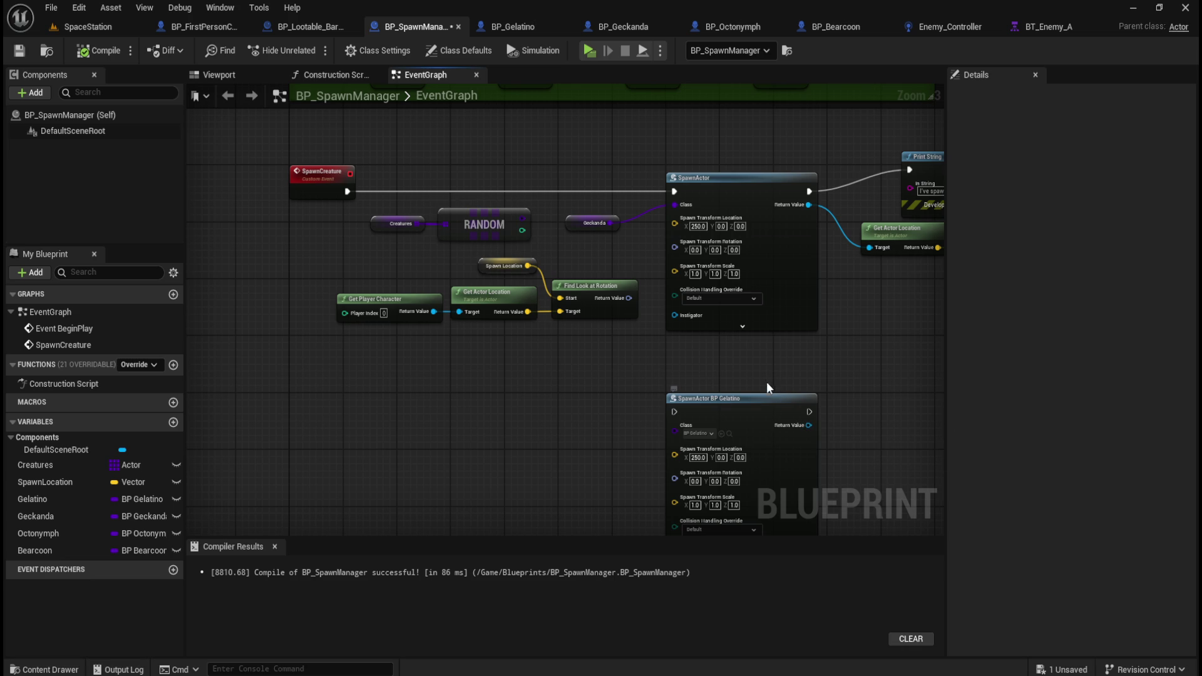
{"action": "mouse_move", "coordinate": [756, 363]}
{"action": "left_mouse_down"}
{"action": "mouse_move", "coordinate": [682, 351]}
{"action": "mouse_move", "coordinate": [626, 307]}
{"action": "mouse_move", "coordinate": [680, 319]}
{"action": "left_mouse_up"}
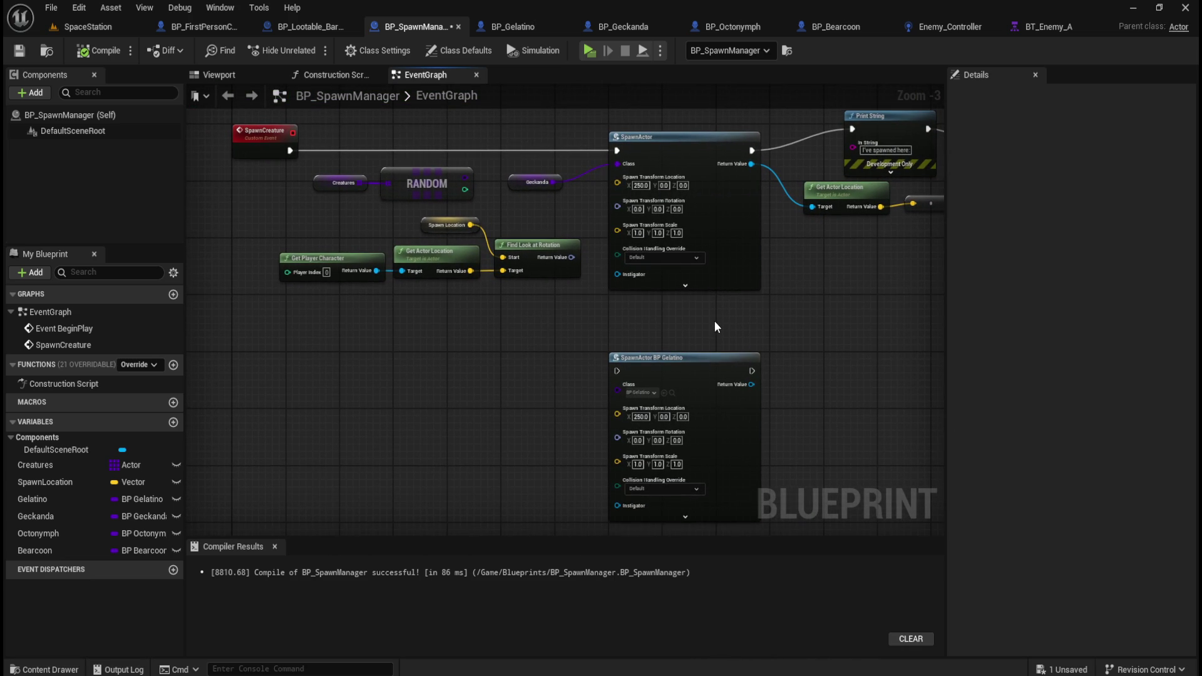
{"action": "left_click_drag", "start_coordinate": [559, 404], "coordinate": [533, 359]}
{"action": "left_click", "coordinate": [673, 311]}
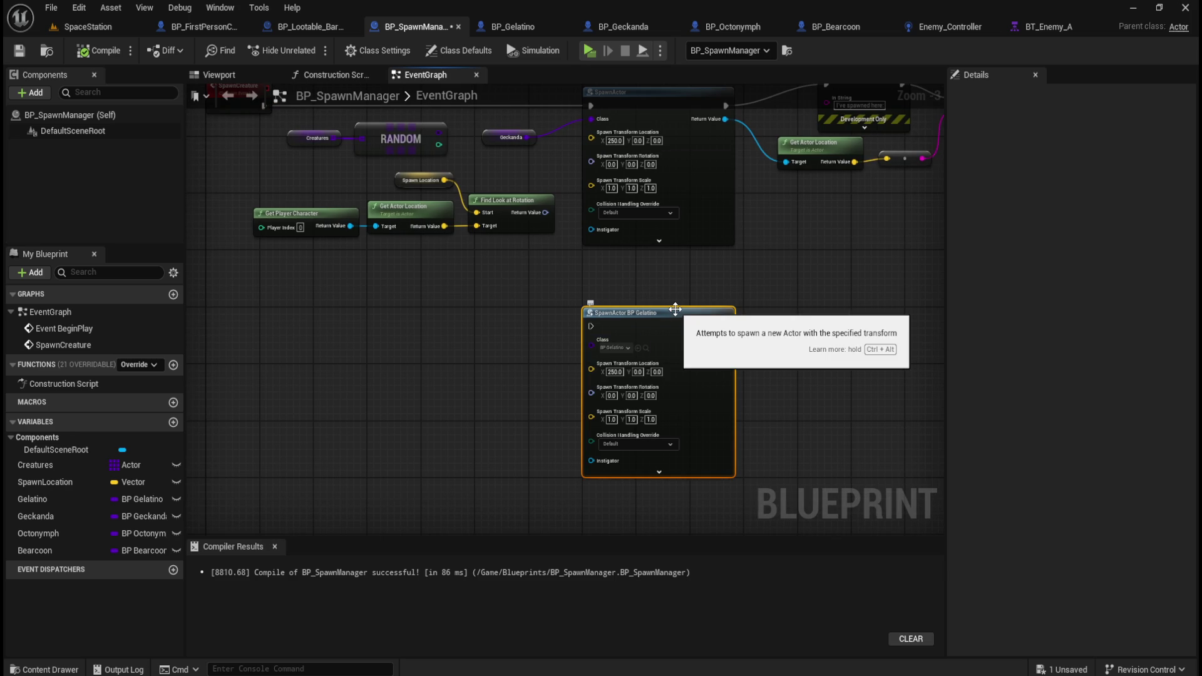
{"action": "mouse_move", "coordinate": [516, 299]}
{"action": "left_mouse_down"}
{"action": "mouse_move", "coordinate": [585, 394]}
{"action": "mouse_move", "coordinate": [584, 347]}
{"action": "left_mouse_up"}
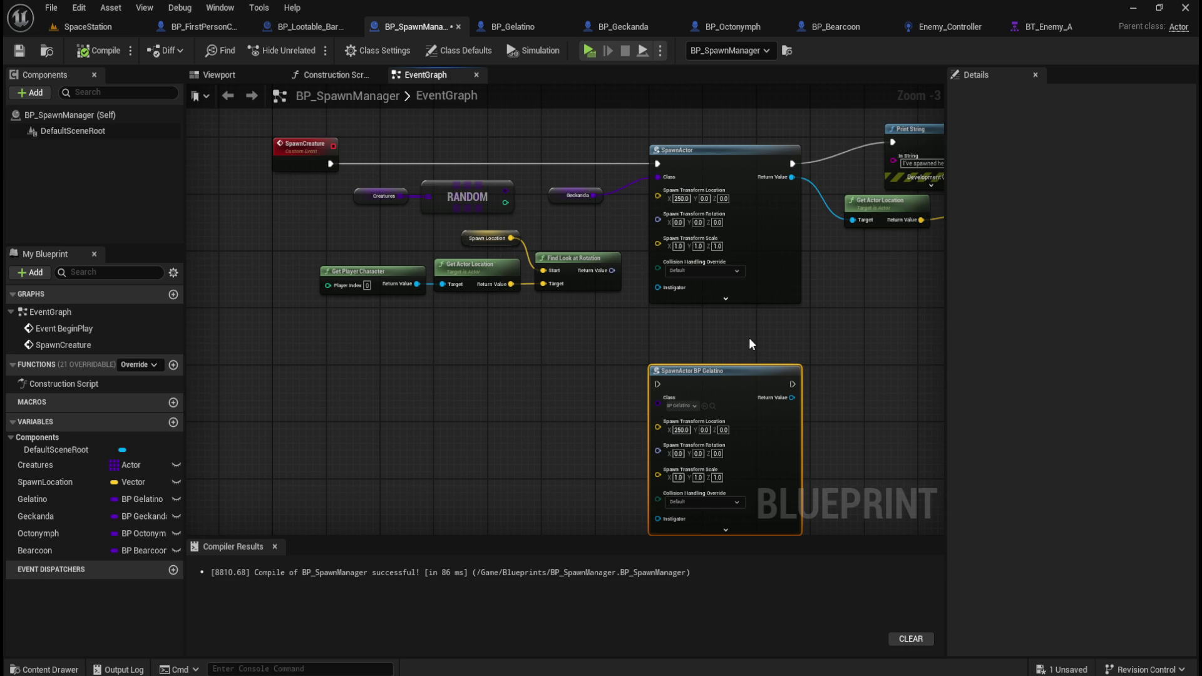
{"action": "left_click_drag", "start_coordinate": [748, 338], "coordinate": [685, 339]}
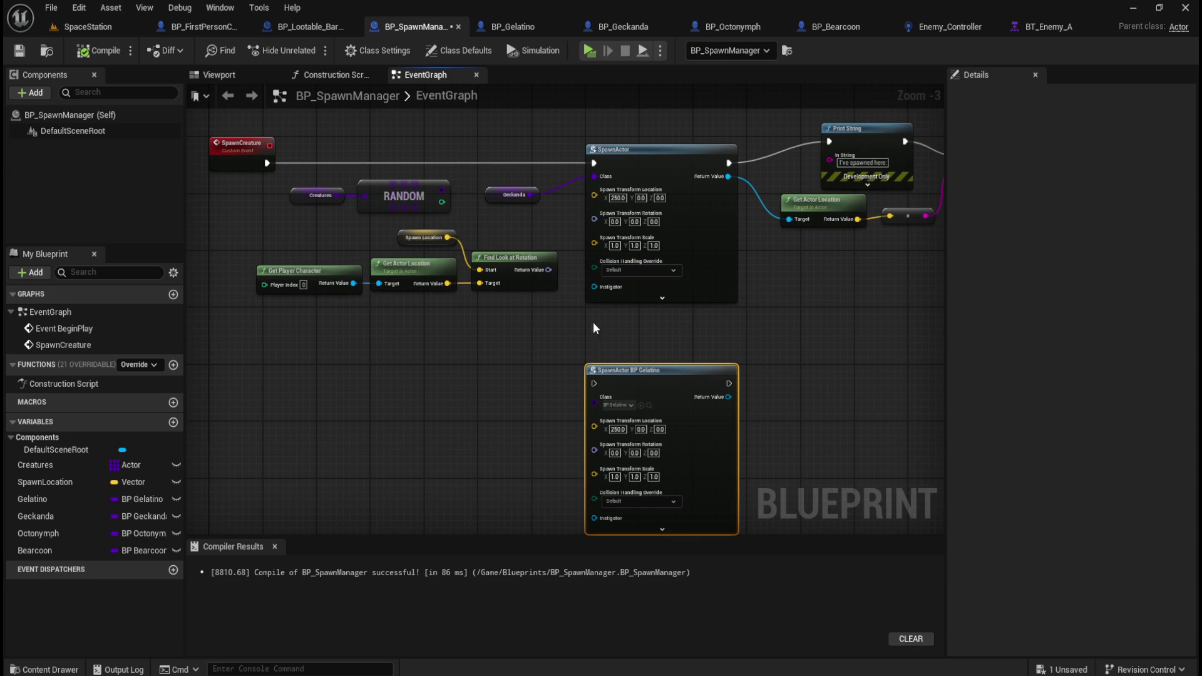
{"action": "left_click", "coordinate": [497, 364]}
{"action": "left_click_drag", "start_coordinate": [683, 337], "coordinate": [619, 359]}
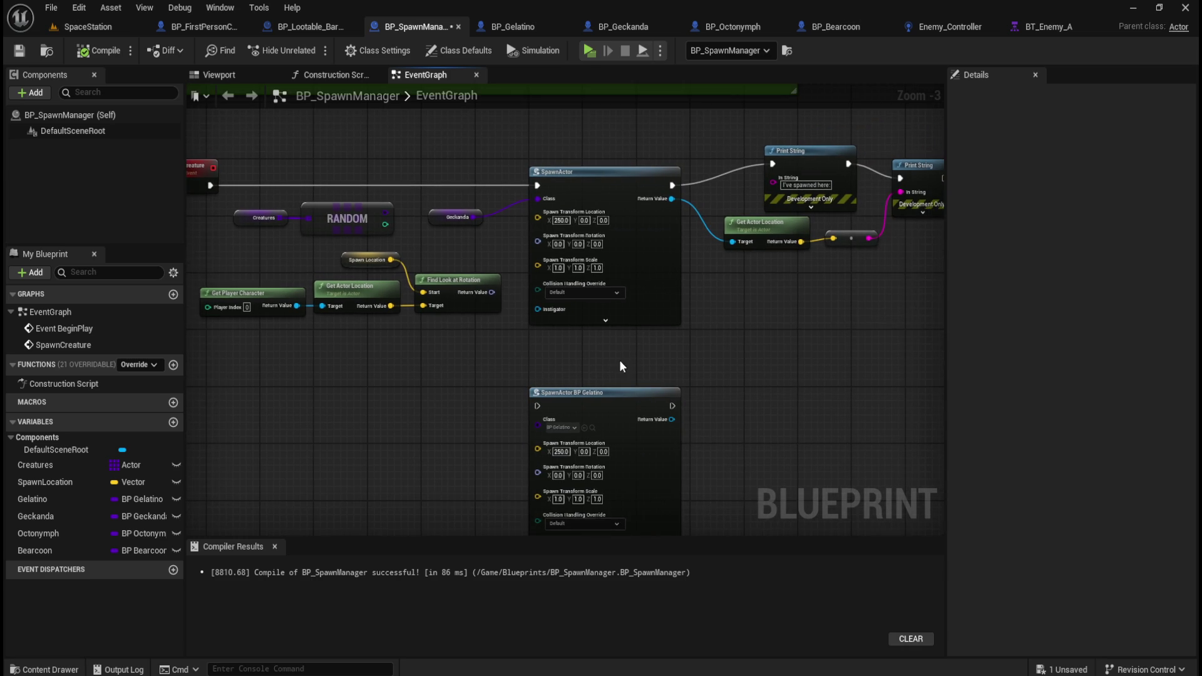
{"action": "left_click_drag", "start_coordinate": [546, 358], "coordinate": [629, 433]}
{"action": "left_click", "coordinate": [638, 245]}
{"action": "left_click", "coordinate": [445, 216]}
{"action": "left_click_drag", "start_coordinate": [445, 219], "coordinate": [669, 288]}
{"action": "left_click", "coordinate": [549, 208]}
{"action": "mouse_move", "coordinate": [550, 207]}
{"action": "left_mouse_down"}
{"action": "mouse_move", "coordinate": [506, 254]}
{"action": "mouse_move", "coordinate": [546, 220]}
{"action": "left_mouse_up"}
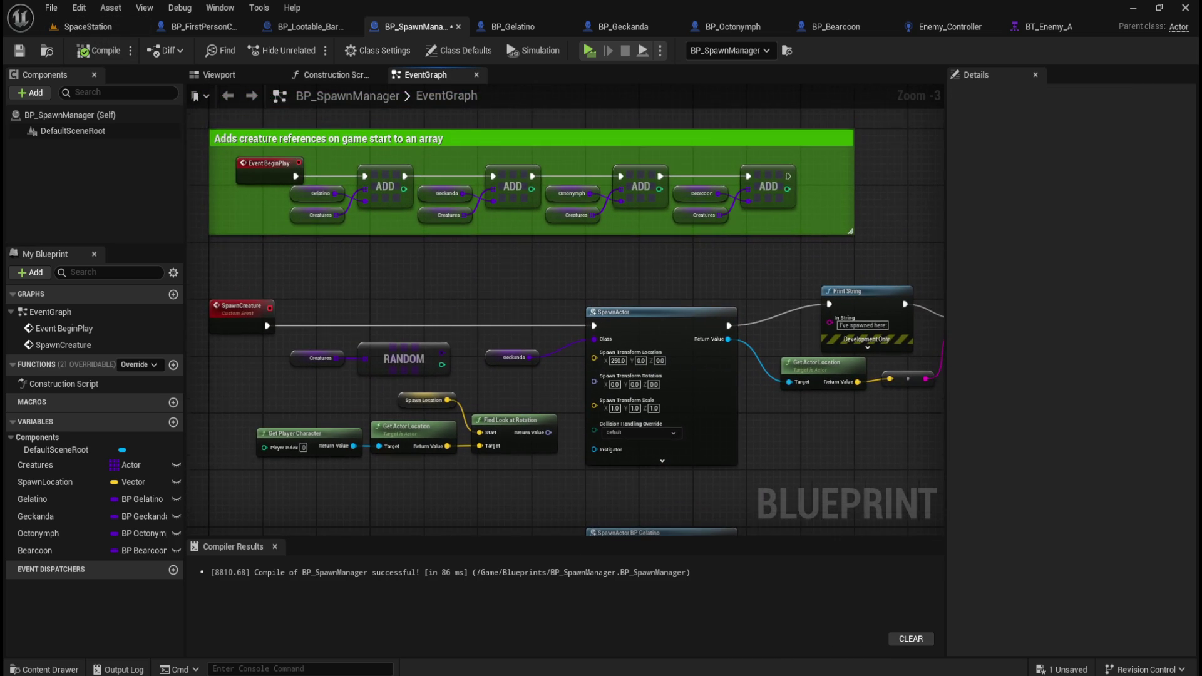
- Route SpawnCreature through SpawnActor BP Gelatino into Print String and Get Actor Location
{"action": "mouse_move", "coordinate": [269, 258]}
{"action": "left_mouse_down"}
{"action": "mouse_move", "coordinate": [554, 464]}
{"action": "mouse_move", "coordinate": [595, 479]}
{"action": "left_mouse_up"}
{"action": "mouse_move", "coordinate": [736, 480]}
{"action": "left_mouse_down"}
{"action": "mouse_move", "coordinate": [736, 432]}
{"action": "mouse_move", "coordinate": [806, 241]}
{"action": "mouse_move", "coordinate": [830, 238]}
{"action": "left_mouse_up"}
{"action": "mouse_move", "coordinate": [730, 442]}
{"action": "left_mouse_down"}
{"action": "mouse_move", "coordinate": [624, 444]}
{"action": "mouse_move", "coordinate": [685, 318]}
{"action": "left_mouse_up"}
{"action": "left_click", "coordinate": [741, 396]}
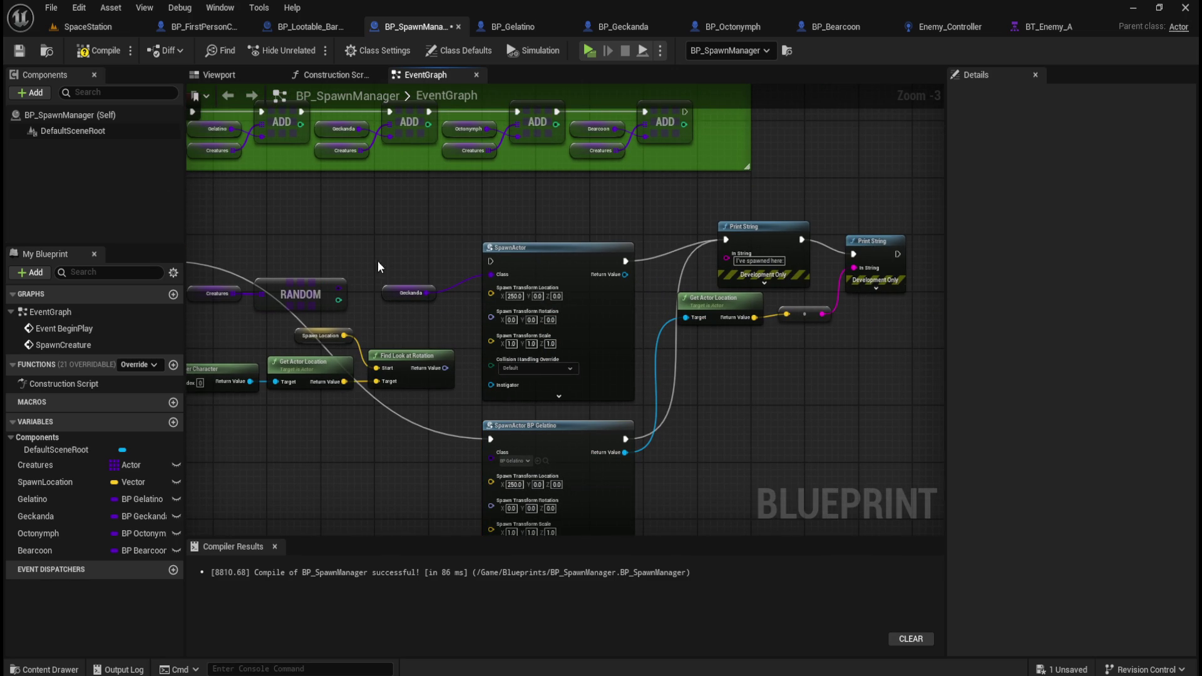
- Compile and save BP_SpawnManager, then play-test the SpaceStation level
{"action": "left_click", "coordinate": [99, 50]}
{"action": "left_click", "coordinate": [17, 51]}
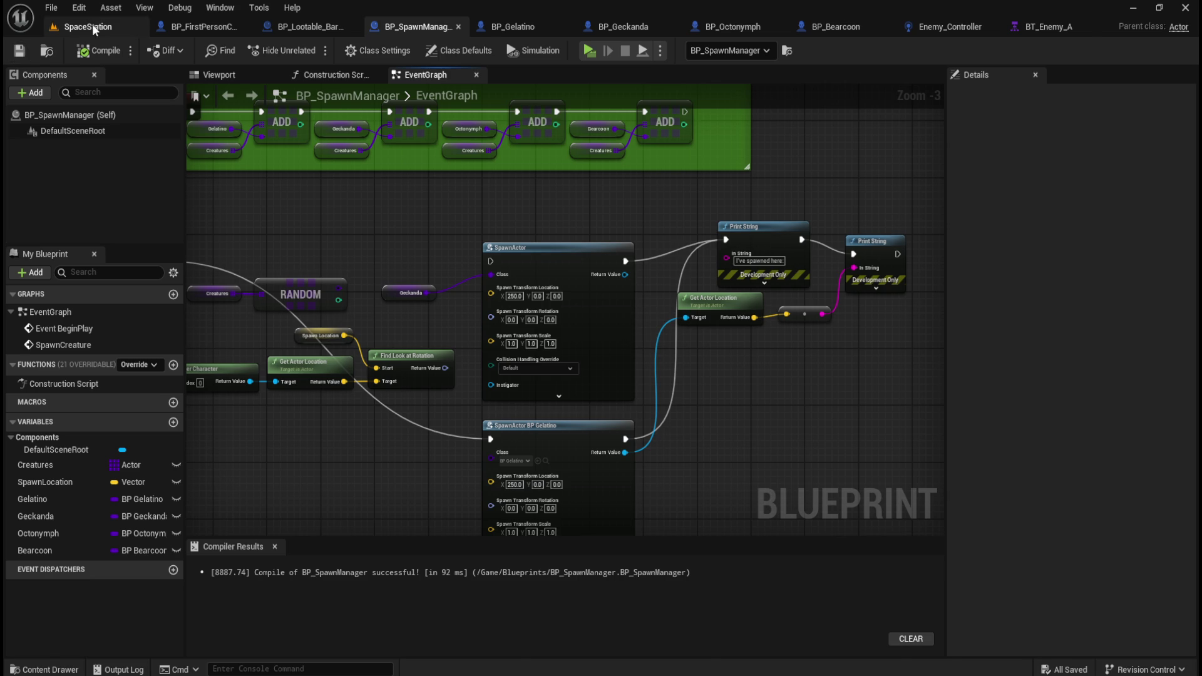
{"action": "left_click", "coordinate": [88, 26]}
{"action": "left_click", "coordinate": [505, 269]}
{"action": "left_click", "coordinate": [399, 214]}
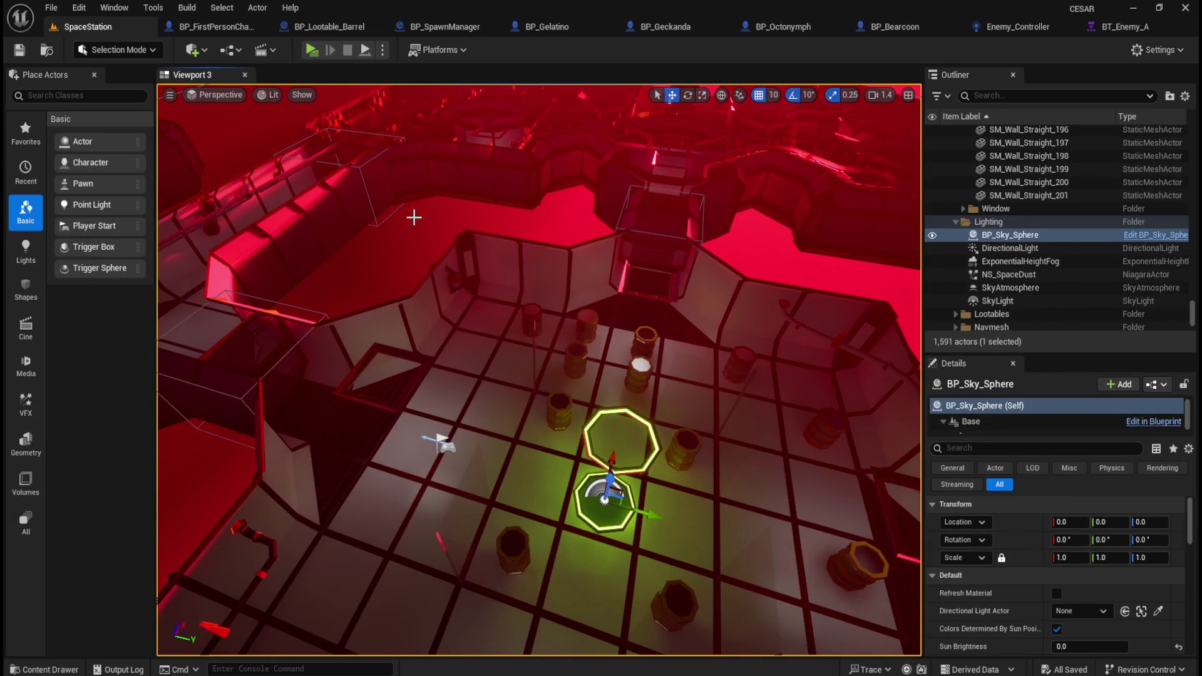
{"action": "left_click", "coordinate": [312, 50]}
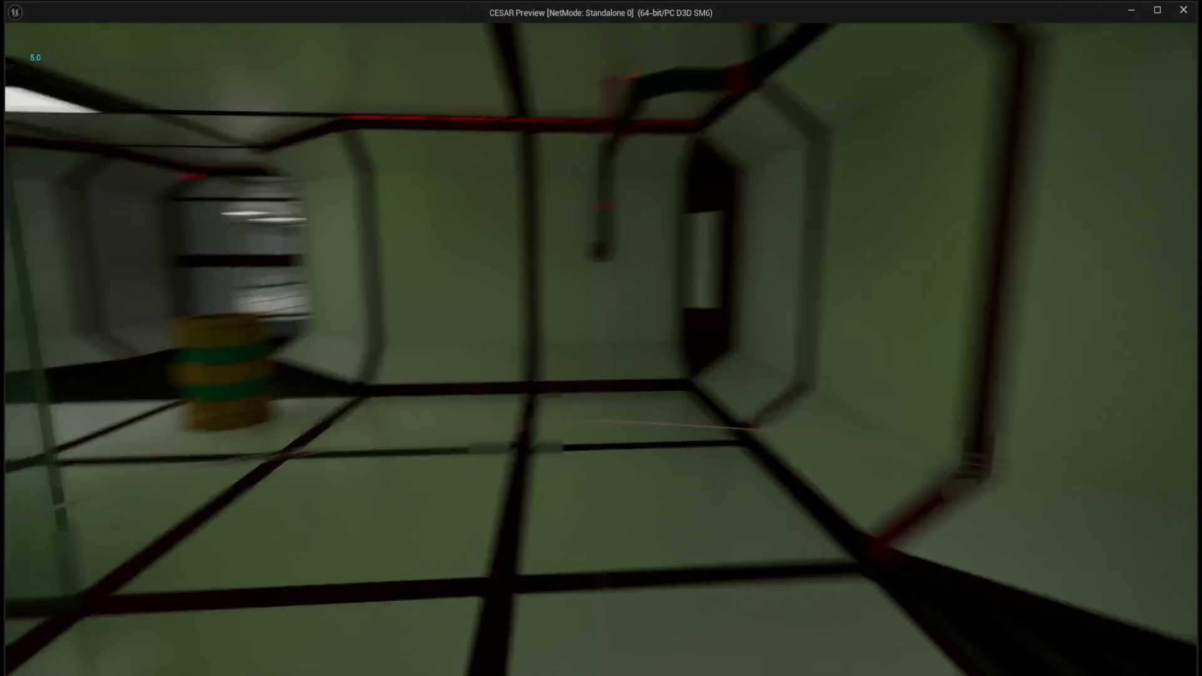